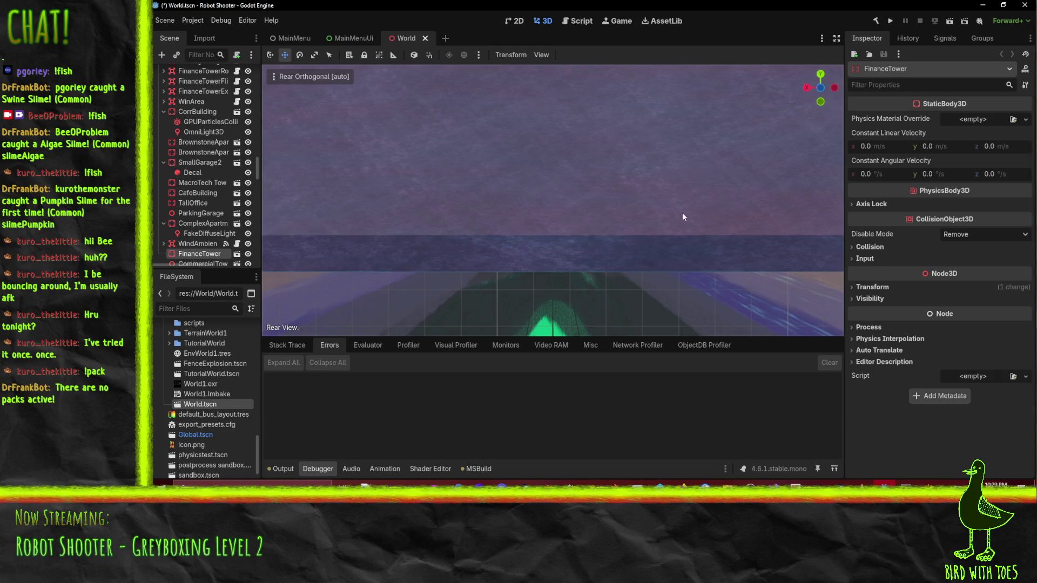
Inspect the FinanceTower in the Right and Rear orthographic views, zooming in and out
{"action": "scroll", "coordinate": [670, 224], "scroll_direction": "up", "scroll_amount": 3}
{"action": "scroll", "coordinate": [490, 243], "scroll_direction": "down", "scroll_amount": 6}
{"action": "scroll", "coordinate": [490, 243], "scroll_direction": "down", "scroll_amount": 4}
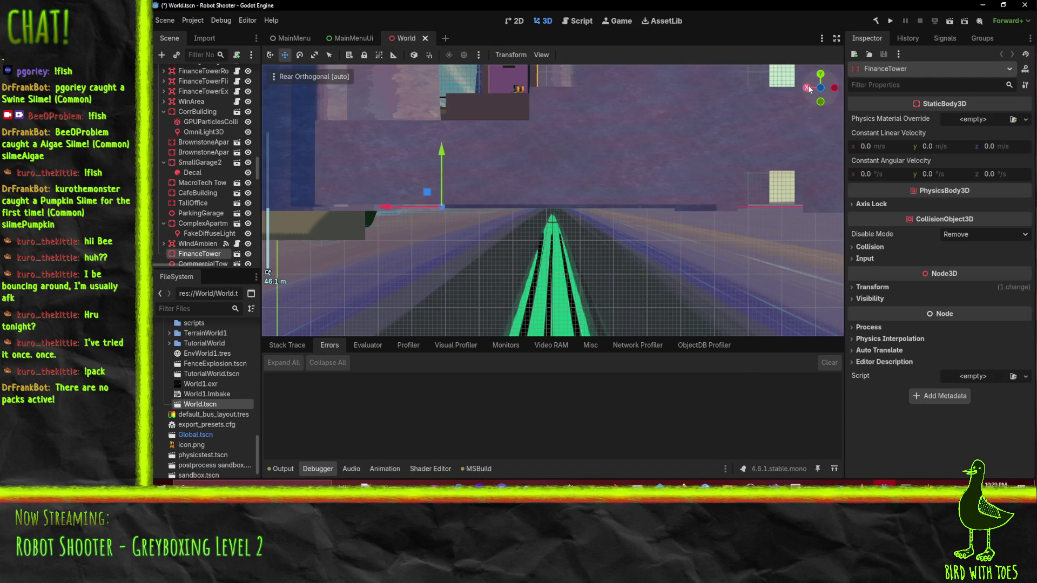
{"action": "left_click", "coordinate": [807, 88]}
{"action": "scroll", "coordinate": [596, 161], "scroll_direction": "down", "scroll_amount": 2}
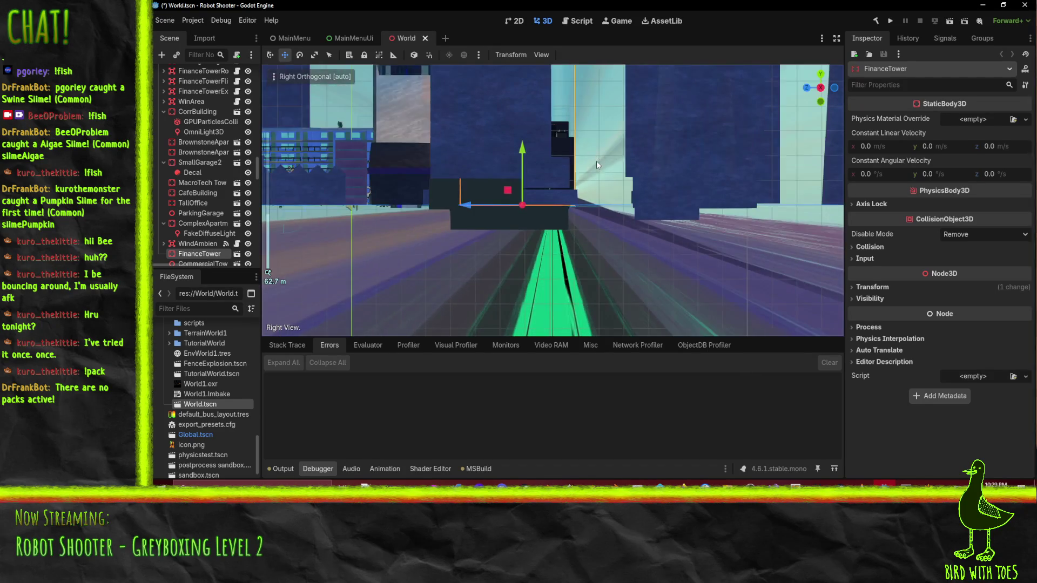
{"action": "scroll", "coordinate": [596, 161], "scroll_direction": "up", "scroll_amount": 1}
{"action": "left_click", "coordinate": [834, 88]}
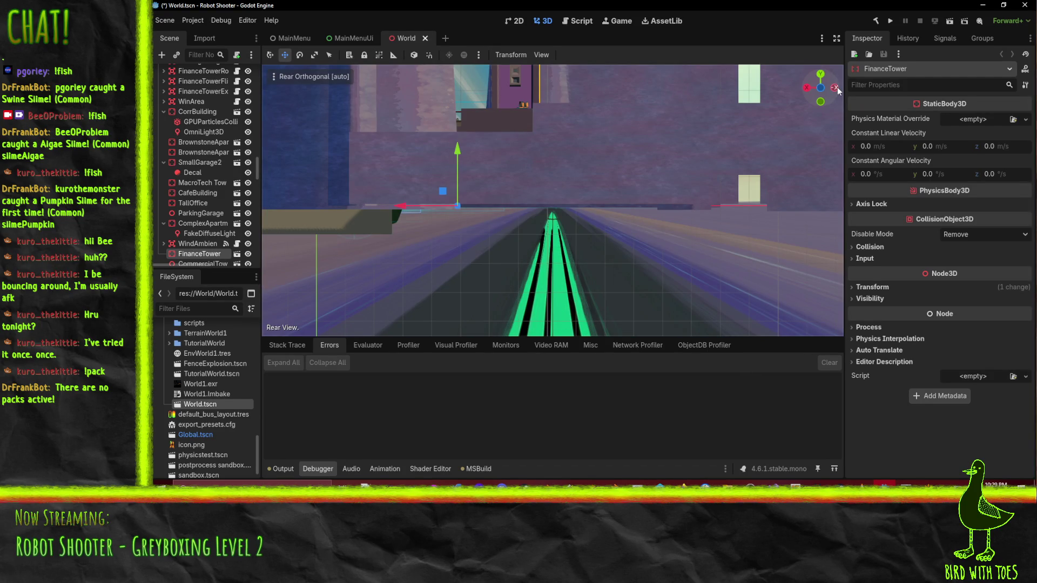
{"action": "scroll", "coordinate": [606, 168], "scroll_direction": "down", "scroll_amount": 10}
{"action": "scroll", "coordinate": [606, 171], "scroll_direction": "up", "scroll_amount": 7}
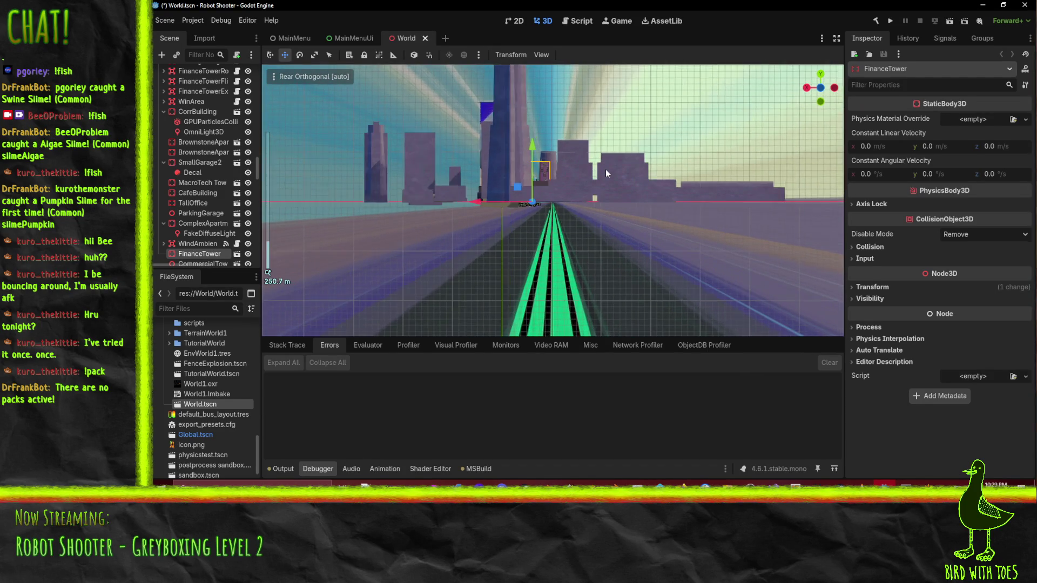
{"action": "scroll", "coordinate": [605, 170], "scroll_direction": "up", "scroll_amount": 3}
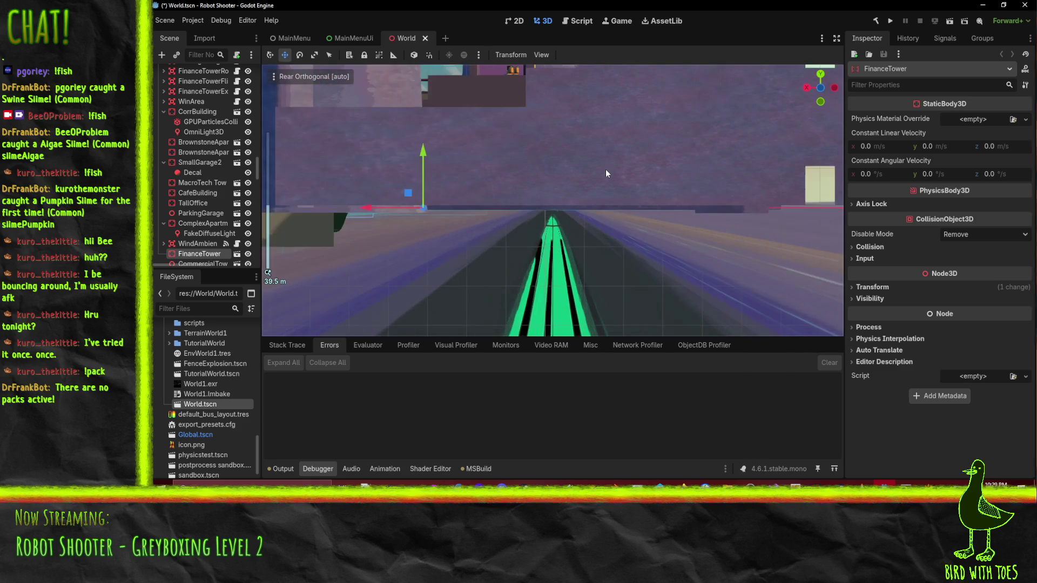
{"action": "scroll", "coordinate": [630, 183], "scroll_direction": "up", "scroll_amount": 2}
Pan and zoom the orthographic view so the buildings shift down
{"action": "mouse_move", "coordinate": [637, 248]}
{"action": "left_mouse_down"}
{"action": "mouse_move", "coordinate": [640, 291]}
{"action": "mouse_move", "coordinate": [654, 249]}
{"action": "mouse_move", "coordinate": [667, 255]}
{"action": "mouse_move", "coordinate": [641, 306]}
{"action": "mouse_move", "coordinate": [650, 193]}
{"action": "left_mouse_up"}
{"action": "scroll", "coordinate": [655, 194], "scroll_direction": "up", "scroll_amount": 3}
{"action": "scroll", "coordinate": [654, 207], "scroll_direction": "down", "scroll_amount": 1}
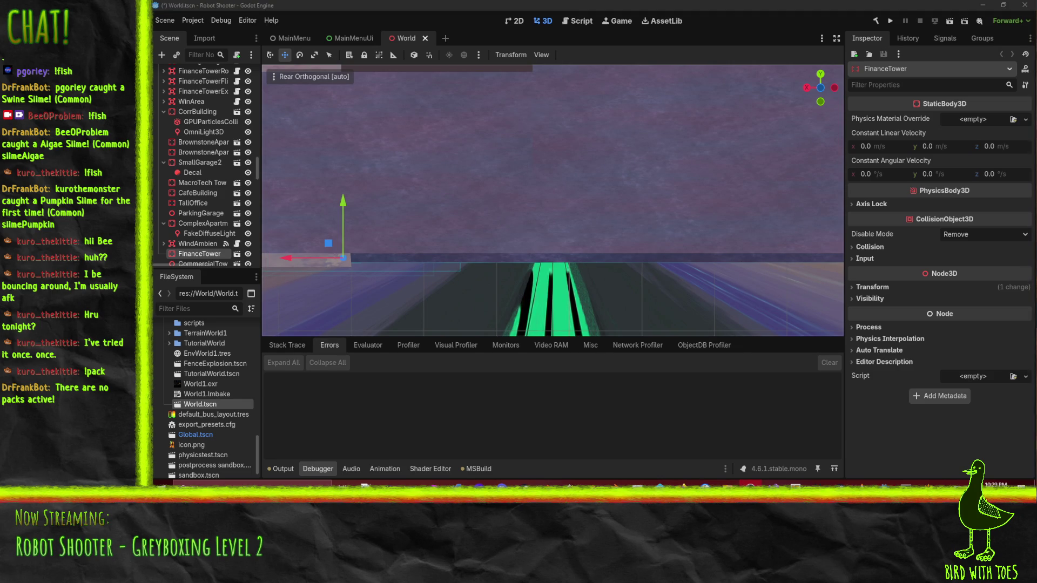
{"action": "scroll", "coordinate": [578, 227], "scroll_direction": "down", "scroll_amount": 2}
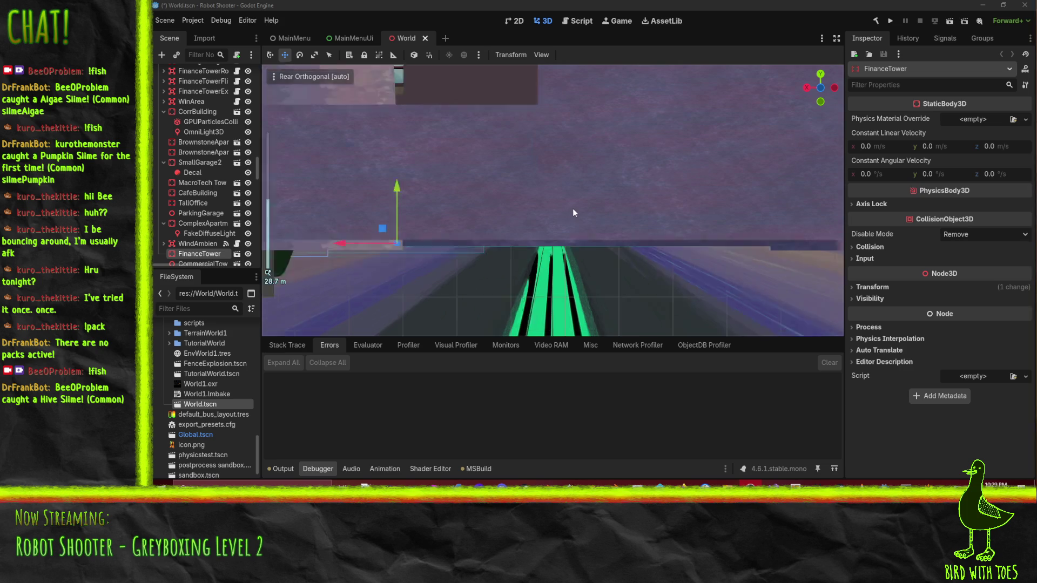
{"action": "scroll", "coordinate": [573, 211], "scroll_direction": "up", "scroll_amount": 2}
{"action": "scroll", "coordinate": [573, 202], "scroll_direction": "down", "scroll_amount": 3}
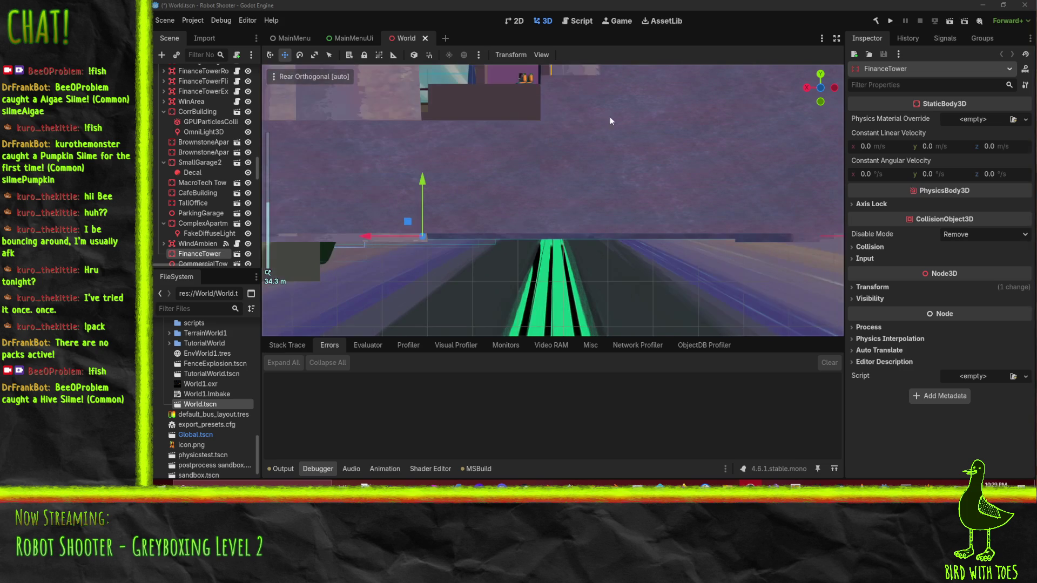
Switch to perspective, orbit above and below the city buildings, then bring up TrenchBroom
{"action": "key", "text": "KP_5"}
{"action": "mouse_move", "coordinate": [569, 173]}
{"action": "left_mouse_down"}
{"action": "mouse_move", "coordinate": [530, 199]}
{"action": "mouse_move", "coordinate": [423, 135]}
{"action": "mouse_move", "coordinate": [353, 124]}
{"action": "mouse_move", "coordinate": [370, 130]}
{"action": "left_mouse_up"}
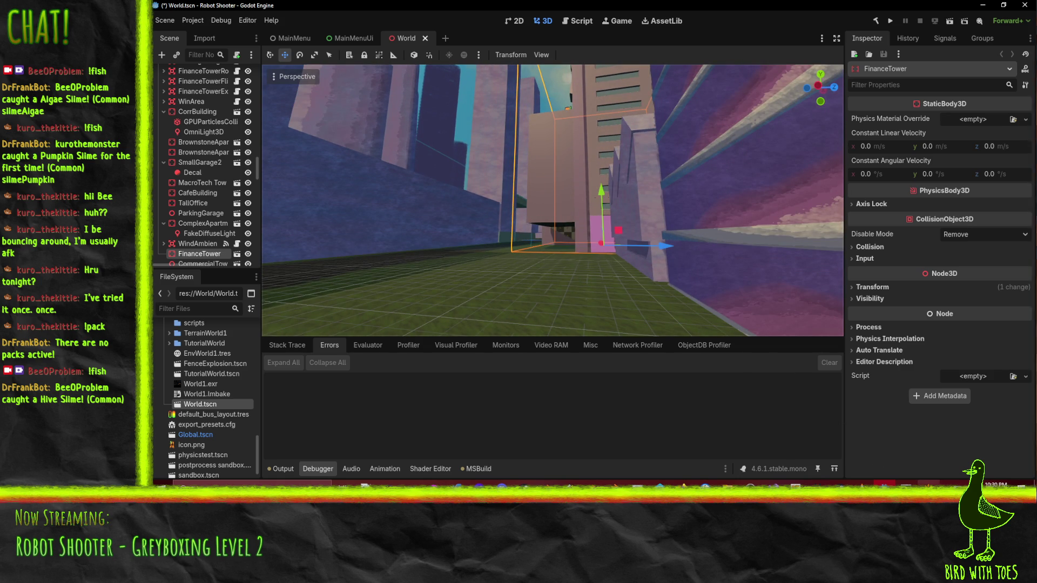
{"action": "mouse_move", "coordinate": [930, 484]}
{"action": "mouse_move", "coordinate": [718, 302]}
{"action": "left_mouse_down"}
{"action": "mouse_move", "coordinate": [724, 273]}
{"action": "mouse_move", "coordinate": [716, 277]}
{"action": "mouse_move", "coordinate": [754, 280]}
{"action": "left_mouse_up"}
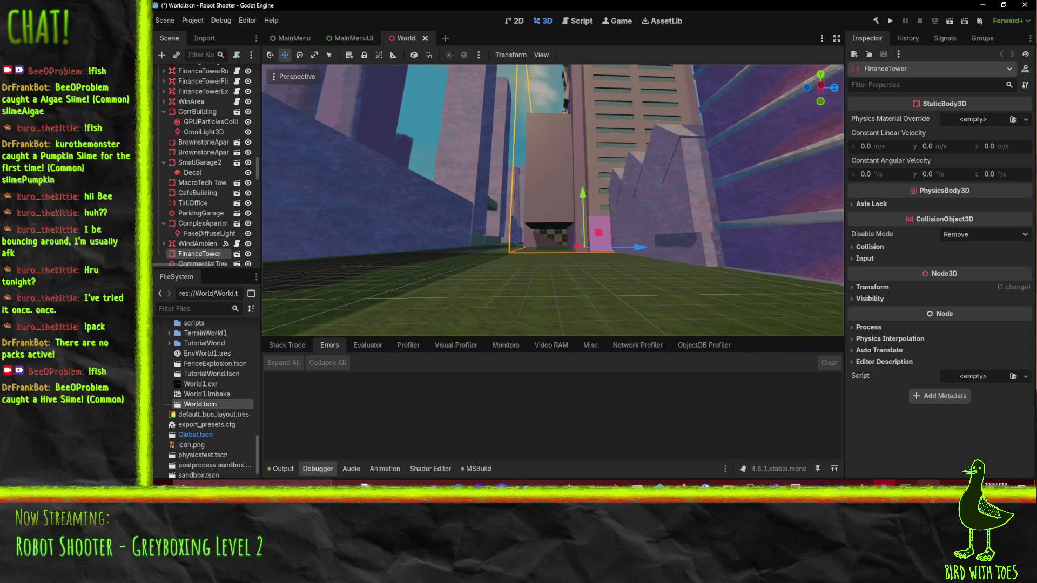
{"action": "key", "text": "alt+Tab"}
{"action": "scroll", "coordinate": [370, 265], "scroll_direction": "up", "scroll_amount": 3}
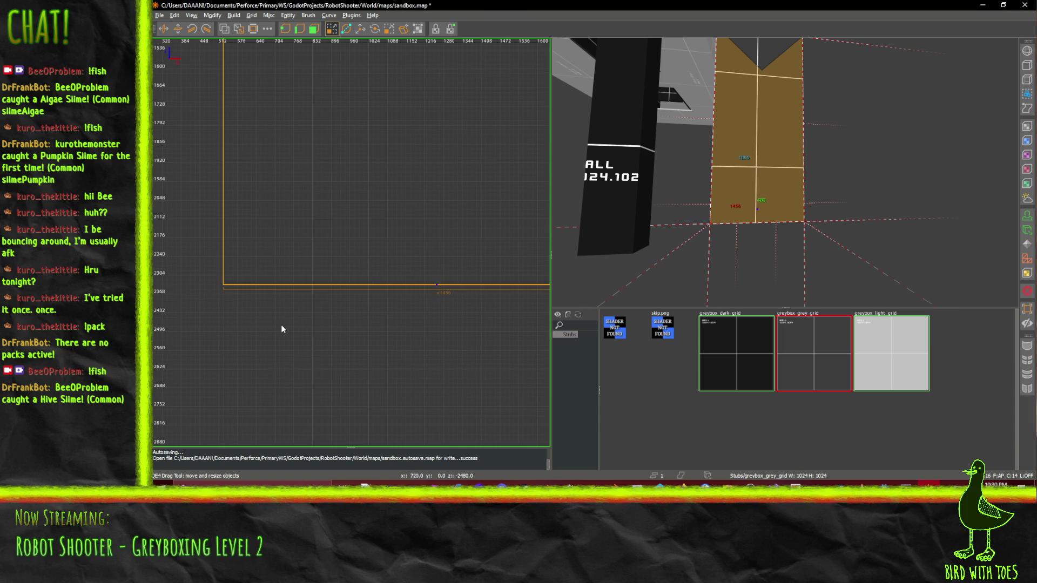
Raise the tower brush's bottom face in the 2D view to shorten it
{"action": "left_click_drag", "start_coordinate": [281, 325], "coordinate": [284, 279]}
{"action": "scroll", "coordinate": [325, 293], "scroll_direction": "down", "scroll_amount": 1}
{"action": "scroll", "coordinate": [326, 295], "scroll_direction": "down", "scroll_amount": 2}
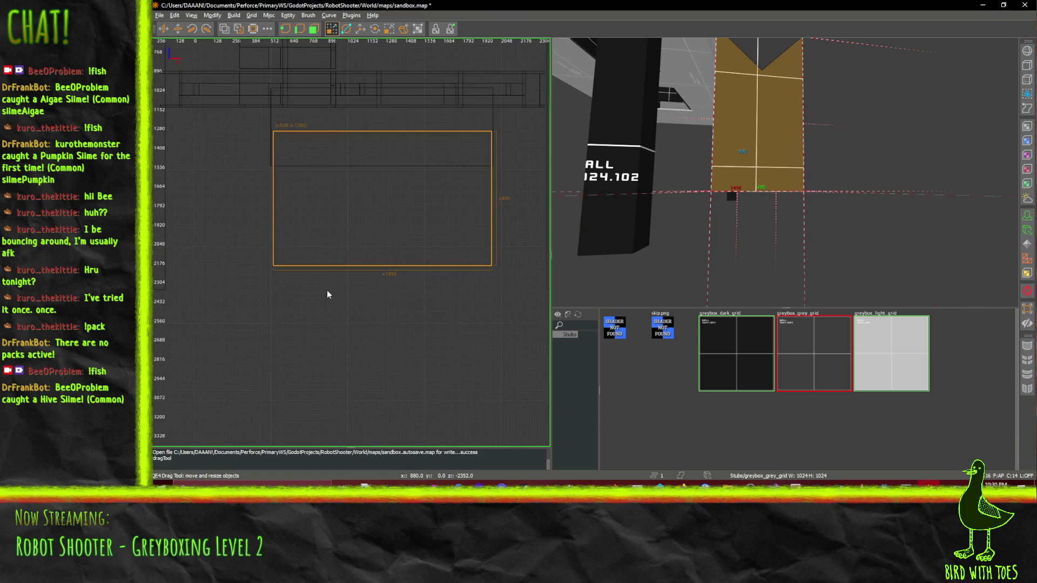
{"action": "scroll", "coordinate": [275, 276], "scroll_direction": "up", "scroll_amount": 1}
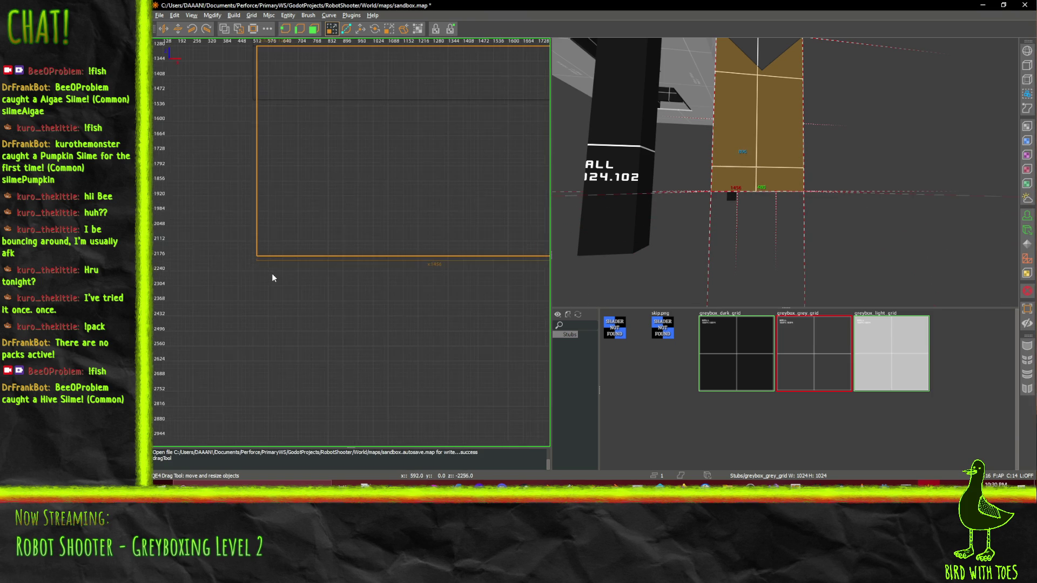
Undo a stray brush move, deselect, and draw a thin slab brush at the tower base
{"action": "left_click_drag", "start_coordinate": [270, 257], "coordinate": [296, 275]}
{"action": "key", "text": "ctrl+z"}
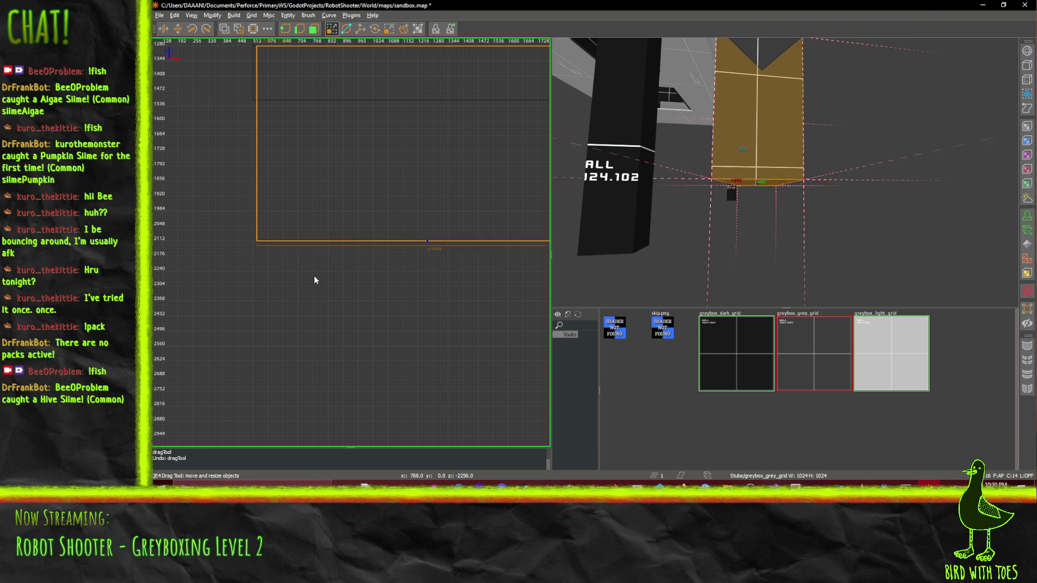
{"action": "key", "text": "Escape"}
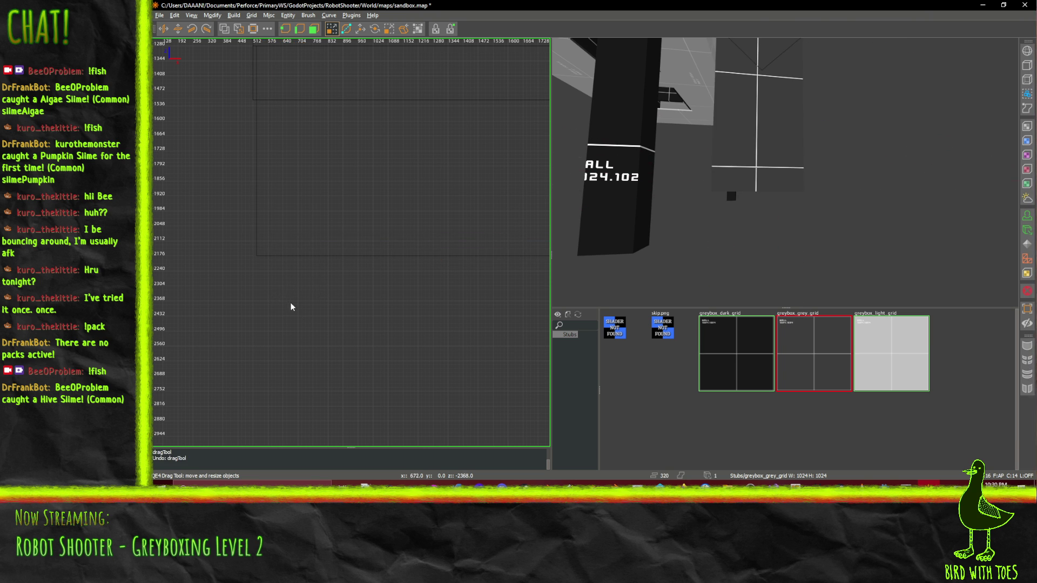
{"action": "mouse_move", "coordinate": [271, 298]}
{"action": "left_mouse_down"}
{"action": "mouse_move", "coordinate": [586, 258]}
{"action": "mouse_move", "coordinate": [288, 258]}
{"action": "mouse_move", "coordinate": [562, 238]}
{"action": "mouse_move", "coordinate": [645, 216]}
{"action": "left_mouse_up"}
{"action": "key", "text": "d"}
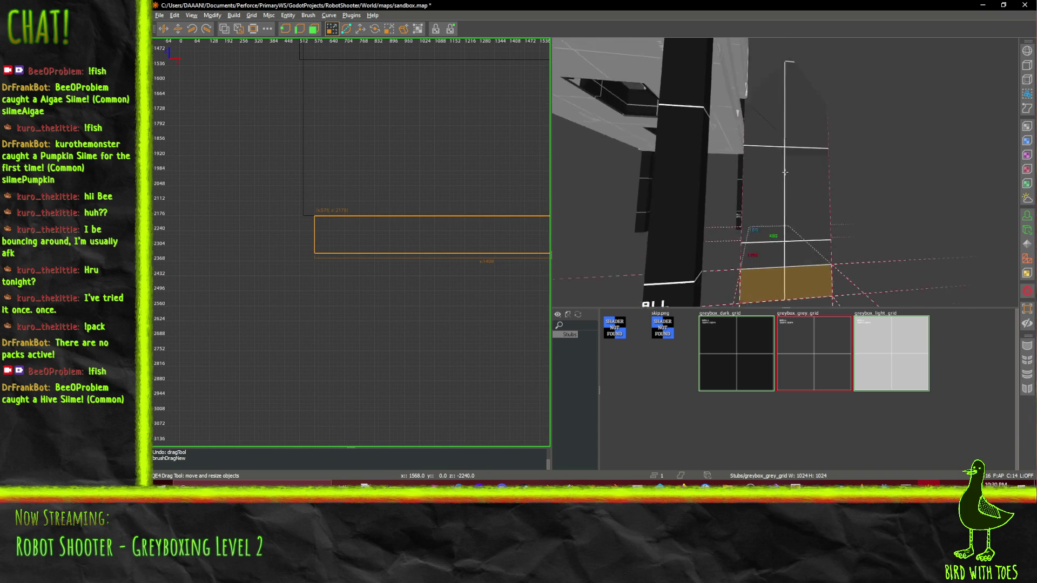
{"action": "key", "text": "d"}
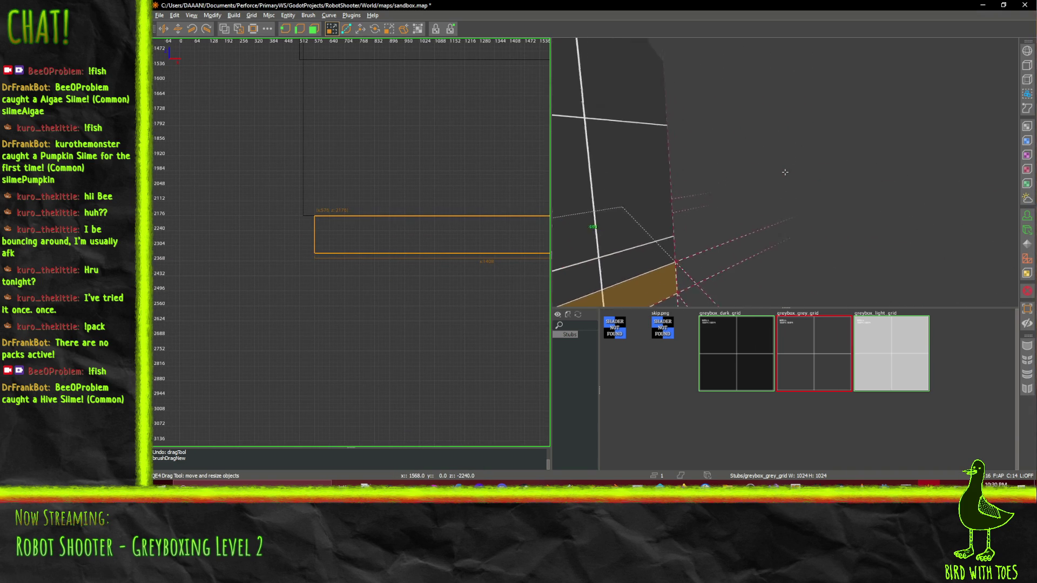
{"action": "key", "text": "d"}
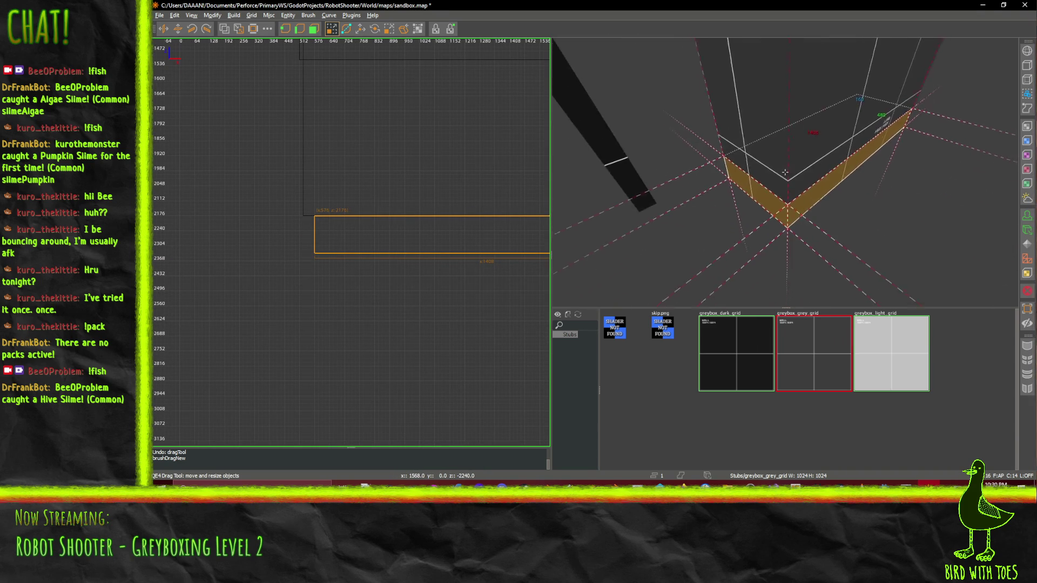
{"action": "key", "text": "d"}
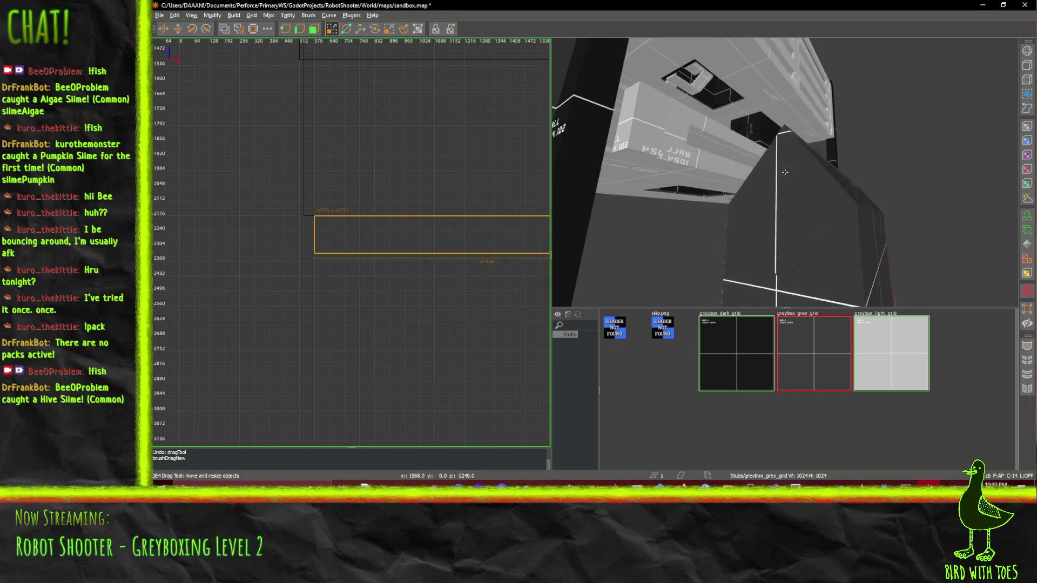
{"action": "key", "text": "d"}
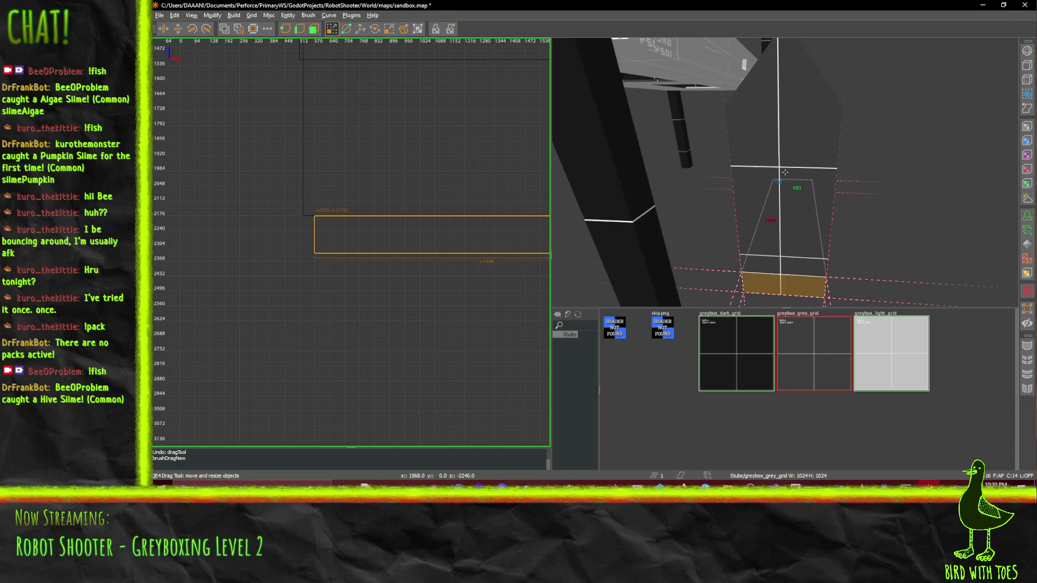
{"action": "key", "text": "d"}
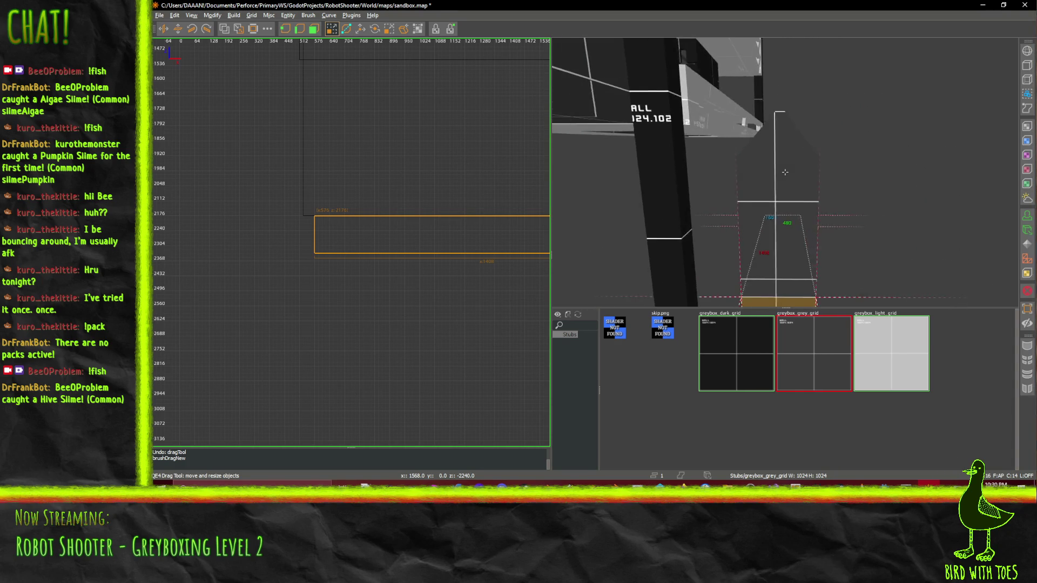
{"action": "key", "text": "w"}
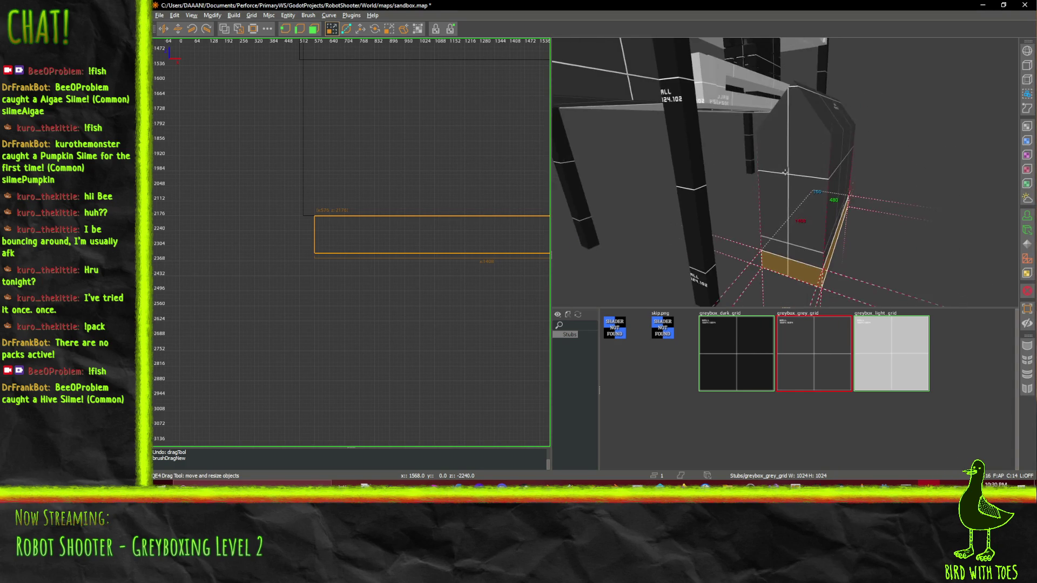
{"action": "key", "text": "s"}
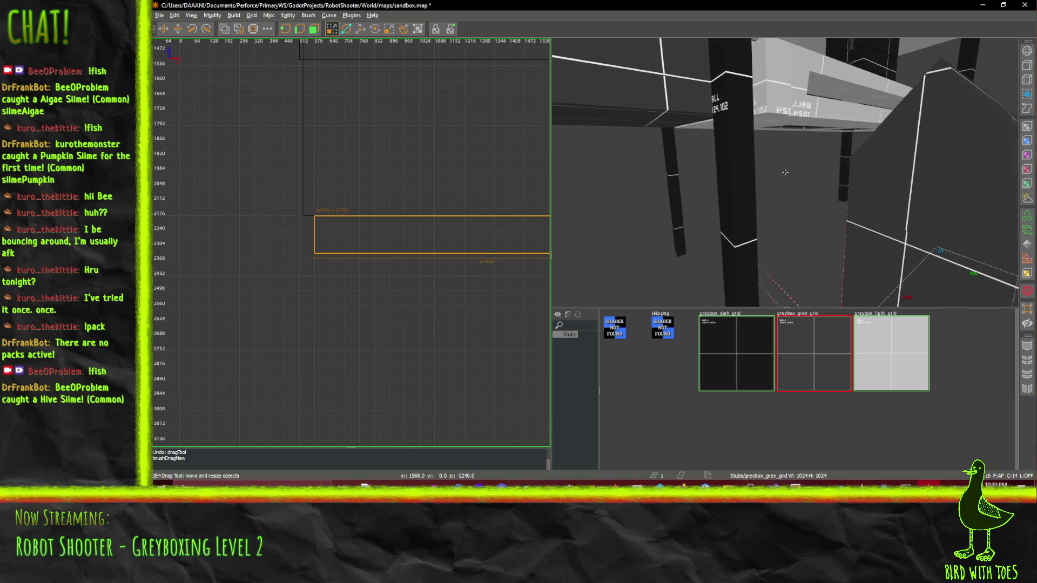
{"action": "key", "text": "a"}
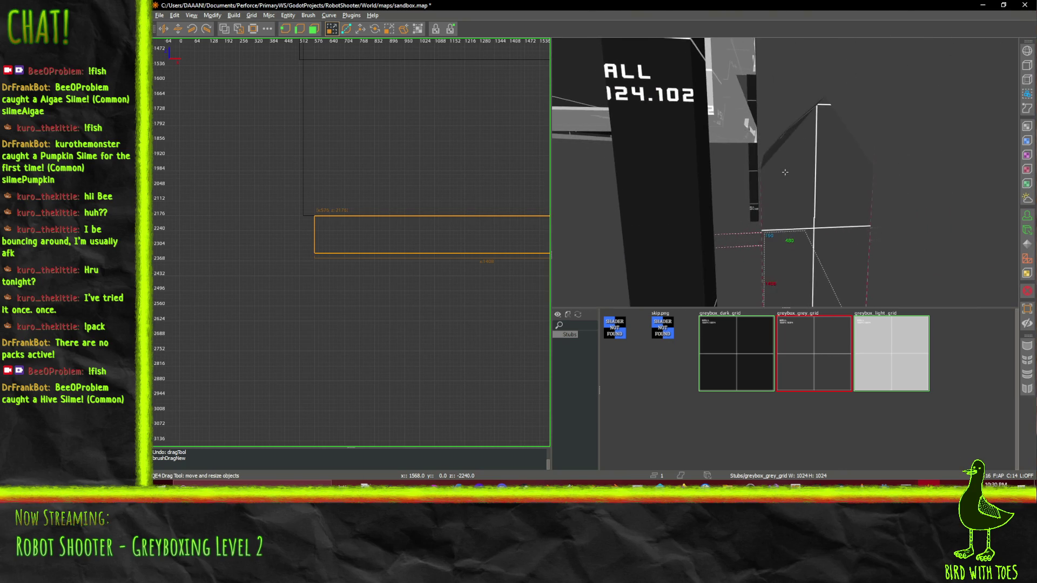
{"action": "key", "text": "d"}
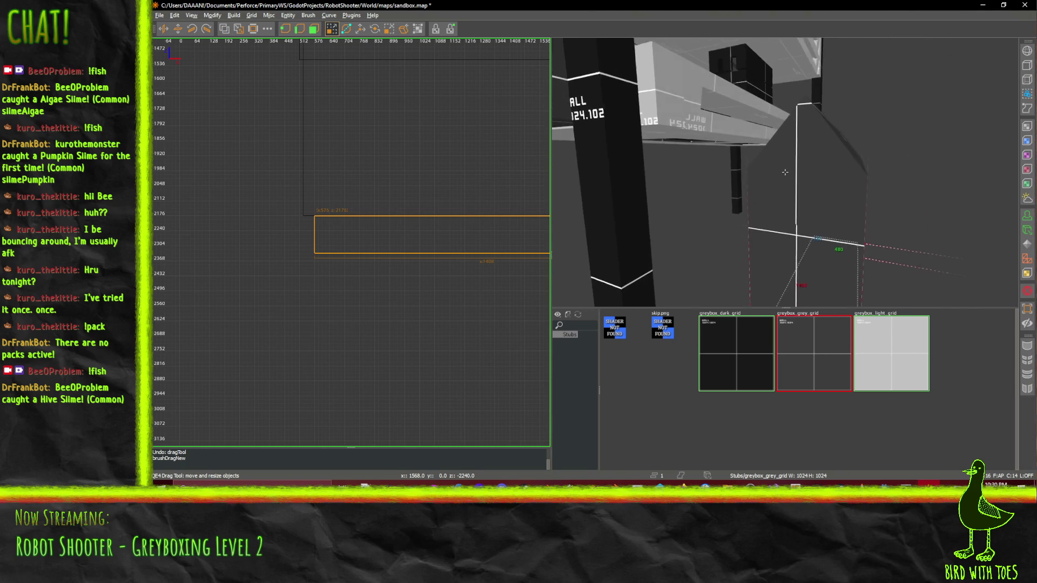
{"action": "key", "text": "s"}
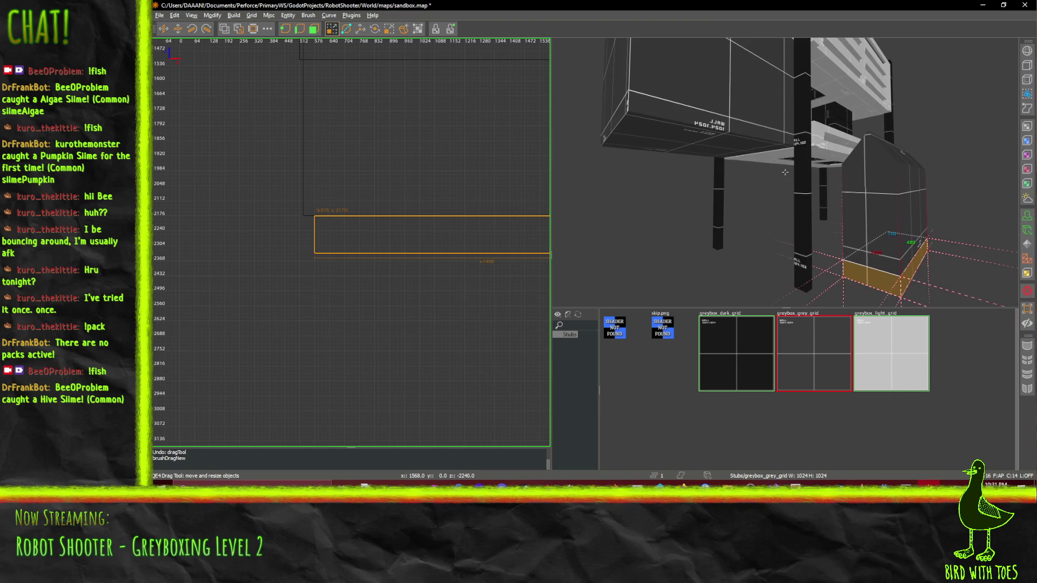
Drag the large upper brush's lower edge down to make it taller, then return to Godot
{"action": "right_click", "coordinate": [700, 145]}
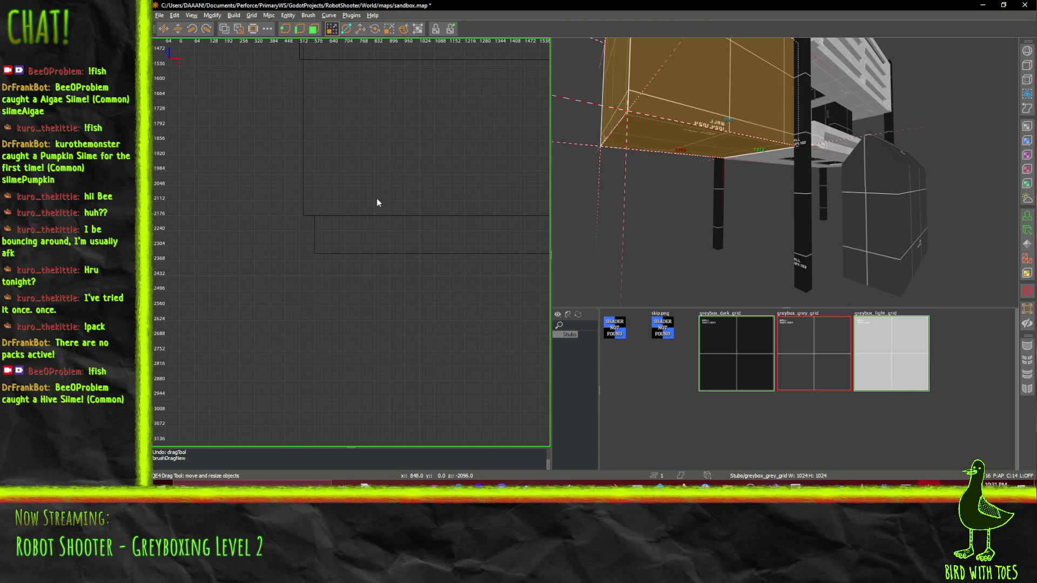
{"action": "scroll", "coordinate": [323, 125], "scroll_direction": "down", "scroll_amount": 8}
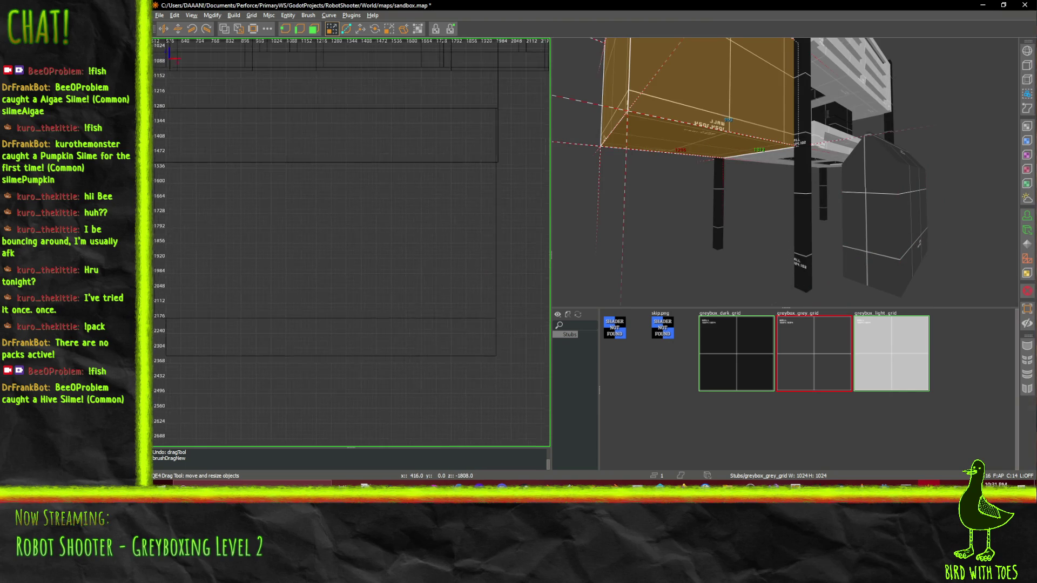
{"action": "scroll", "coordinate": [453, 149], "scroll_direction": "up", "scroll_amount": 2}
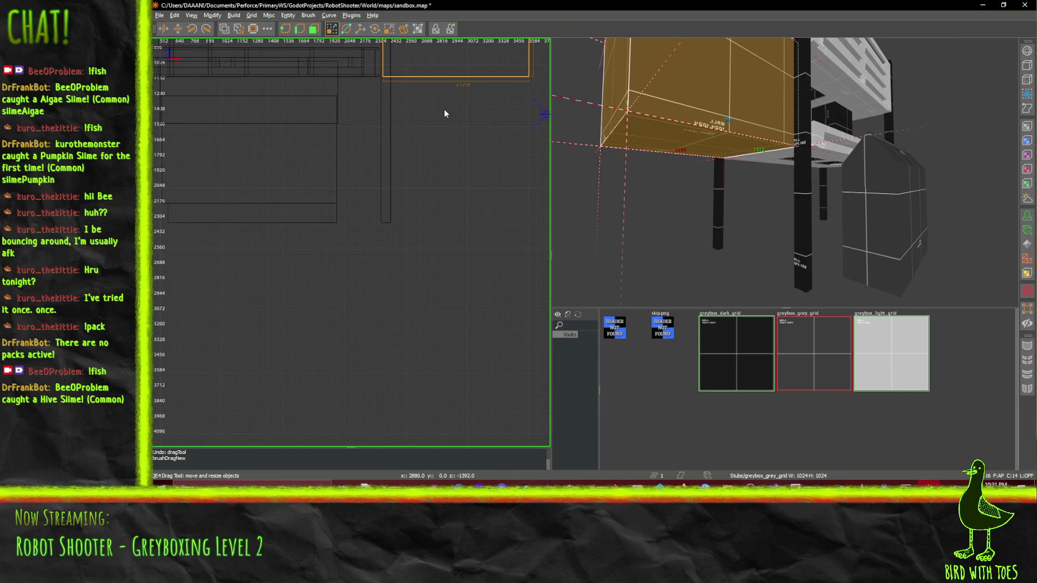
{"action": "scroll", "coordinate": [440, 105], "scroll_direction": "up", "scroll_amount": 1}
{"action": "mouse_move", "coordinate": [435, 101]}
{"action": "left_mouse_down"}
{"action": "mouse_move", "coordinate": [432, 248]}
{"action": "mouse_move", "coordinate": [432, 235]}
{"action": "left_mouse_up"}
{"action": "scroll", "coordinate": [432, 236], "scroll_direction": "up", "scroll_amount": 1}
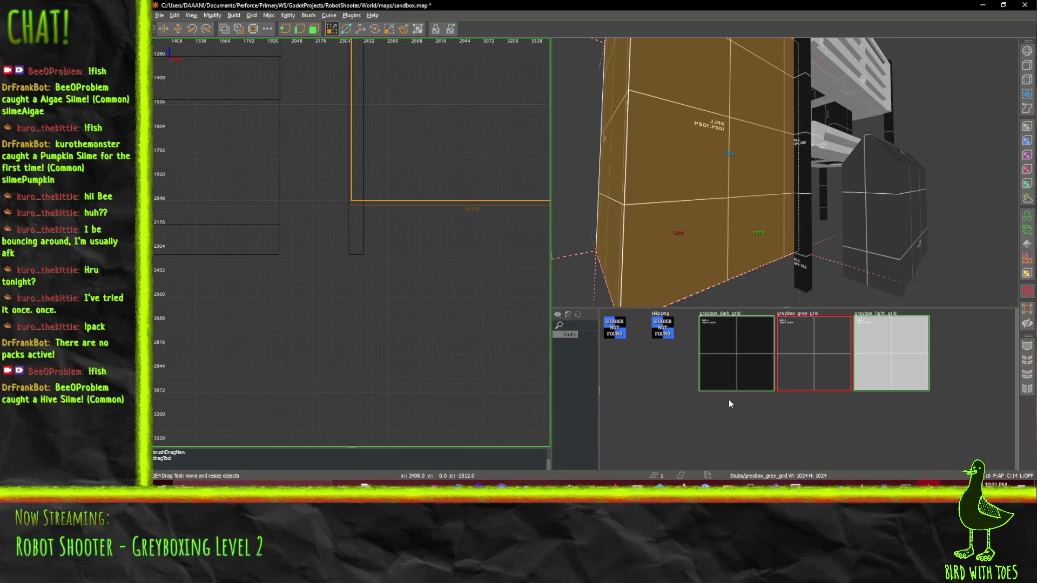
{"action": "left_click", "coordinate": [929, 504]}
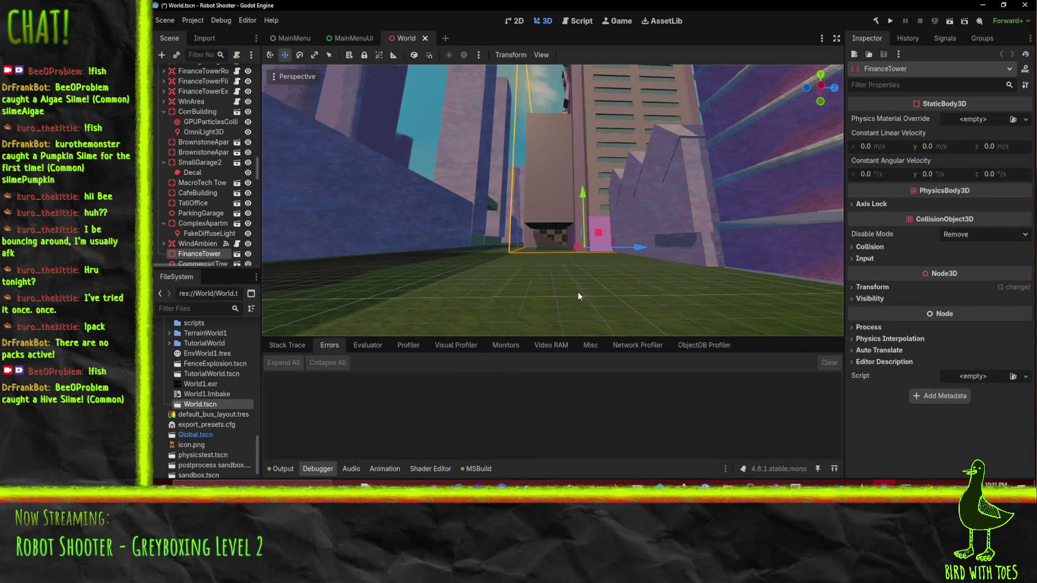
Zoom and orbit close around the FinanceTower in Godot, then switch back to TrenchBroom
{"action": "scroll", "coordinate": [577, 292], "scroll_direction": "up", "scroll_amount": 5}
{"action": "mouse_move", "coordinate": [574, 299]}
{"action": "left_mouse_down"}
{"action": "mouse_move", "coordinate": [692, 325]}
{"action": "mouse_move", "coordinate": [648, 259]}
{"action": "mouse_move", "coordinate": [587, 222]}
{"action": "mouse_move", "coordinate": [584, 231]}
{"action": "left_mouse_up"}
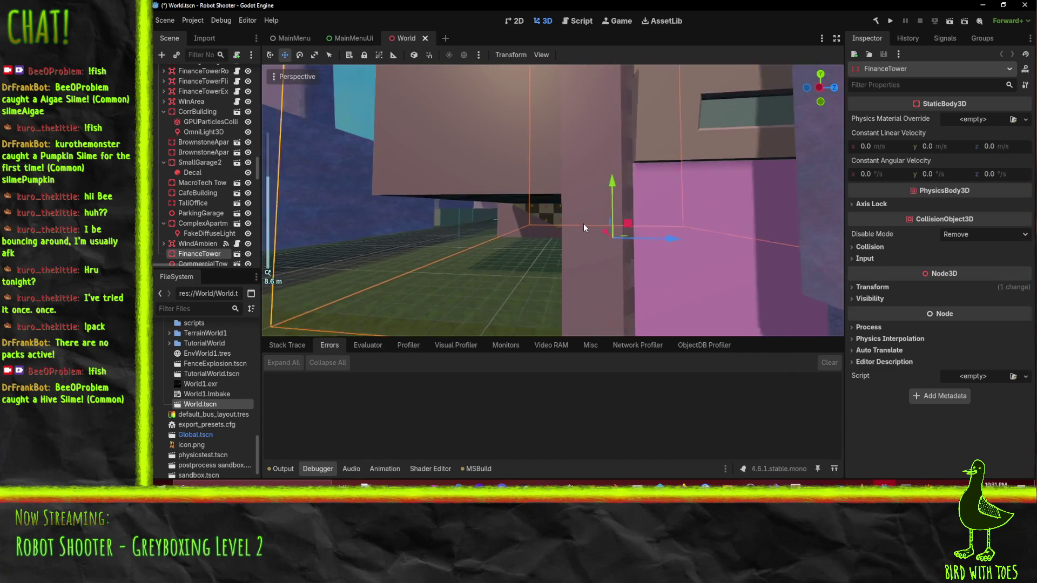
{"action": "scroll", "coordinate": [693, 171], "scroll_direction": "up", "scroll_amount": 2}
{"action": "left_click_drag", "start_coordinate": [693, 171], "coordinate": [653, 166]}
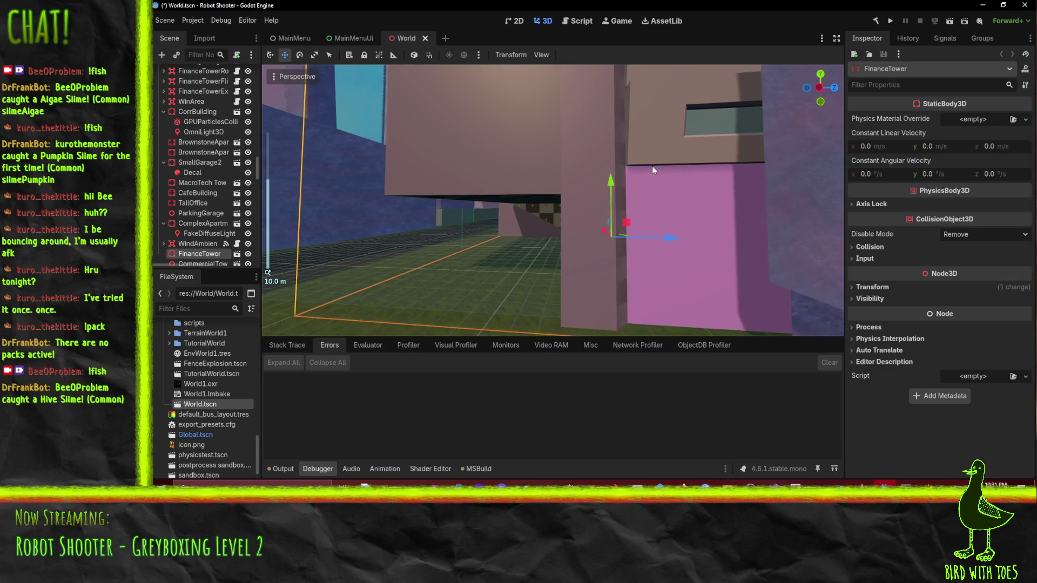
{"action": "left_click", "coordinate": [929, 502]}
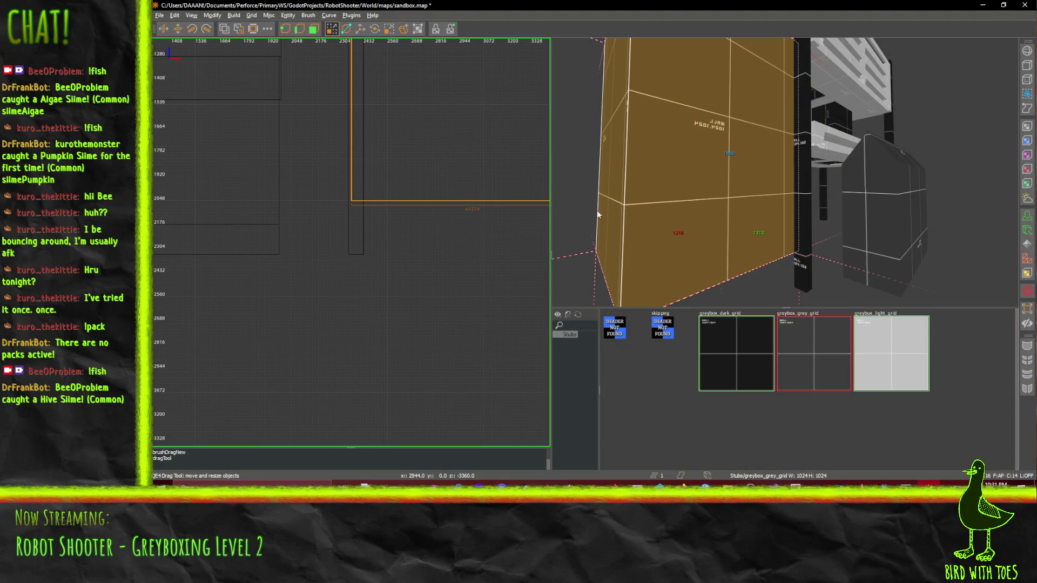
Lower, then raise the tall orange brush's bottom edge to its new height
{"action": "left_click_drag", "start_coordinate": [766, 215], "coordinate": [785, 172]}
{"action": "scroll", "coordinate": [785, 172], "scroll_direction": "up", "scroll_amount": 5}
{"action": "scroll", "coordinate": [378, 207], "scroll_direction": "up", "scroll_amount": 2}
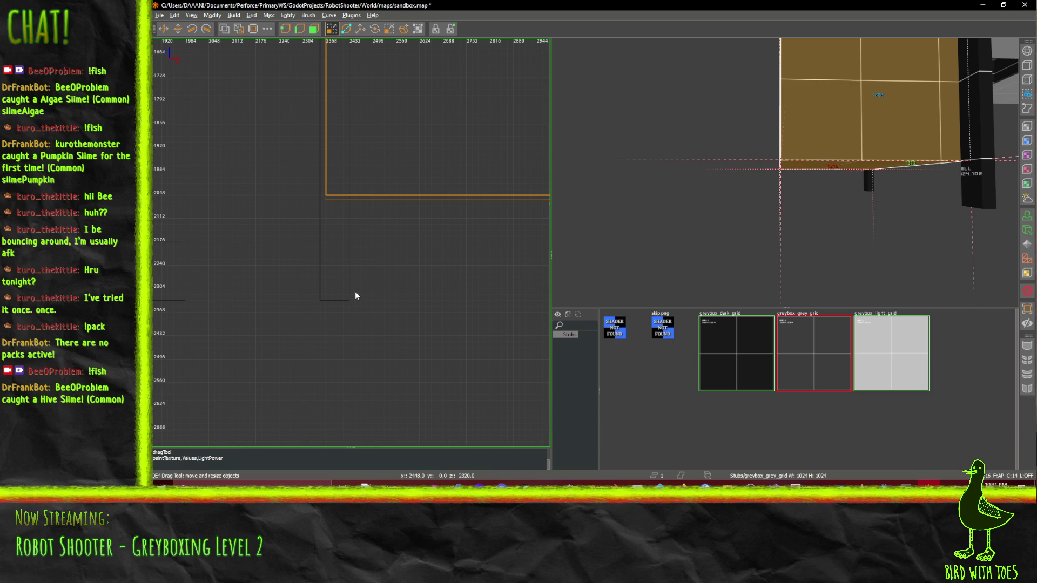
{"action": "left_click_drag", "start_coordinate": [362, 212], "coordinate": [362, 220]}
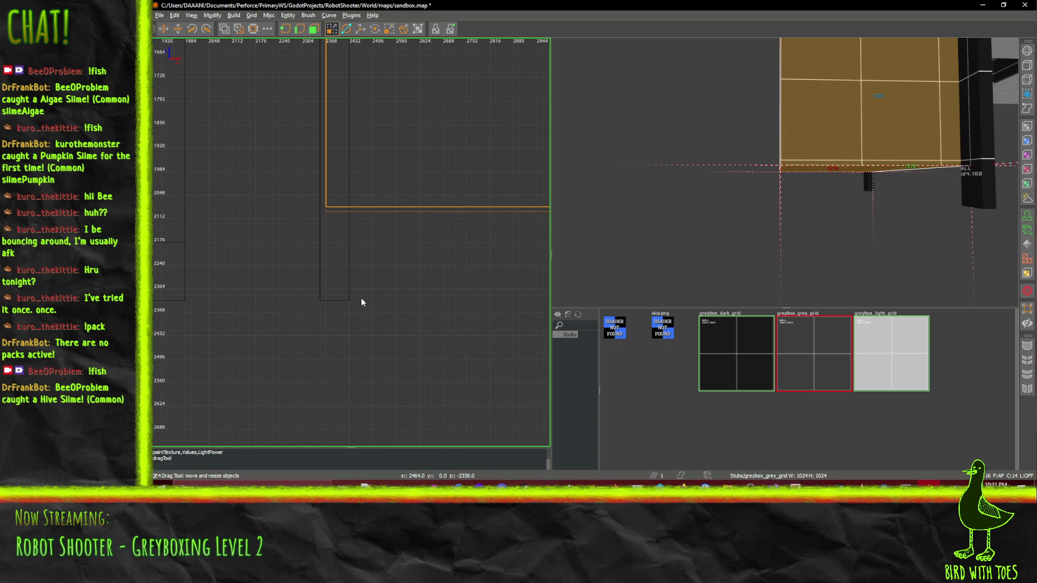
{"action": "scroll", "coordinate": [373, 214], "scroll_direction": "down", "scroll_amount": 5}
{"action": "scroll", "coordinate": [375, 218], "scroll_direction": "up", "scroll_amount": 2}
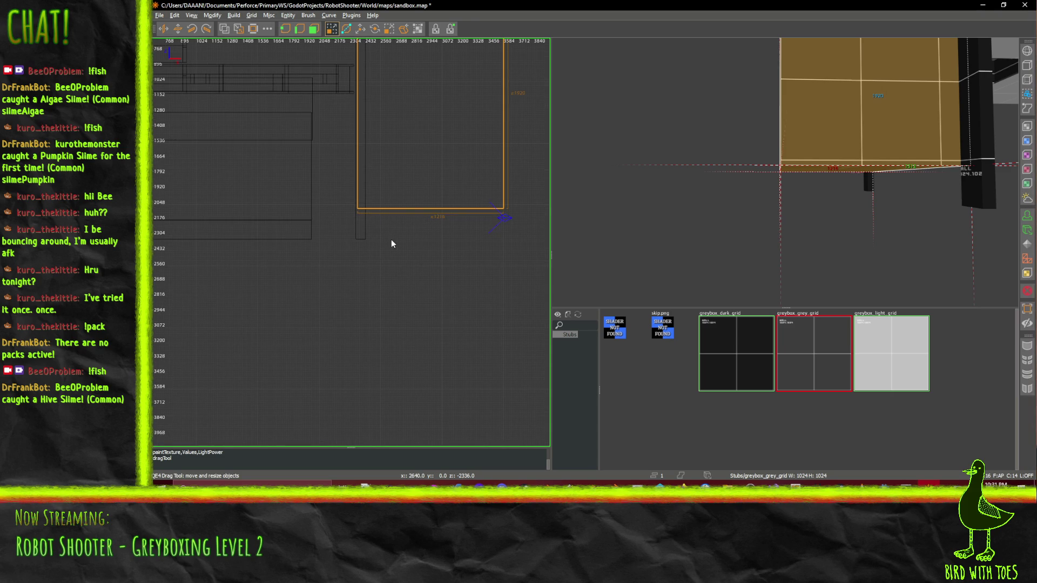
{"action": "scroll", "coordinate": [389, 239], "scroll_direction": "up", "scroll_amount": 3}
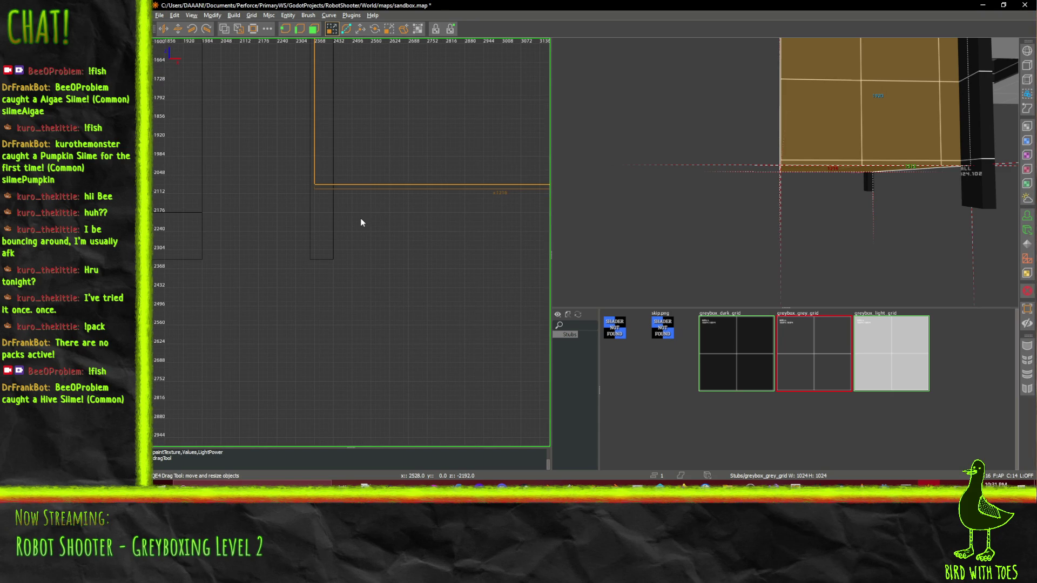
{"action": "left_click_drag", "start_coordinate": [361, 218], "coordinate": [365, 203]}
Save sandbox.map, then pan and orbit the views to review the building layout
{"action": "key", "text": "ctrl+s"}
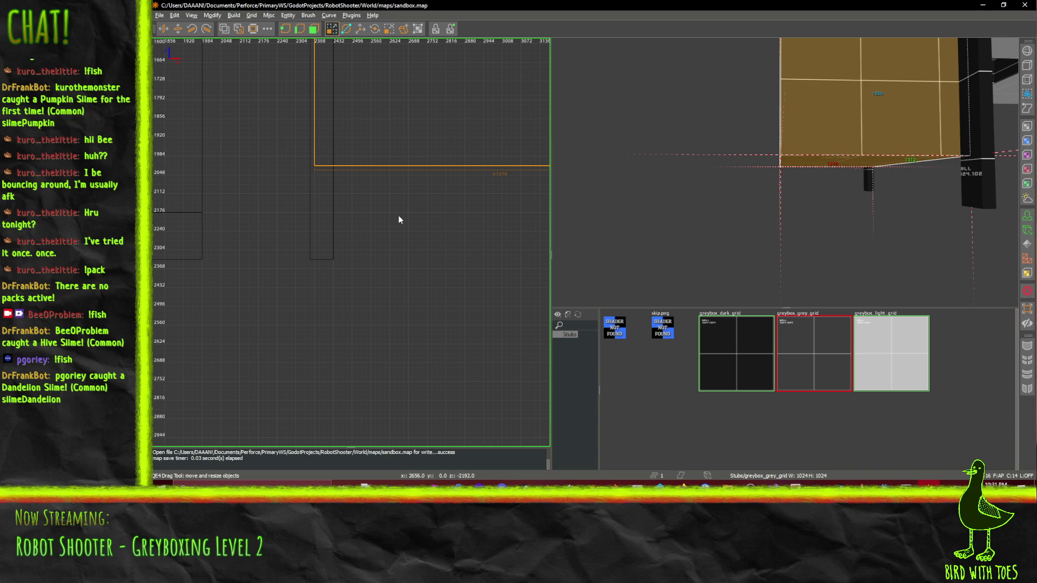
{"action": "scroll", "coordinate": [398, 218], "scroll_direction": "down", "scroll_amount": 2}
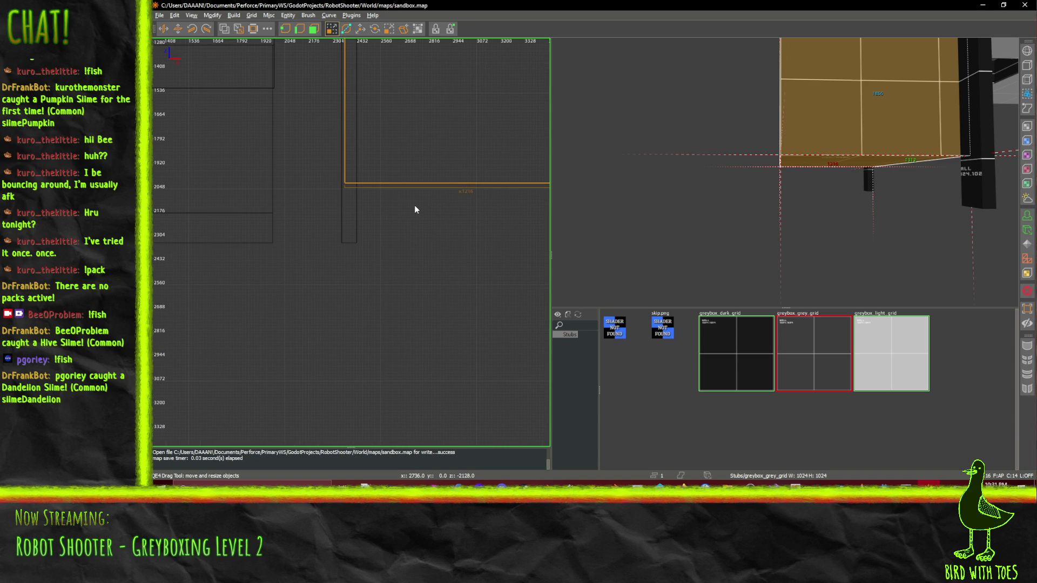
{"action": "mouse_move", "coordinate": [433, 212]}
{"action": "left_mouse_down"}
{"action": "mouse_move", "coordinate": [185, 211]}
{"action": "mouse_move", "coordinate": [168, 283]}
{"action": "left_mouse_up"}
{"action": "scroll", "coordinate": [445, 225], "scroll_direction": "down", "scroll_amount": 5}
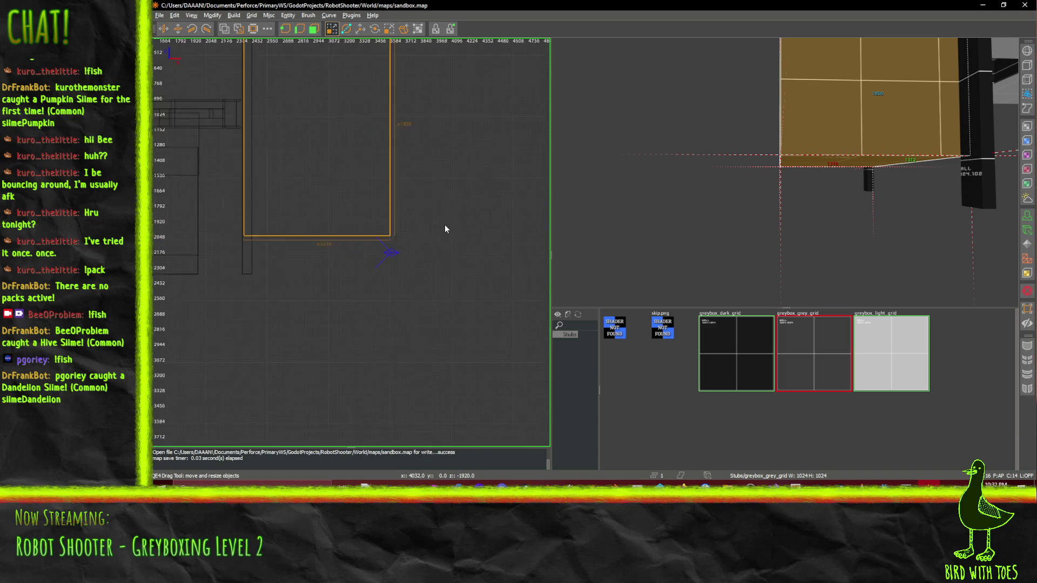
{"action": "left_click_drag", "start_coordinate": [429, 231], "coordinate": [505, 276]}
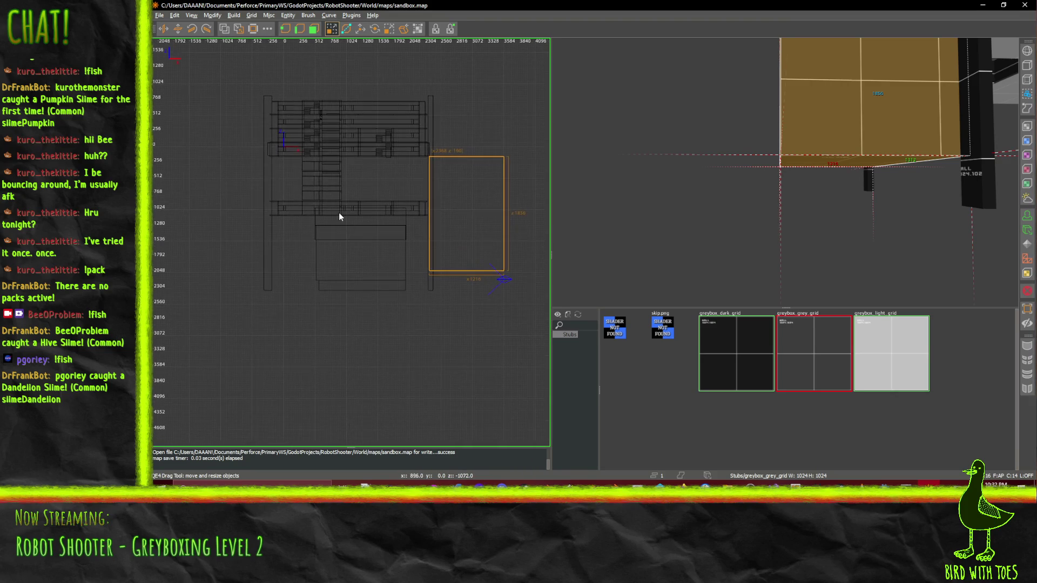
{"action": "scroll", "coordinate": [338, 212], "scroll_direction": "up", "scroll_amount": 2}
{"action": "left_click_drag", "start_coordinate": [651, 189], "coordinate": [785, 173]}
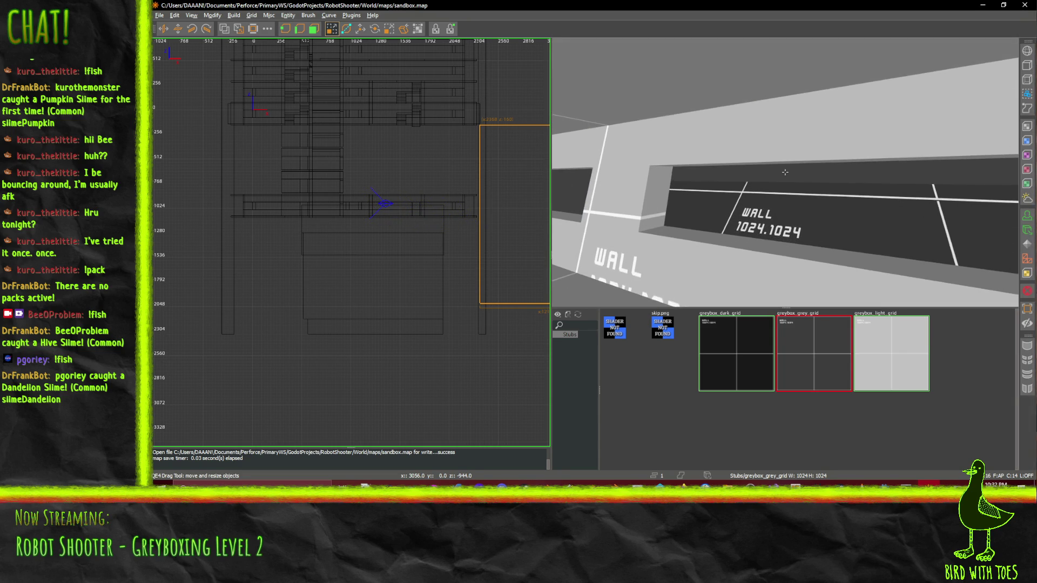
Open the RobotShooter IdeaFile wiki tab in Firefox and read the Stage 2 finance tower plan
{"action": "mouse_move", "coordinate": [683, 486]}
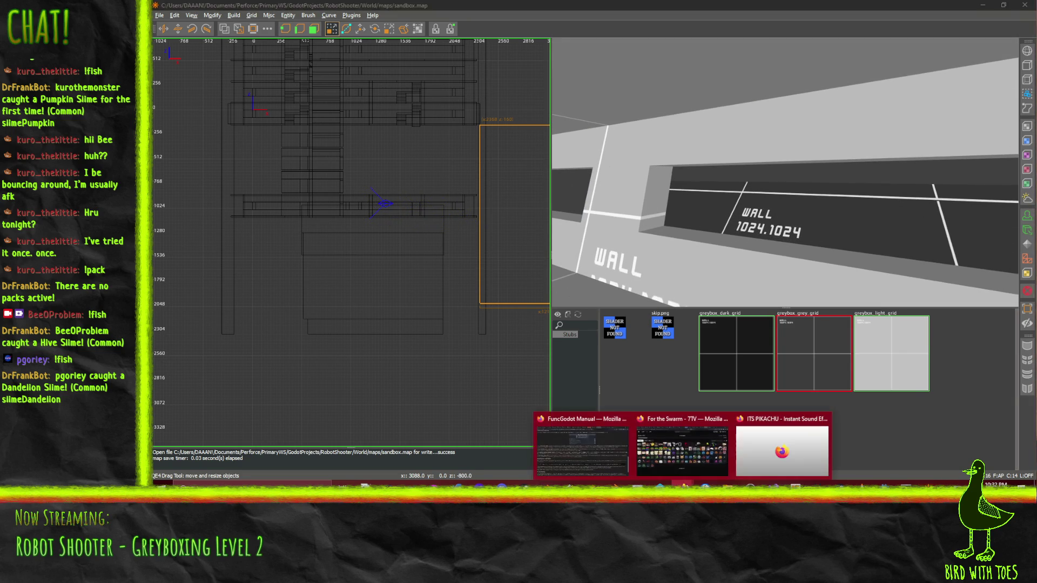
{"action": "left_click", "coordinate": [611, 453]}
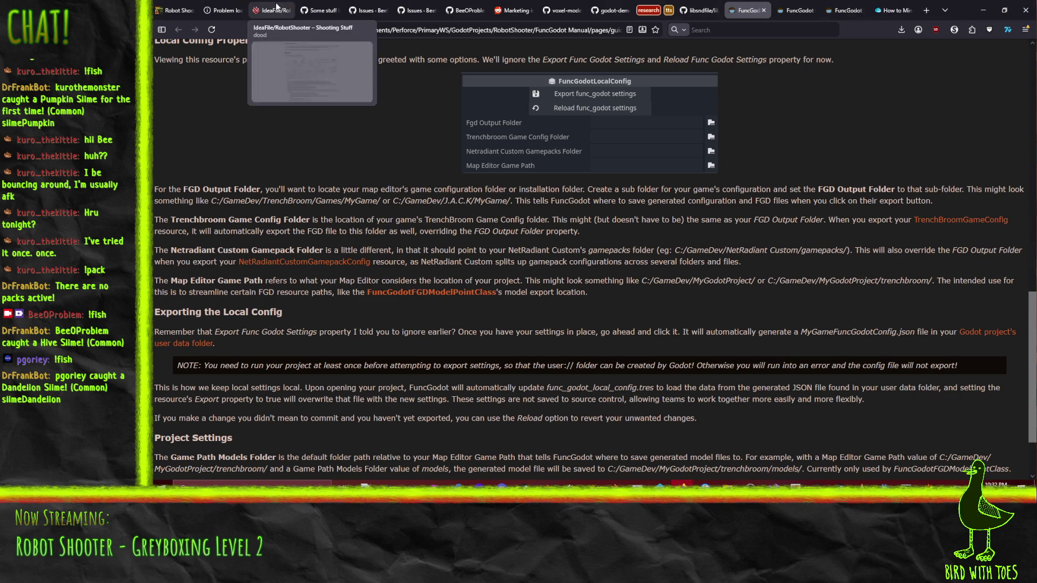
{"action": "left_click", "coordinate": [272, 11]}
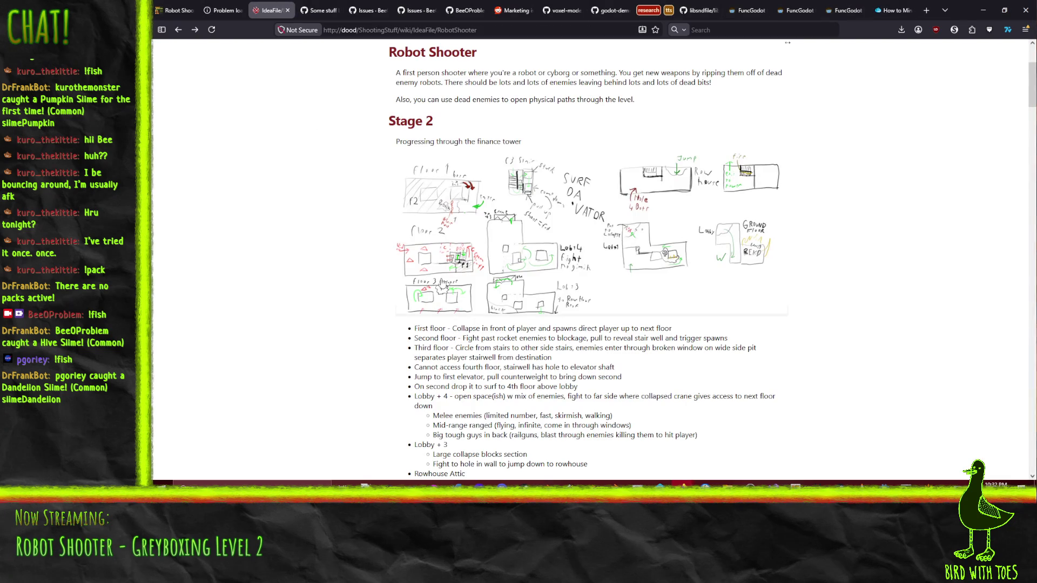
{"action": "scroll", "coordinate": [446, 260], "scroll_direction": "up", "scroll_amount": 2}
{"action": "scroll", "coordinate": [451, 212], "scroll_direction": "down", "scroll_amount": 3}
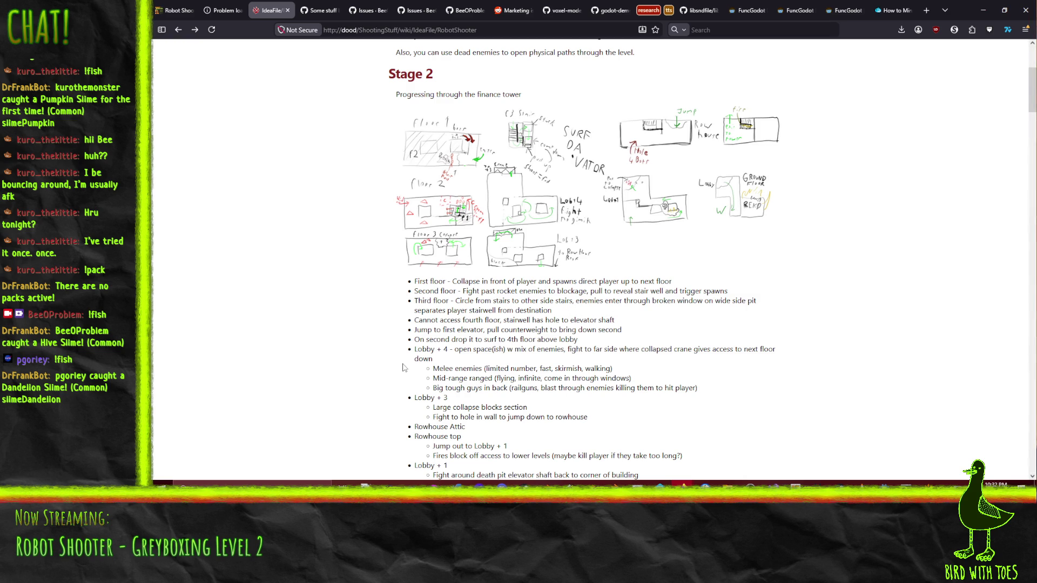
{"action": "scroll", "coordinate": [458, 369], "scroll_direction": "down", "scroll_amount": 1}
{"action": "scroll", "coordinate": [459, 369], "scroll_direction": "down", "scroll_amount": 1}
{"action": "scroll", "coordinate": [458, 369], "scroll_direction": "down", "scroll_amount": 2}
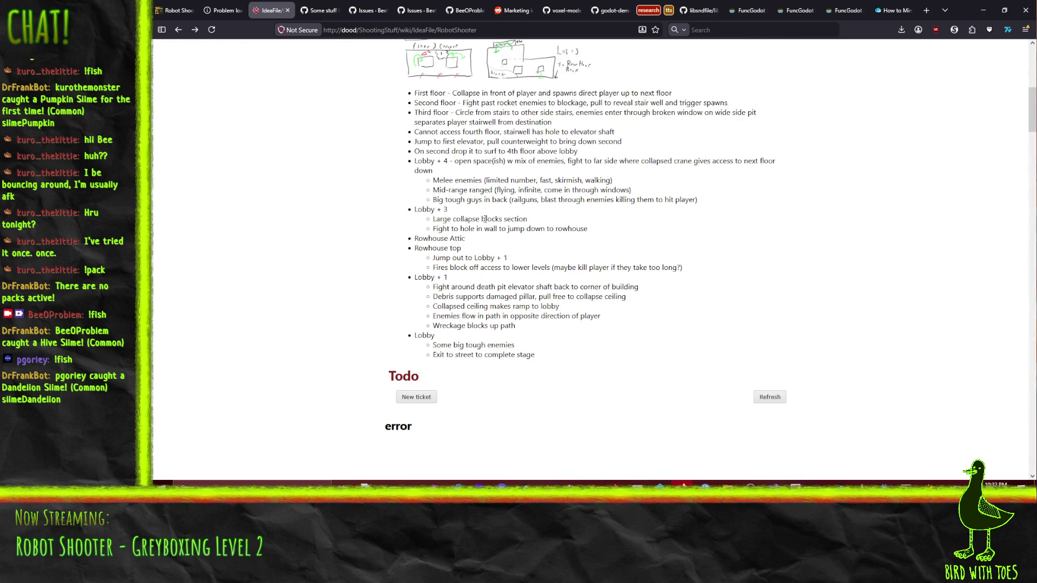
Back in TrenchBroom, fly the camera past the orange wall brush toward the grey structure
{"action": "key", "text": "alt+Tab"}
{"action": "key", "text": "w"}
{"action": "right_click", "coordinate": [652, 182]}
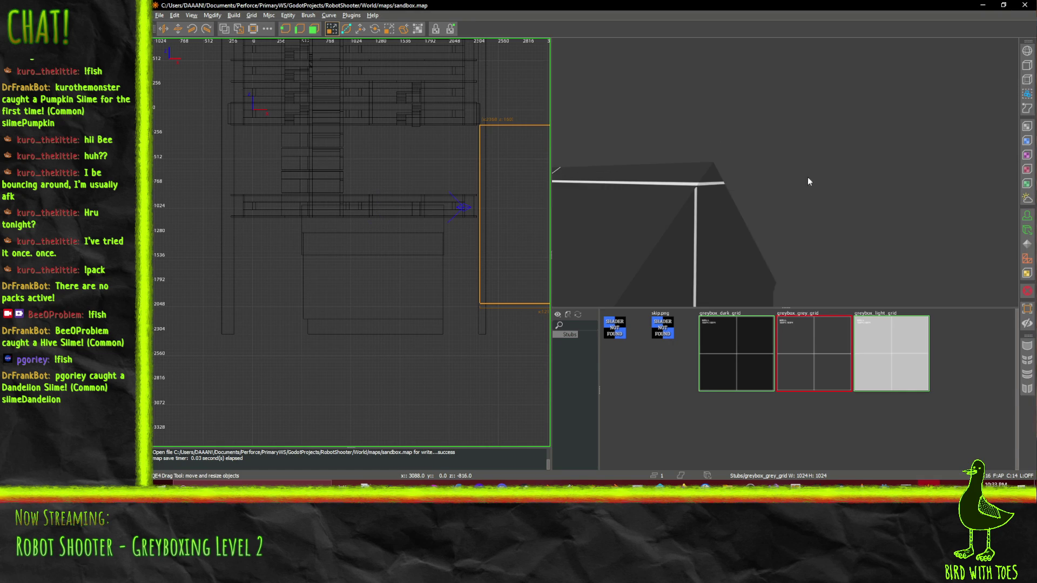
{"action": "key", "text": "w"}
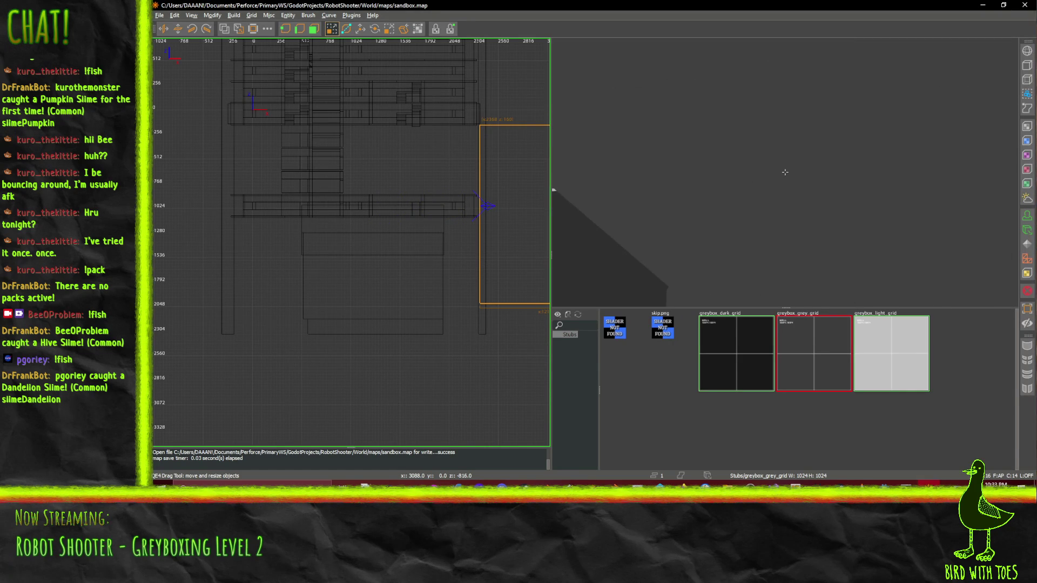
{"action": "key", "text": "w"}
{"action": "key", "text": "w"}
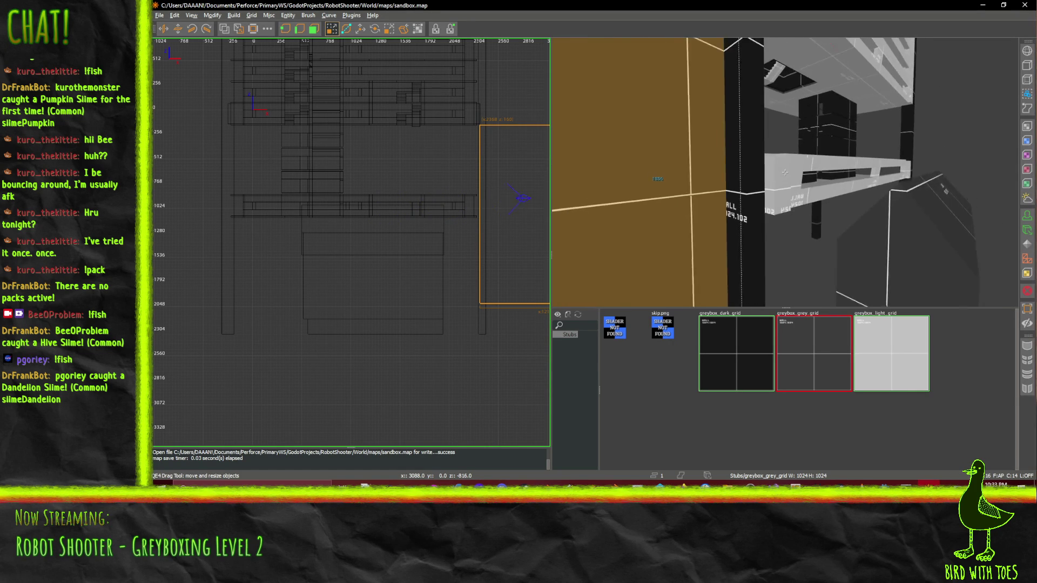
{"action": "key", "text": "w"}
{"action": "key", "text": "w"}
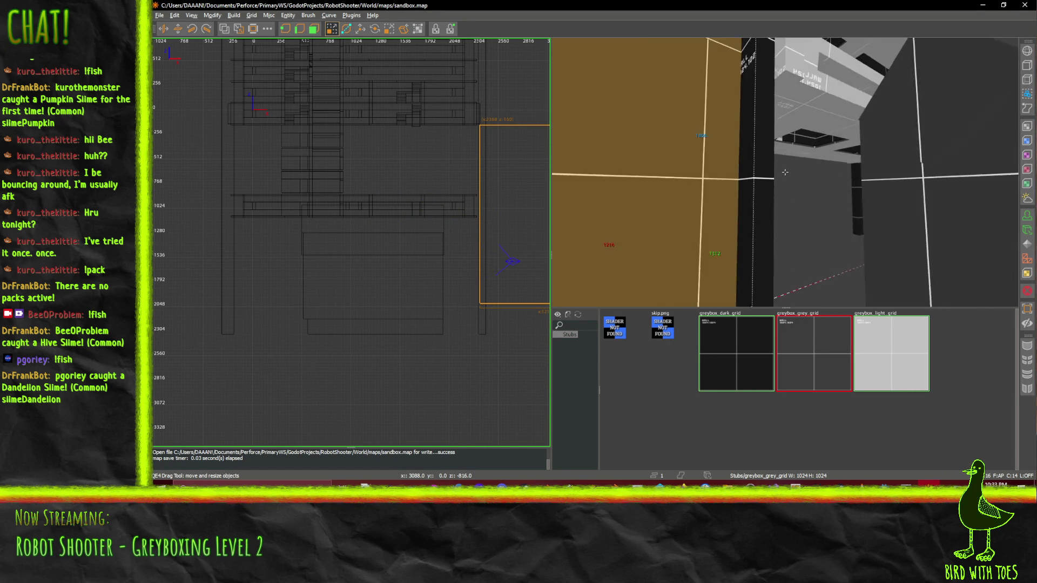
{"action": "key", "text": "w"}
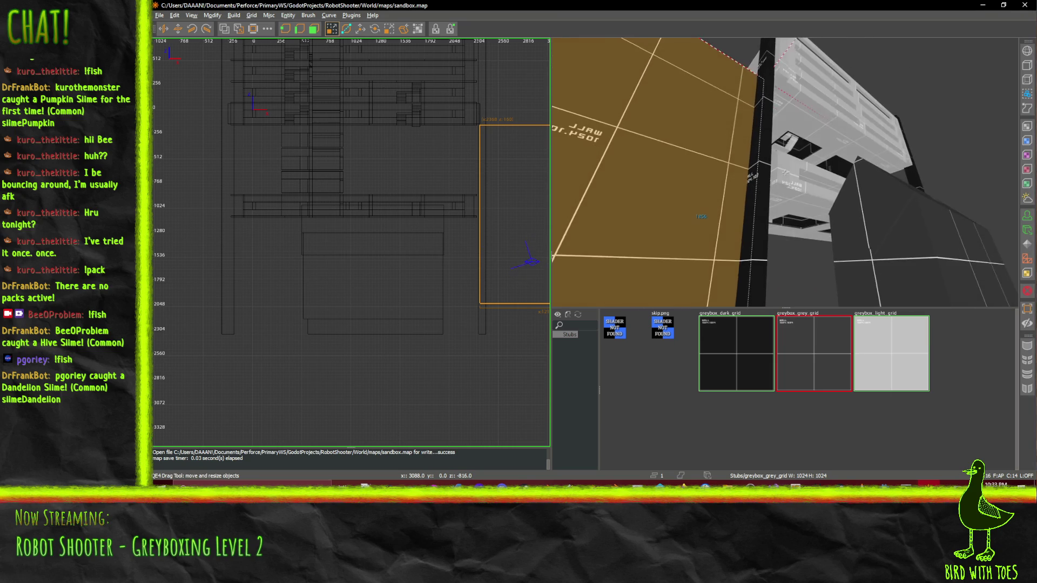
{"action": "key", "text": "w"}
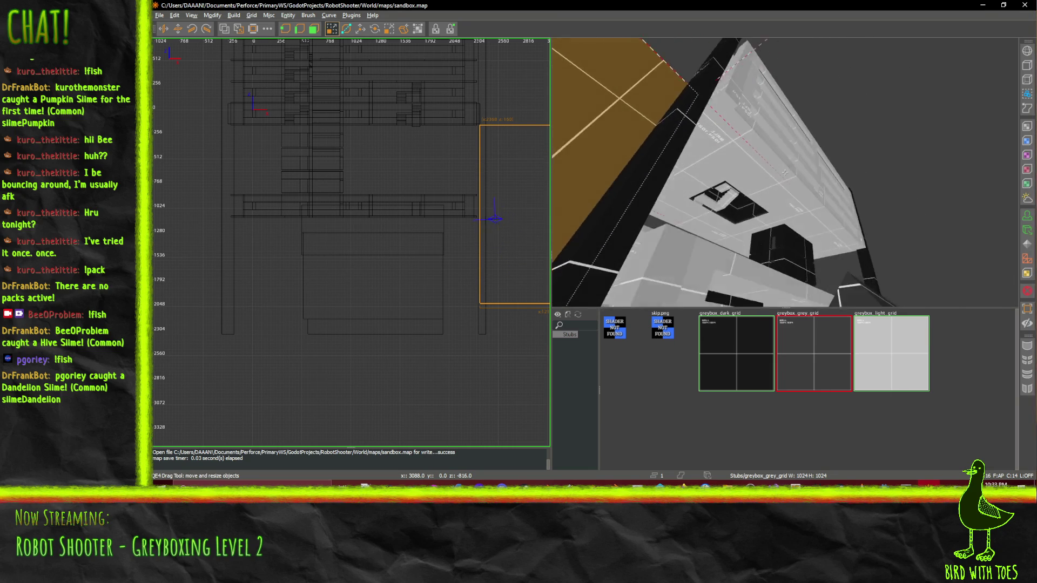
{"action": "key", "text": "d"}
{"action": "key", "text": "d"}
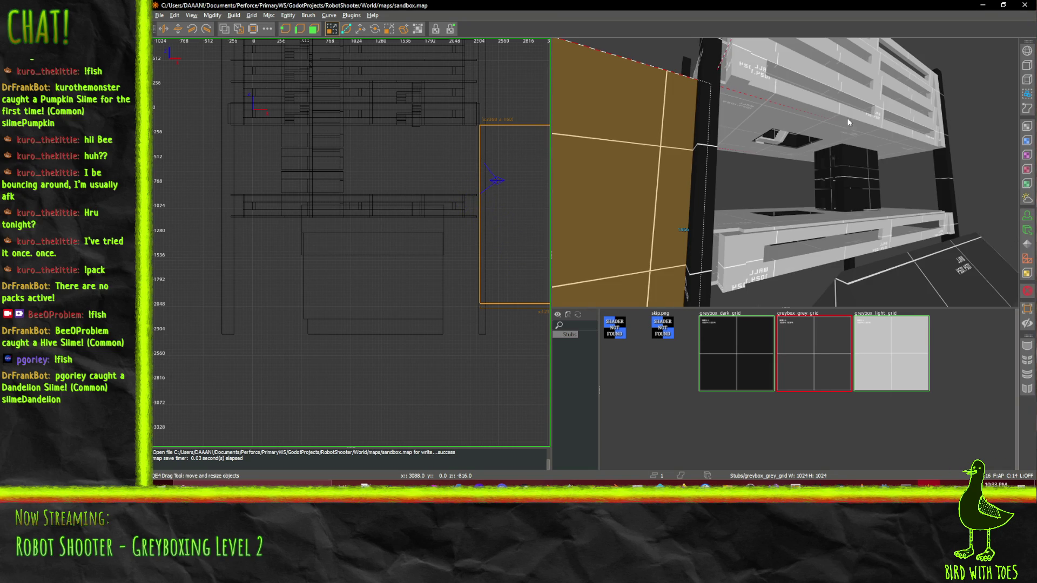
Fly through the tower interior to check the dark wall, floor hole and central block
{"action": "right_click", "coordinate": [835, 145]}
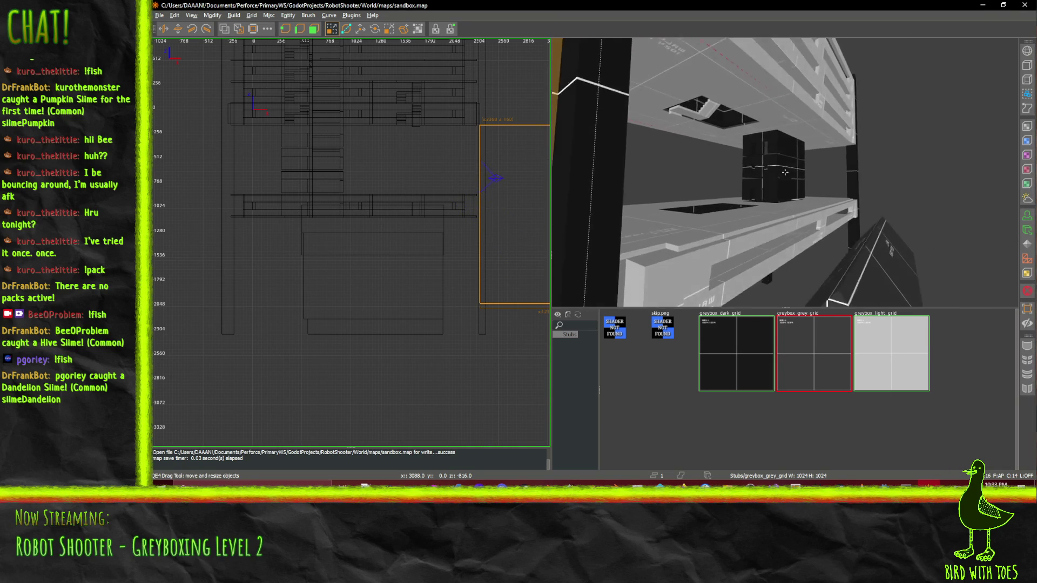
{"action": "key", "text": "d"}
{"action": "right_click", "coordinate": [757, 134]}
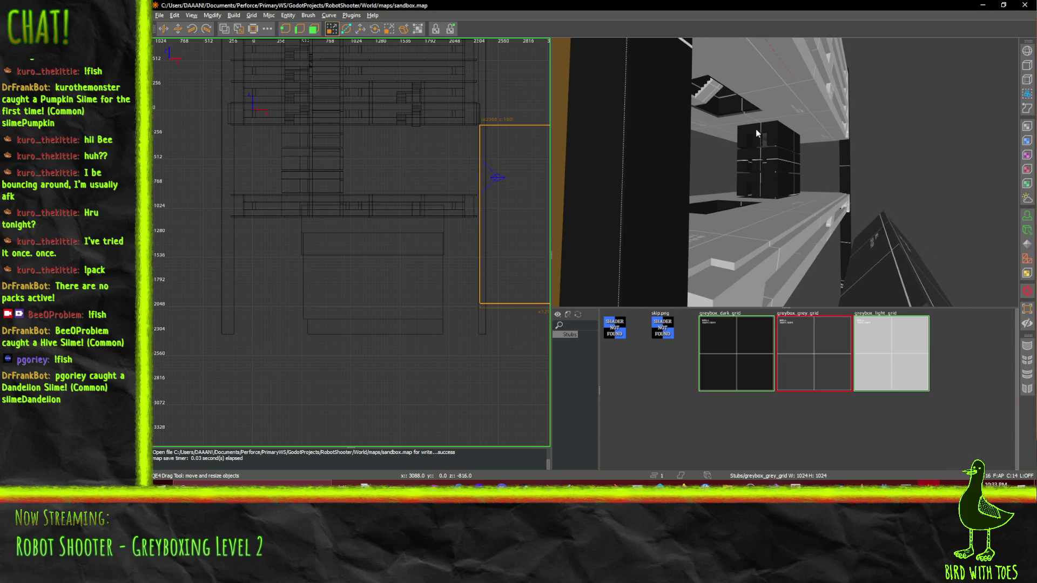
{"action": "right_click", "coordinate": [743, 220]}
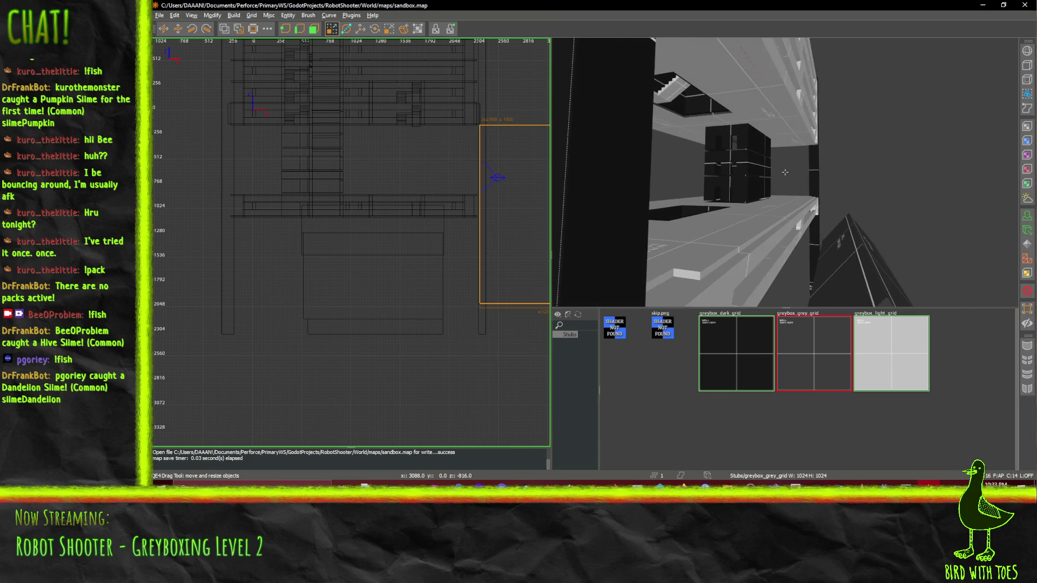
{"action": "key", "text": "w"}
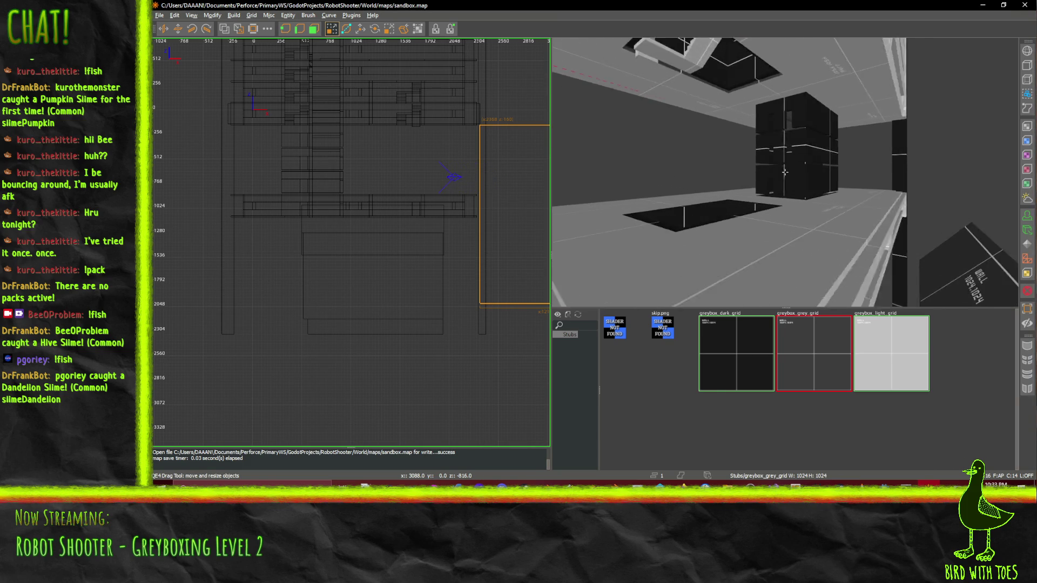
{"action": "key", "text": "s"}
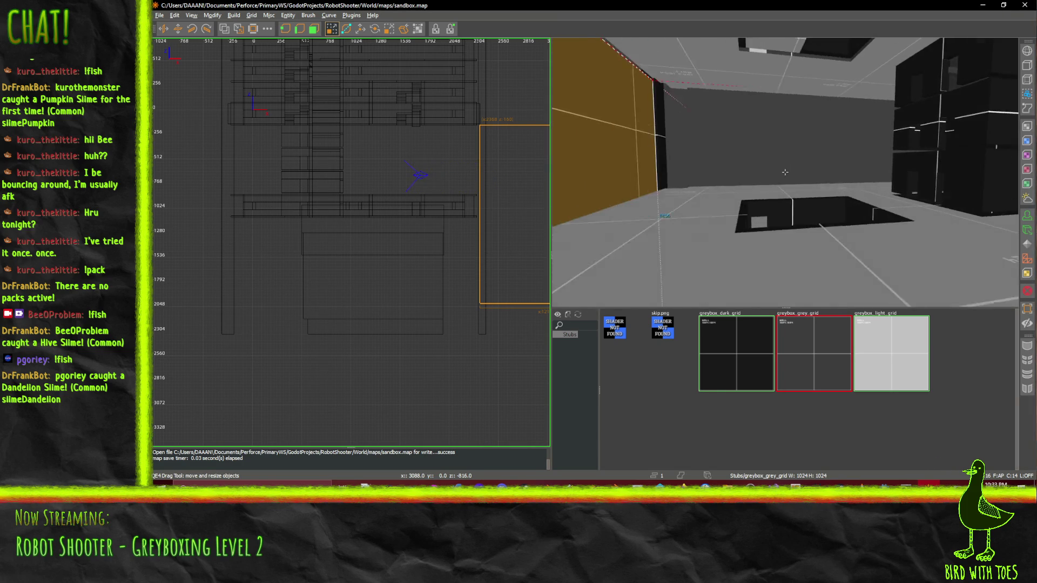
{"action": "key", "text": "a"}
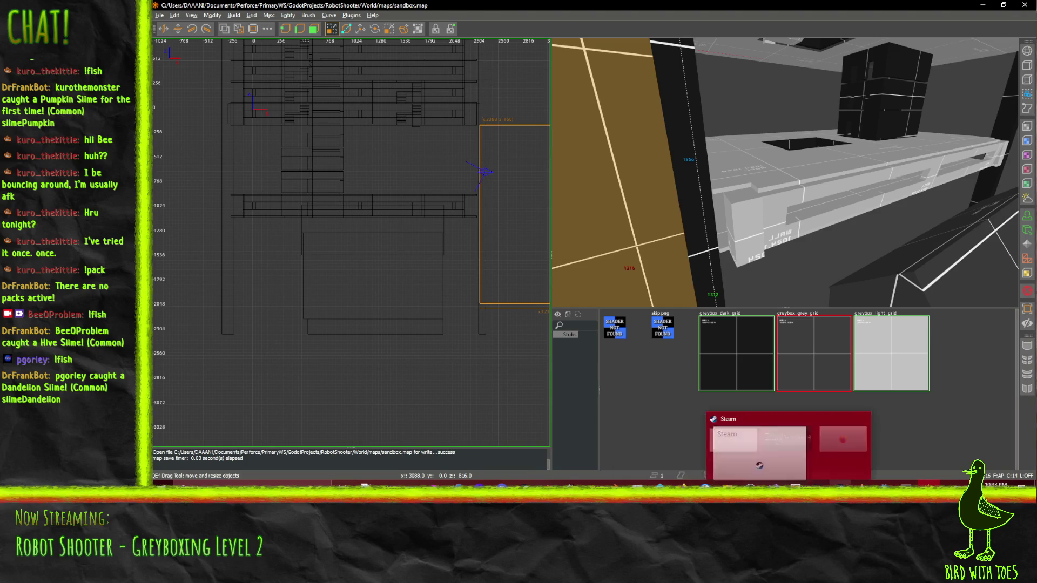
{"action": "mouse_move", "coordinate": [843, 485]}
{"action": "left_click", "coordinate": [844, 458]}
{"action": "scroll", "coordinate": [666, 208], "scroll_direction": "down", "scroll_amount": 5}
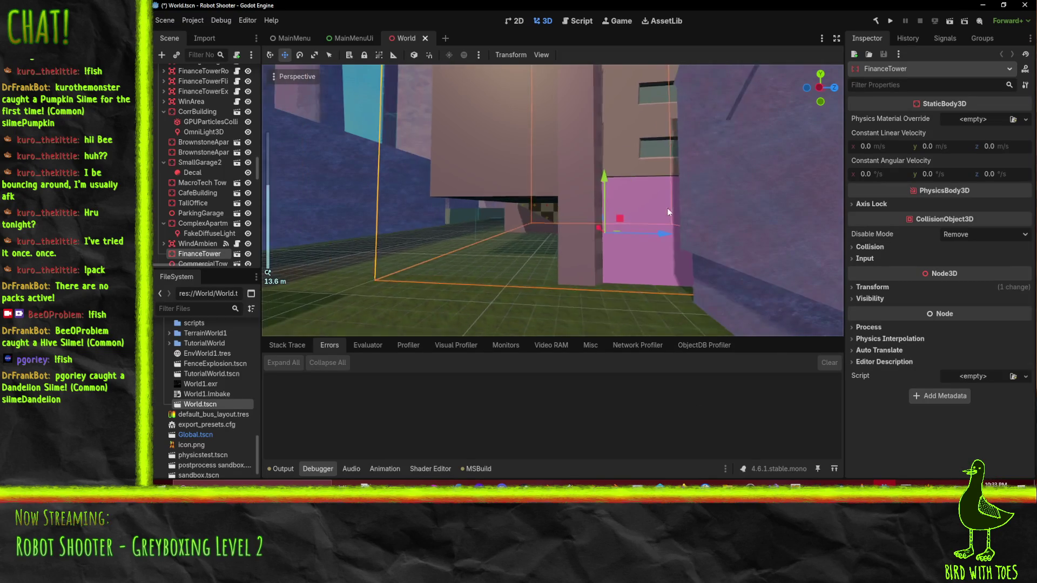
{"action": "key", "text": "w"}
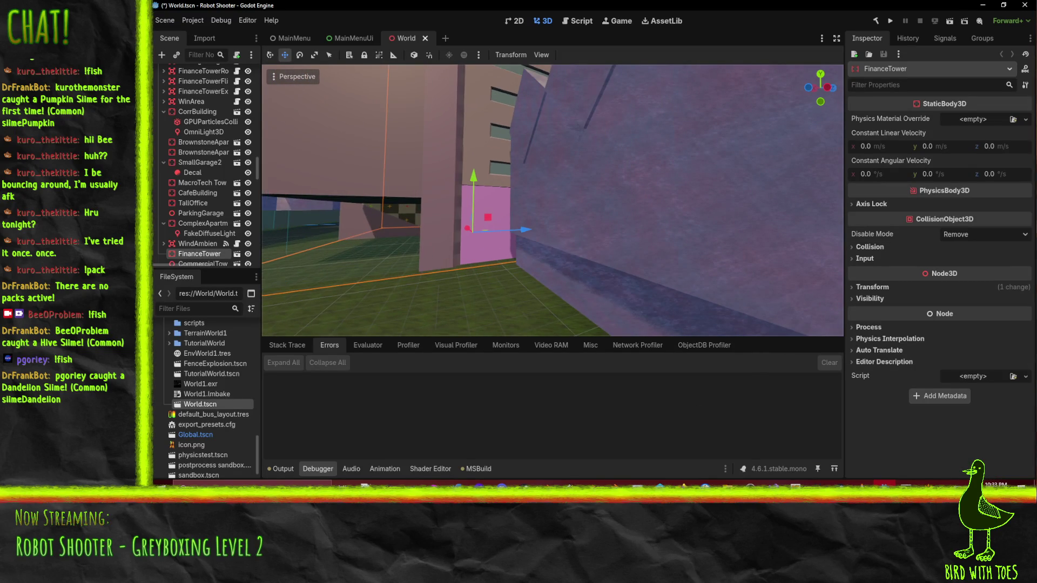
{"action": "key", "text": "w"}
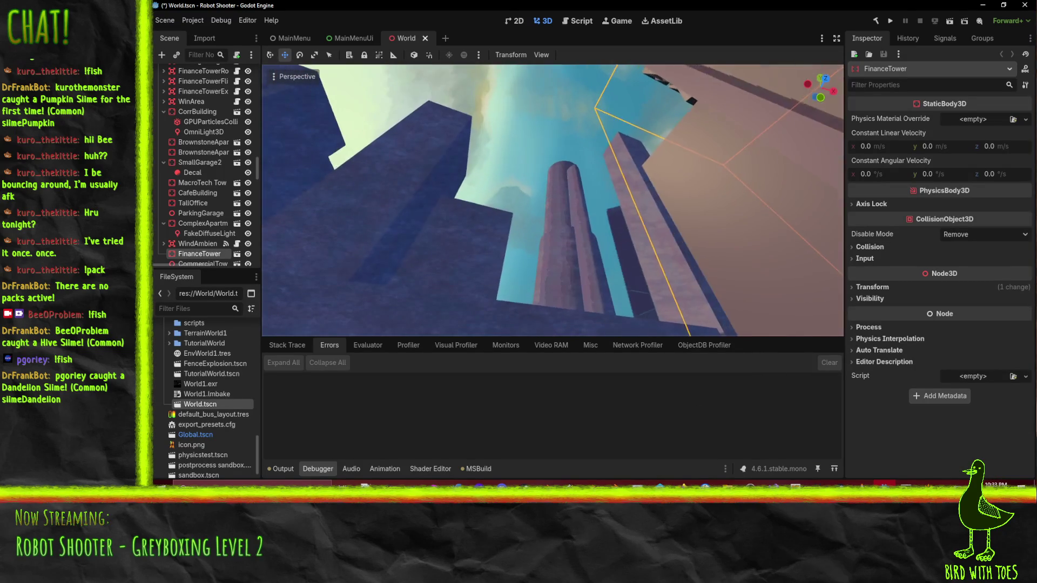
{"action": "key", "text": "s"}
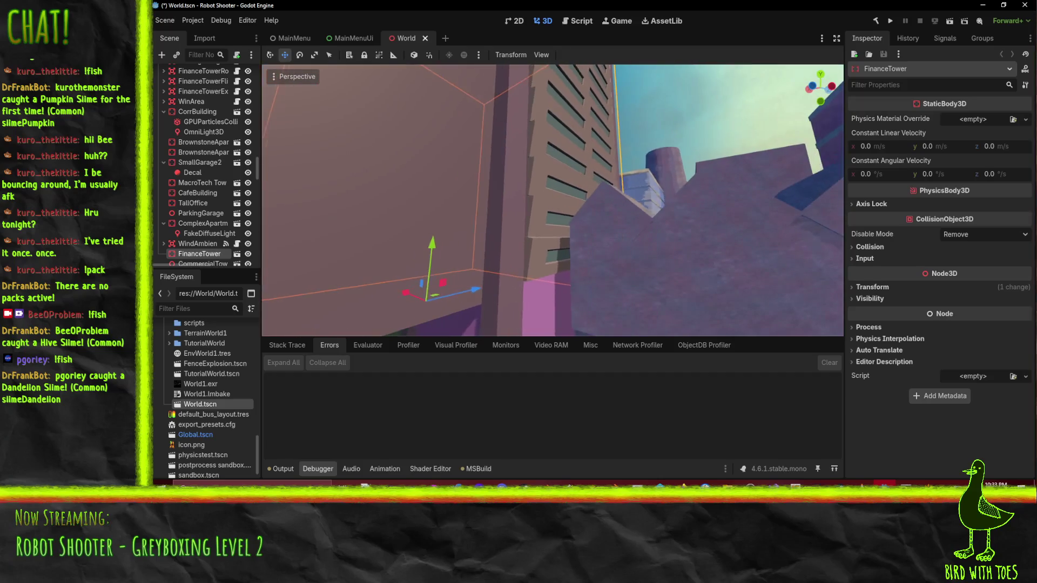
{"action": "key", "text": "w"}
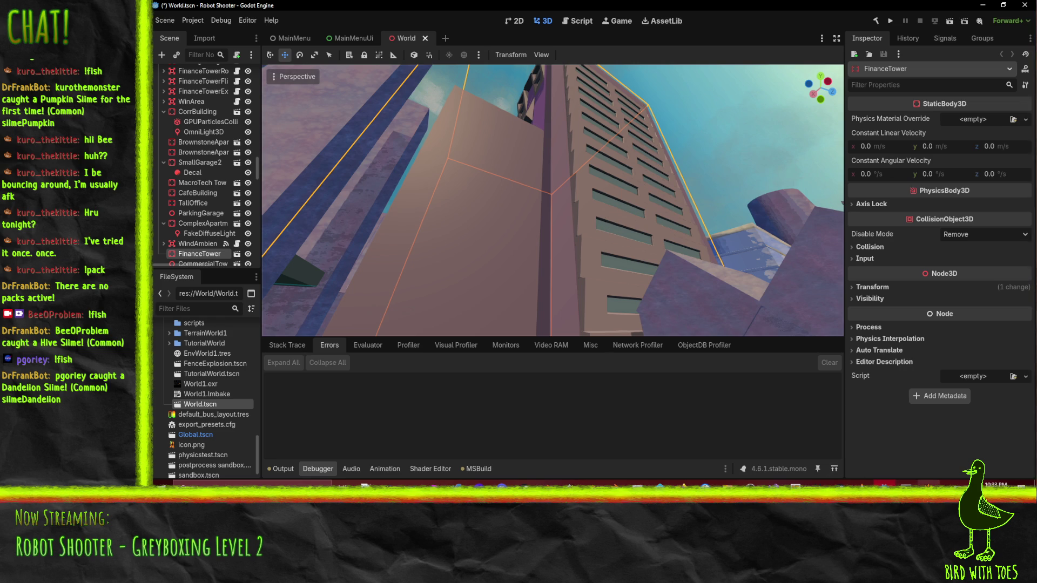
{"action": "key", "text": "alt+Tab"}
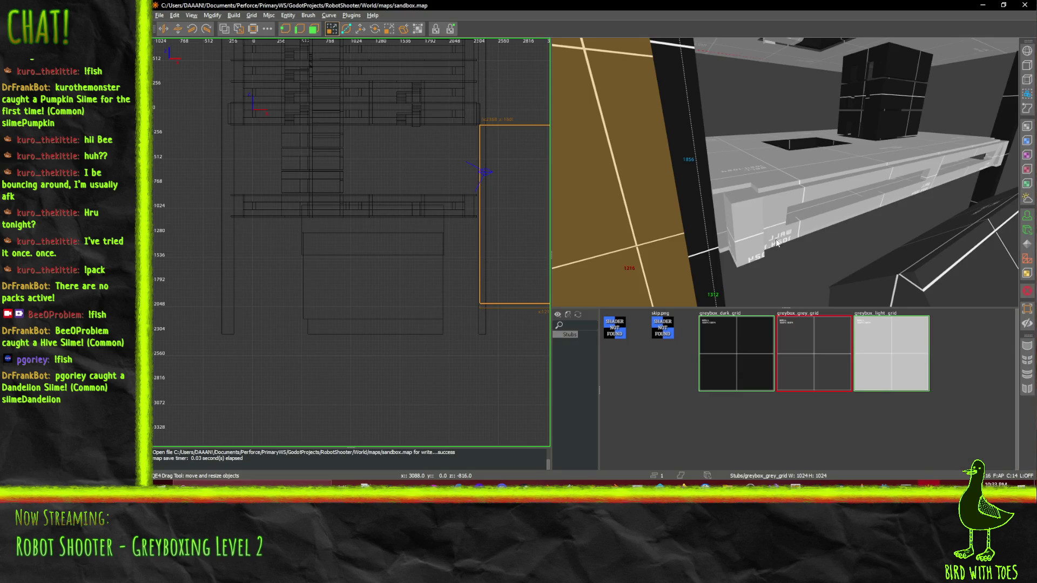
Select the tall wall brush and add the six other beam brushes to the selection
{"action": "key", "text": "w"}
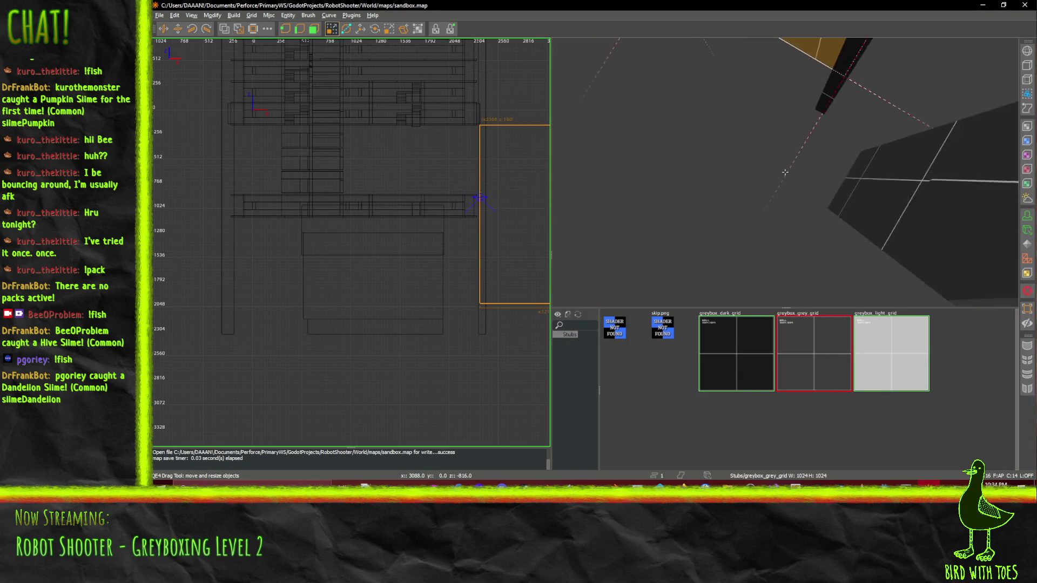
{"action": "left_click", "coordinate": [767, 234]}
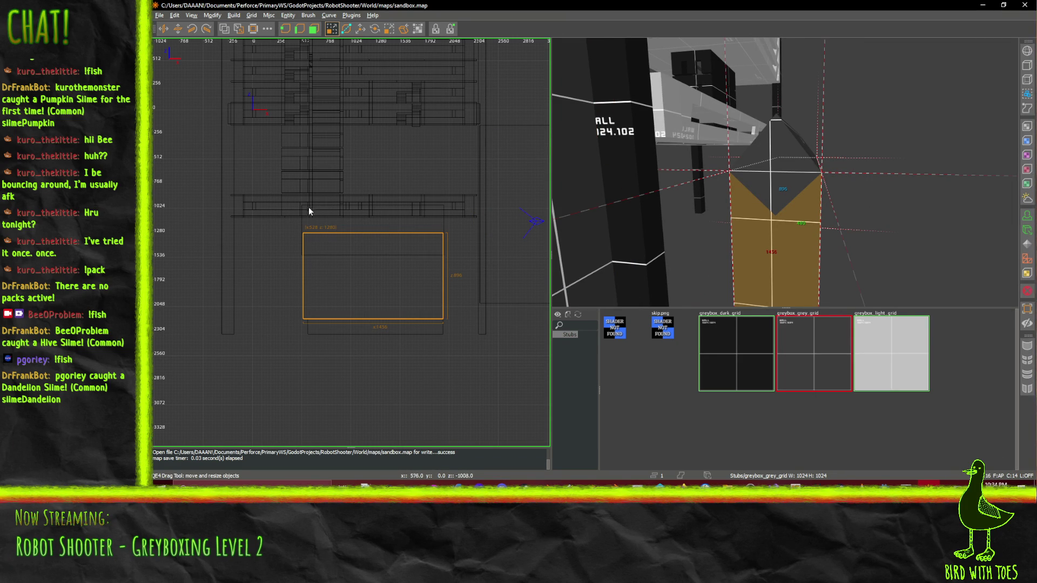
{"action": "left_click", "coordinate": [702, 108], "text": "shift"}
{"action": "left_click", "coordinate": [675, 108], "text": "shift"}
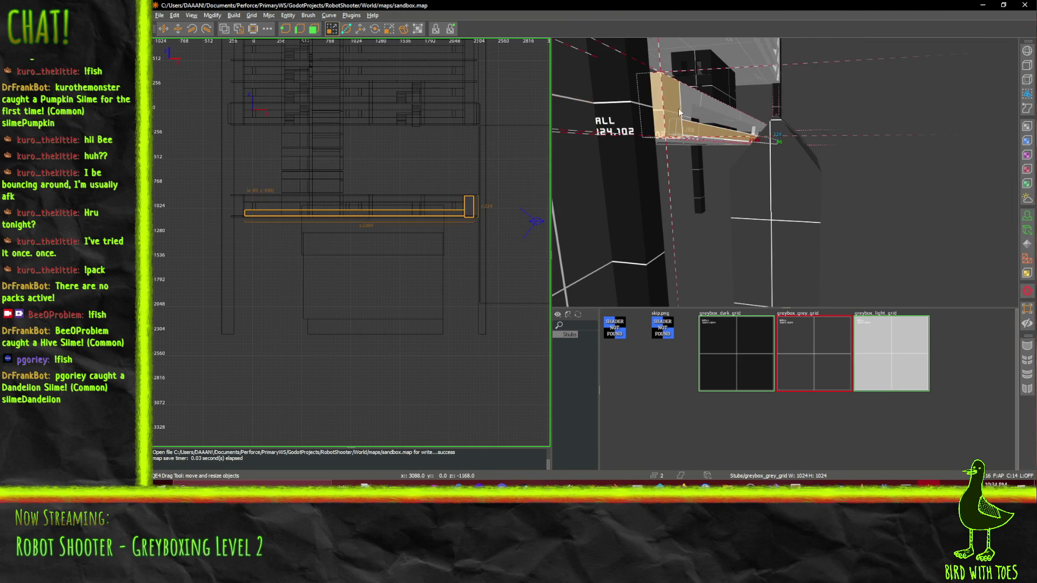
{"action": "left_click", "coordinate": [686, 111], "text": "shift"}
{"action": "left_click", "coordinate": [756, 127], "text": "shift"}
{"action": "scroll", "coordinate": [795, 123], "scroll_direction": "up", "scroll_amount": 2}
{"action": "scroll", "coordinate": [785, 172], "scroll_direction": "up", "scroll_amount": 8}
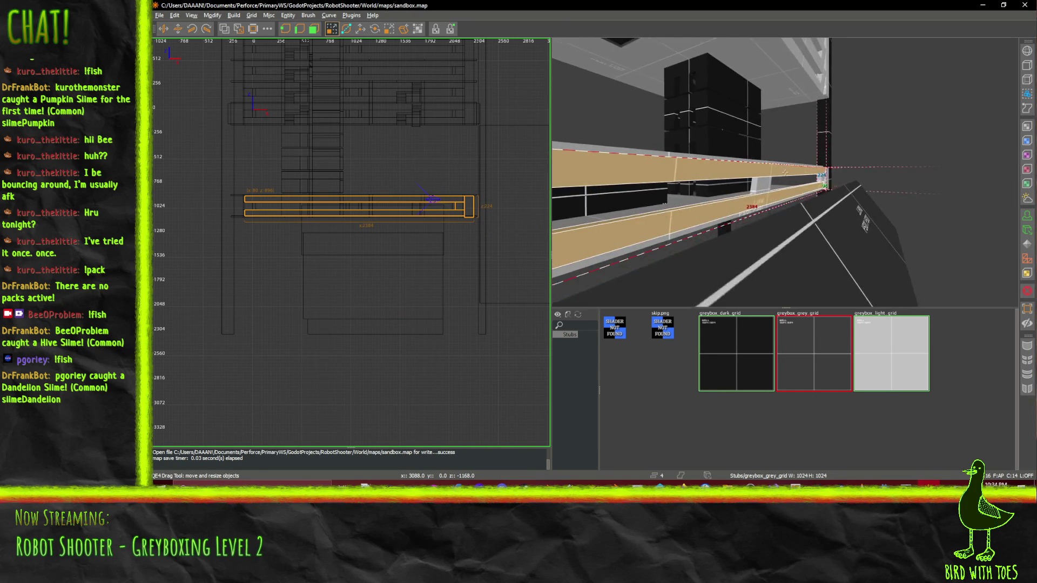
{"action": "left_click", "coordinate": [718, 243], "text": "shift"}
{"action": "left_click", "coordinate": [679, 257], "text": "shift"}
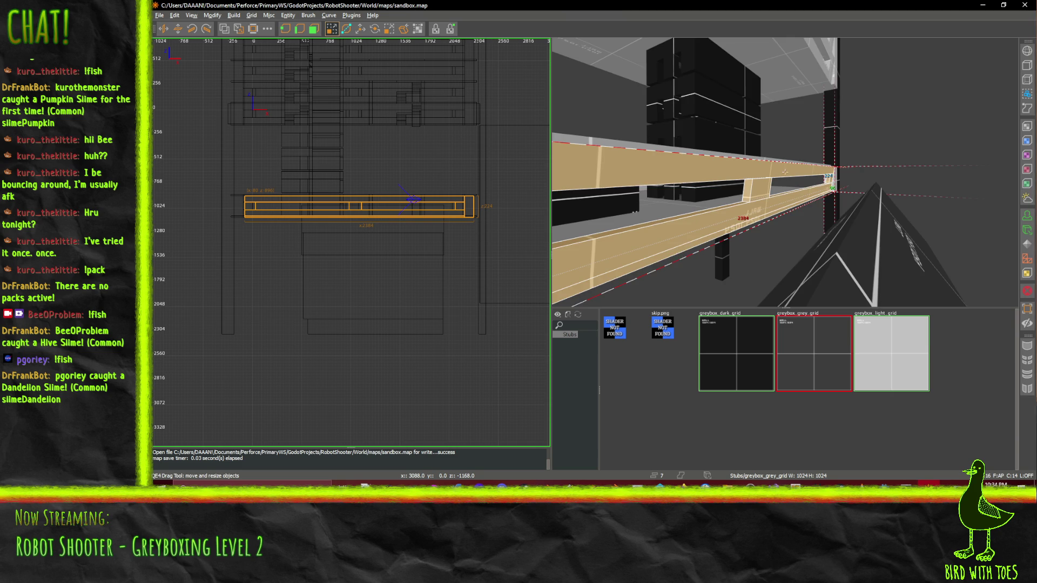
{"action": "scroll", "coordinate": [785, 172], "scroll_direction": "down", "scroll_amount": 8}
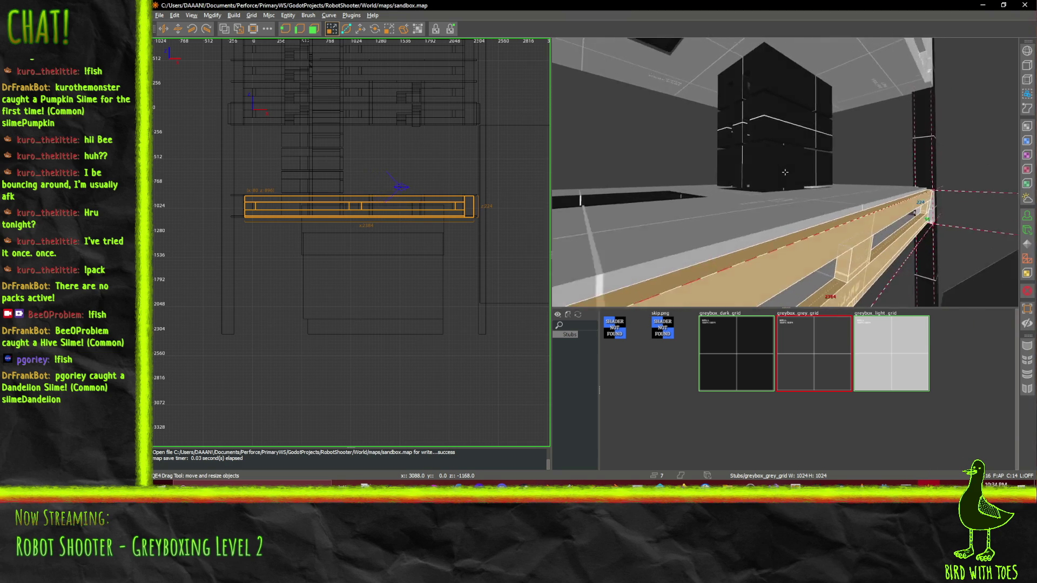
Turn the camera along the selected beam to inspect it from several angles
{"action": "key", "text": "Right"}
{"action": "key", "text": "Up"}
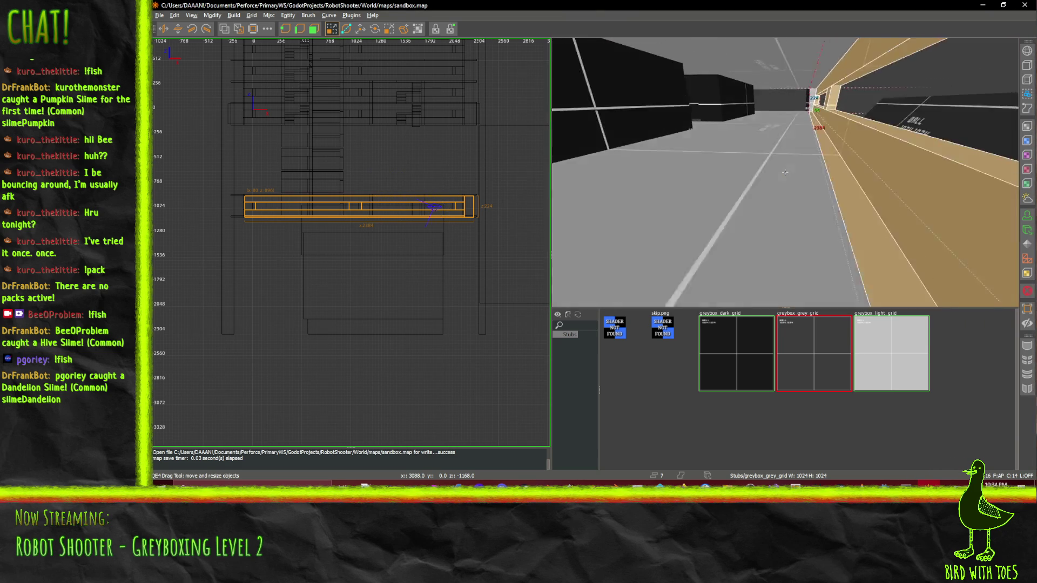
{"action": "key", "text": "Right"}
{"action": "key", "text": "Right"}
{"action": "key", "text": "Right"}
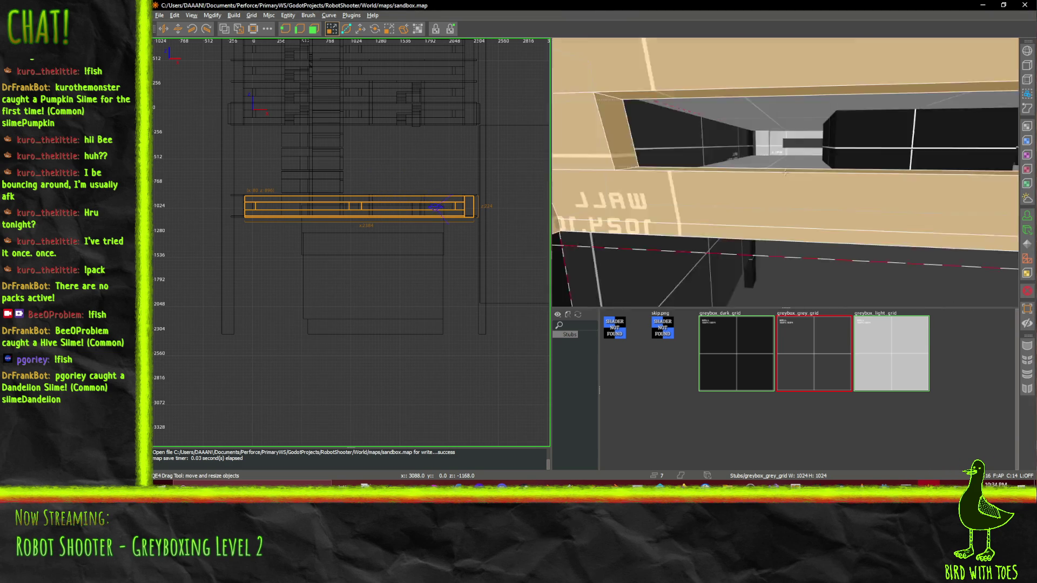
{"action": "key", "text": "Right"}
{"action": "key", "text": "Right"}
{"action": "key", "text": "Right"}
{"action": "key", "text": "Down"}
{"action": "key", "text": "Down"}
{"action": "key", "text": "Down"}
{"action": "key", "text": "Left"}
{"action": "key", "text": "Left"}
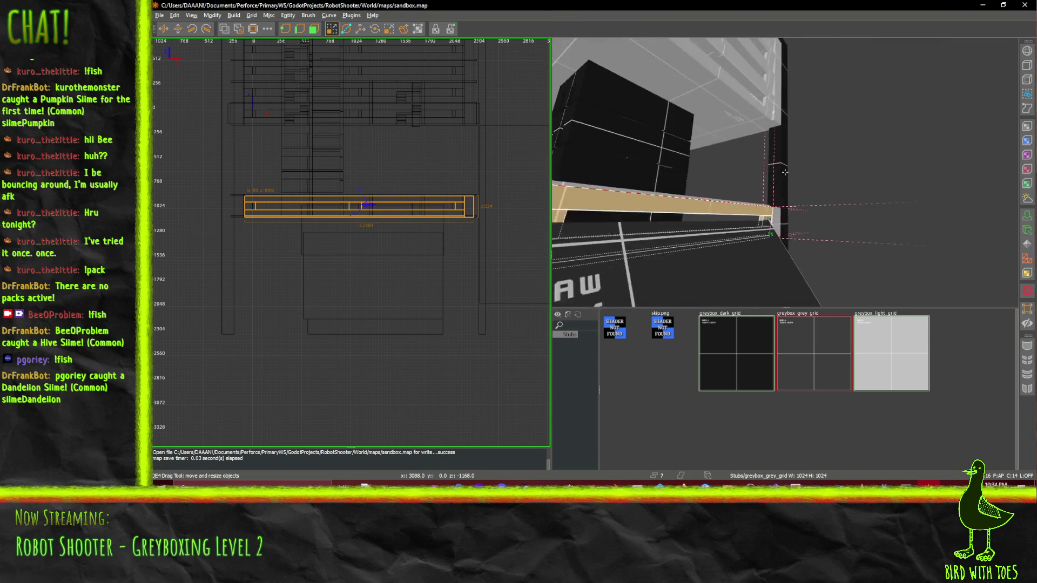
Drag the selected beam's end face outward to lengthen it
{"action": "left_click_drag", "start_coordinate": [789, 201], "coordinate": [804, 203]}
{"action": "key", "text": "Left"}
{"action": "scroll", "coordinate": [320, 228], "scroll_direction": "up", "scroll_amount": 2}
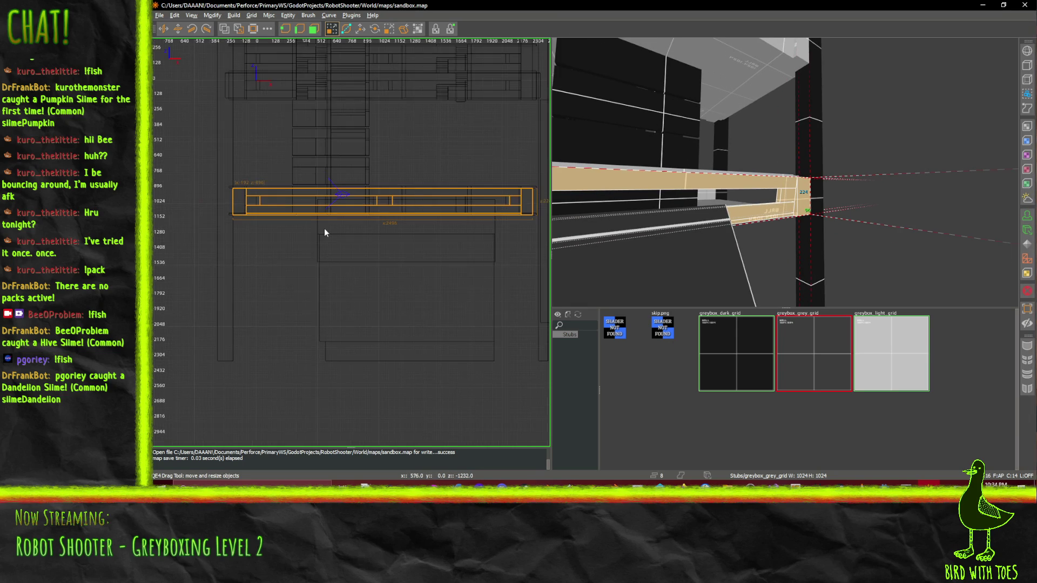
{"action": "scroll", "coordinate": [319, 231], "scroll_direction": "up", "scroll_amount": 2}
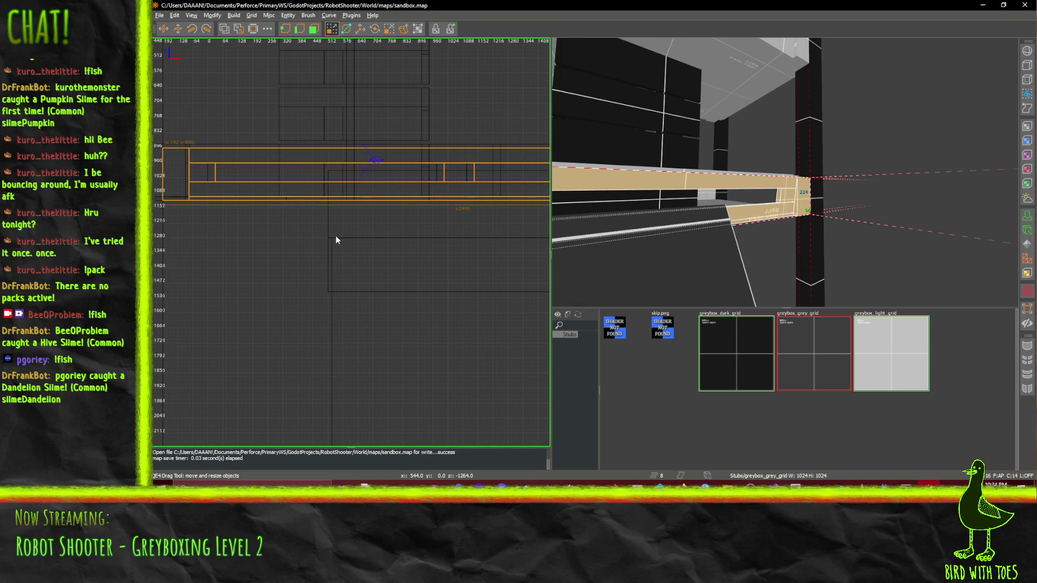
Paste a copy of the beam and drag it down to sit below the original
{"action": "key", "text": "ctrl+v"}
{"action": "left_click_drag", "start_coordinate": [320, 150], "coordinate": [321, 210]}
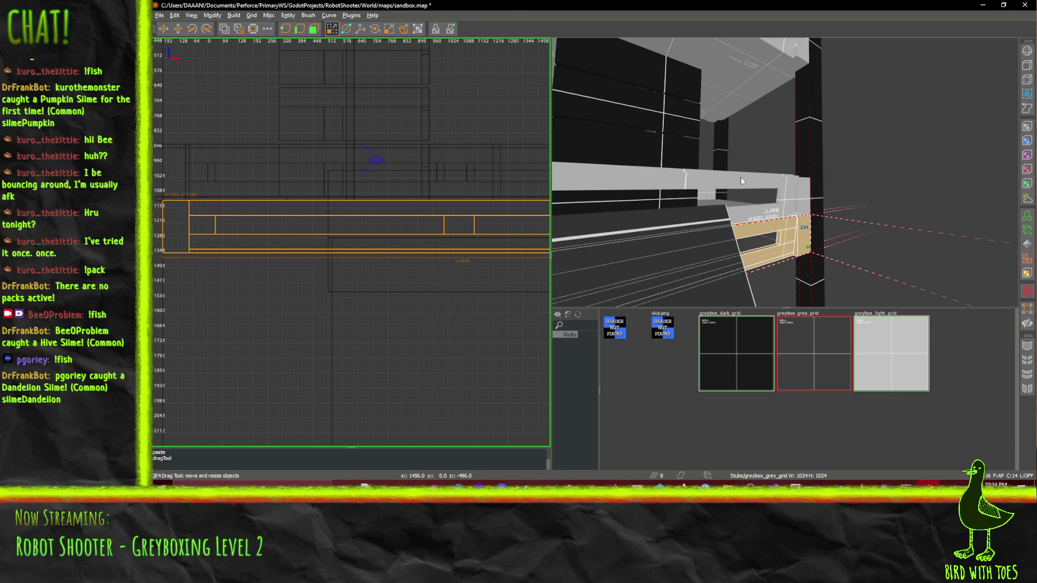
{"action": "scroll", "coordinate": [740, 176], "scroll_direction": "up", "scroll_amount": 5}
{"action": "scroll", "coordinate": [785, 173], "scroll_direction": "down", "scroll_amount": 5}
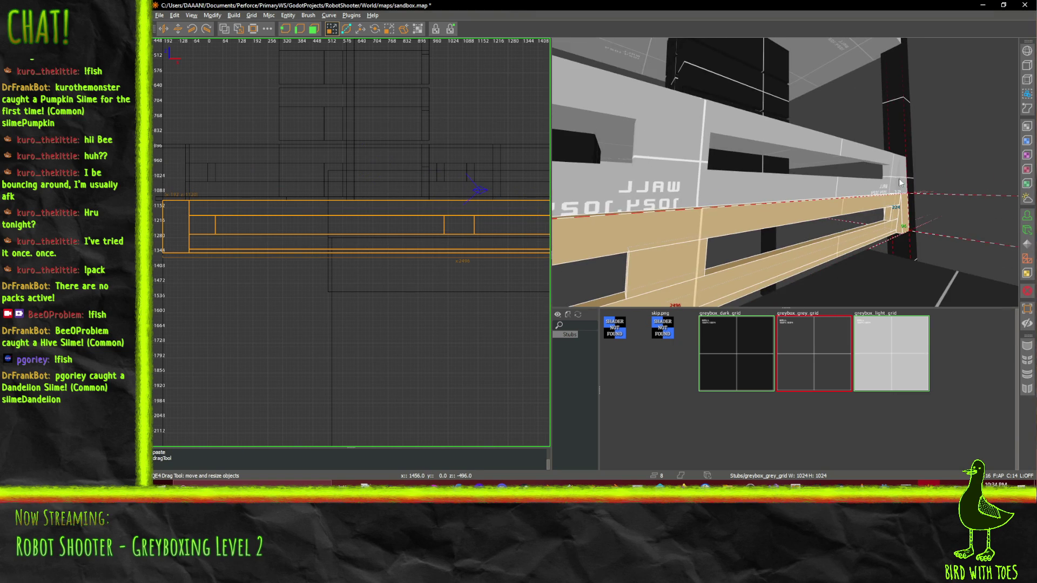
{"action": "scroll", "coordinate": [785, 172], "scroll_direction": "down", "scroll_amount": 5}
{"action": "scroll", "coordinate": [785, 173], "scroll_direction": "up", "scroll_amount": 2}
Select the diamond roof brush and move it down 240 units with the Translate tool
{"action": "left_click_drag", "start_coordinate": [784, 172], "coordinate": [761, 181]}
{"action": "left_click", "coordinate": [761, 182]}
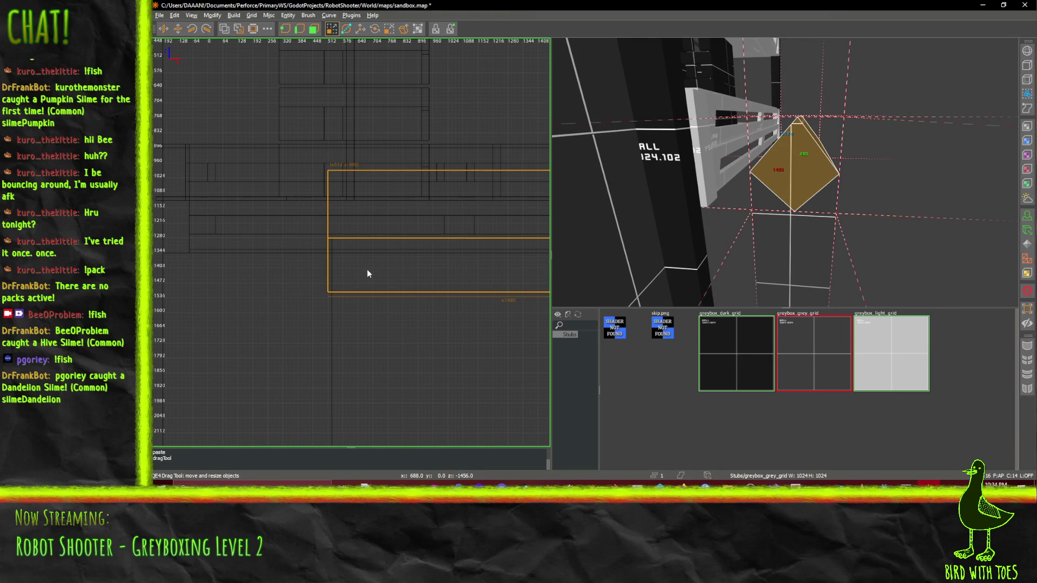
{"action": "left_click", "coordinate": [360, 31]}
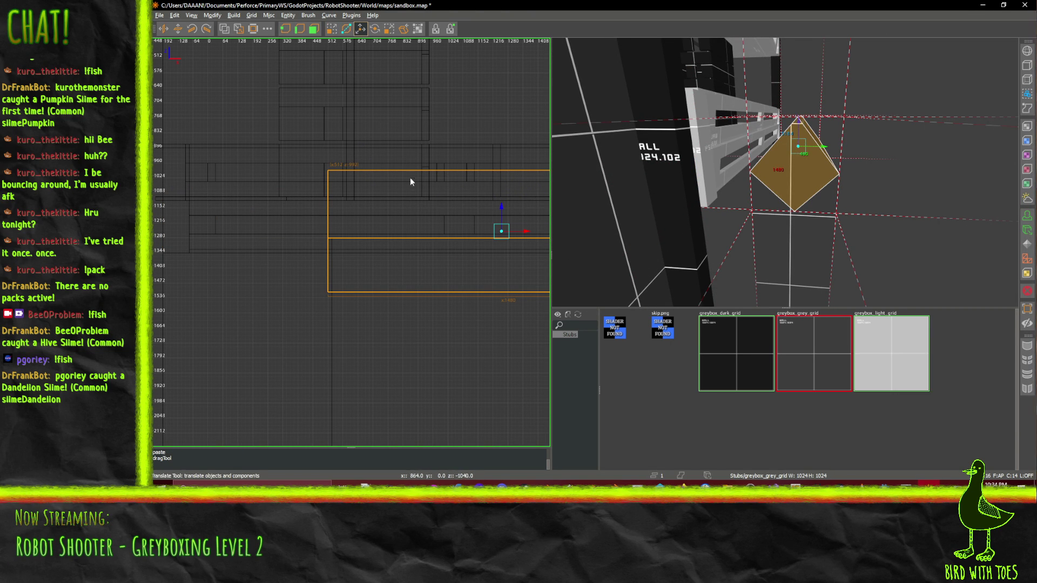
{"action": "left_click_drag", "start_coordinate": [502, 218], "coordinate": [503, 262]}
Extend the brush's bottom edge downward and lower its top edge to shorten it
{"action": "scroll", "coordinate": [366, 235], "scroll_direction": "up", "scroll_amount": 5}
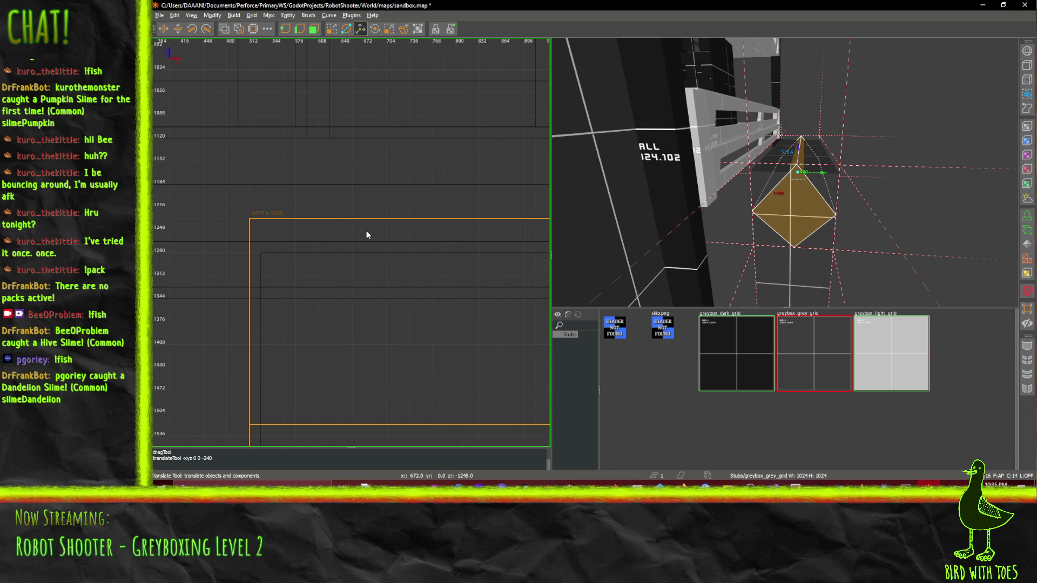
{"action": "scroll", "coordinate": [307, 240], "scroll_direction": "up", "scroll_amount": 1}
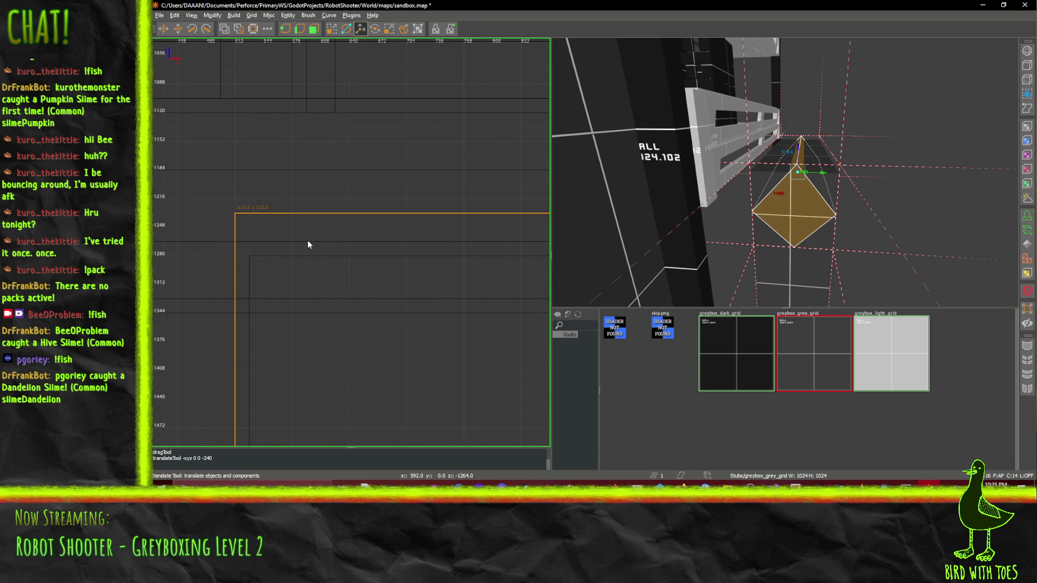
{"action": "scroll", "coordinate": [314, 197], "scroll_direction": "down", "scroll_amount": 4}
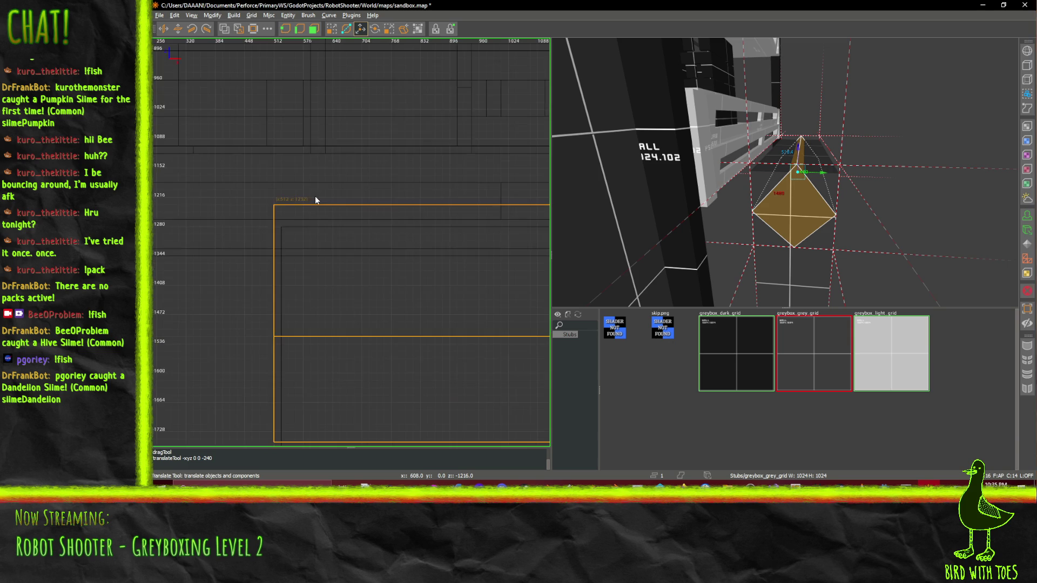
{"action": "scroll", "coordinate": [315, 199], "scroll_direction": "down", "scroll_amount": 3}
{"action": "left_click_drag", "start_coordinate": [461, 336], "coordinate": [462, 416]}
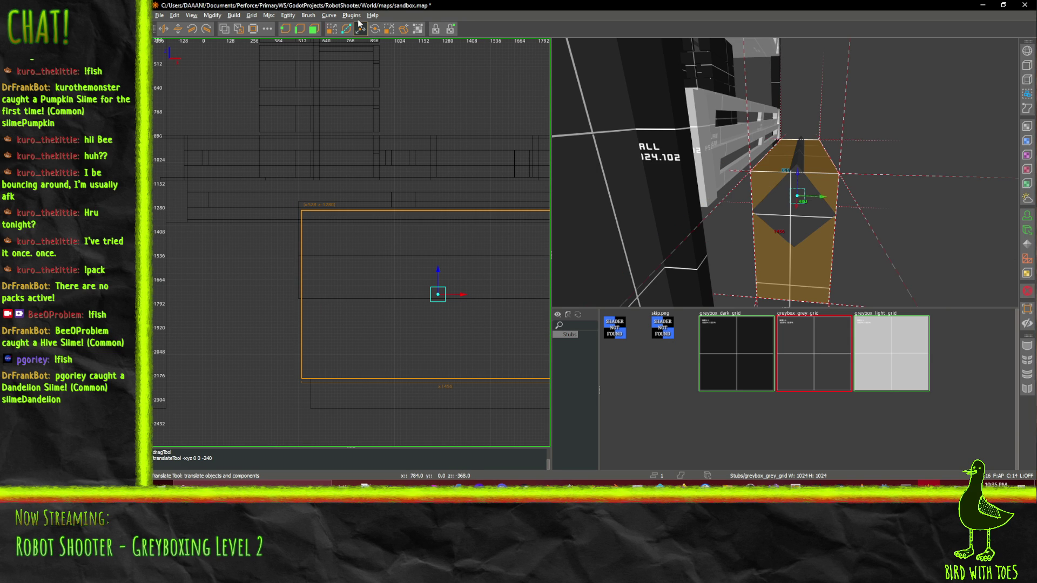
{"action": "left_click", "coordinate": [332, 29]}
{"action": "left_click_drag", "start_coordinate": [438, 212], "coordinate": [438, 217]}
{"action": "left_click_drag", "start_coordinate": [440, 166], "coordinate": [438, 205]}
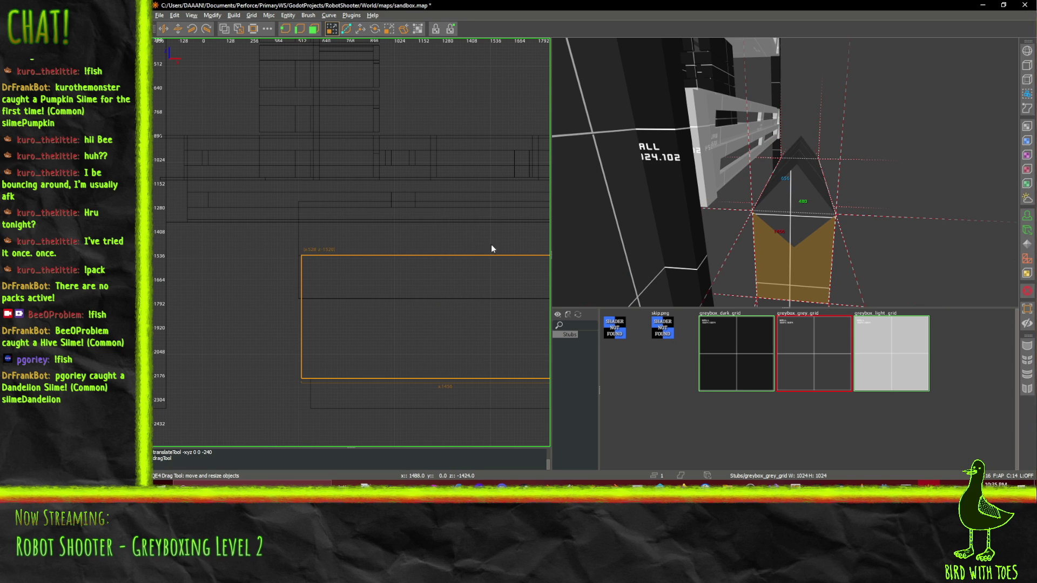
Look around the adjusted brush in the 3D view, then switch to Godot to check it
{"action": "right_click", "coordinate": [809, 126]}
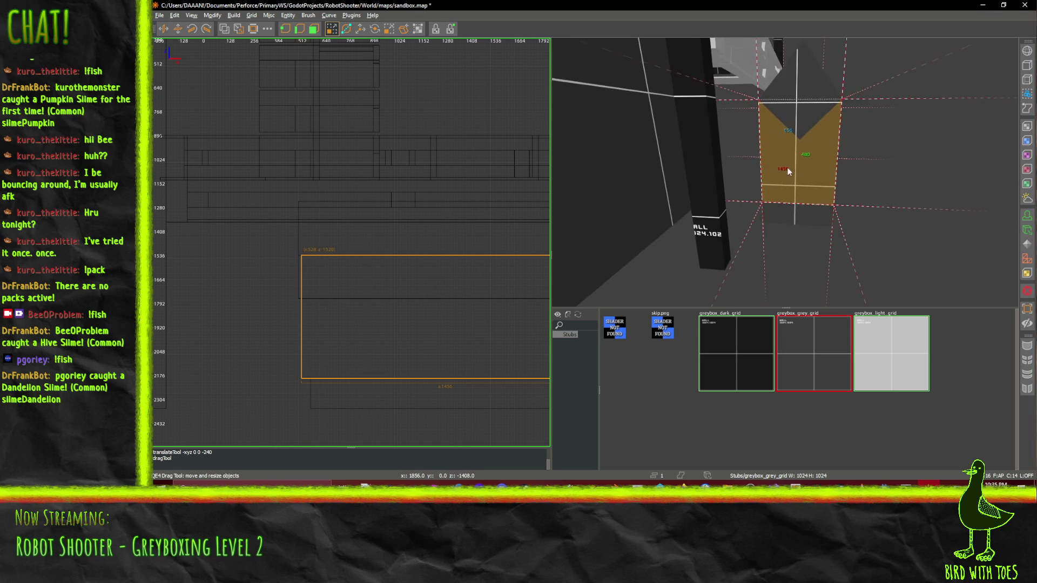
{"action": "key", "text": "Down"}
{"action": "right_click", "coordinate": [785, 172]}
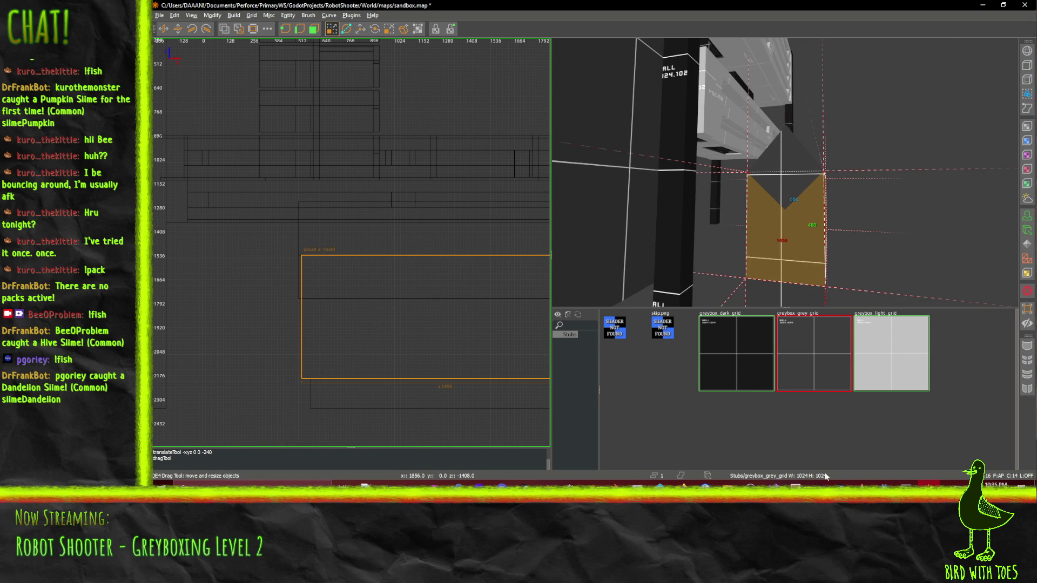
{"action": "left_click", "coordinate": [884, 485]}
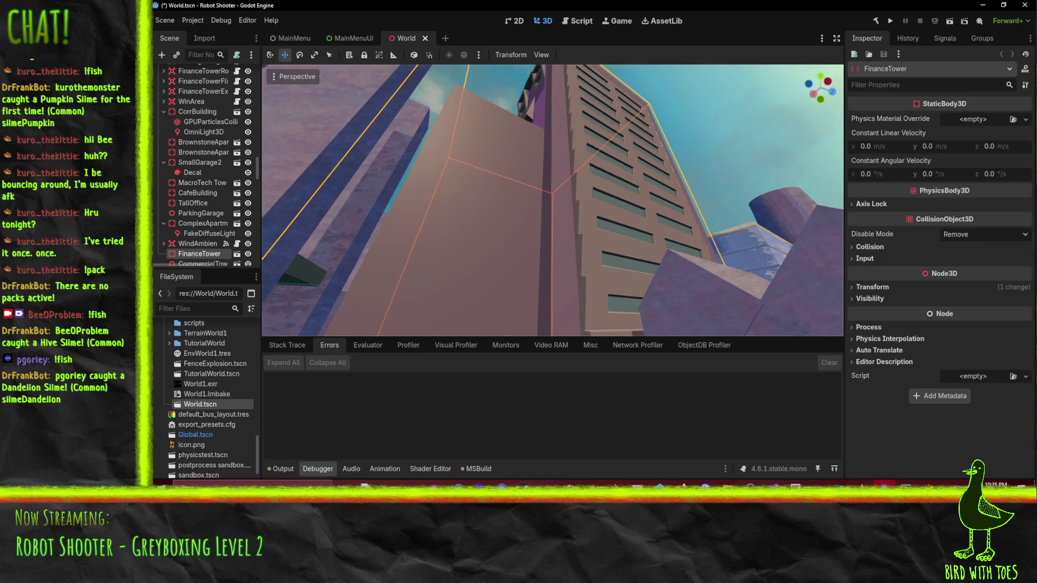
{"action": "mouse_move", "coordinate": [627, 234]}
{"action": "left_mouse_down"}
{"action": "mouse_move", "coordinate": [663, 237]}
{"action": "mouse_move", "coordinate": [721, 300]}
{"action": "mouse_move", "coordinate": [711, 88]}
{"action": "mouse_move", "coordinate": [724, 274]}
{"action": "mouse_move", "coordinate": [716, 129]}
{"action": "mouse_move", "coordinate": [680, 162]}
{"action": "mouse_move", "coordinate": [630, 131]}
{"action": "mouse_move", "coordinate": [656, 135]}
{"action": "mouse_move", "coordinate": [648, 145]}
{"action": "mouse_move", "coordinate": [664, 157]}
{"action": "mouse_move", "coordinate": [590, 159]}
{"action": "left_mouse_up"}
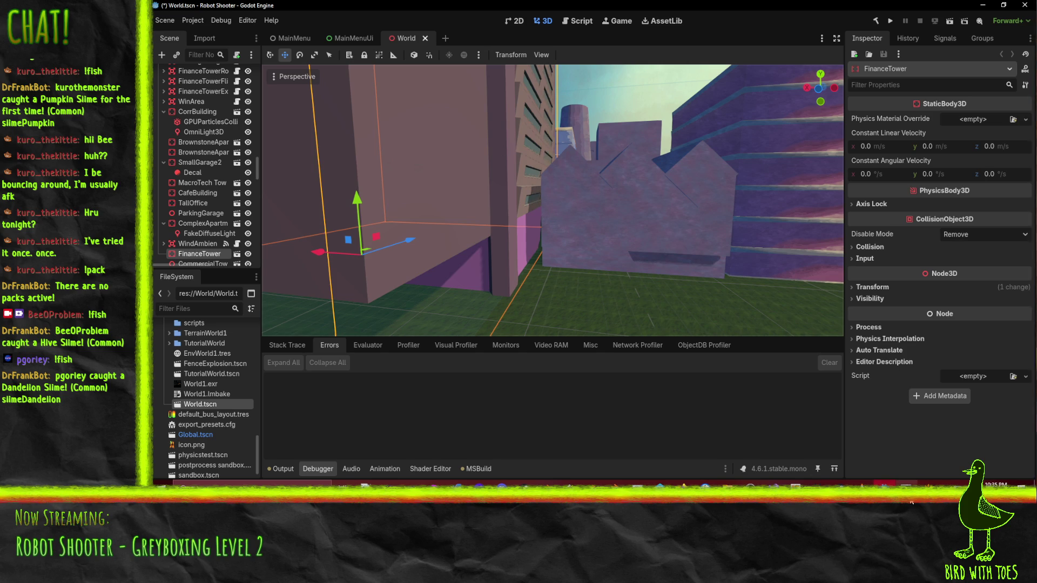
Save sandbox.map with Ctrl+S so the diamond brush and beams are stored
{"action": "mouse_move", "coordinate": [926, 489]}
{"action": "left_click", "coordinate": [932, 463]}
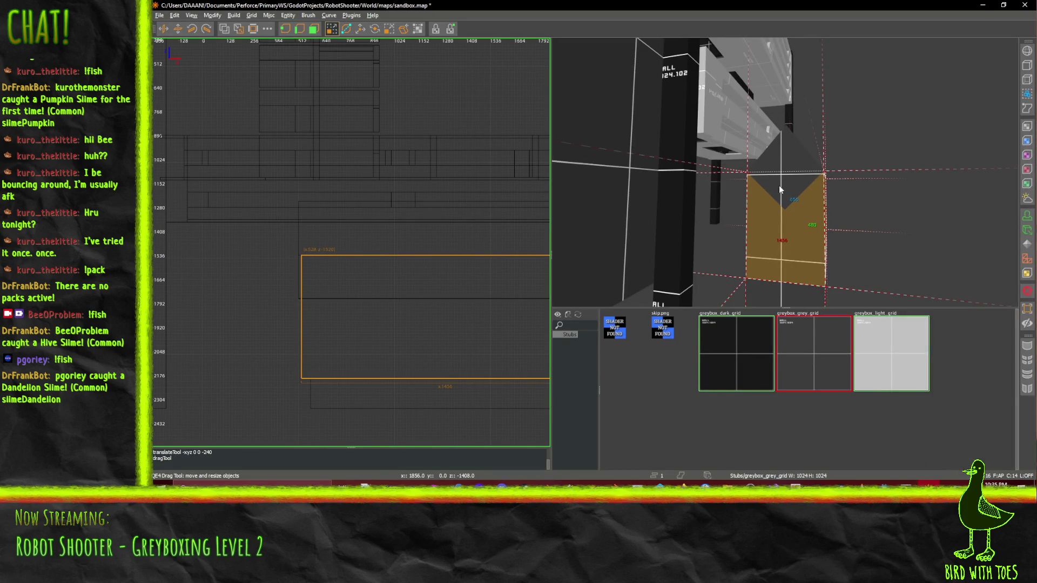
{"action": "mouse_move", "coordinate": [777, 192]}
{"action": "left_mouse_down"}
{"action": "mouse_move", "coordinate": [810, 198]}
{"action": "mouse_move", "coordinate": [785, 172]}
{"action": "left_mouse_up"}
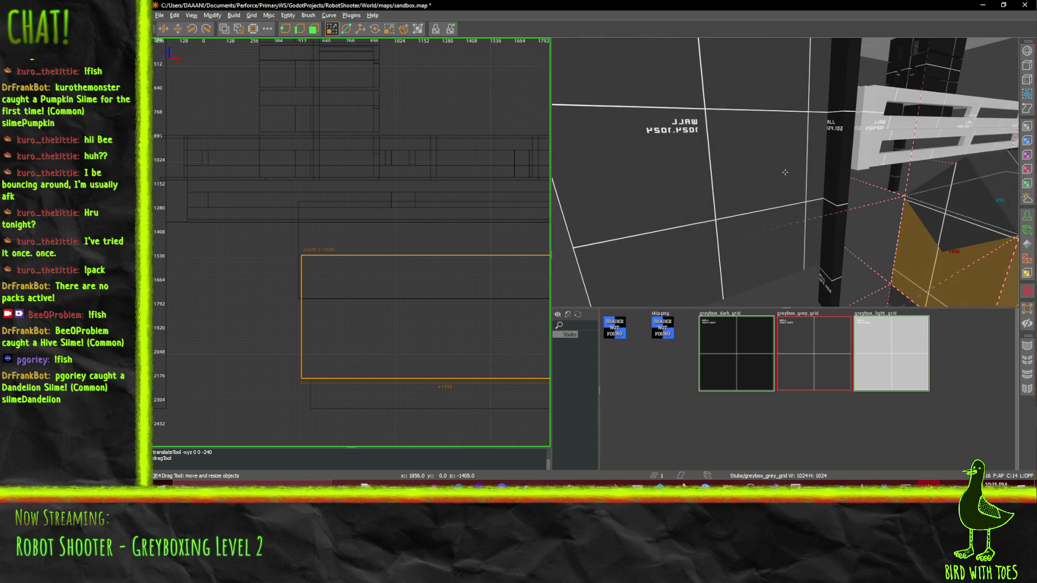
{"action": "scroll", "coordinate": [785, 172], "scroll_direction": "down", "scroll_amount": 10}
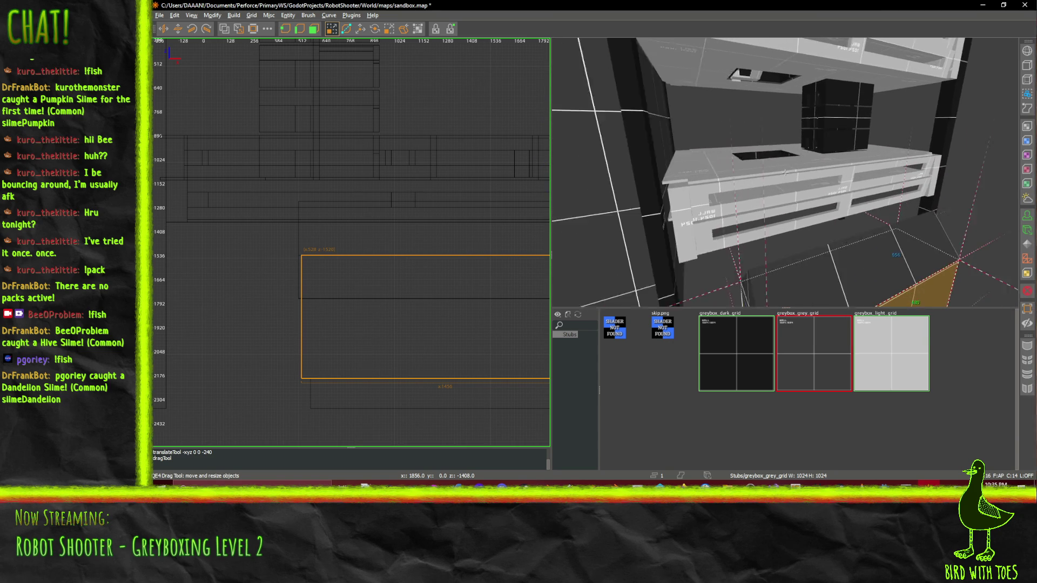
{"action": "key", "text": "ctrl+s"}
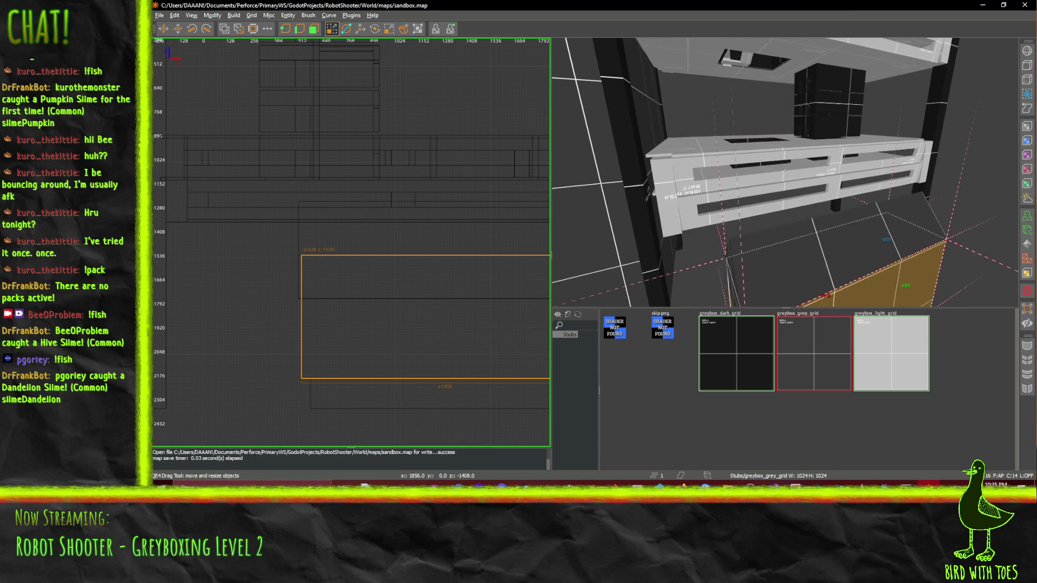
Zoom the 3D camera in around the tower area
{"action": "scroll", "coordinate": [784, 172], "scroll_direction": "up", "scroll_amount": 8}
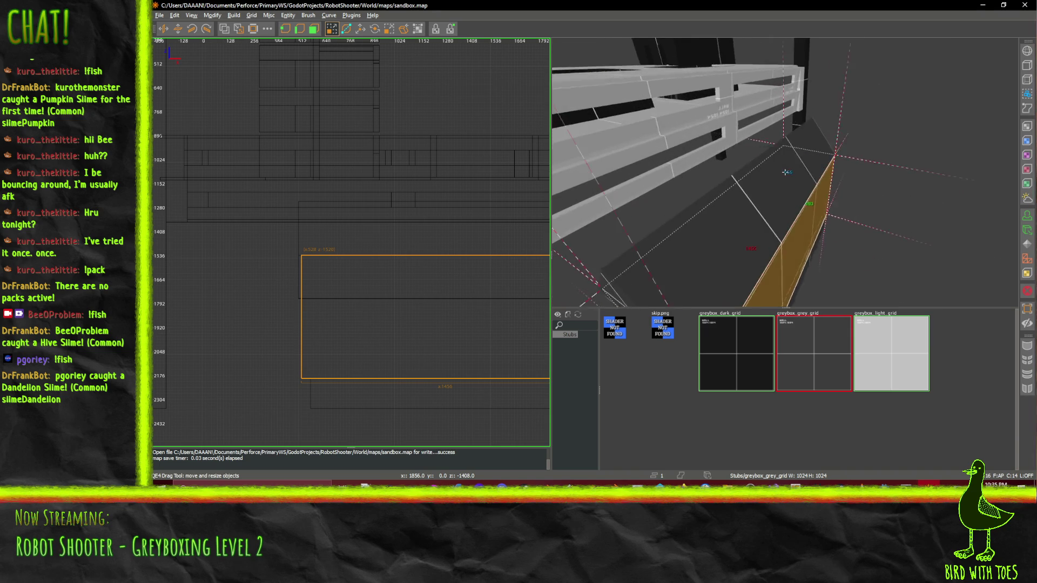
{"action": "scroll", "coordinate": [785, 172], "scroll_direction": "up", "scroll_amount": 10}
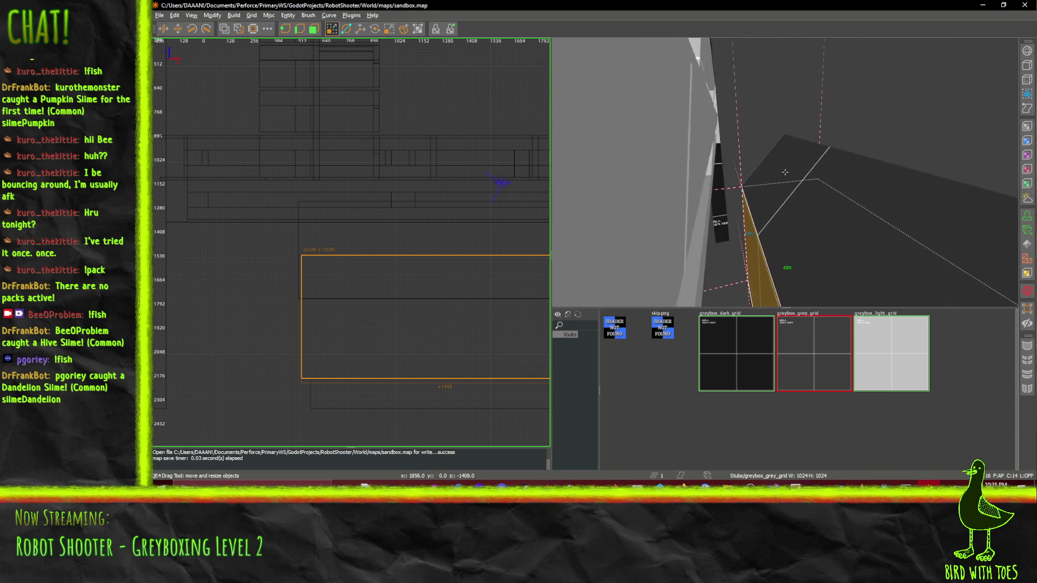
{"action": "scroll", "coordinate": [784, 172], "scroll_direction": "up", "scroll_amount": 10}
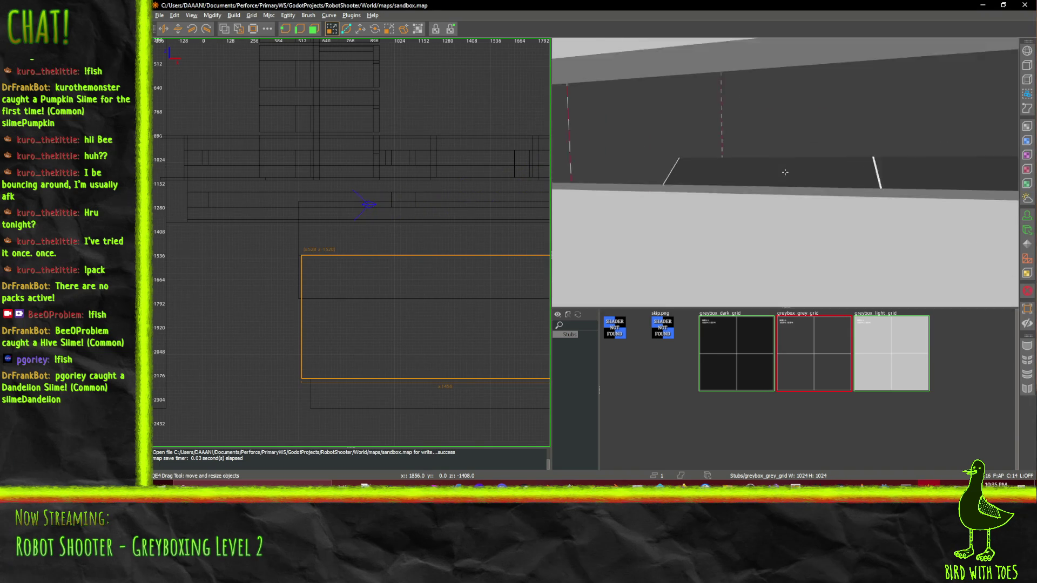
{"action": "scroll", "coordinate": [785, 171], "scroll_direction": "up", "scroll_amount": 3}
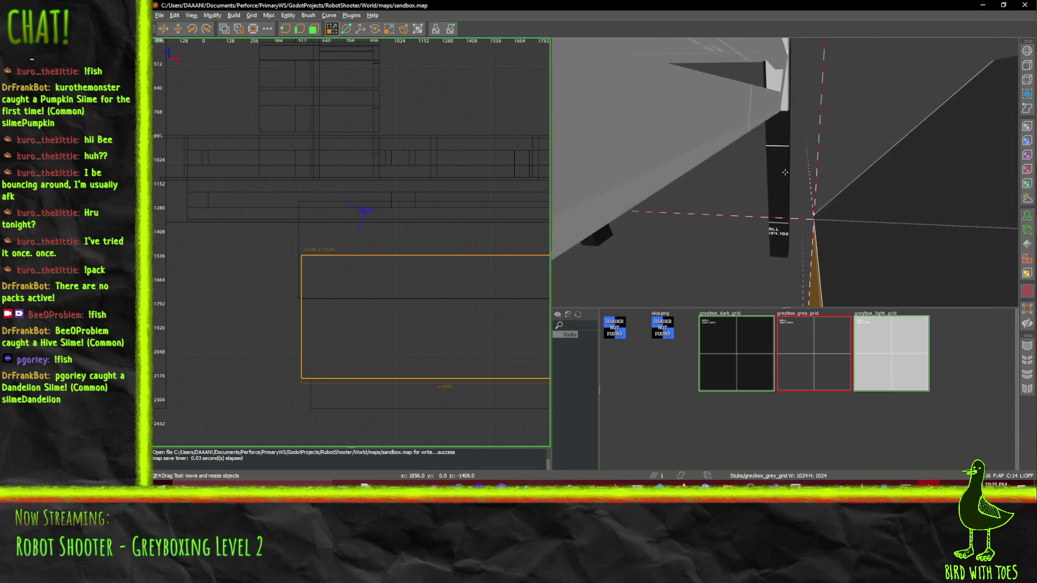
{"action": "scroll", "coordinate": [785, 172], "scroll_direction": "up", "scroll_amount": 5}
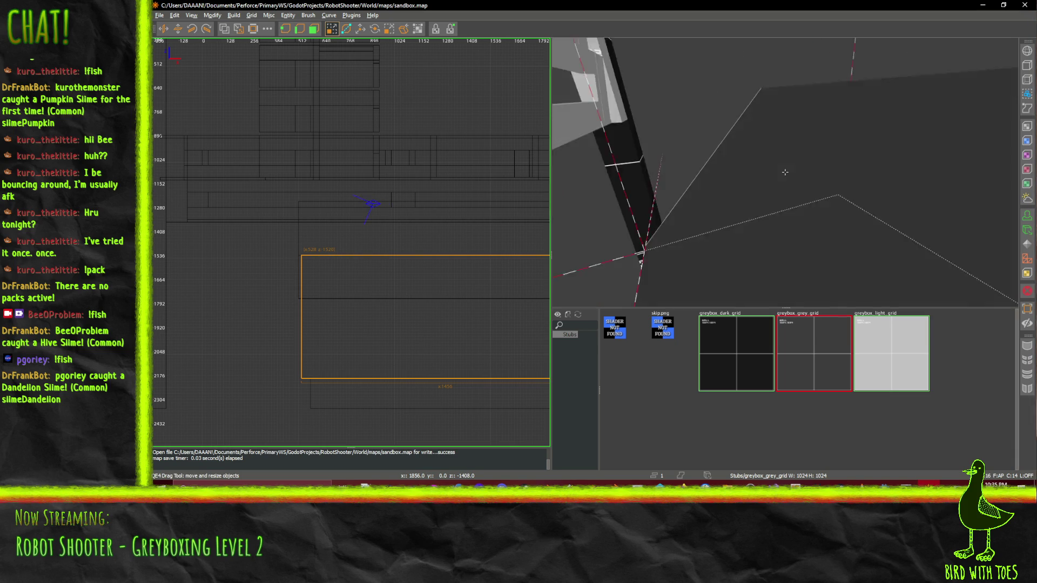
{"action": "scroll", "coordinate": [784, 172], "scroll_direction": "up", "scroll_amount": 3}
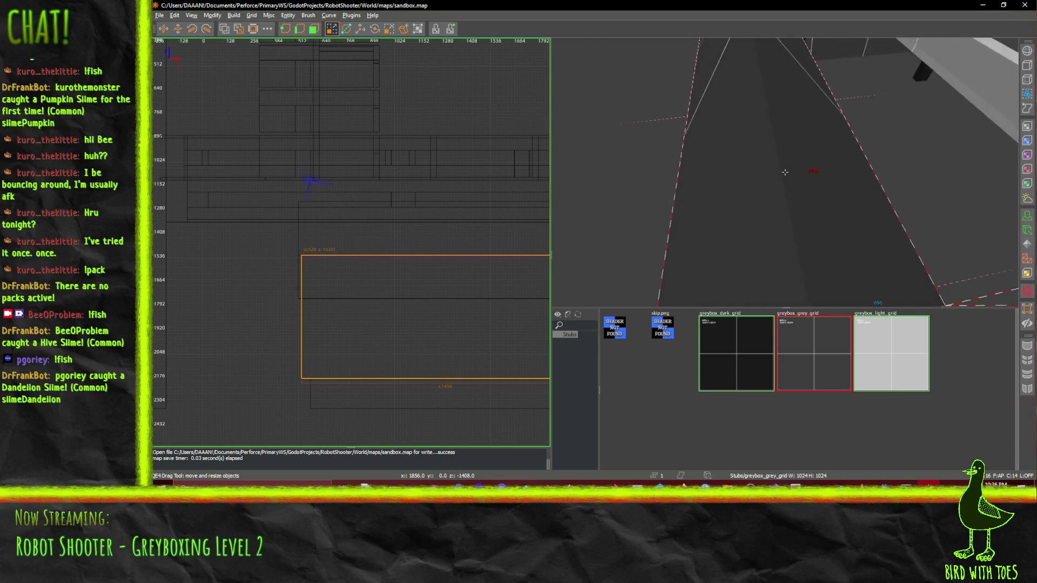
Wrap-merge the selected tower brushes into one diamond-shaped brush with CSG Wrap Merge
{"action": "left_click", "coordinate": [763, 99]}
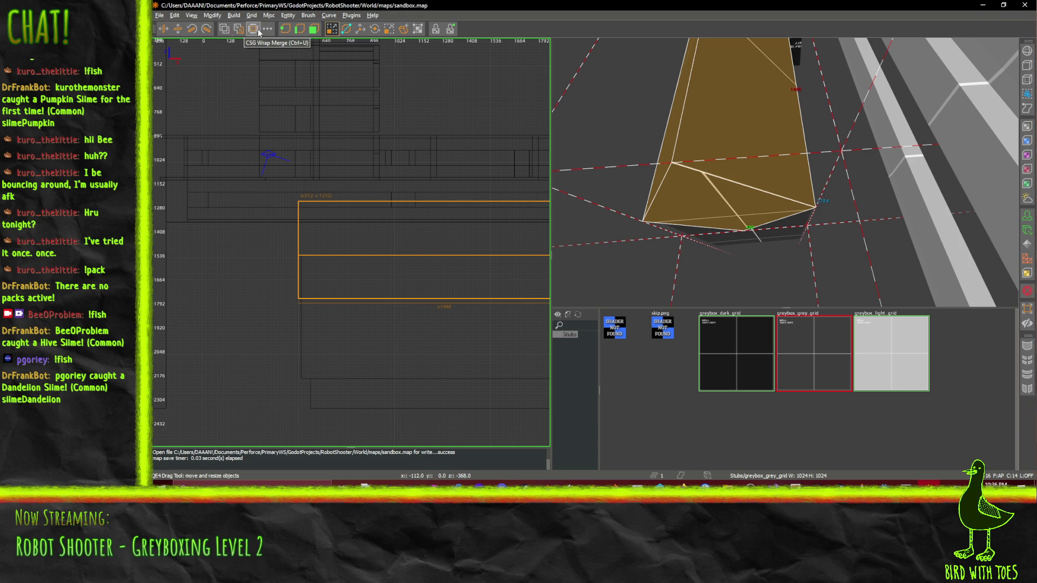
{"action": "left_click", "coordinate": [242, 33]}
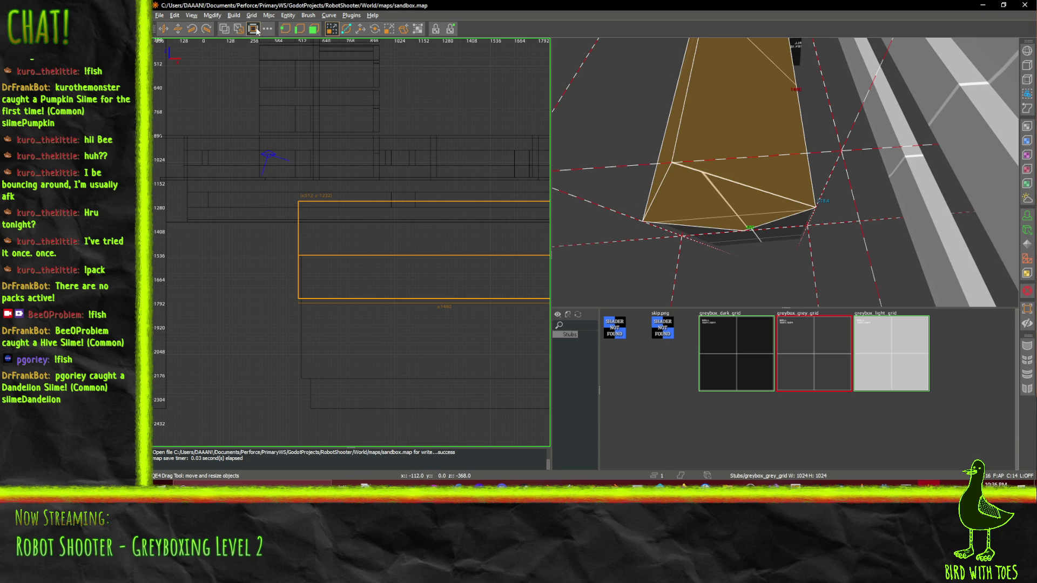
{"action": "left_click", "coordinate": [717, 124]}
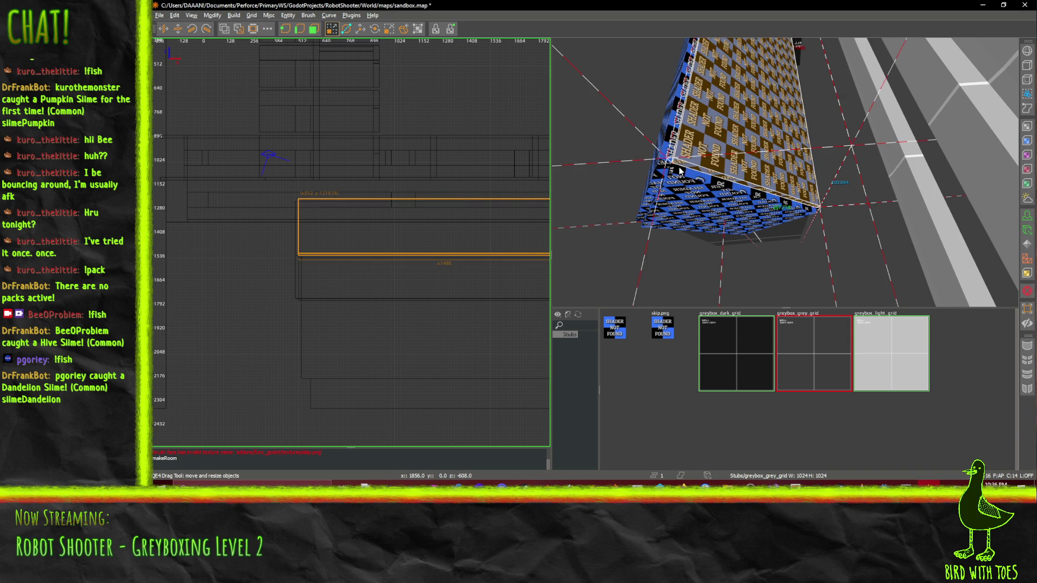
Shift the thin vertical brush one grid step to the right
{"action": "left_click", "coordinate": [692, 182], "text": "ctrl"}
{"action": "left_click", "coordinate": [708, 160]}
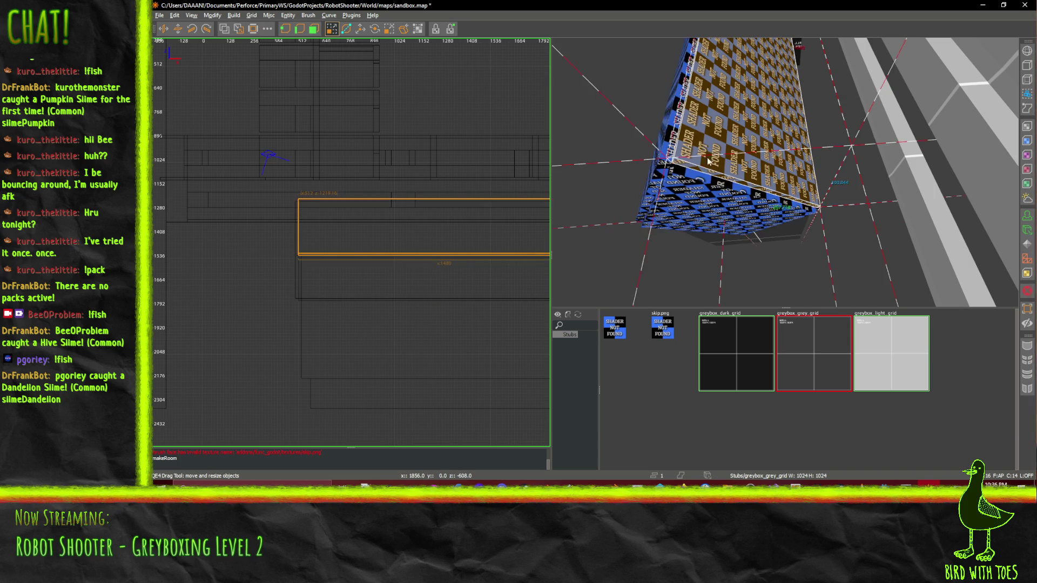
{"action": "left_click", "coordinate": [703, 198]}
{"action": "scroll", "coordinate": [334, 232], "scroll_direction": "up", "scroll_amount": 3}
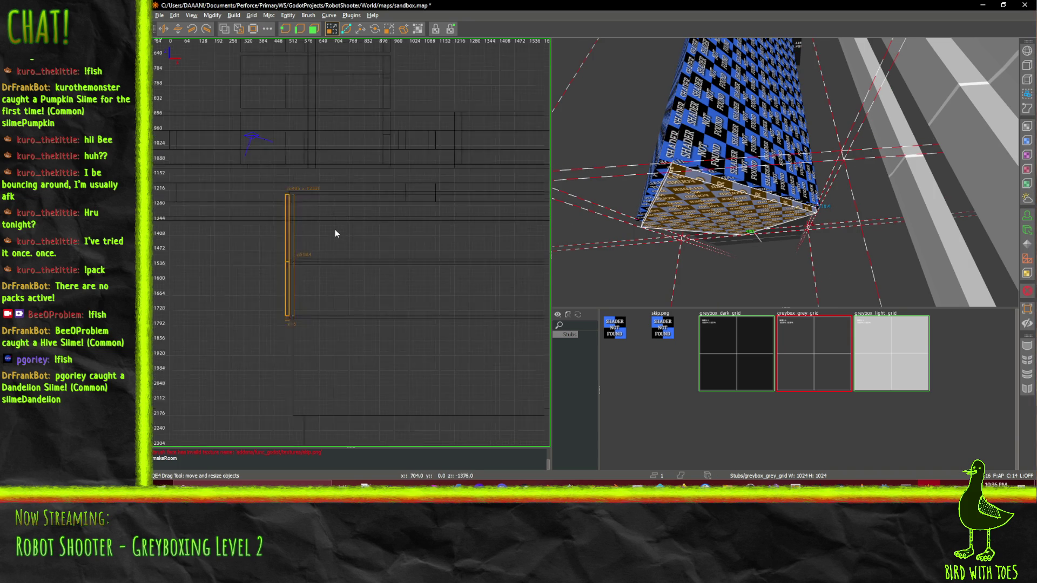
{"action": "scroll", "coordinate": [335, 234], "scroll_direction": "up", "scroll_amount": 1}
{"action": "left_click_drag", "start_coordinate": [241, 263], "coordinate": [249, 266]}
Move the matching thin brush further right one grid step left
{"action": "scroll", "coordinate": [457, 244], "scroll_direction": "right", "scroll_amount": 10}
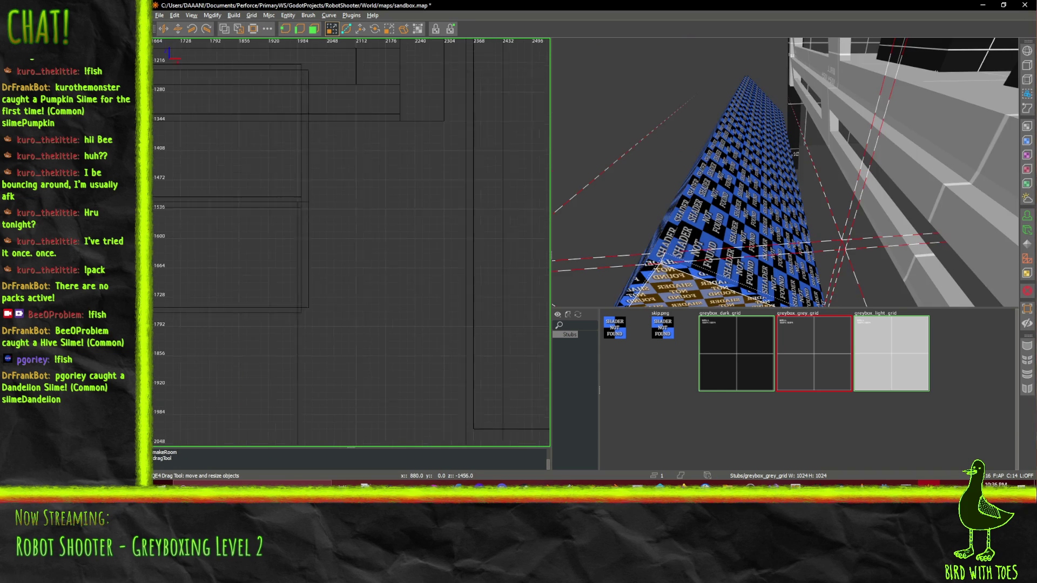
{"action": "left_click", "coordinate": [317, 226]}
{"action": "mouse_move", "coordinate": [317, 225]}
{"action": "left_mouse_down"}
{"action": "mouse_move", "coordinate": [287, 222]}
{"action": "mouse_move", "coordinate": [310, 225]}
{"action": "left_mouse_up"}
{"action": "key", "text": "Escape"}
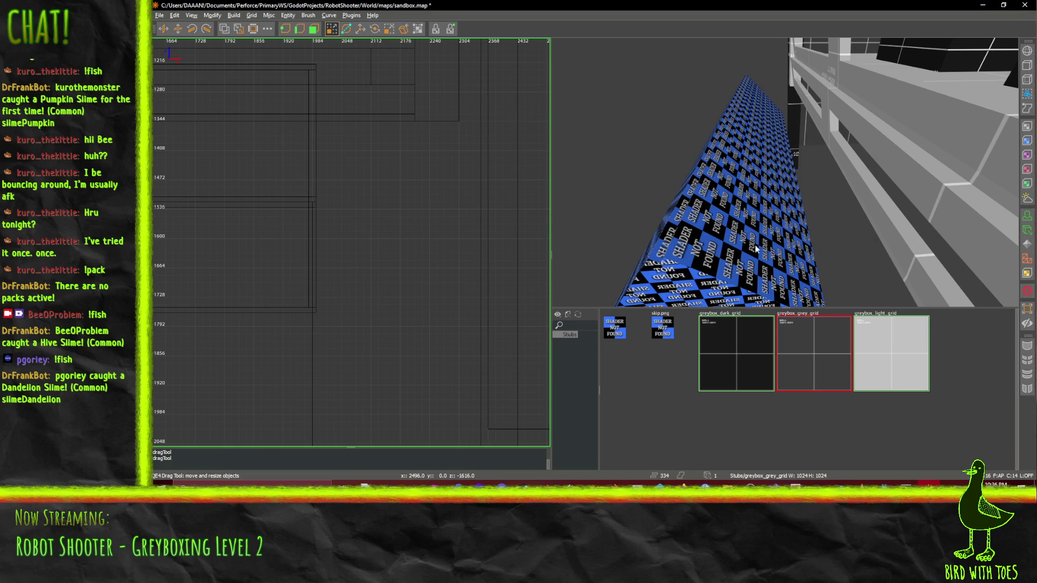
{"action": "left_click", "coordinate": [755, 248]}
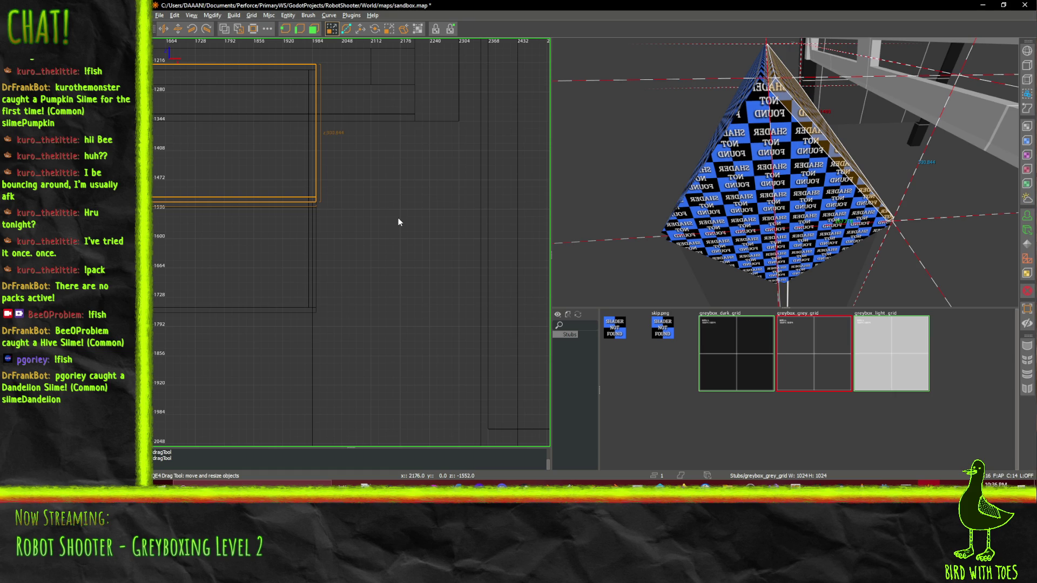
In the side 2D view, shift the left and right slope brushes one grid step into alignment
{"action": "key", "text": "ctrl+Tab"}
{"action": "key", "text": "ctrl+Tab"}
{"action": "scroll", "coordinate": [389, 215], "scroll_direction": "up", "scroll_amount": 2}
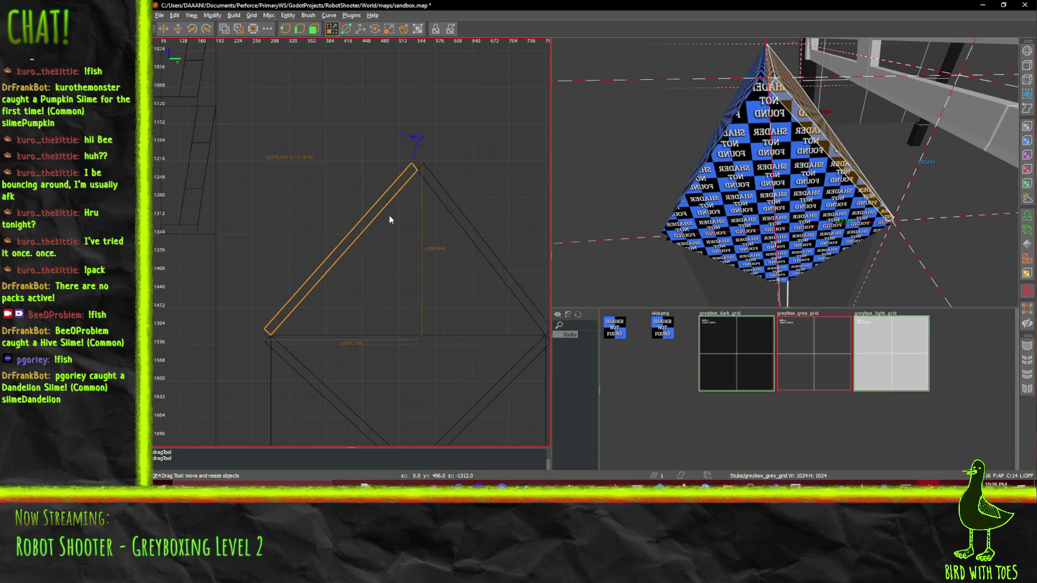
{"action": "left_click_drag", "start_coordinate": [316, 279], "coordinate": [322, 290]}
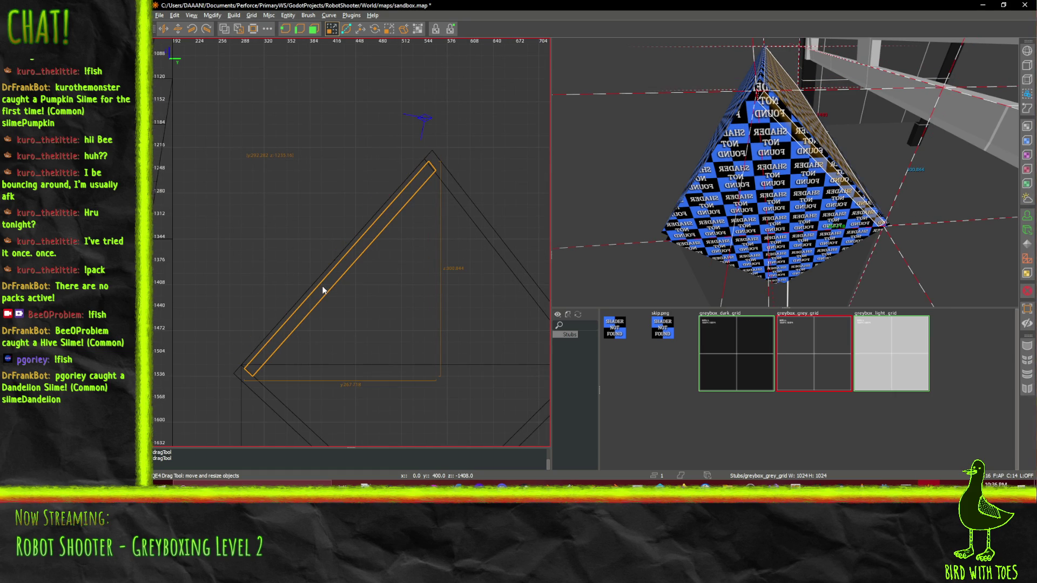
{"action": "left_click", "coordinate": [474, 210]}
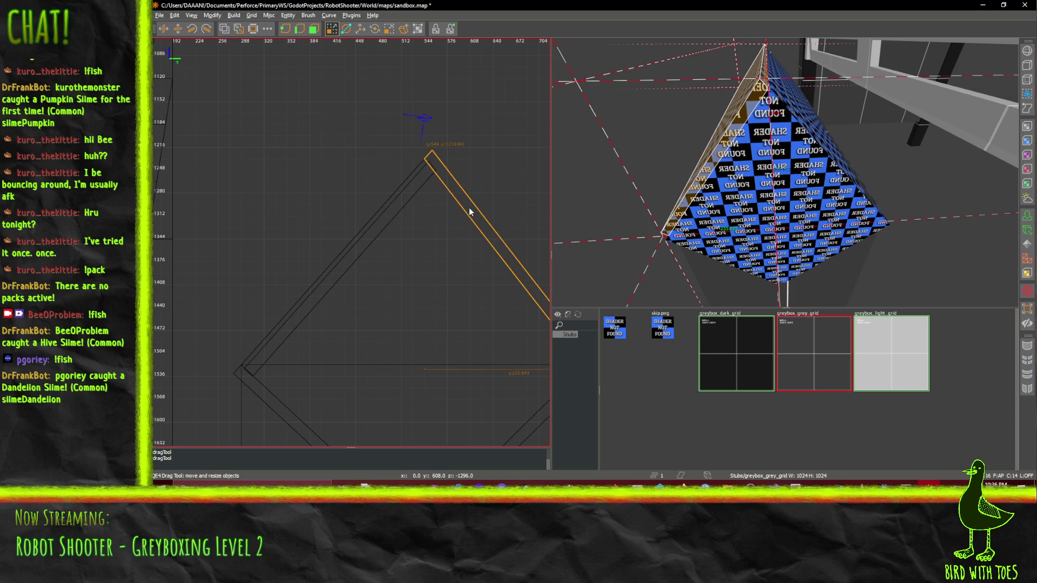
{"action": "left_click_drag", "start_coordinate": [469, 208], "coordinate": [468, 220]}
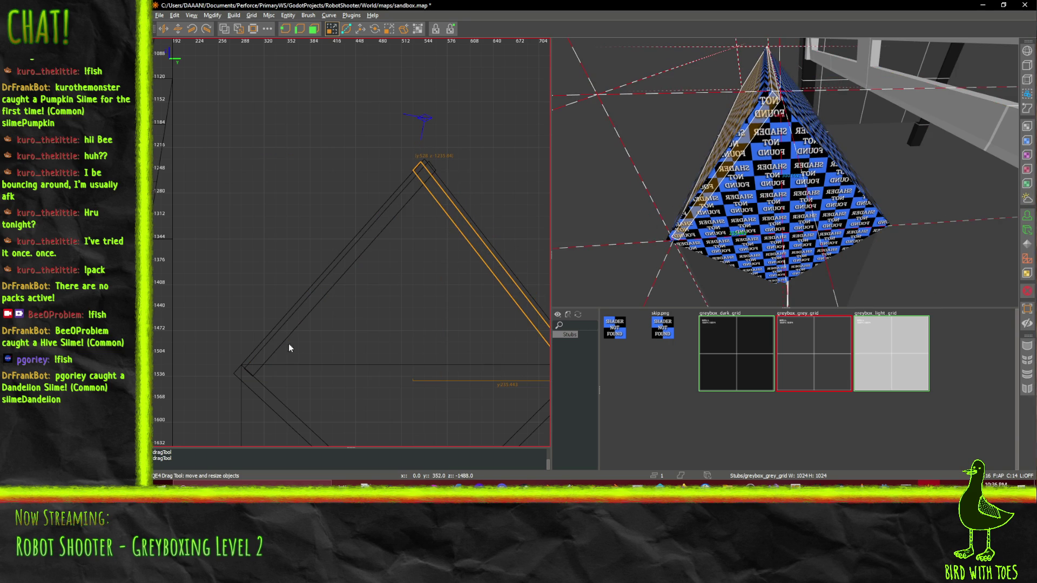
{"action": "key", "text": "ctrl+z"}
{"action": "key", "text": "ctrl+y"}
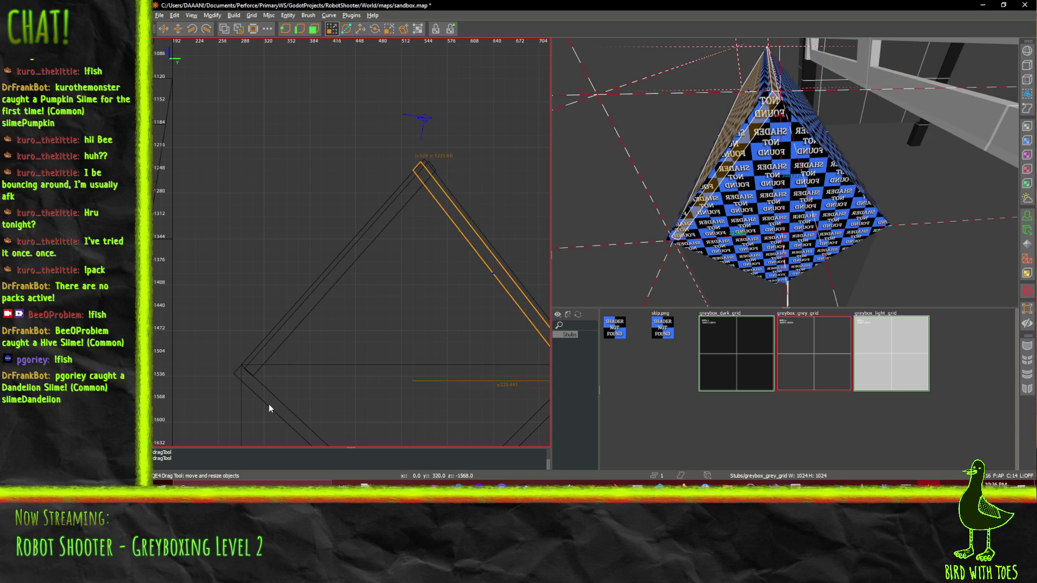
Try deleting the two diagonal strip brushes, then restore them with undo
{"action": "scroll", "coordinate": [451, 211], "scroll_direction": "up", "scroll_amount": 5}
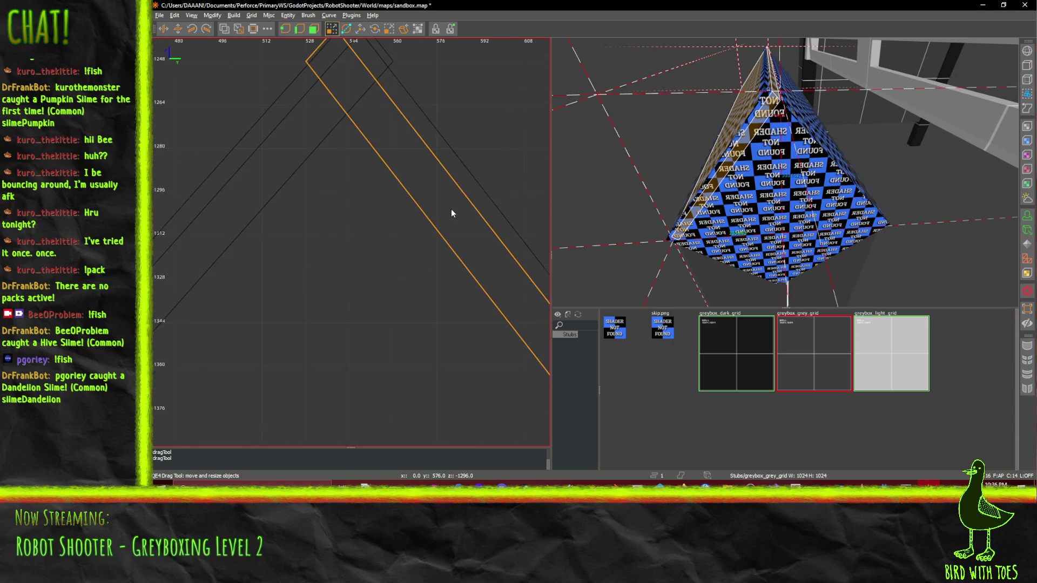
{"action": "scroll", "coordinate": [391, 139], "scroll_direction": "down", "scroll_amount": 6}
{"action": "scroll", "coordinate": [367, 271], "scroll_direction": "up", "scroll_amount": 2}
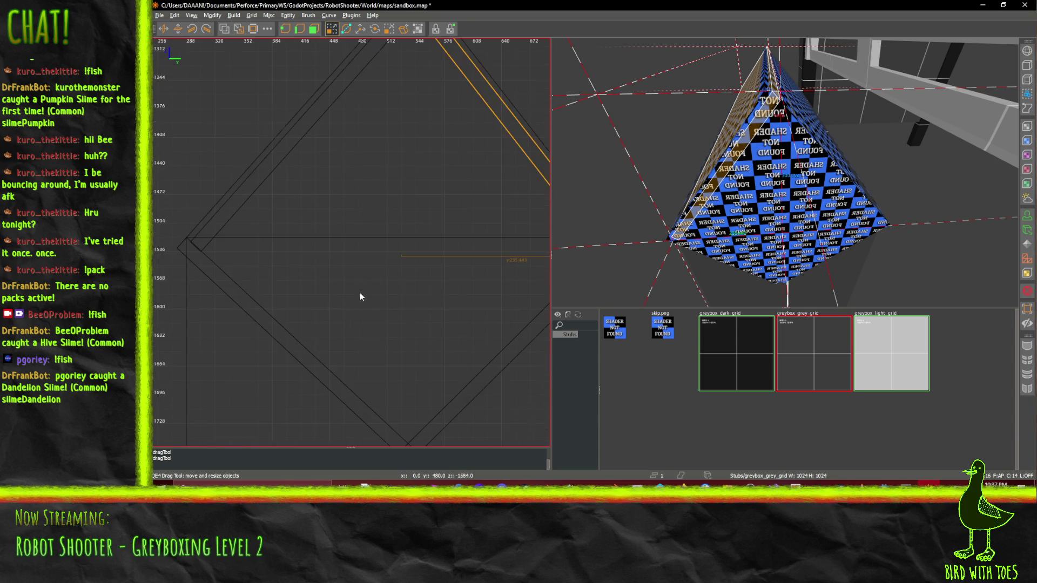
{"action": "left_click", "coordinate": [231, 293]}
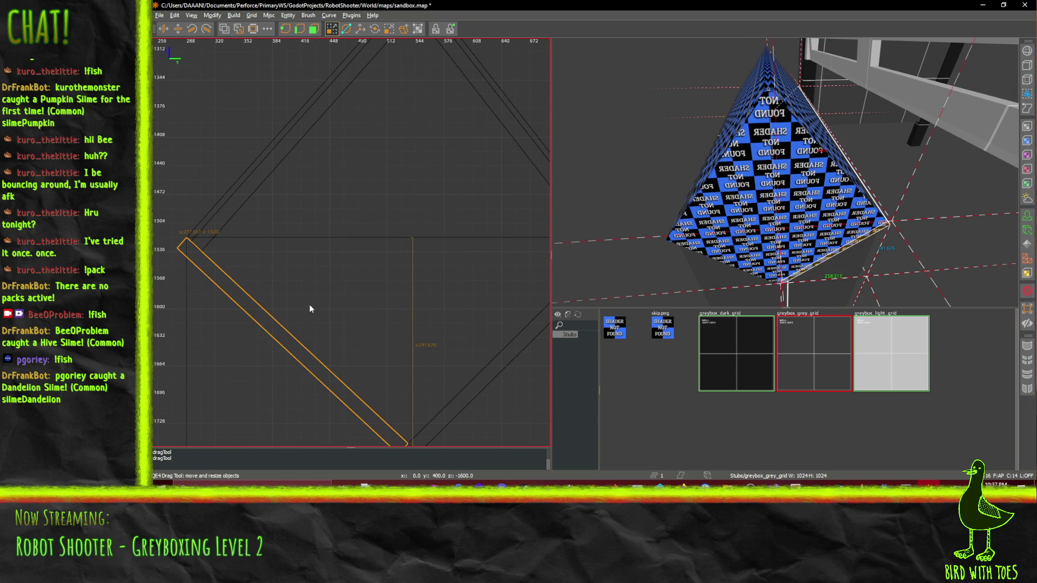
{"action": "key", "text": "Delete"}
{"action": "left_click", "coordinate": [457, 400]}
{"action": "key", "text": "Escape"}
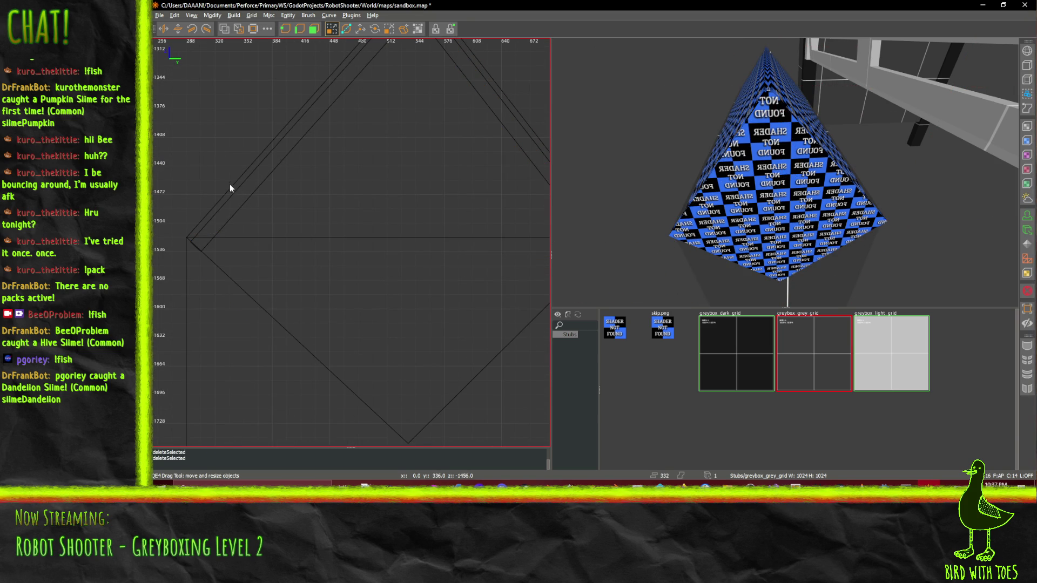
{"action": "left_click", "coordinate": [244, 197]}
{"action": "key", "text": "Escape"}
{"action": "scroll", "coordinate": [479, 151], "scroll_direction": "down", "scroll_amount": 5}
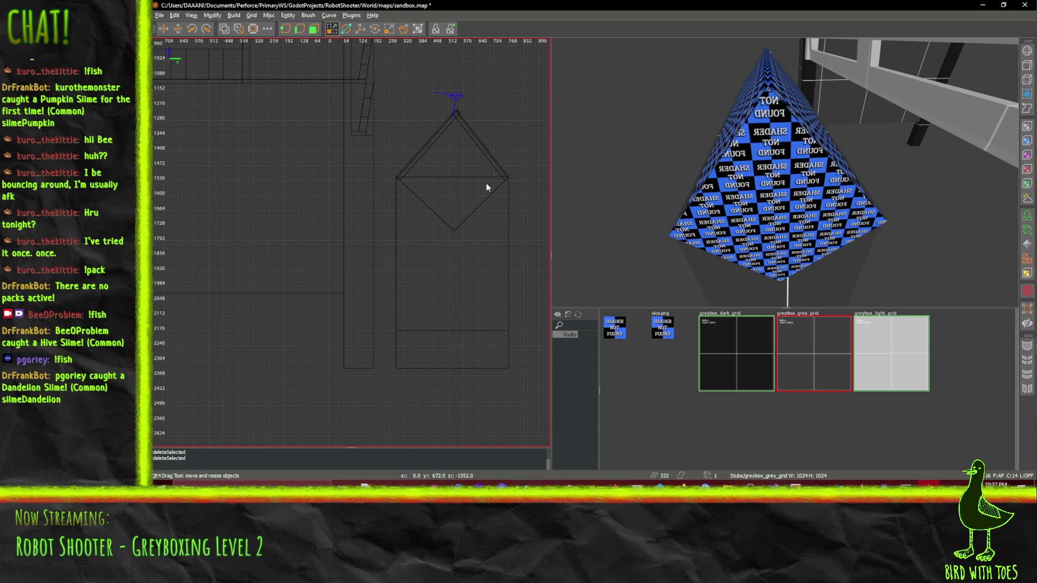
{"action": "key", "text": "ctrl+z"}
{"action": "key", "text": "ctrl+z"}
Subtract the block beneath the diamond roof from the overlapping brushes with CSG Subtract
{"action": "scroll", "coordinate": [478, 187], "scroll_direction": "up", "scroll_amount": 5}
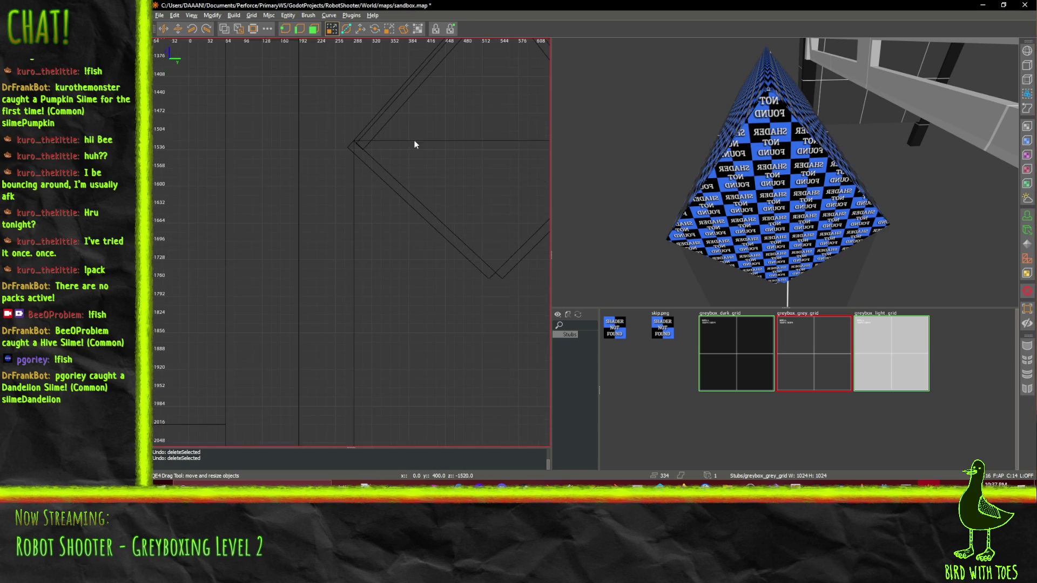
{"action": "scroll", "coordinate": [421, 184], "scroll_direction": "down", "scroll_amount": 2}
{"action": "left_click", "coordinate": [428, 295]}
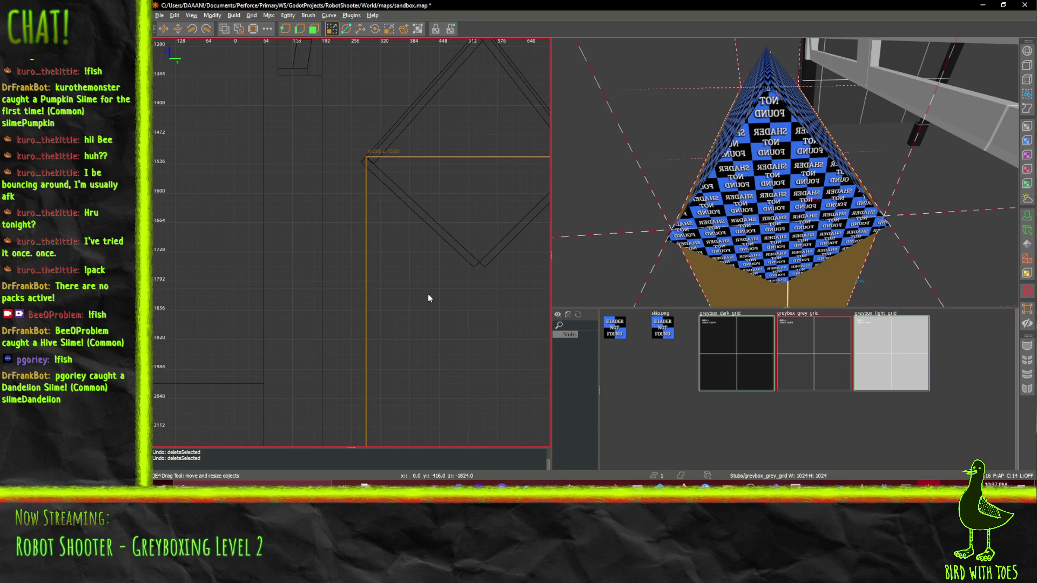
{"action": "scroll", "coordinate": [432, 268], "scroll_direction": "up", "scroll_amount": 1}
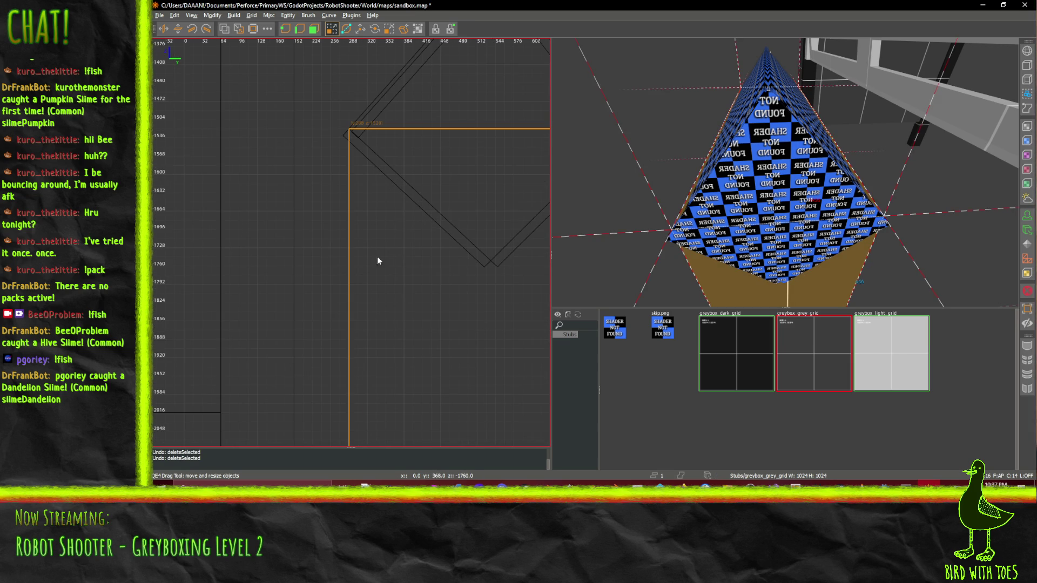
{"action": "left_click", "coordinate": [227, 31]}
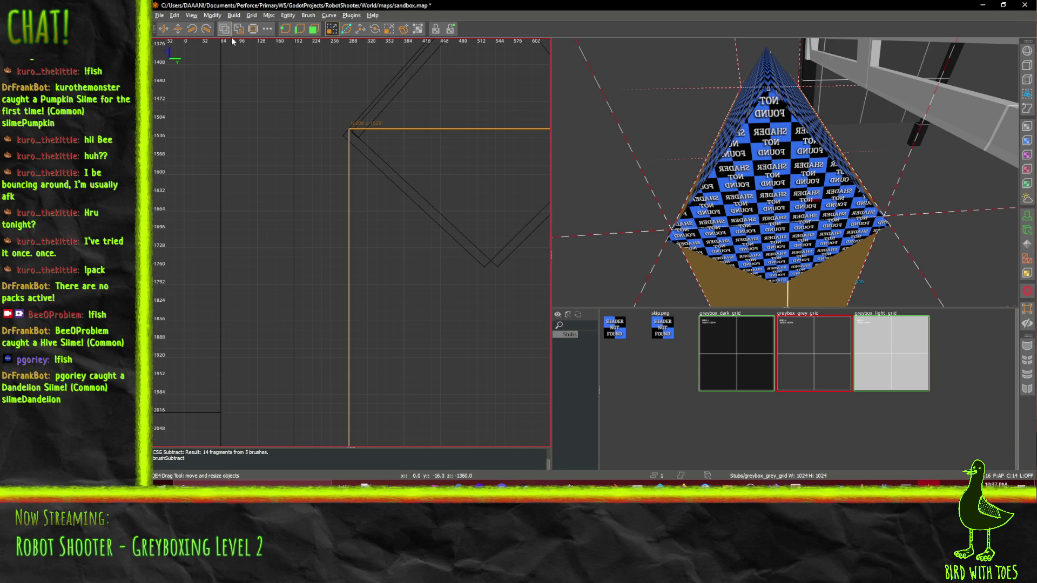
Delete the two leftover fragments at the diamond's corner
{"action": "left_click", "coordinate": [349, 137]}
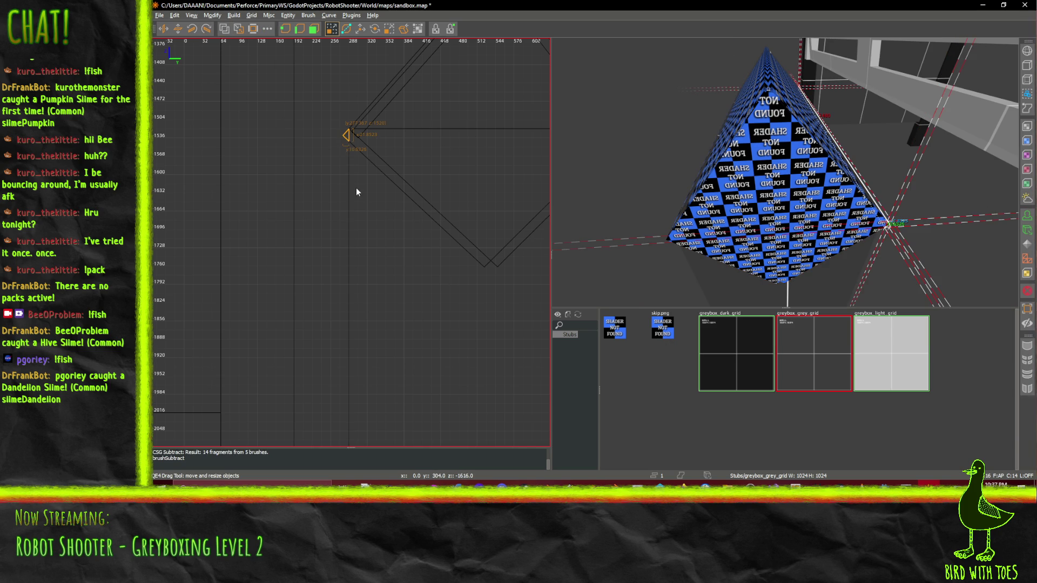
{"action": "key", "text": "Delete"}
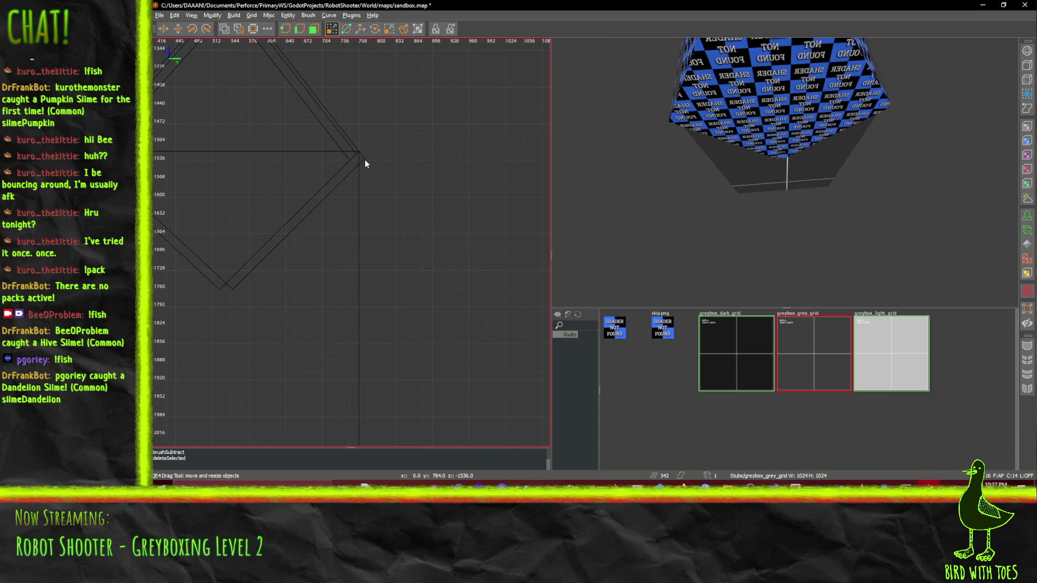
{"action": "left_click", "coordinate": [364, 157]}
{"action": "key", "text": "Delete"}
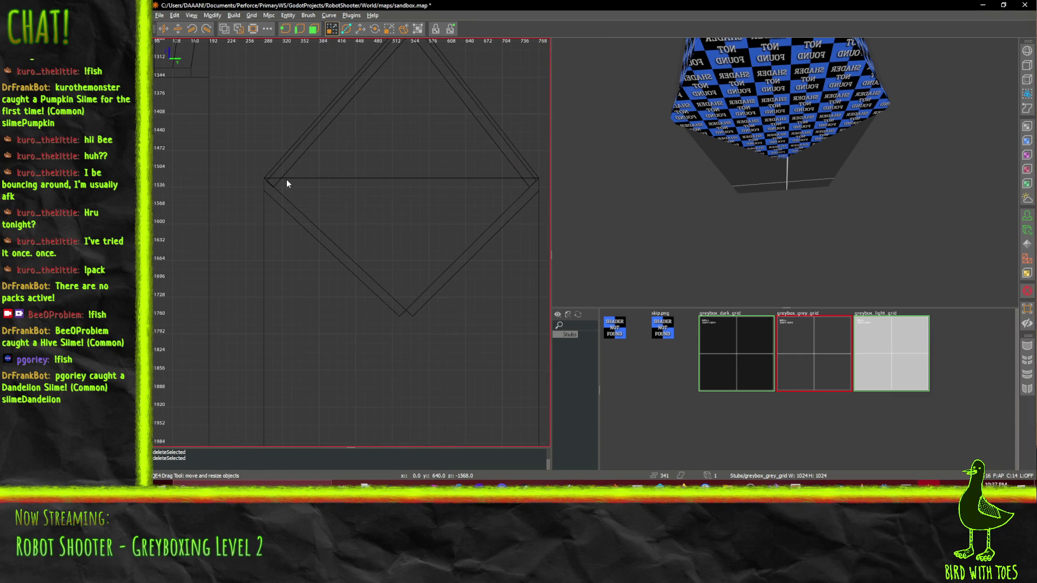
Stretch the lower-left diagonal slope brush's lower end by about 16 units
{"action": "left_click", "coordinate": [283, 204]}
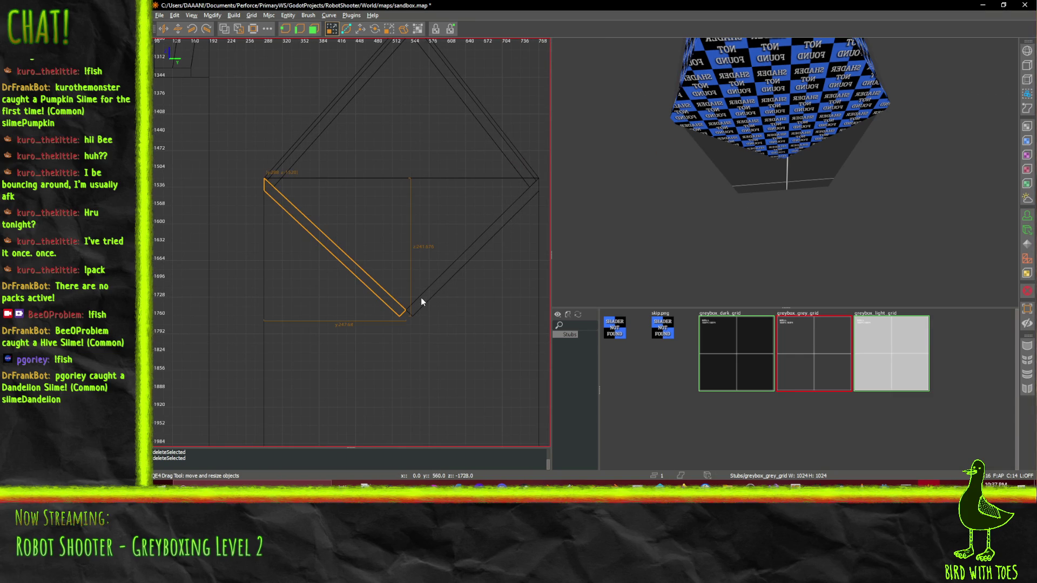
{"action": "left_click", "coordinate": [409, 308]}
{"action": "left_click", "coordinate": [406, 309]}
{"action": "scroll", "coordinate": [409, 314], "scroll_direction": "up", "scroll_amount": 4}
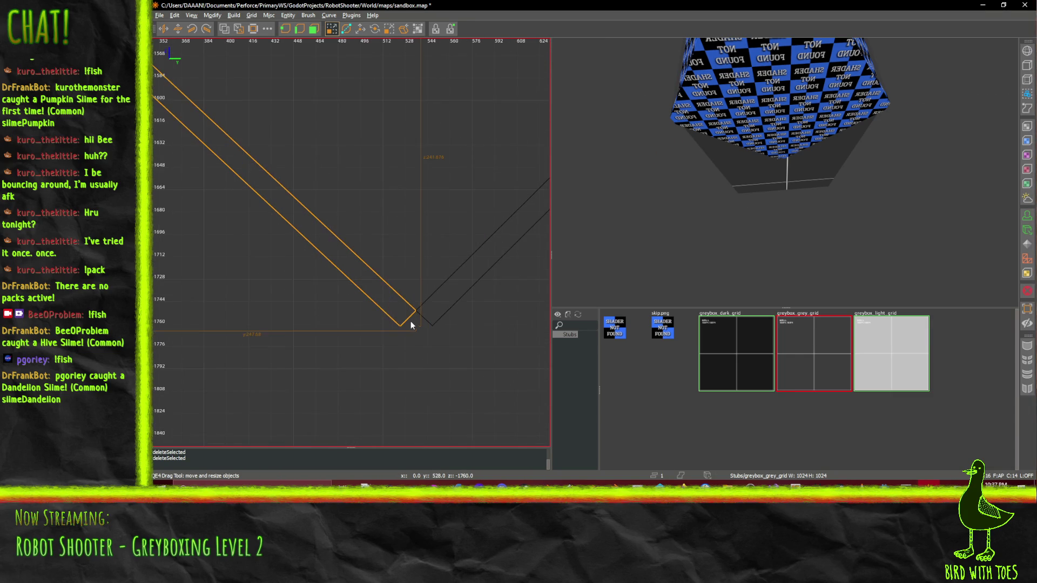
{"action": "left_click_drag", "start_coordinate": [410, 324], "coordinate": [431, 340]}
{"action": "scroll", "coordinate": [442, 340], "scroll_direction": "up", "scroll_amount": 2}
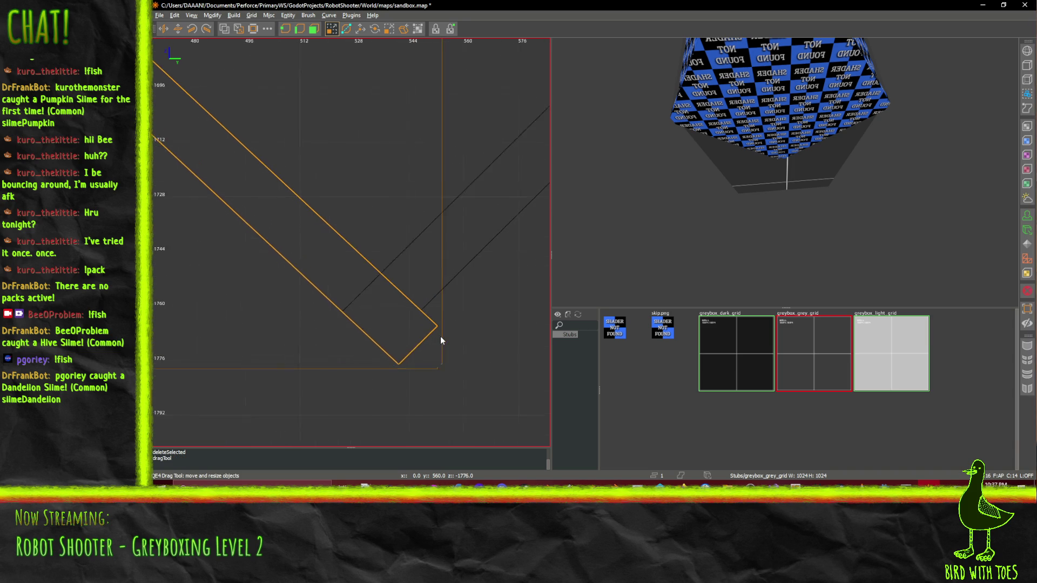
{"action": "scroll", "coordinate": [440, 338], "scroll_direction": "up", "scroll_amount": 2}
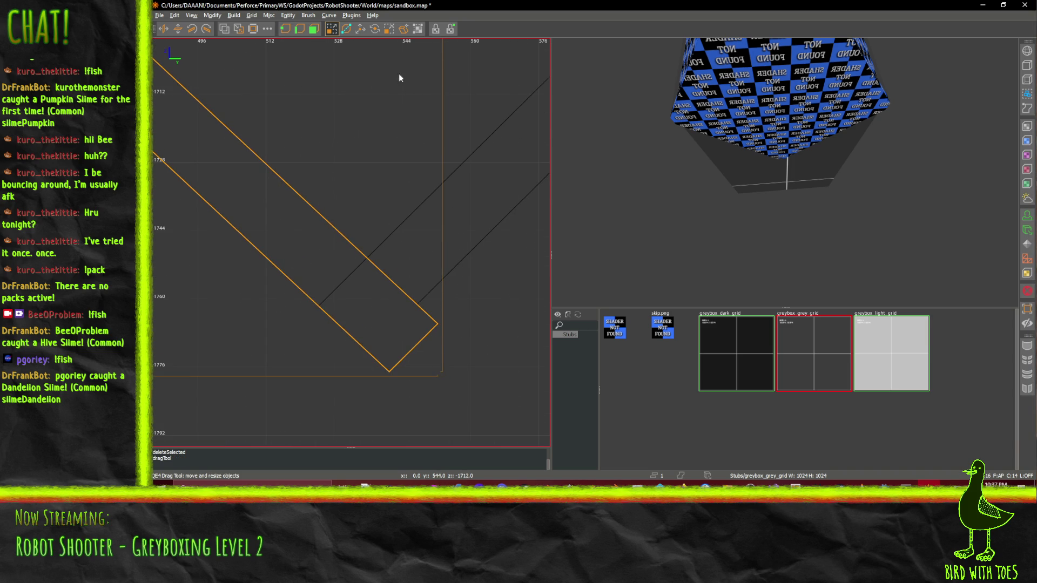
In another axis view, raise the slope brush's bottom edge by 2 units
{"action": "key", "text": "ctrl+Tab"}
{"action": "key", "text": "ctrl+Tab"}
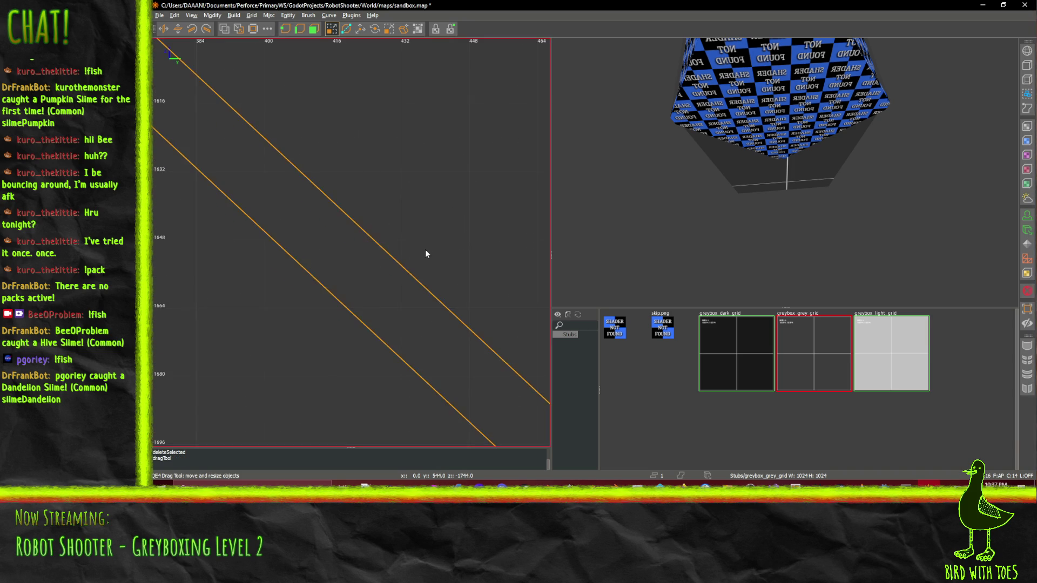
{"action": "scroll", "coordinate": [425, 254], "scroll_direction": "down", "scroll_amount": 5}
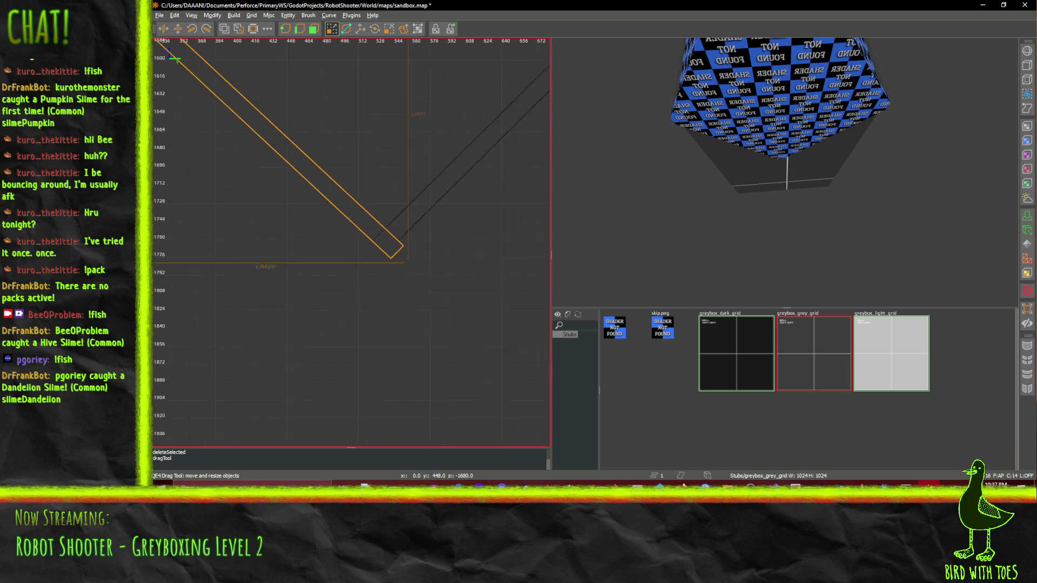
{"action": "scroll", "coordinate": [437, 293], "scroll_direction": "up", "scroll_amount": 1}
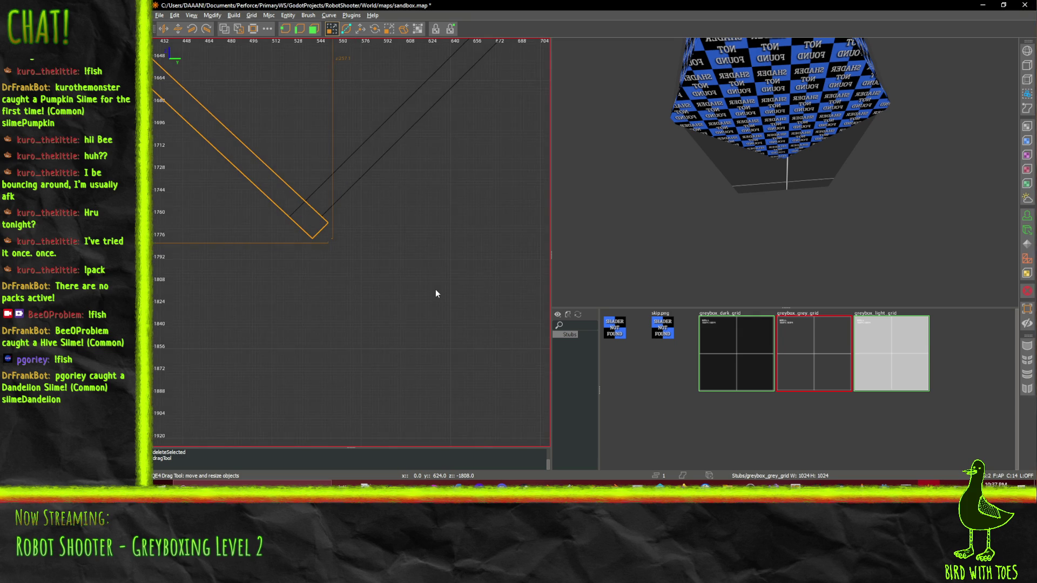
{"action": "scroll", "coordinate": [442, 284], "scroll_direction": "up", "scroll_amount": 3}
{"action": "left_click_drag", "start_coordinate": [274, 207], "coordinate": [271, 196]}
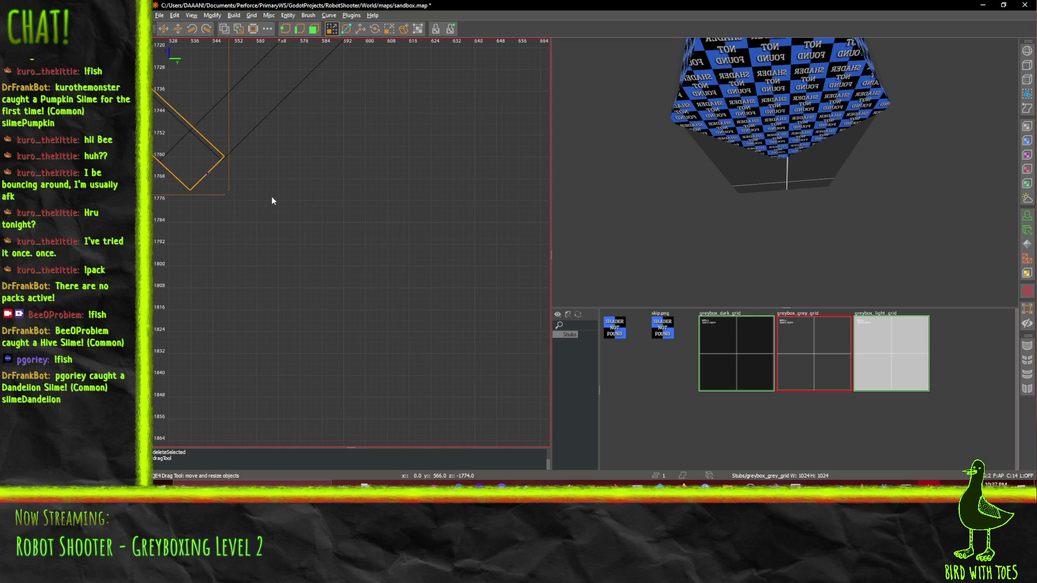
{"action": "scroll", "coordinate": [190, 174], "scroll_direction": "up", "scroll_amount": 3}
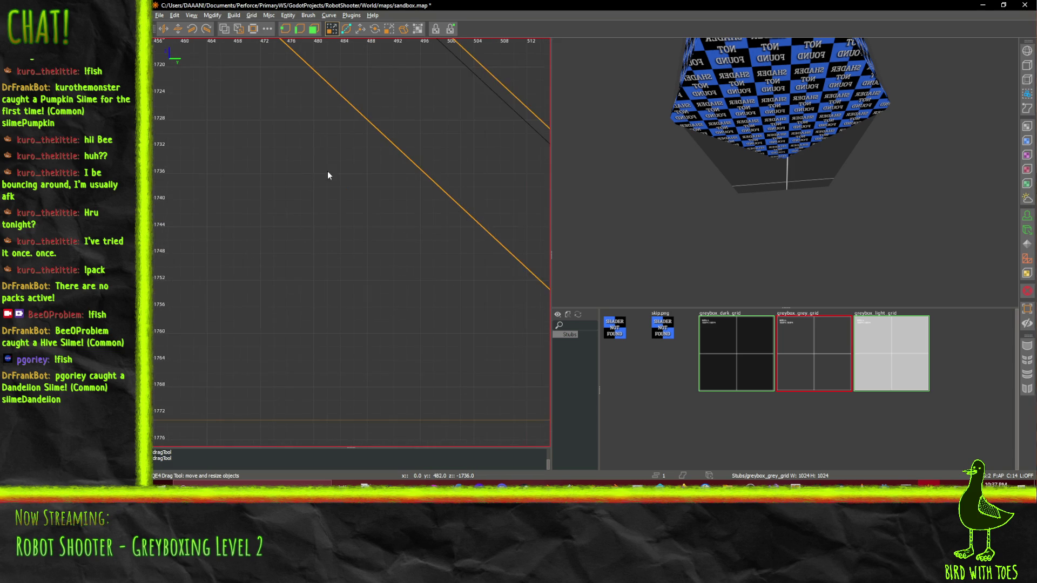
{"action": "scroll", "coordinate": [459, 221], "scroll_direction": "up", "scroll_amount": 2}
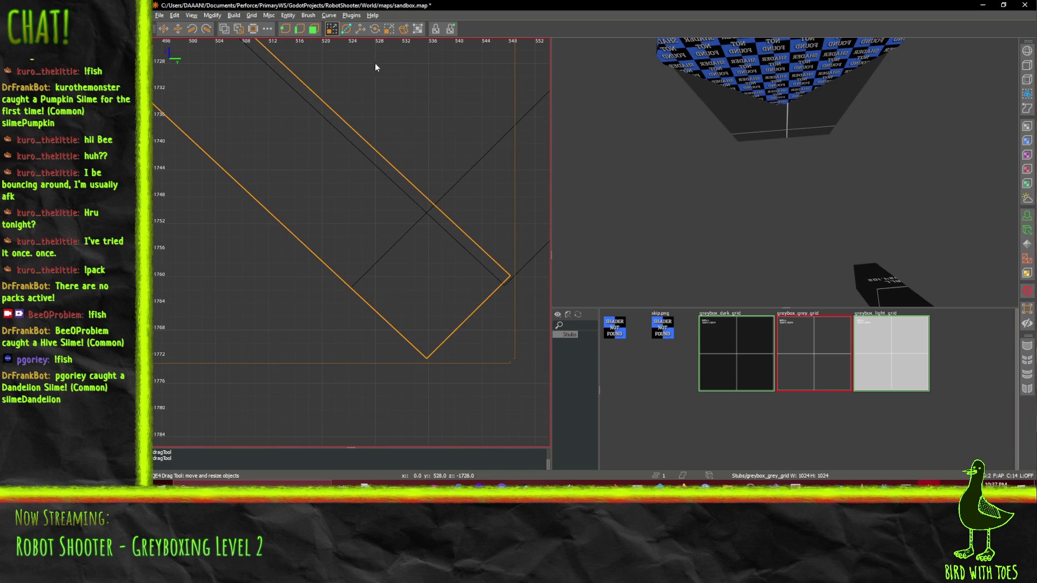
With the Vertex Tool, pull the brush's corner vertex onto the neighbouring slope's edge
{"action": "left_click", "coordinate": [300, 29]}
{"action": "left_click_drag", "start_coordinate": [510, 276], "coordinate": [497, 290]}
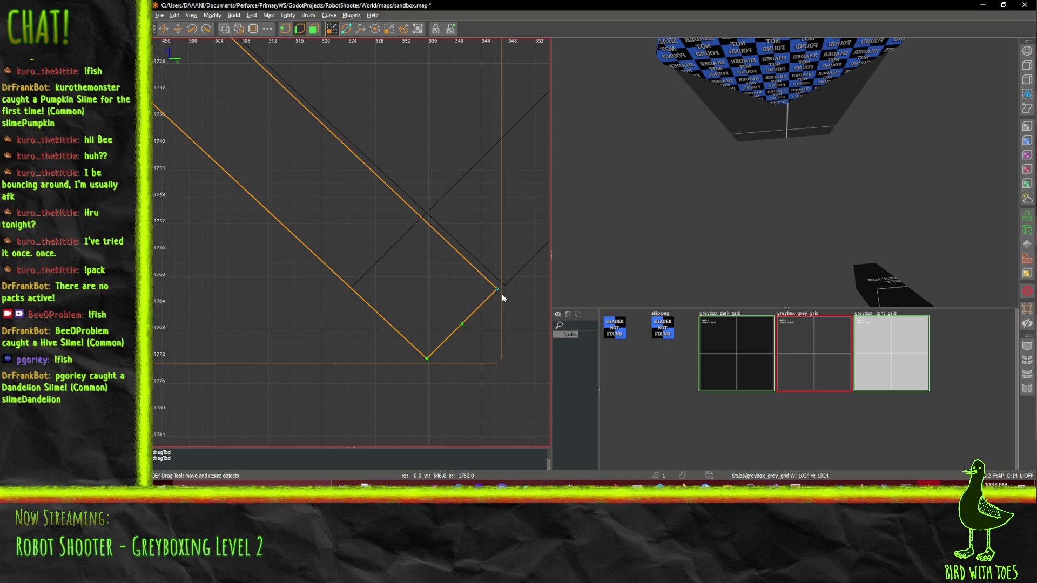
{"action": "key", "text": "ctrl+shift+Tab"}
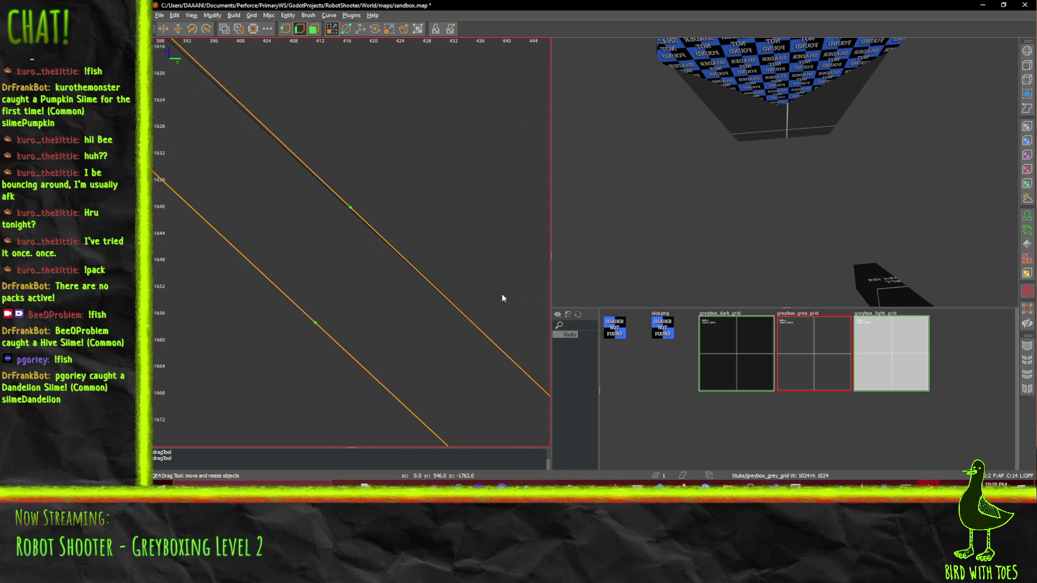
{"action": "key", "text": "ctrl+Tab"}
{"action": "key", "text": "ctrl+shift+Tab"}
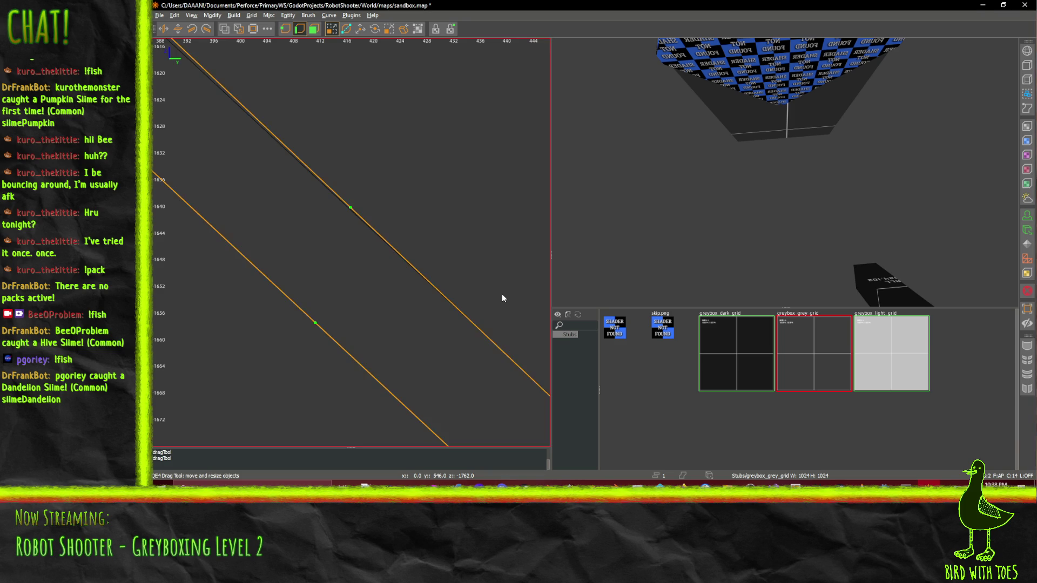
{"action": "scroll", "coordinate": [502, 296], "scroll_direction": "down", "scroll_amount": 5}
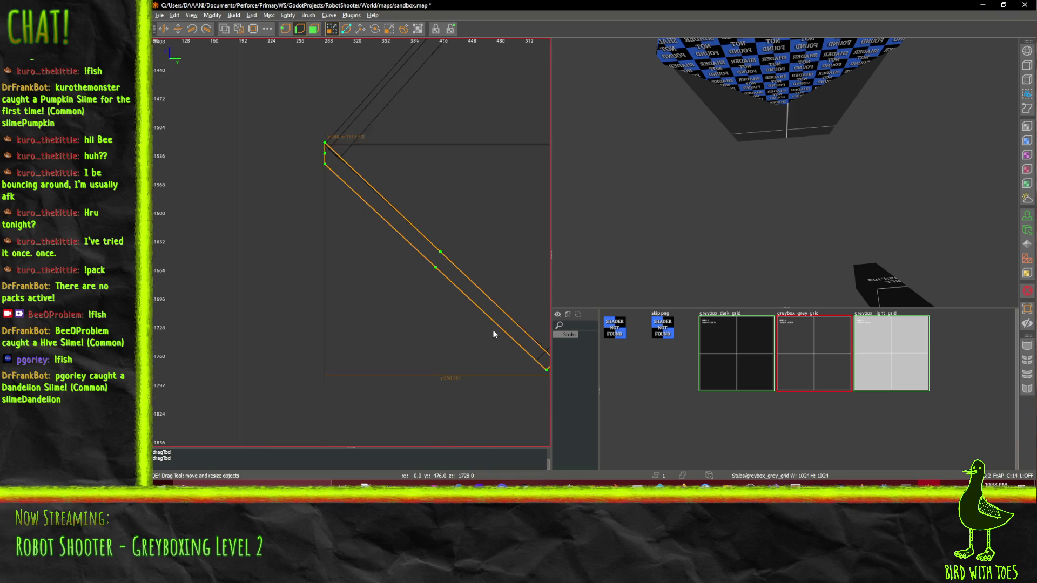
{"action": "scroll", "coordinate": [440, 293], "scroll_direction": "up", "scroll_amount": 5}
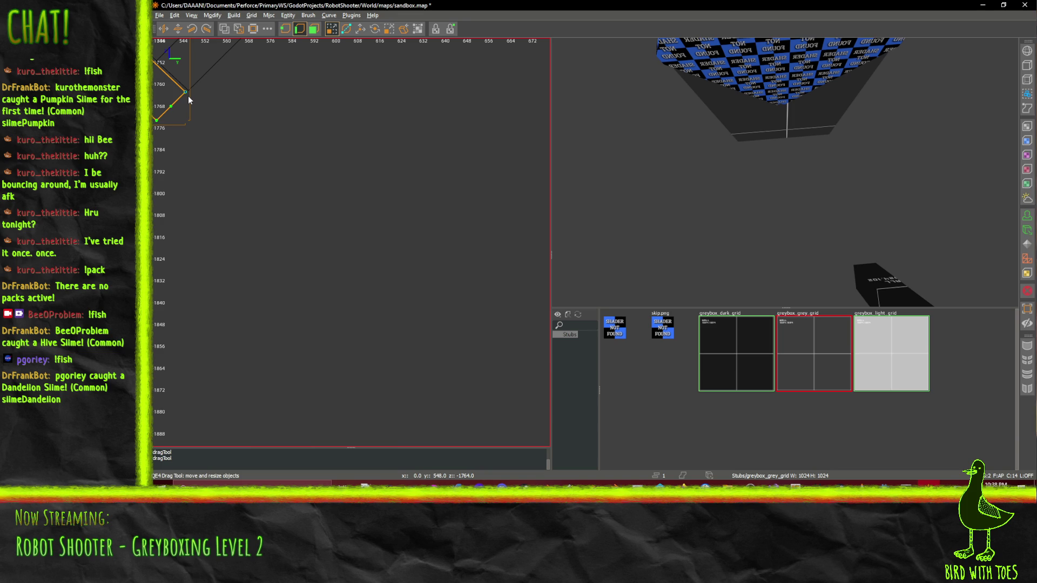
On a finer grid, move the top vertex down 2 units to align it
{"action": "key", "text": "0"}
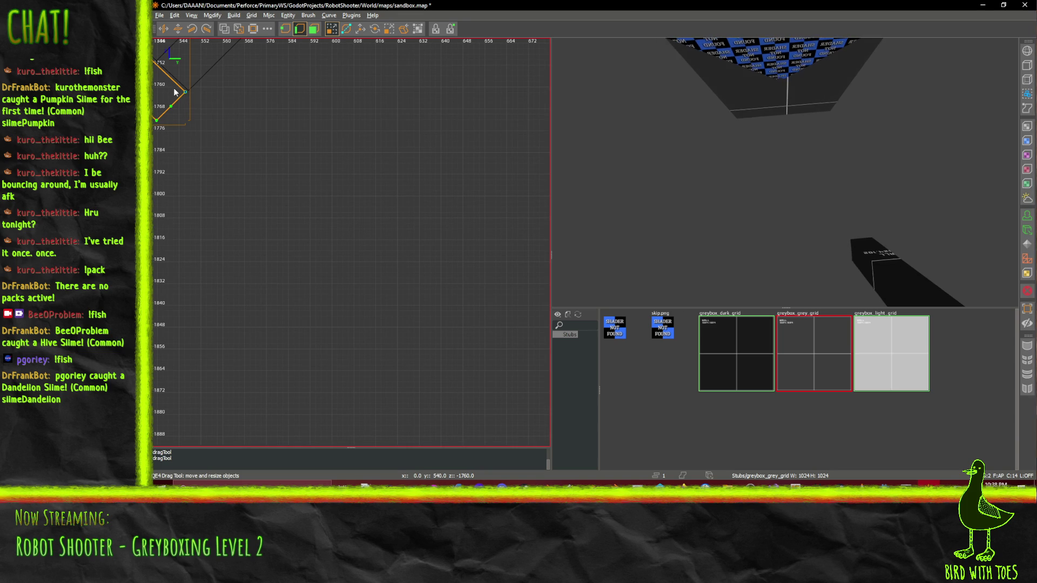
{"action": "scroll", "coordinate": [172, 90], "scroll_direction": "up", "scroll_amount": 4}
{"action": "scroll", "coordinate": [386, 169], "scroll_direction": "down", "scroll_amount": 8}
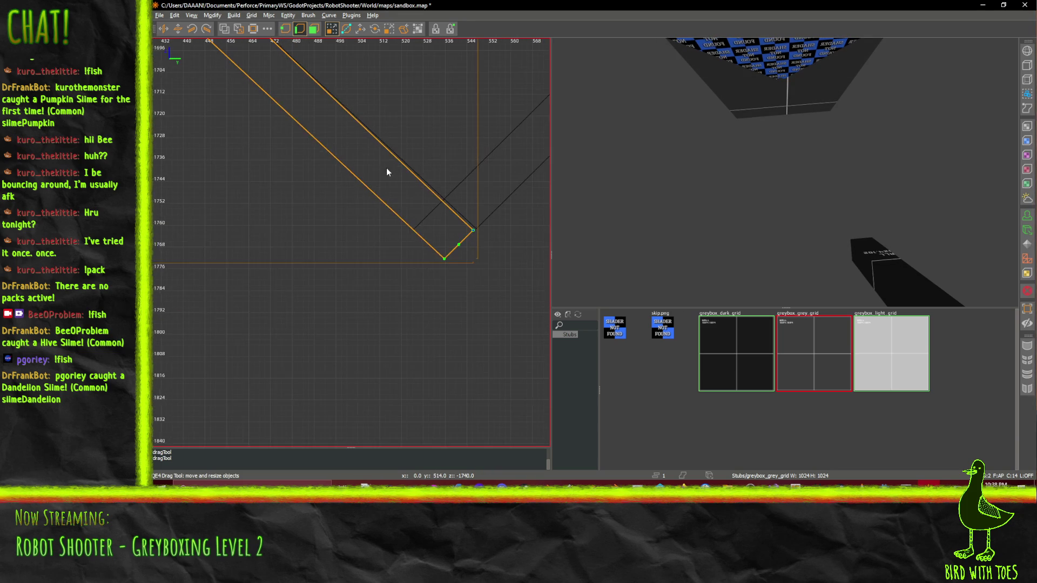
{"action": "scroll", "coordinate": [241, 128], "scroll_direction": "up", "scroll_amount": 3}
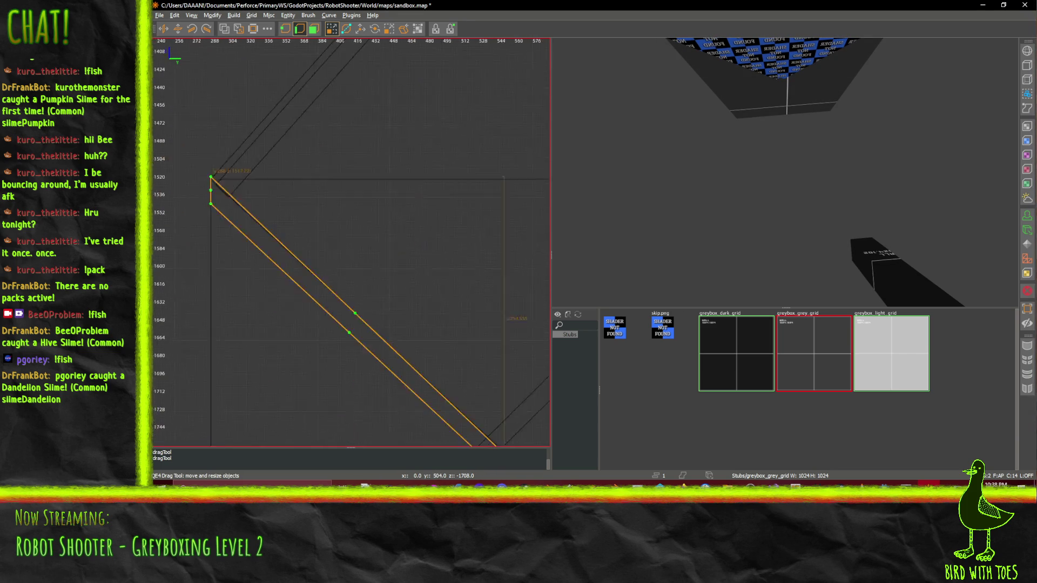
{"action": "scroll", "coordinate": [240, 127], "scroll_direction": "down", "scroll_amount": 3}
{"action": "scroll", "coordinate": [358, 203], "scroll_direction": "up", "scroll_amount": 5}
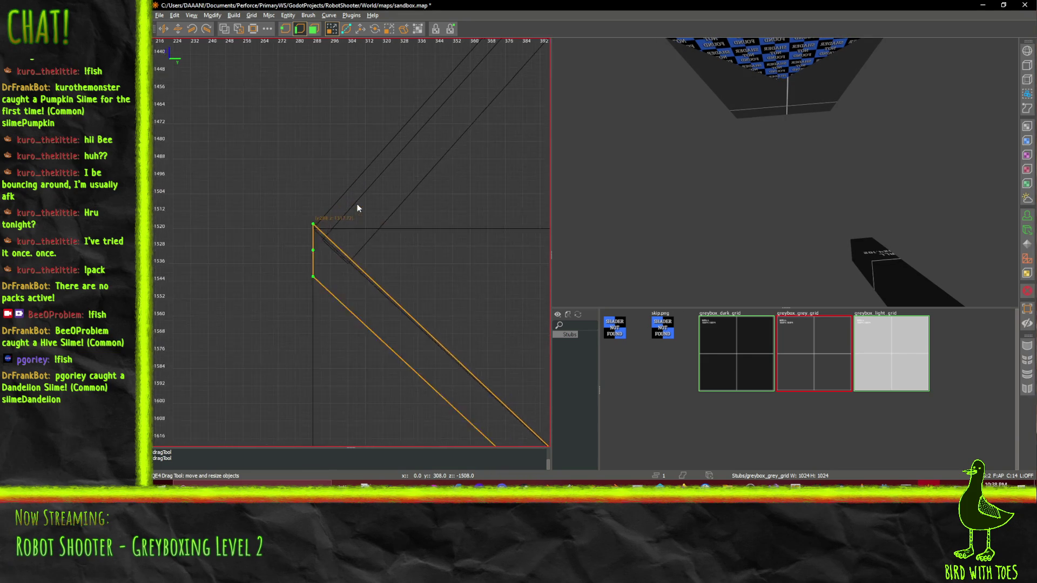
{"action": "scroll", "coordinate": [292, 246], "scroll_direction": "up", "scroll_amount": 5}
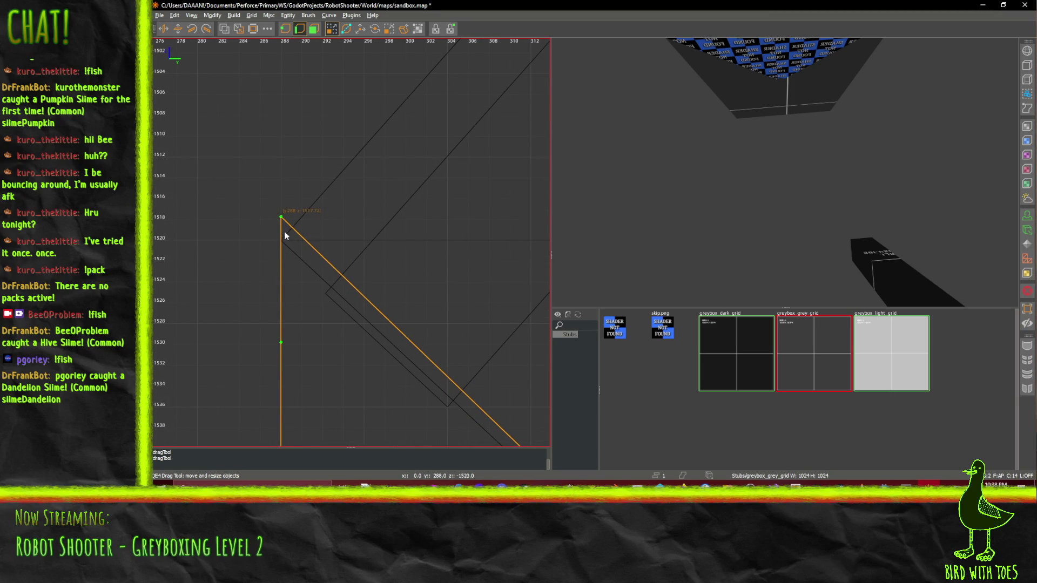
{"action": "left_click_drag", "start_coordinate": [281, 219], "coordinate": [283, 244]}
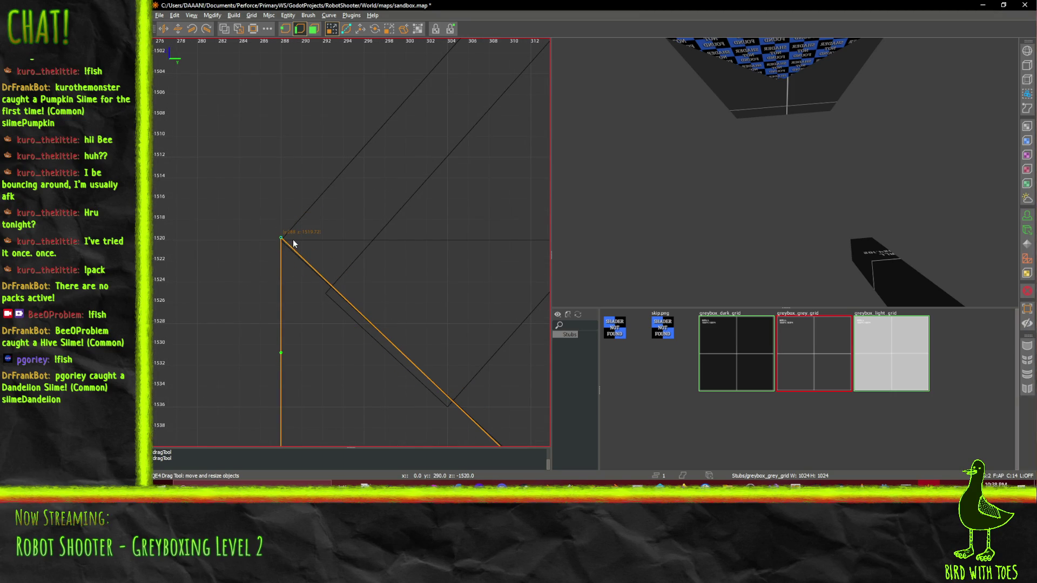
Move the lower corner vertex up to z -1762 and deselect the finished slope brush
{"action": "scroll", "coordinate": [293, 238], "scroll_direction": "down", "scroll_amount": 10}
{"action": "scroll", "coordinate": [381, 271], "scroll_direction": "up", "scroll_amount": 4}
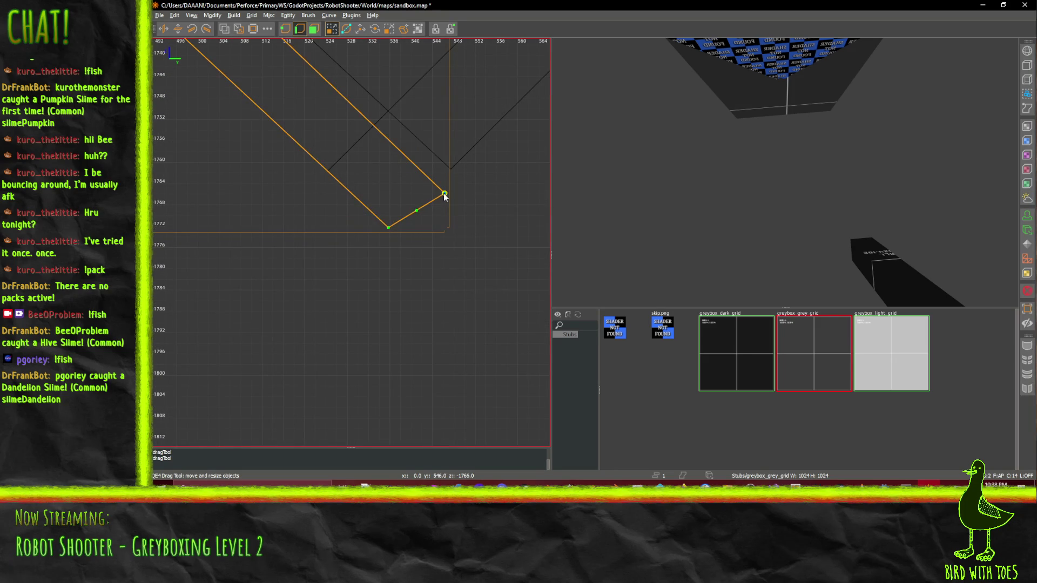
{"action": "mouse_move", "coordinate": [447, 198]}
{"action": "left_mouse_down"}
{"action": "mouse_move", "coordinate": [452, 170]}
{"action": "mouse_move", "coordinate": [449, 202]}
{"action": "left_mouse_up"}
{"action": "scroll", "coordinate": [448, 194], "scroll_direction": "down", "scroll_amount": 9}
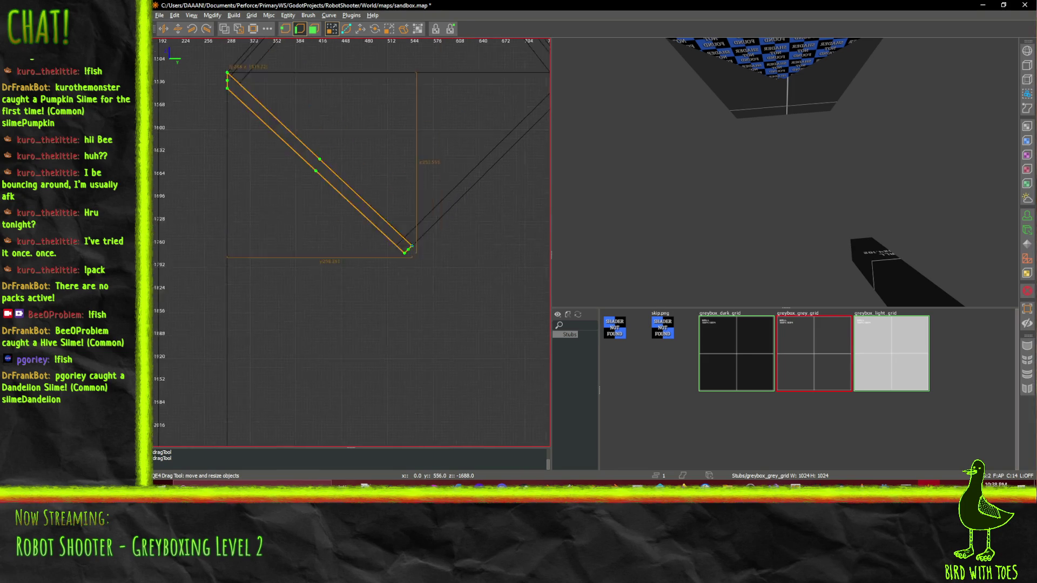
{"action": "key", "text": "Escape"}
{"action": "scroll", "coordinate": [390, 228], "scroll_direction": "up", "scroll_amount": 2}
{"action": "scroll", "coordinate": [391, 230], "scroll_direction": "up", "scroll_amount": 6}
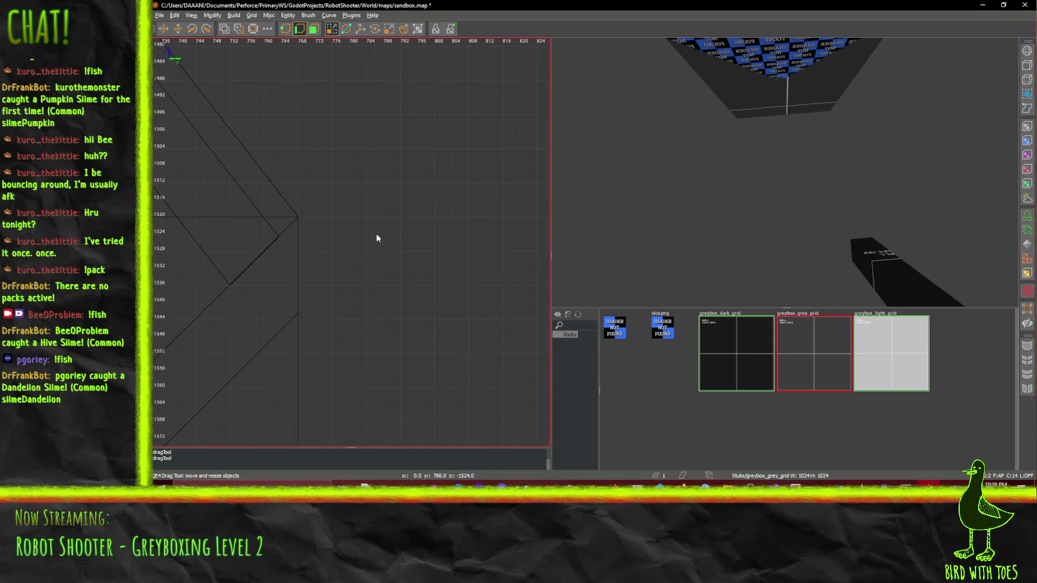
Leave vertex editing and check the rectangular and diagonal brushes under the roof, then deselect
{"action": "left_click", "coordinate": [300, 29]}
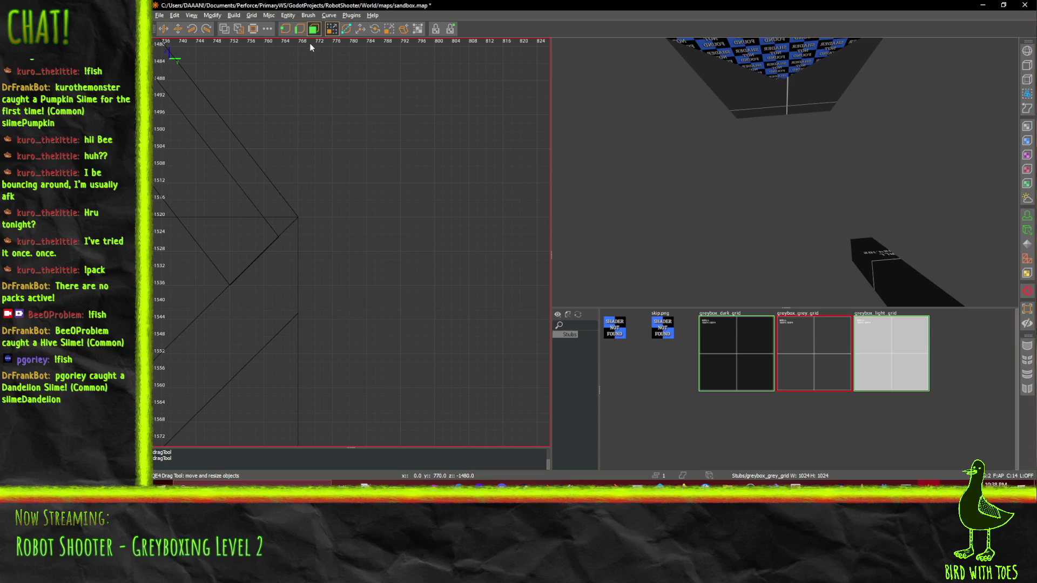
{"action": "left_click", "coordinate": [270, 339], "text": "shift"}
{"action": "left_click", "coordinate": [269, 323], "text": "shift"}
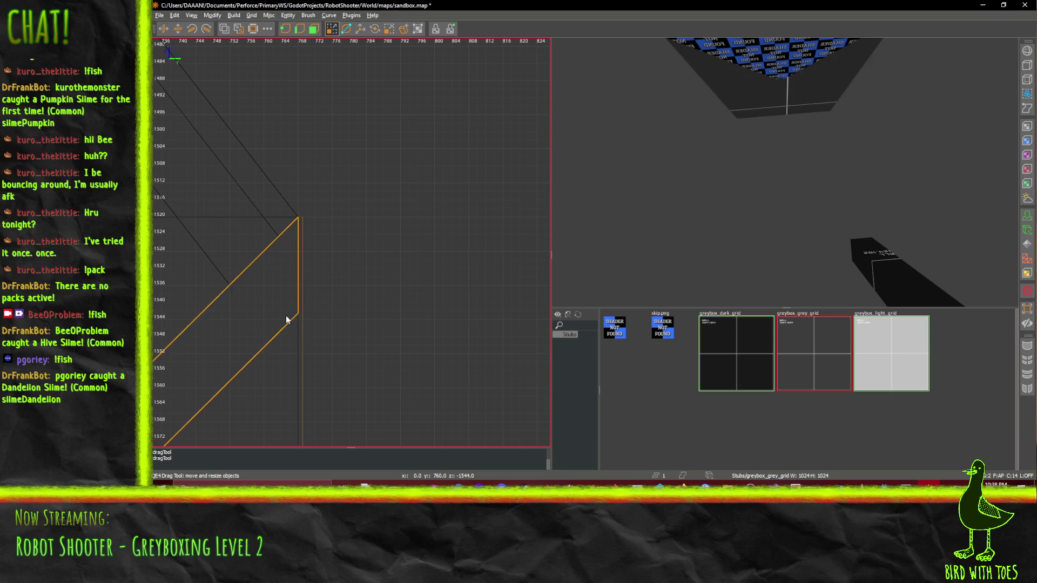
{"action": "scroll", "coordinate": [346, 225], "scroll_direction": "down", "scroll_amount": 1}
{"action": "scroll", "coordinate": [346, 228], "scroll_direction": "down", "scroll_amount": 8}
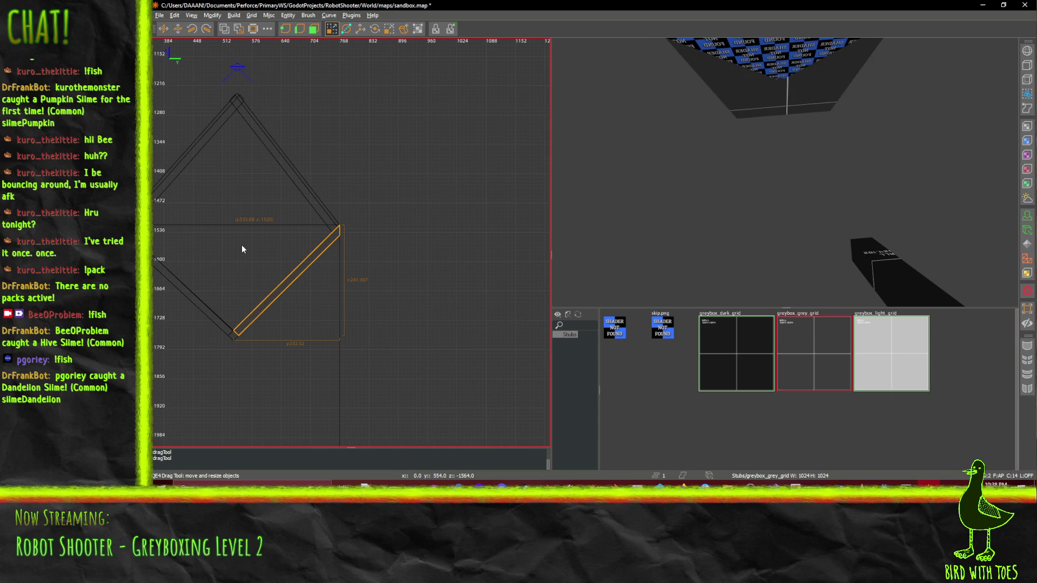
{"action": "key", "text": "Escape"}
{"action": "scroll", "coordinate": [253, 249], "scroll_direction": "up", "scroll_amount": 3}
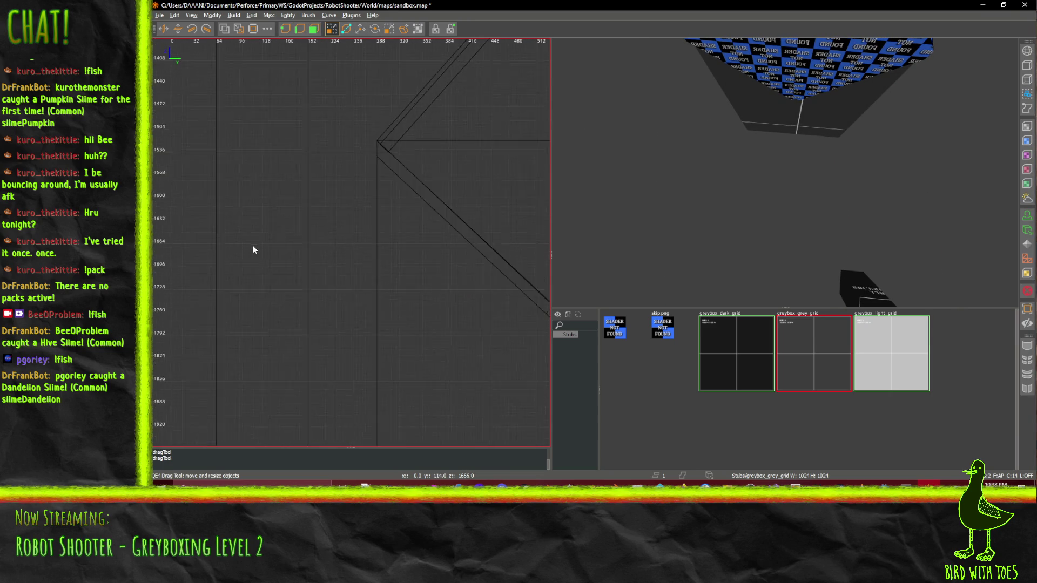
{"action": "scroll", "coordinate": [253, 249], "scroll_direction": "up", "scroll_amount": 1}
{"action": "scroll", "coordinate": [442, 207], "scroll_direction": "up", "scroll_amount": 1}
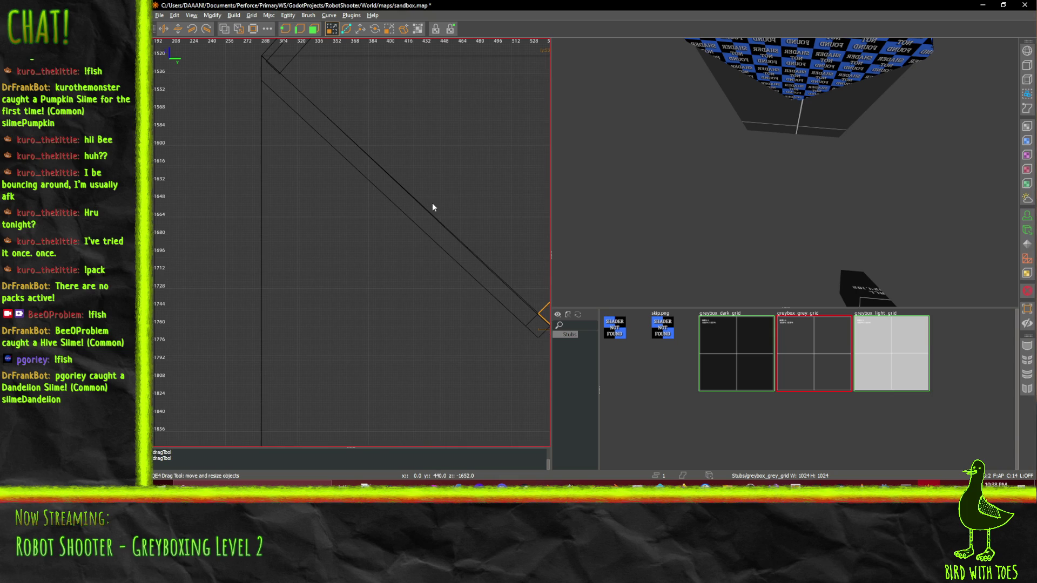
{"action": "scroll", "coordinate": [470, 237], "scroll_direction": "up", "scroll_amount": 3}
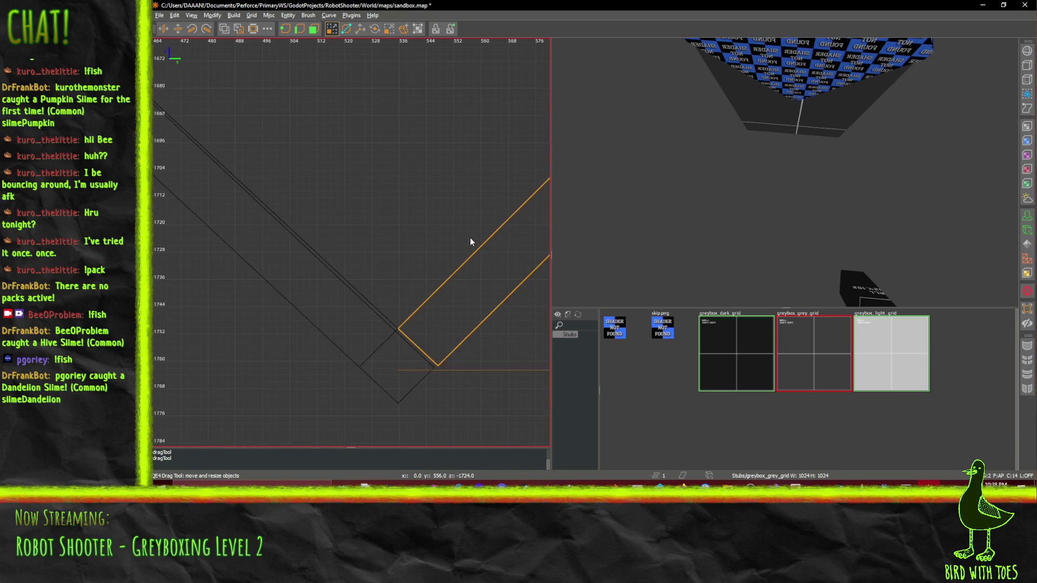
Select the slab brush beneath the diamond roof and delete it
{"action": "left_click", "coordinate": [375, 336]}
{"action": "left_click", "coordinate": [394, 326]}
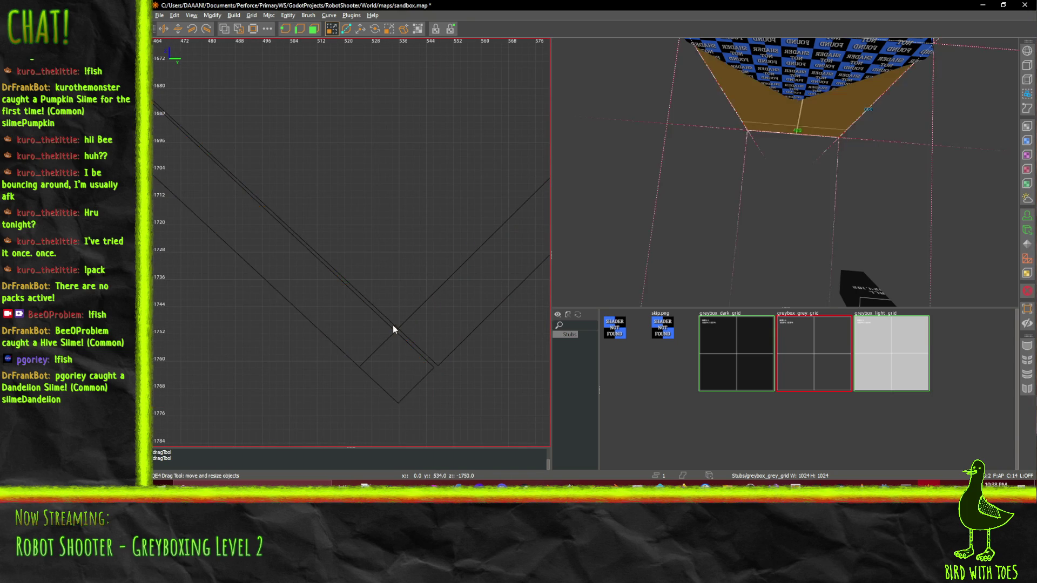
{"action": "left_click", "coordinate": [393, 326]}
{"action": "scroll", "coordinate": [406, 333], "scroll_direction": "up", "scroll_amount": 3}
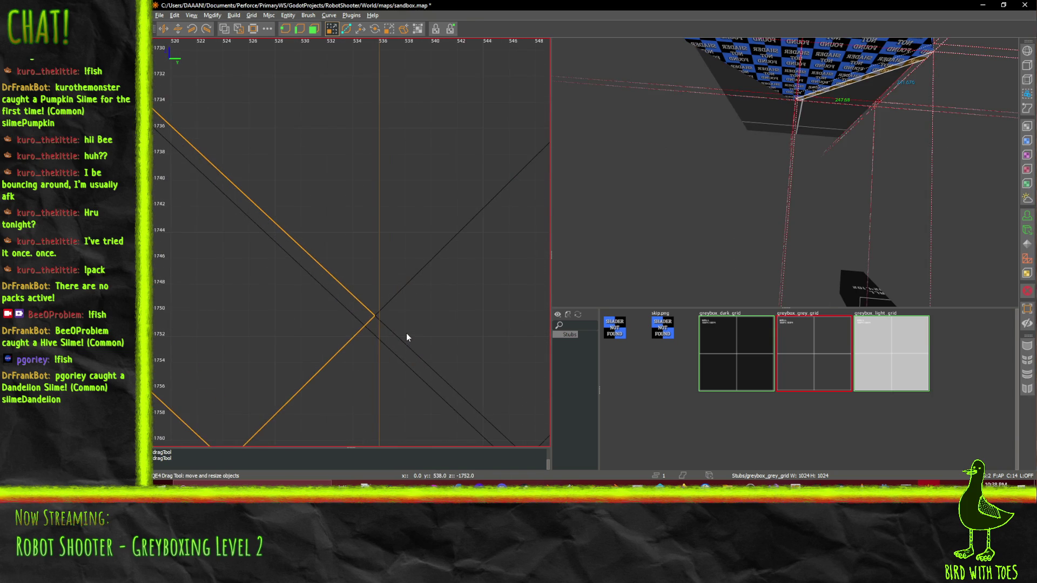
{"action": "right_click", "coordinate": [759, 238]}
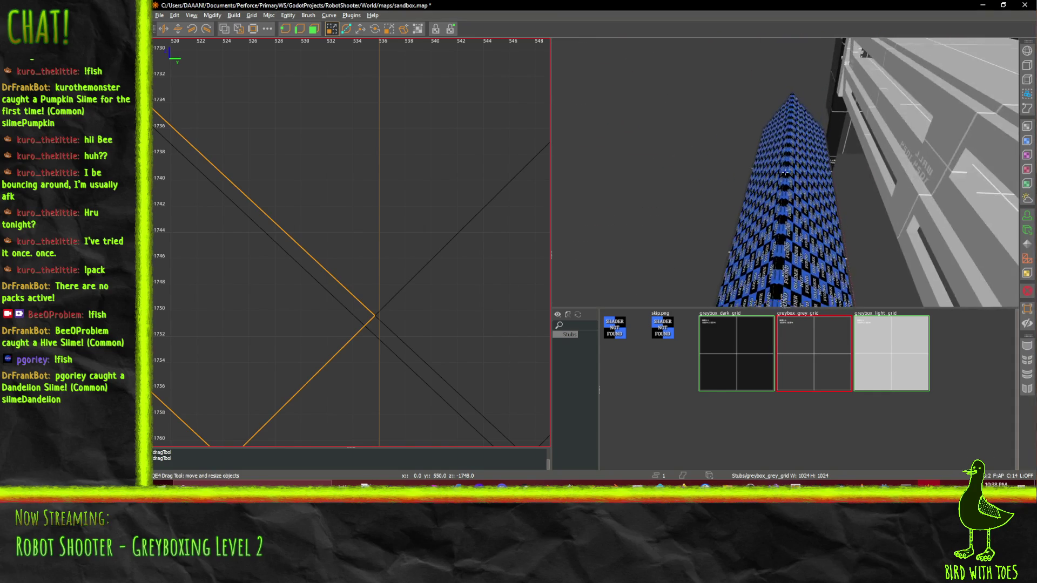
{"action": "right_click", "coordinate": [785, 171]}
{"action": "right_click", "coordinate": [789, 124]}
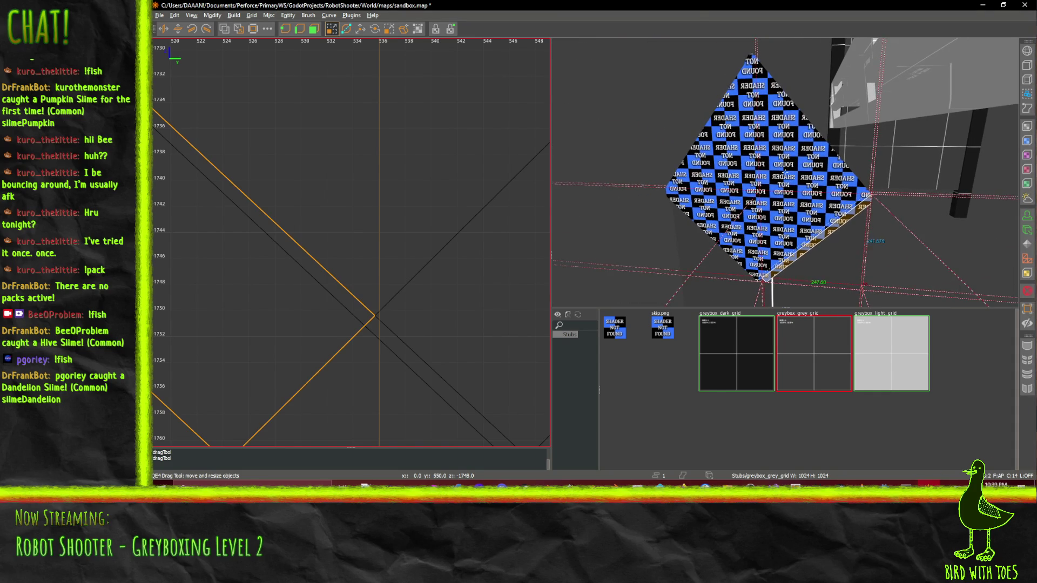
{"action": "key", "text": "Delete"}
Delete the second slab brush underneath and turn the camera up to the checkered roof
{"action": "left_click", "coordinate": [754, 281], "text": "shift"}
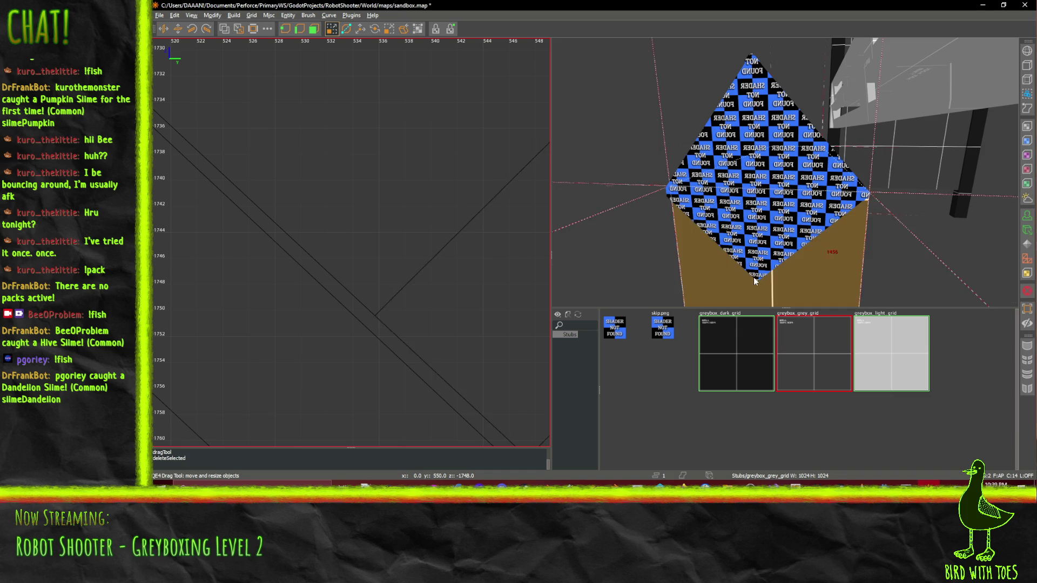
{"action": "key", "text": "Delete"}
{"action": "right_click", "coordinate": [755, 281]}
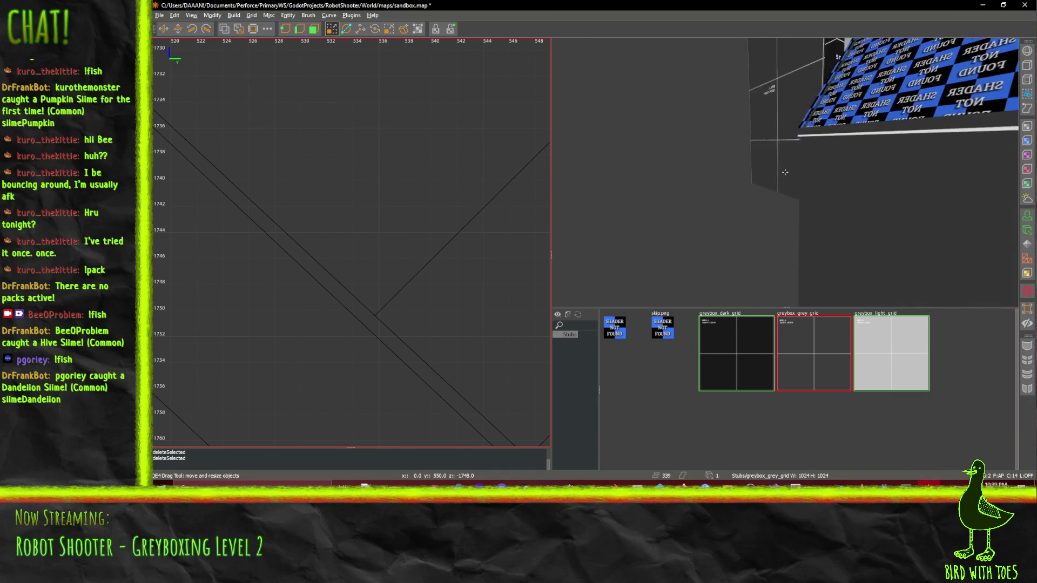
{"action": "right_click", "coordinate": [785, 171]}
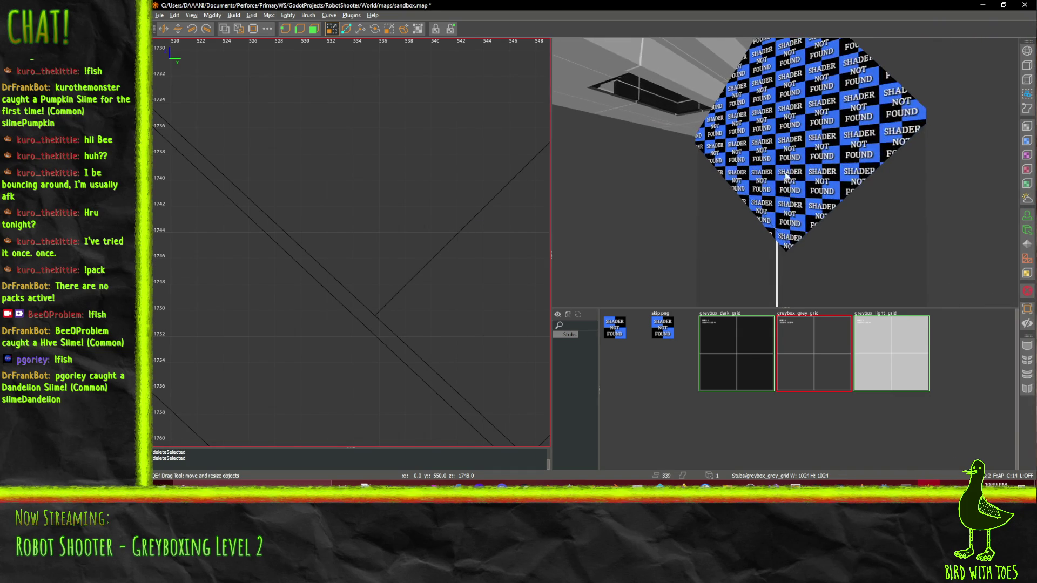
{"action": "left_click", "coordinate": [738, 188]}
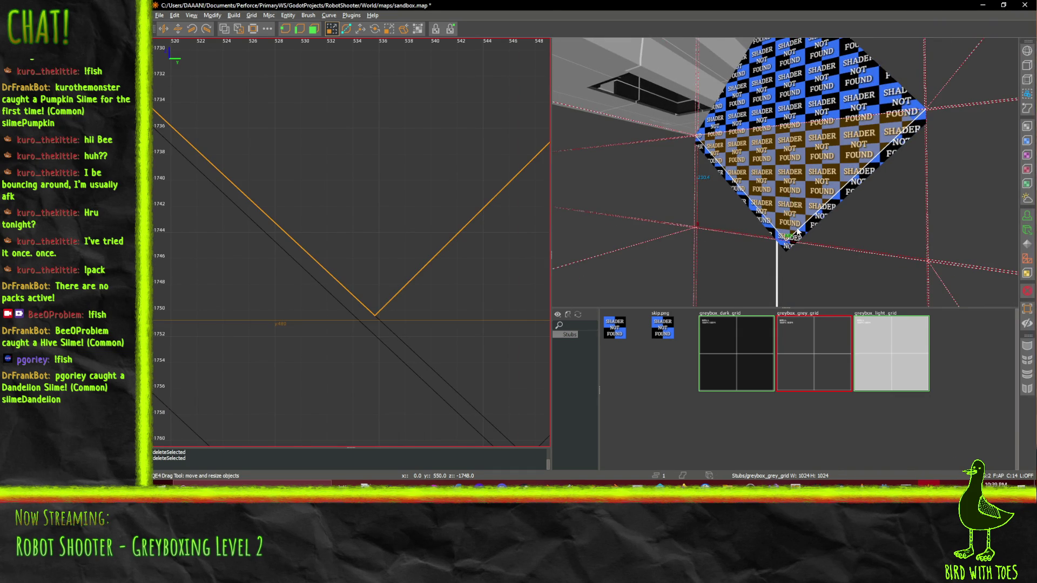
{"action": "left_click", "coordinate": [772, 254]}
{"action": "left_click", "coordinate": [748, 188]}
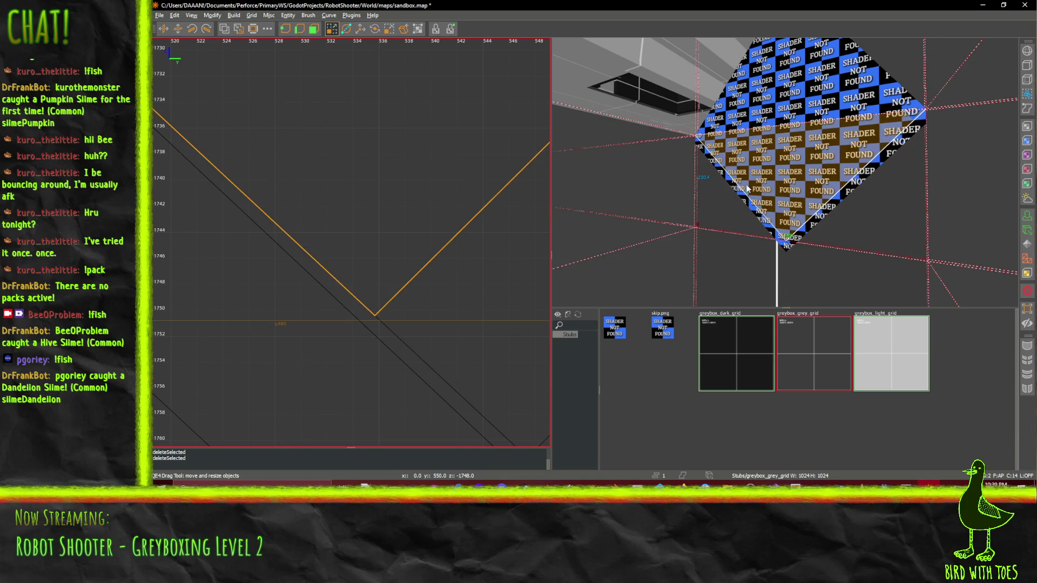
Select the thin edge brush under the checkered roof and delete it
{"action": "left_click", "coordinate": [716, 162]}
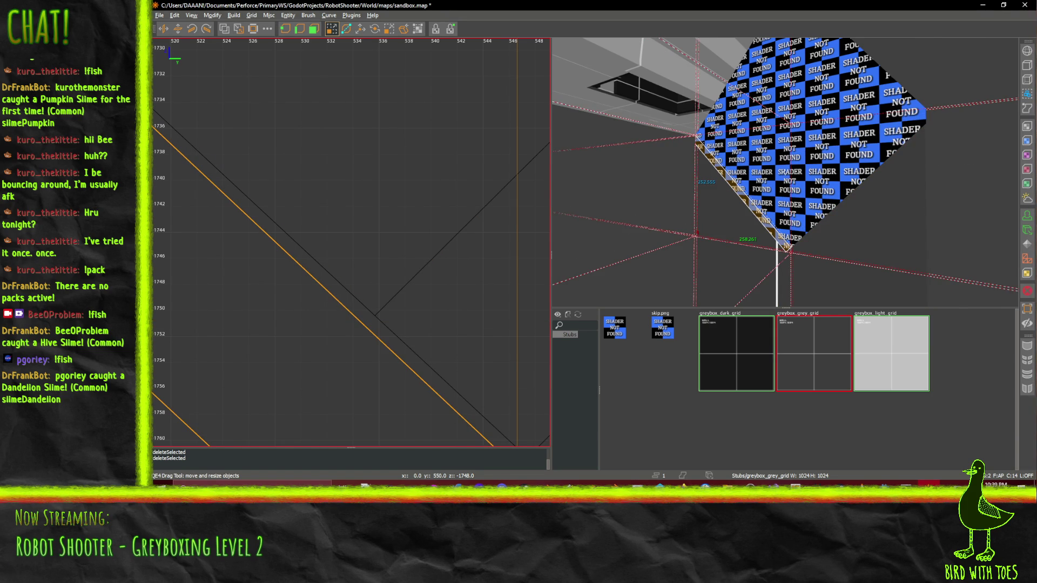
{"action": "key", "text": "d"}
{"action": "key", "text": "w"}
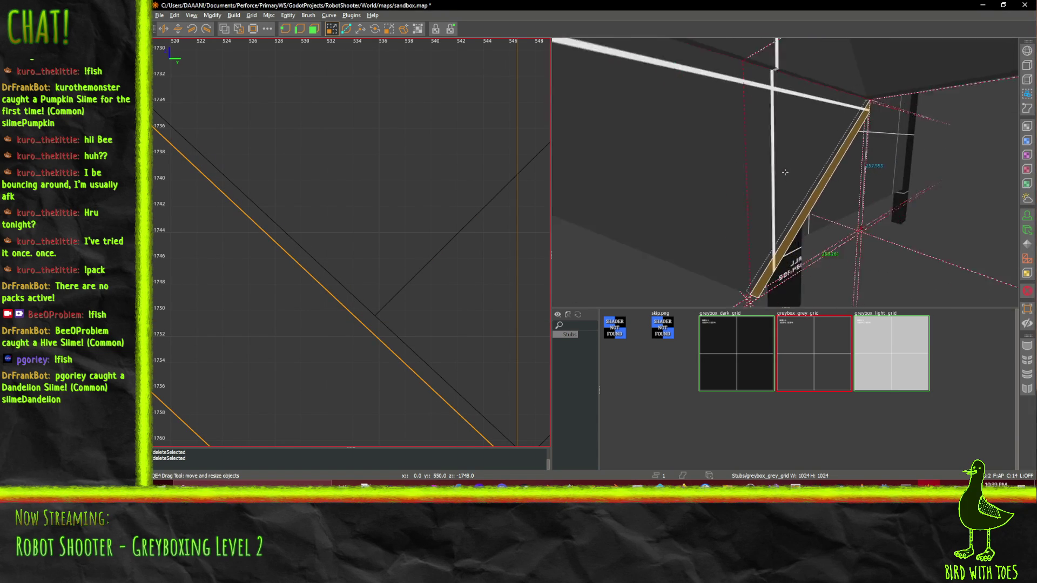
{"action": "key", "text": "w"}
{"action": "key", "text": "s"}
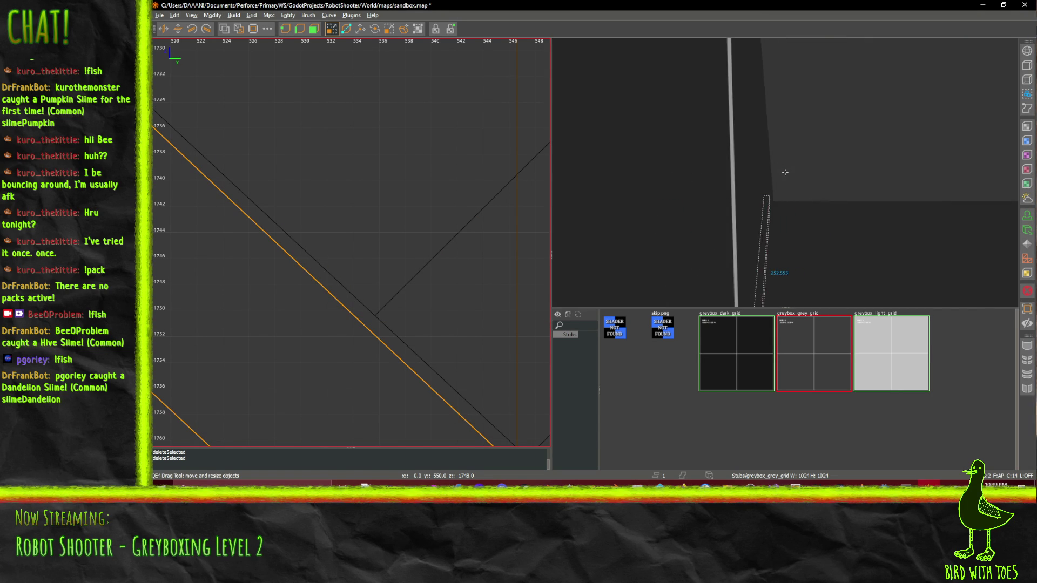
{"action": "left_click_drag", "start_coordinate": [785, 171], "coordinate": [785, 171]}
{"action": "key", "text": "Delete"}
Delete the thin edge brush again and lower the brush below the roof so its bottom vertex meets the roof point
{"action": "key", "text": "ctrl+z"}
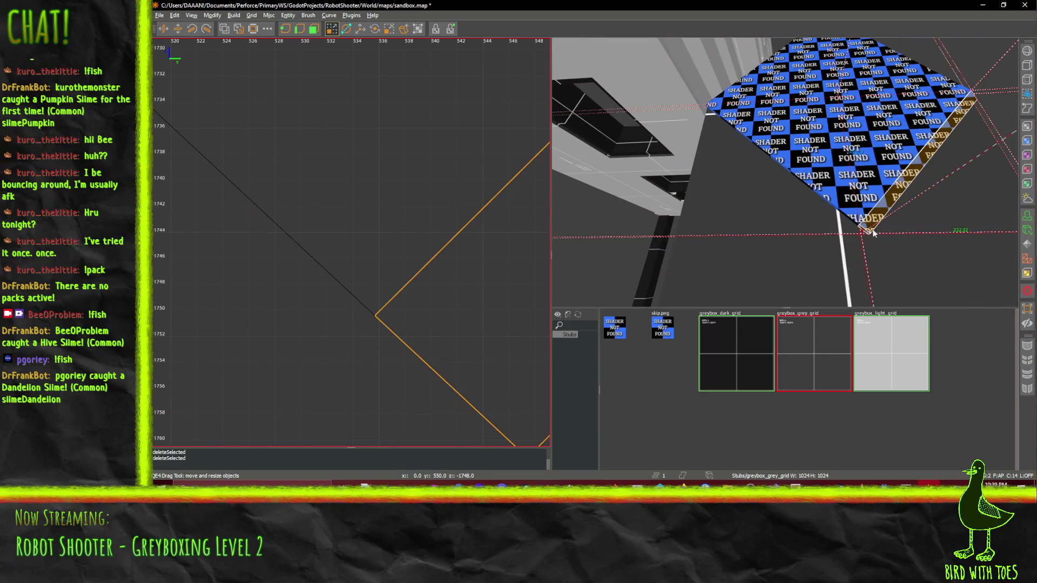
{"action": "key", "text": "Delete"}
{"action": "left_click", "coordinate": [861, 201]}
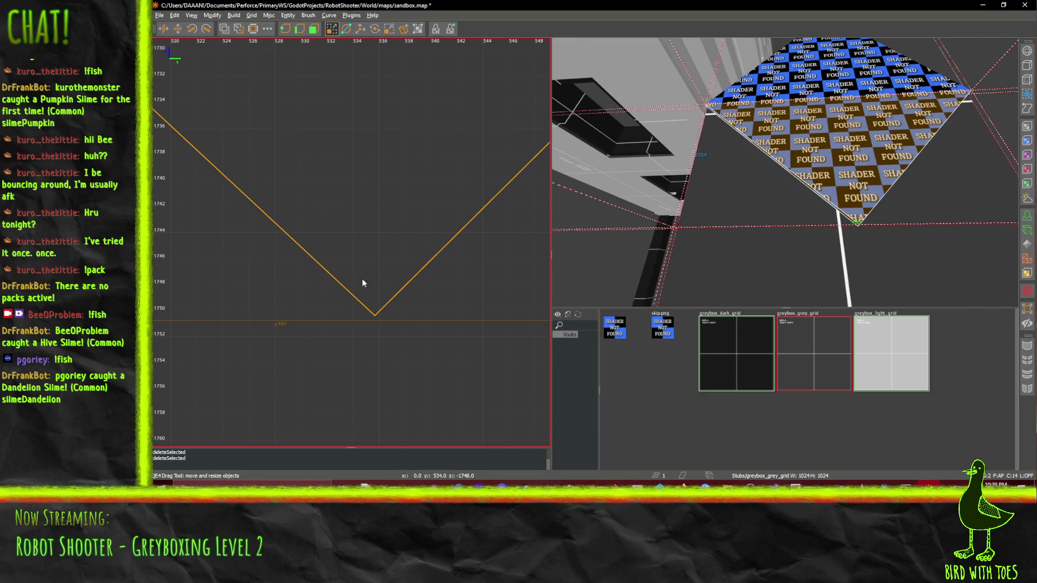
{"action": "scroll", "coordinate": [341, 271], "scroll_direction": "up", "scroll_amount": 3}
{"action": "scroll", "coordinate": [342, 270], "scroll_direction": "up", "scroll_amount": 1}
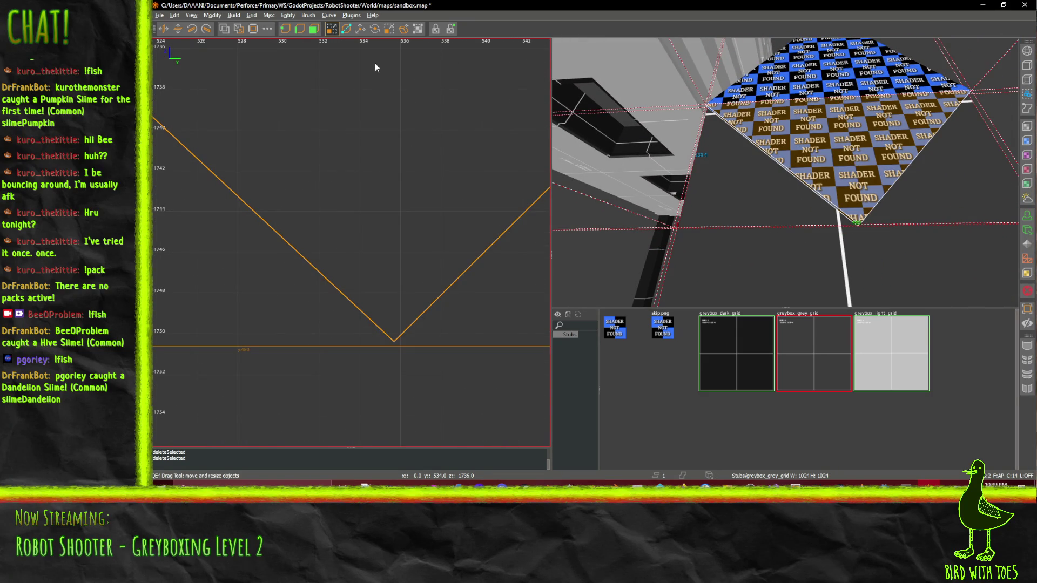
{"action": "left_click", "coordinate": [299, 28]}
{"action": "scroll", "coordinate": [406, 354], "scroll_direction": "down", "scroll_amount": 2}
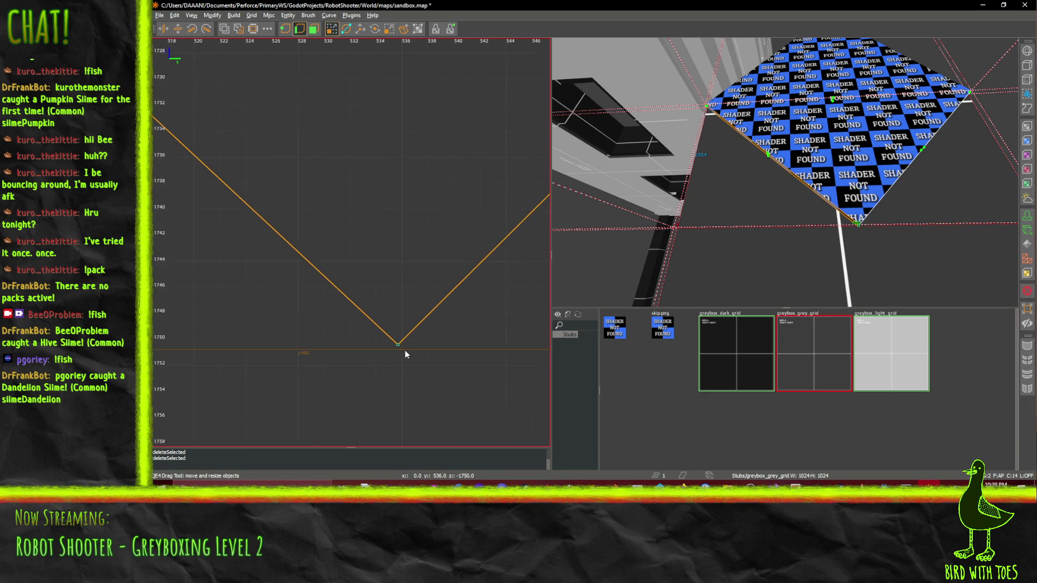
{"action": "scroll", "coordinate": [406, 352], "scroll_direction": "up", "scroll_amount": 4}
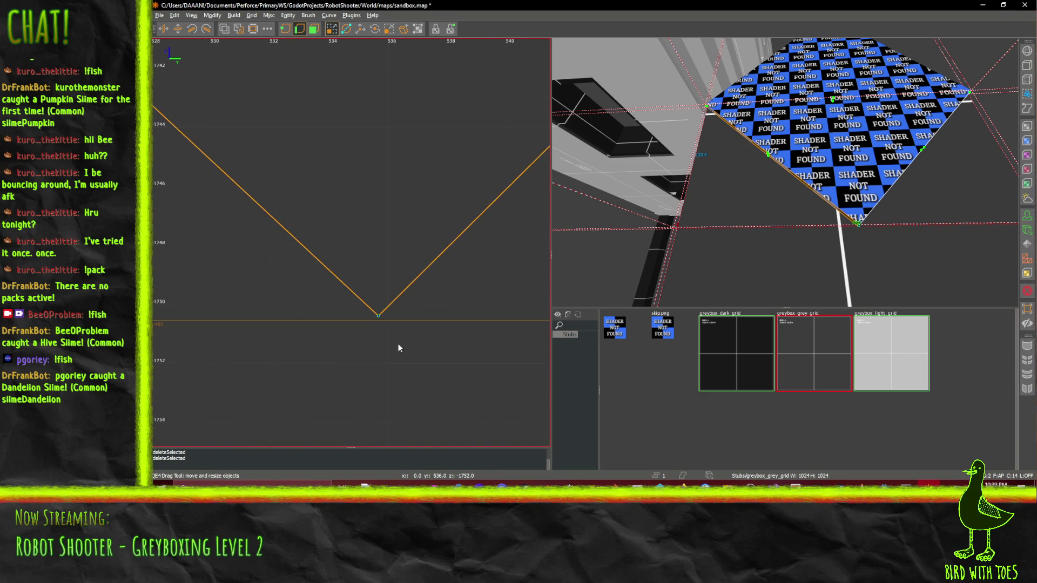
{"action": "scroll", "coordinate": [379, 333], "scroll_direction": "down", "scroll_amount": 8}
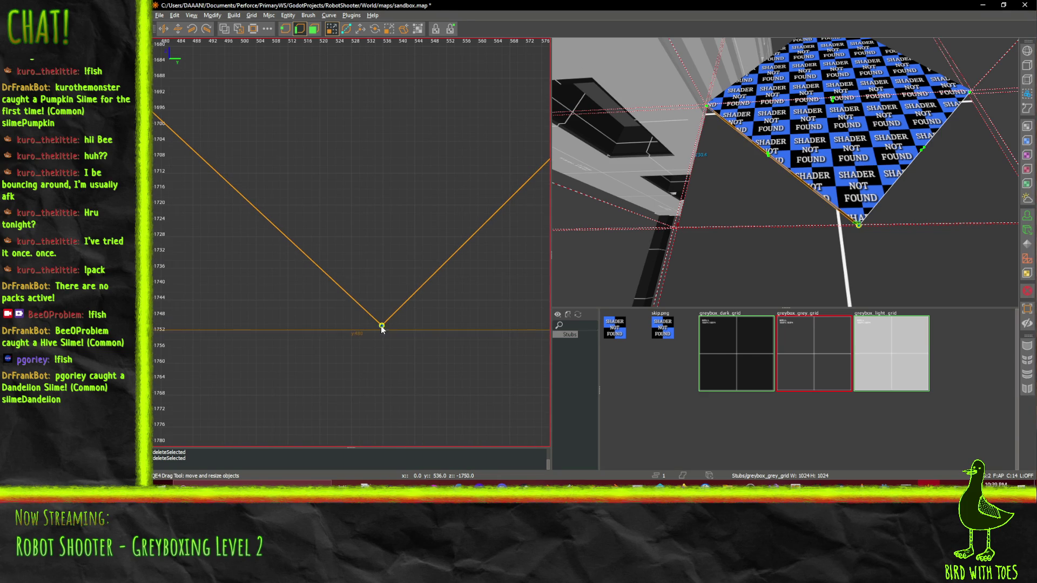
{"action": "left_click_drag", "start_coordinate": [384, 331], "coordinate": [385, 339]}
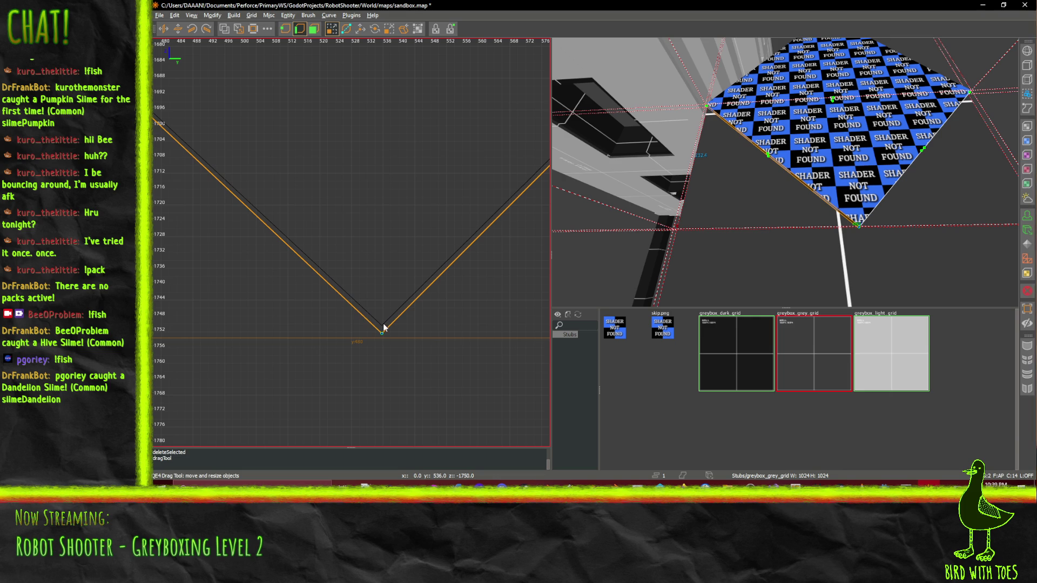
On the textured roof brush, shift the diamond's bottom point slightly up-right onto the grid
{"action": "scroll", "coordinate": [798, 193], "scroll_direction": "up", "scroll_amount": 10}
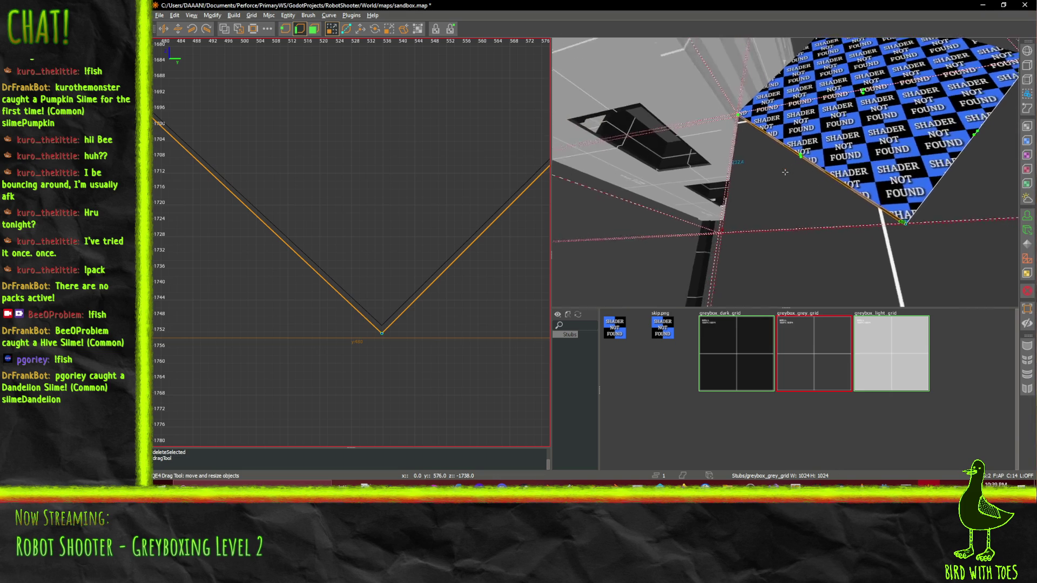
{"action": "scroll", "coordinate": [785, 172], "scroll_direction": "up", "scroll_amount": 10}
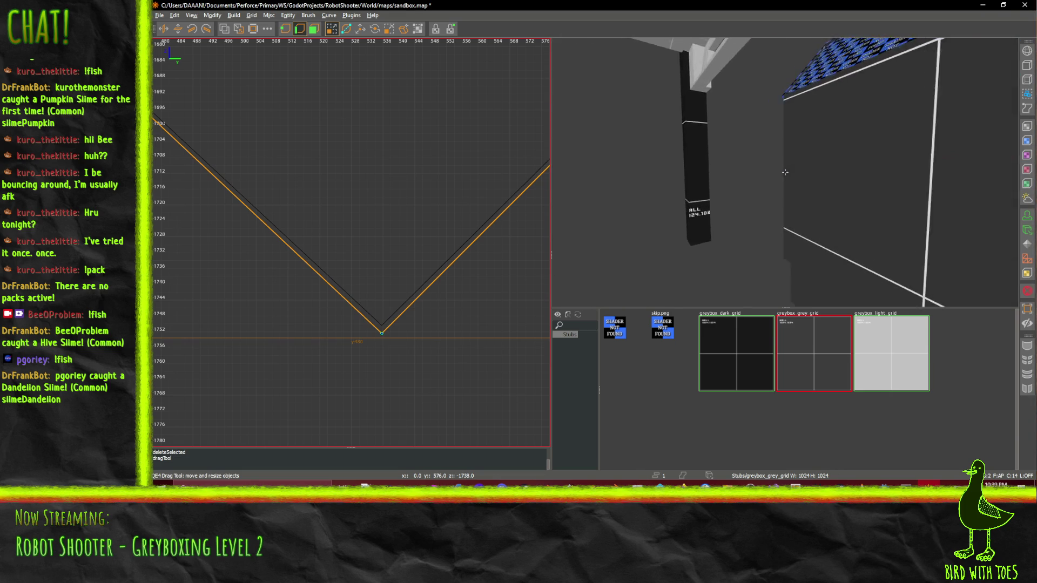
{"action": "scroll", "coordinate": [785, 171], "scroll_direction": "down", "scroll_amount": 10}
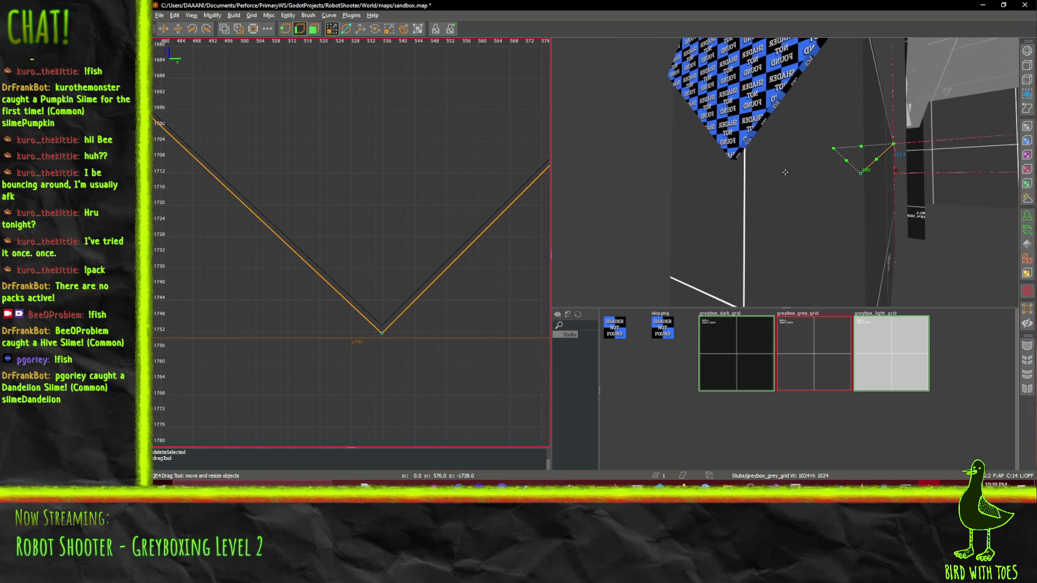
{"action": "left_click", "coordinate": [313, 30]}
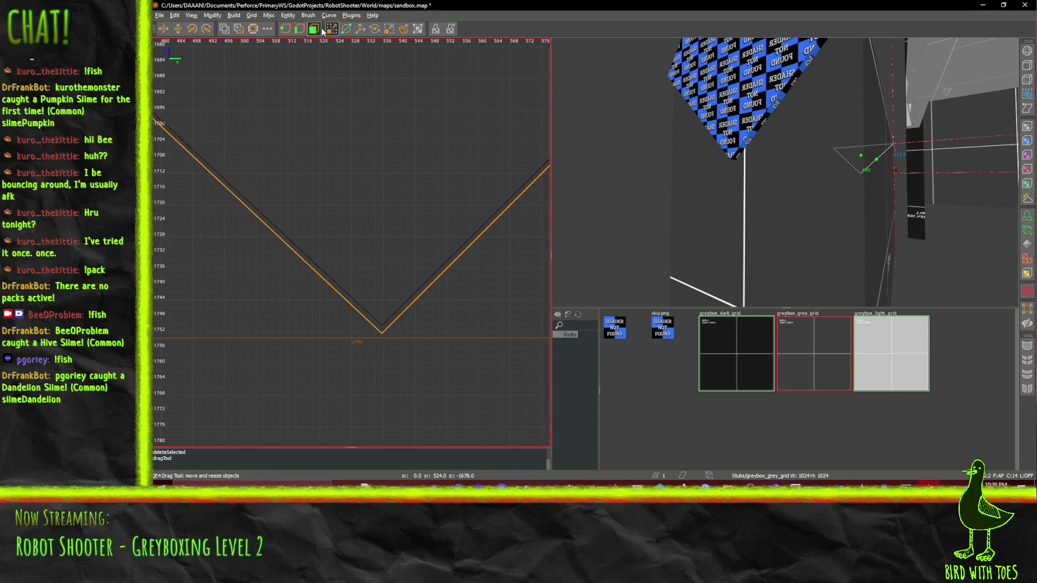
{"action": "left_click", "coordinate": [743, 103]}
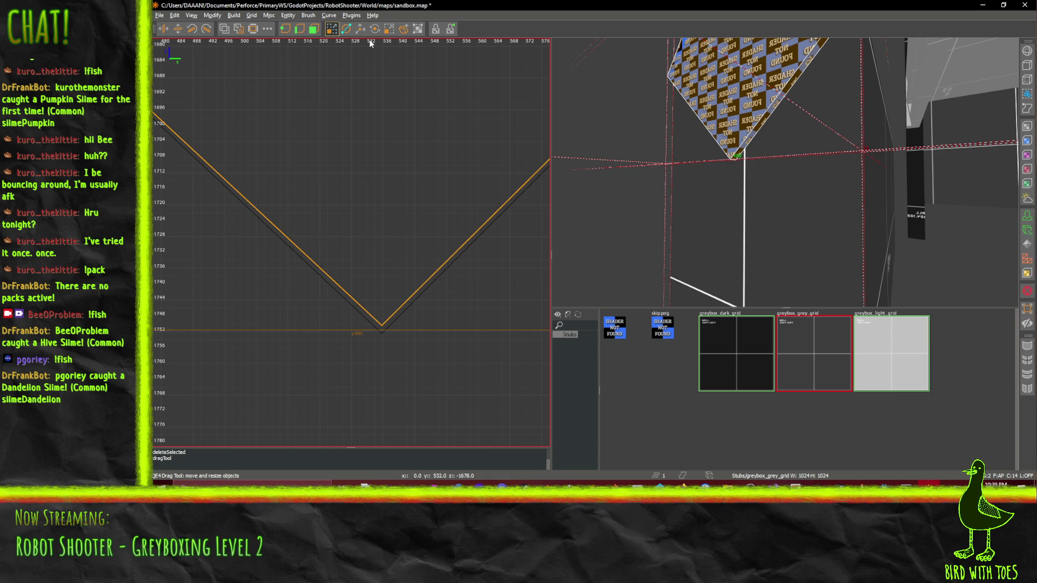
{"action": "left_click", "coordinate": [300, 28]}
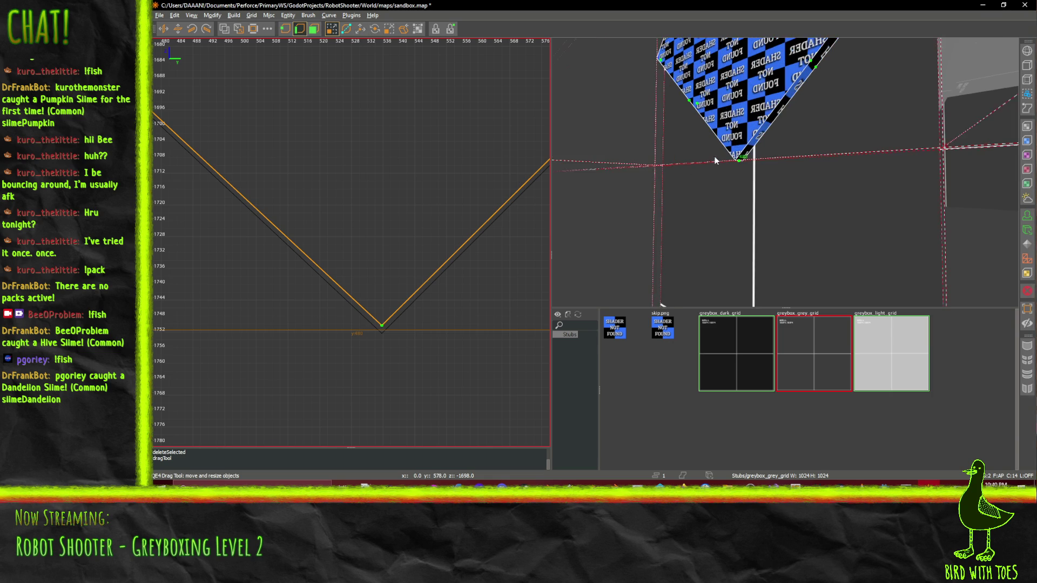
{"action": "left_click", "coordinate": [745, 153]}
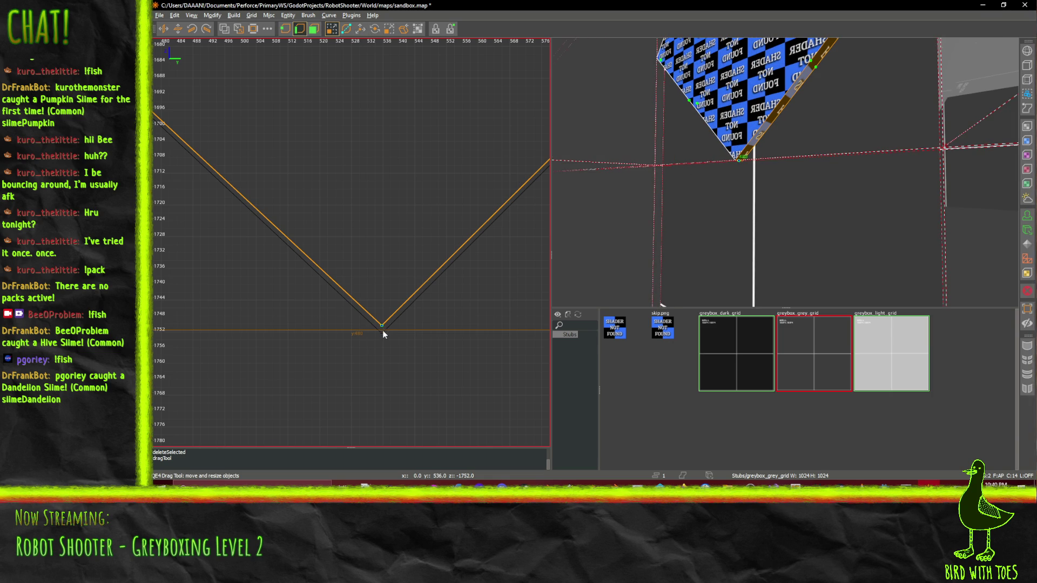
{"action": "scroll", "coordinate": [384, 335], "scroll_direction": "up", "scroll_amount": 6}
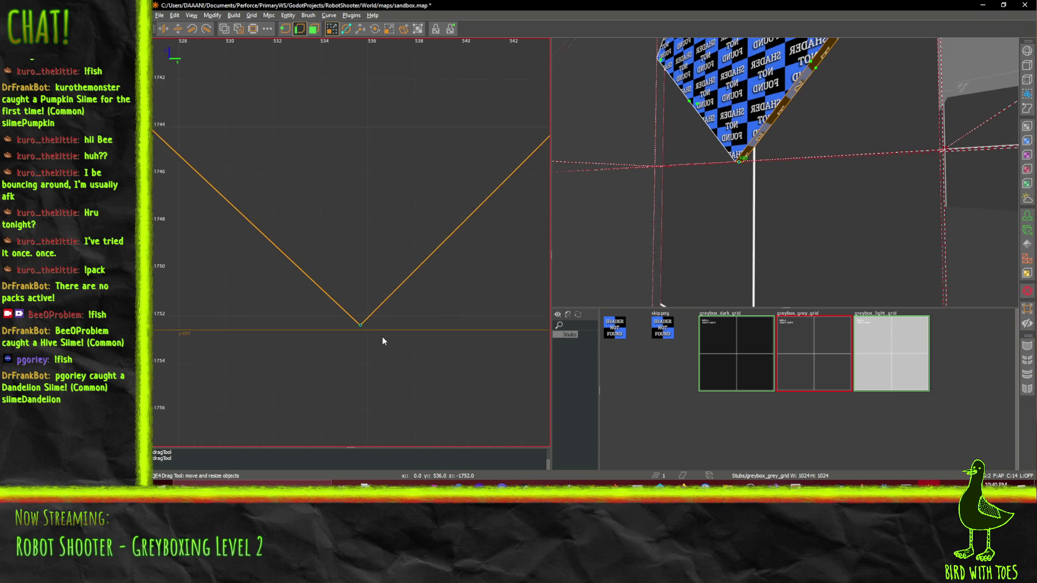
{"action": "scroll", "coordinate": [383, 340], "scroll_direction": "down", "scroll_amount": 2}
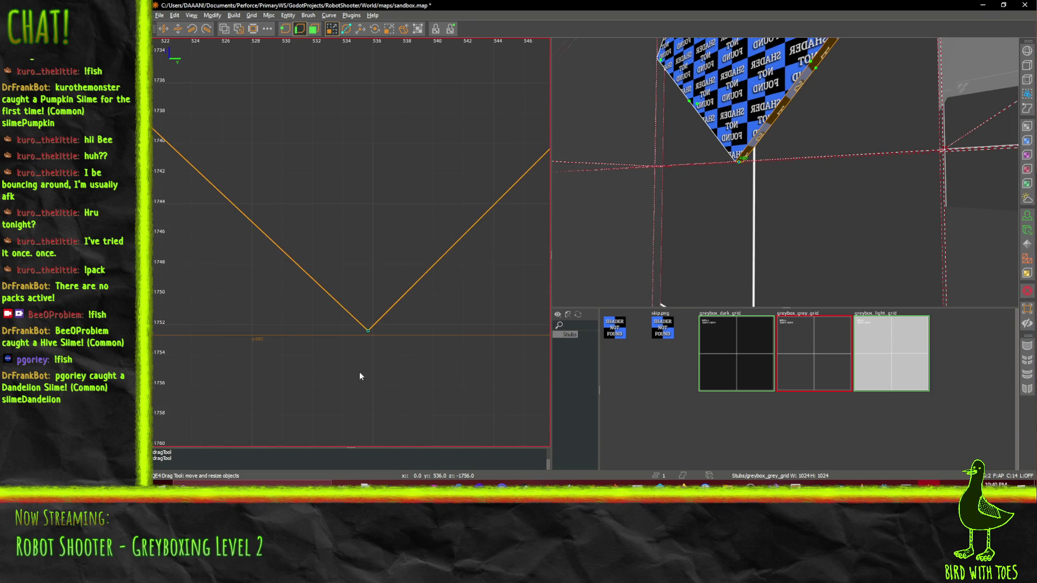
{"action": "scroll", "coordinate": [346, 339], "scroll_direction": "up", "scroll_amount": 1}
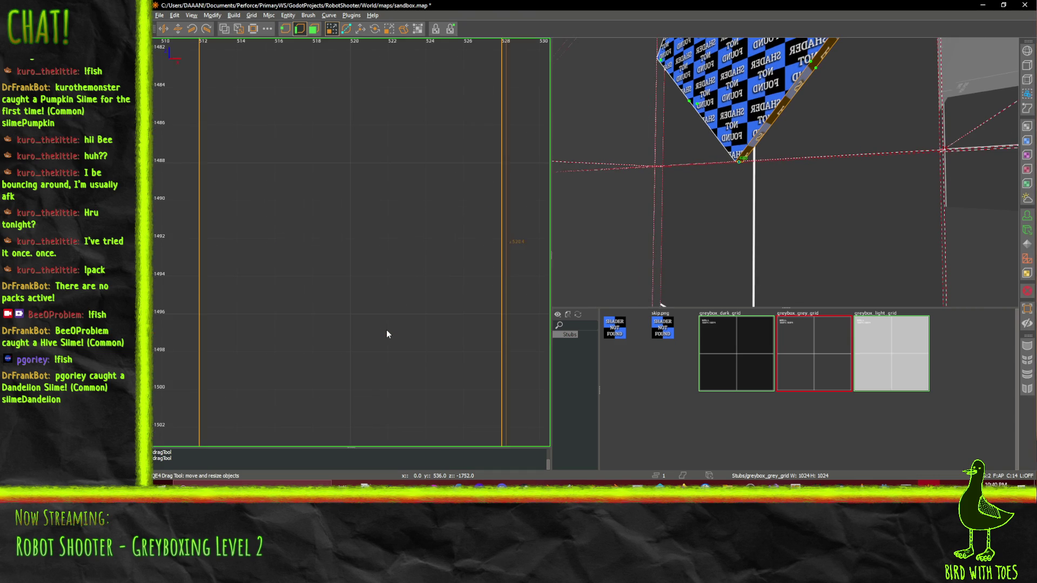
{"action": "scroll", "coordinate": [386, 334], "scroll_direction": "down", "scroll_amount": 10}
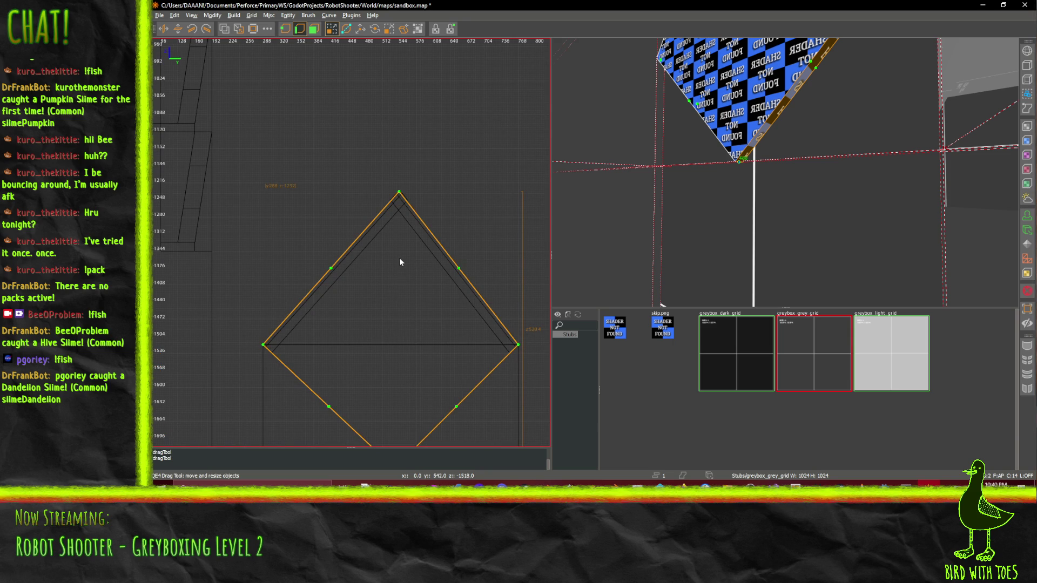
{"action": "scroll", "coordinate": [394, 335], "scroll_direction": "up", "scroll_amount": 5}
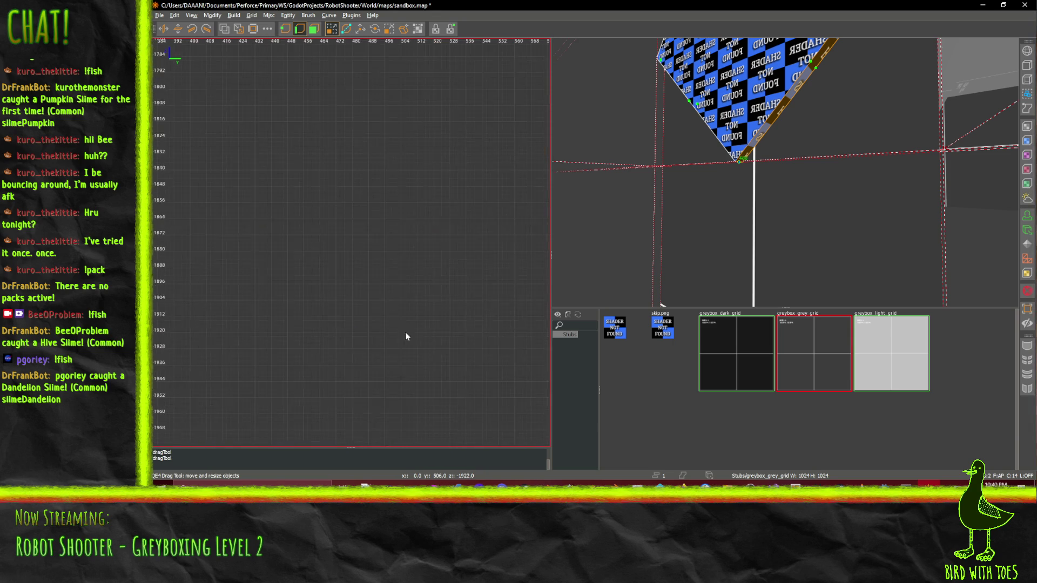
{"action": "scroll", "coordinate": [433, 292], "scroll_direction": "down", "scroll_amount": 3}
{"action": "scroll", "coordinate": [476, 184], "scroll_direction": "up", "scroll_amount": 7}
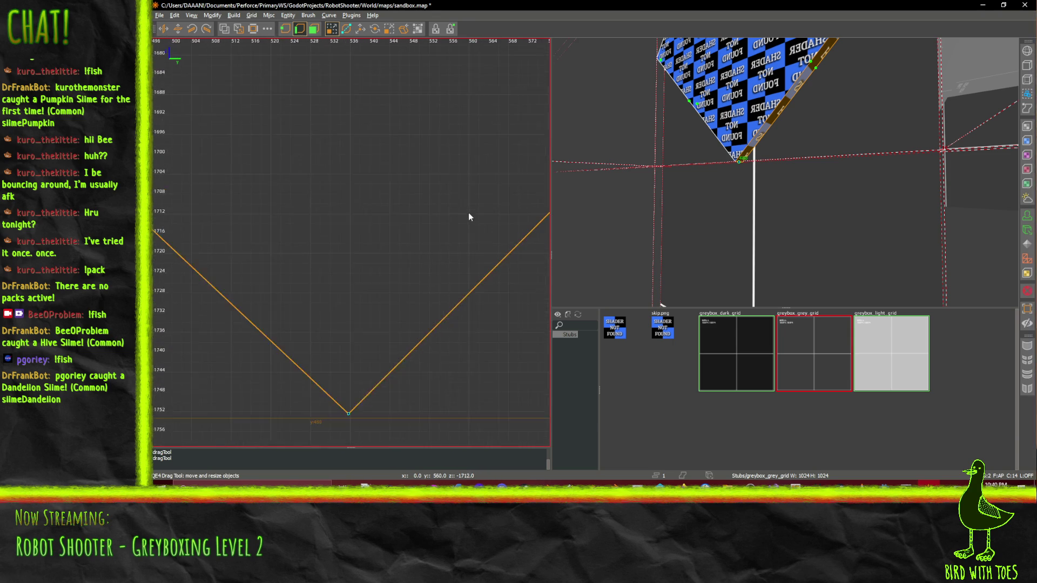
{"action": "scroll", "coordinate": [468, 216], "scroll_direction": "down", "scroll_amount": 2}
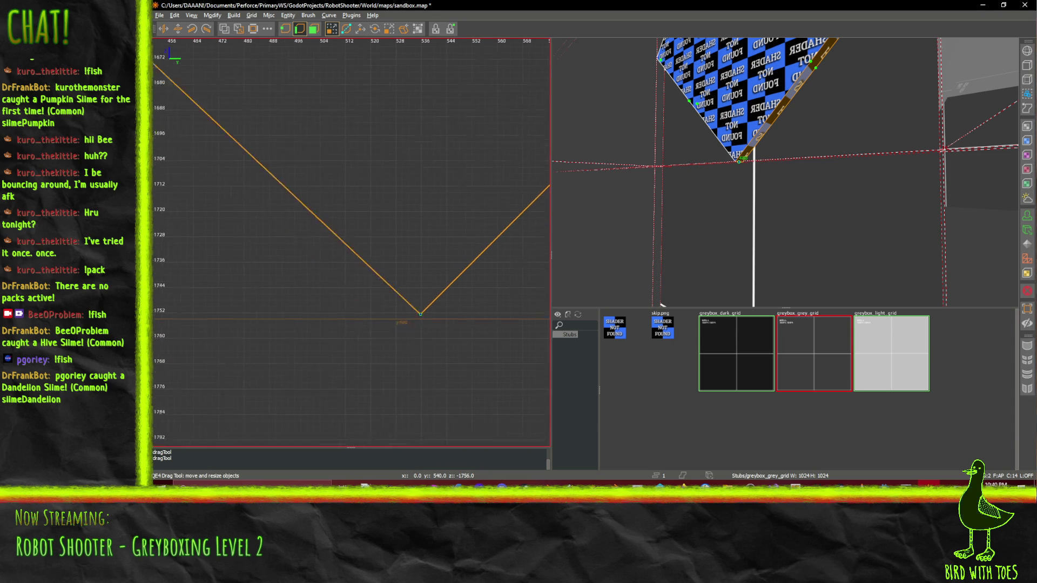
{"action": "scroll", "coordinate": [403, 352], "scroll_direction": "up", "scroll_amount": 4}
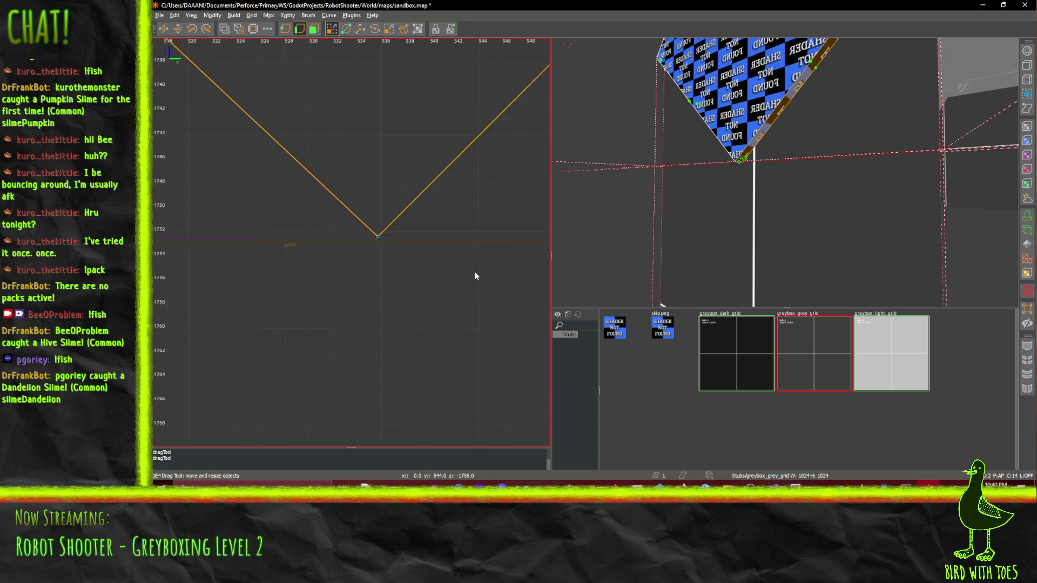
{"action": "scroll", "coordinate": [475, 276], "scroll_direction": "up", "scroll_amount": 1}
{"action": "mouse_move", "coordinate": [358, 229]}
{"action": "left_mouse_down"}
{"action": "mouse_move", "coordinate": [385, 229]}
{"action": "mouse_move", "coordinate": [361, 229]}
{"action": "left_mouse_up"}
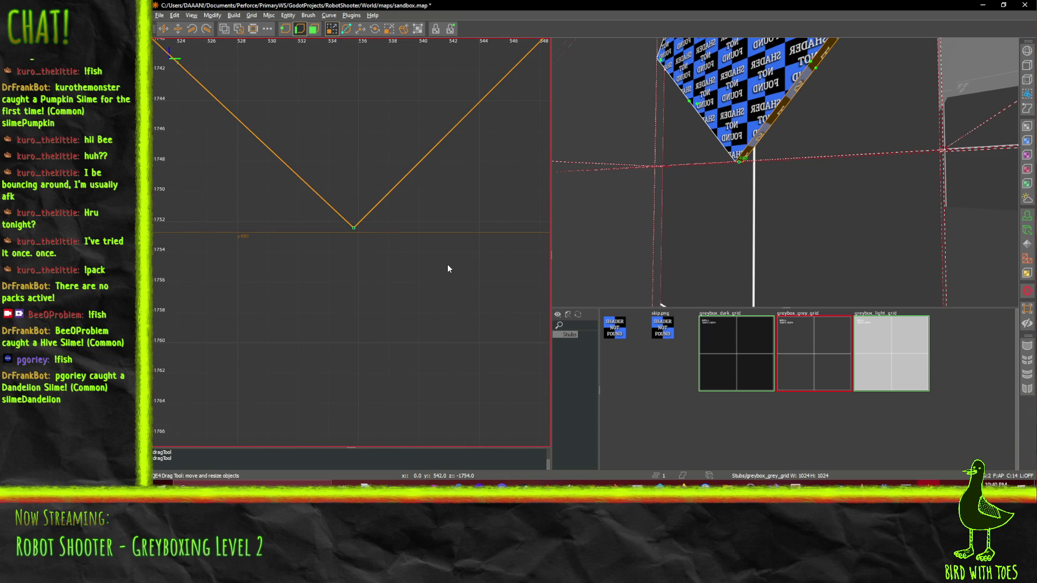
{"action": "key", "text": "n"}
{"action": "left_click", "coordinate": [685, 58]}
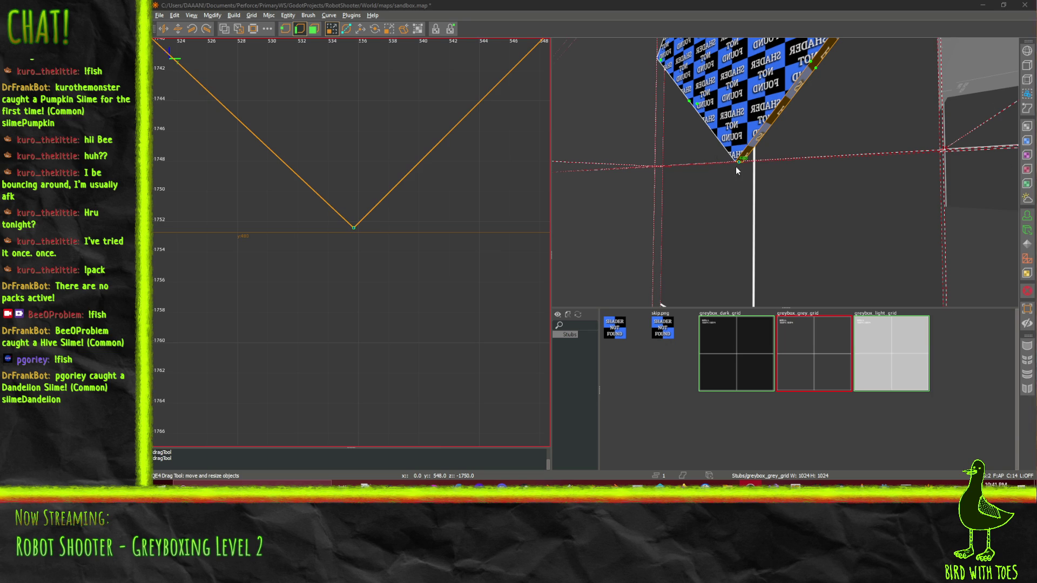
Leave vertex editing, deselect the roof, and move the sloped roof brush 10 units left in plan view
{"action": "left_click_drag", "start_coordinate": [737, 169], "coordinate": [786, 174]}
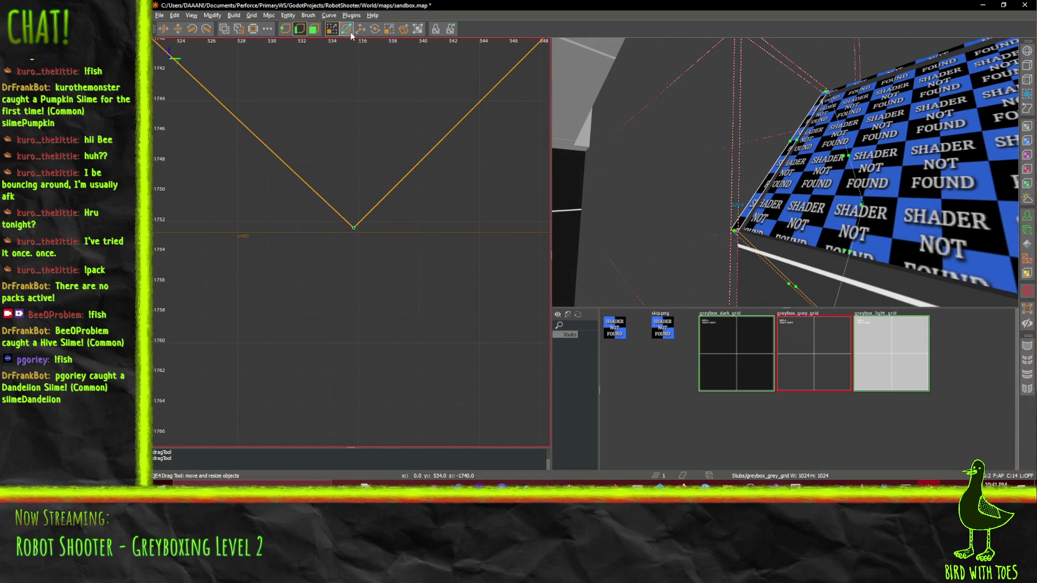
{"action": "left_click", "coordinate": [314, 29]}
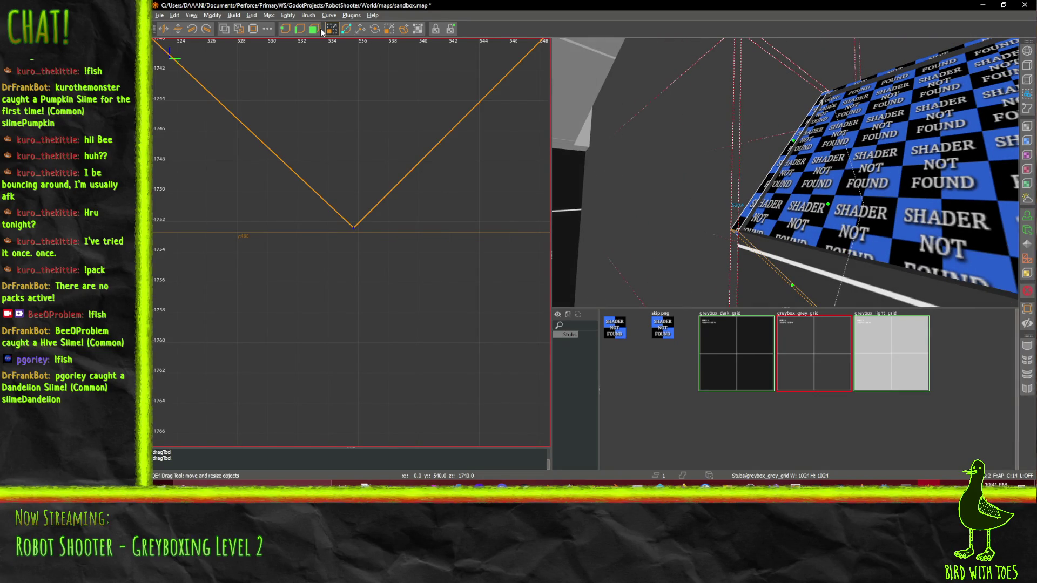
{"action": "left_click", "coordinate": [456, 124]}
{"action": "scroll", "coordinate": [389, 139], "scroll_direction": "down", "scroll_amount": 1}
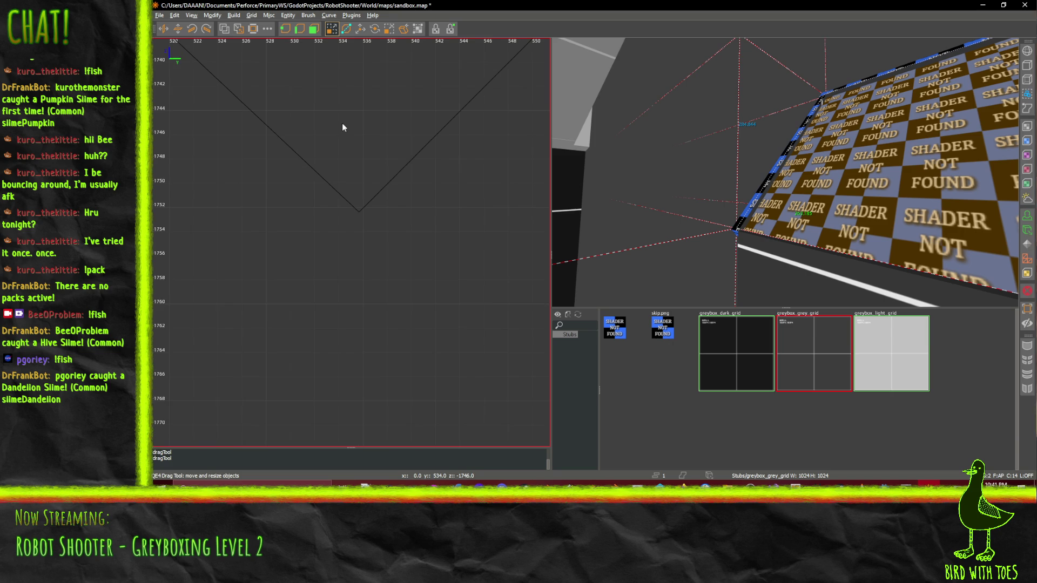
{"action": "left_click_drag", "start_coordinate": [353, 144], "coordinate": [481, 308]}
{"action": "mouse_move", "coordinate": [351, 243]}
{"action": "left_mouse_down"}
{"action": "mouse_move", "coordinate": [459, 340]}
{"action": "mouse_move", "coordinate": [298, 127]}
{"action": "left_mouse_up"}
{"action": "mouse_move", "coordinate": [529, 286]}
{"action": "left_mouse_down"}
{"action": "mouse_move", "coordinate": [400, 260]}
{"action": "mouse_move", "coordinate": [393, 269]}
{"action": "left_mouse_up"}
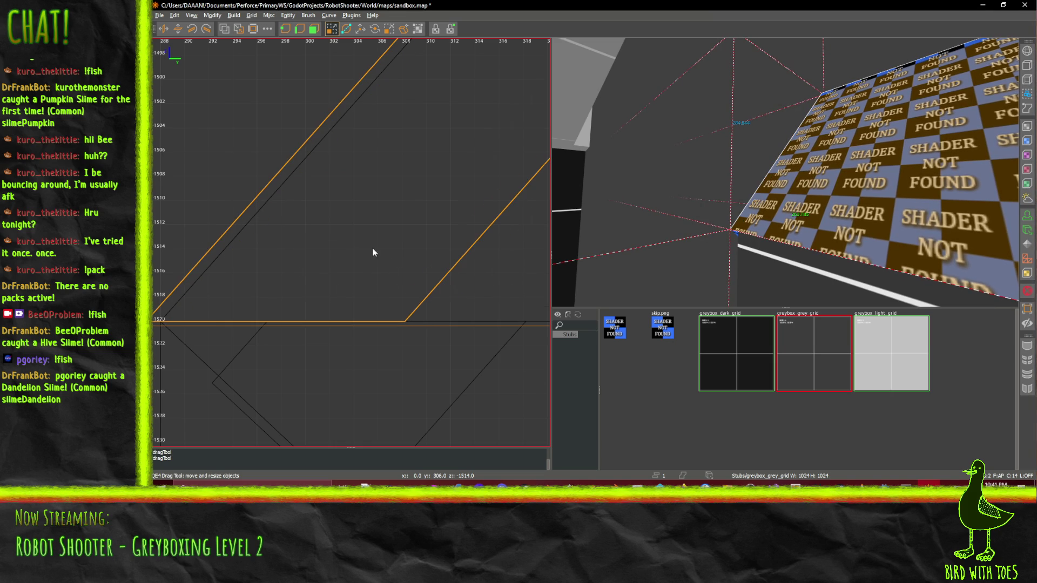
Move the slope brush's bottom-left vertex to x 288 and pull its bottom-right vertex left, then check in 3D
{"action": "scroll", "coordinate": [373, 248], "scroll_direction": "down", "scroll_amount": 5}
{"action": "scroll", "coordinate": [354, 239], "scroll_direction": "up", "scroll_amount": 6}
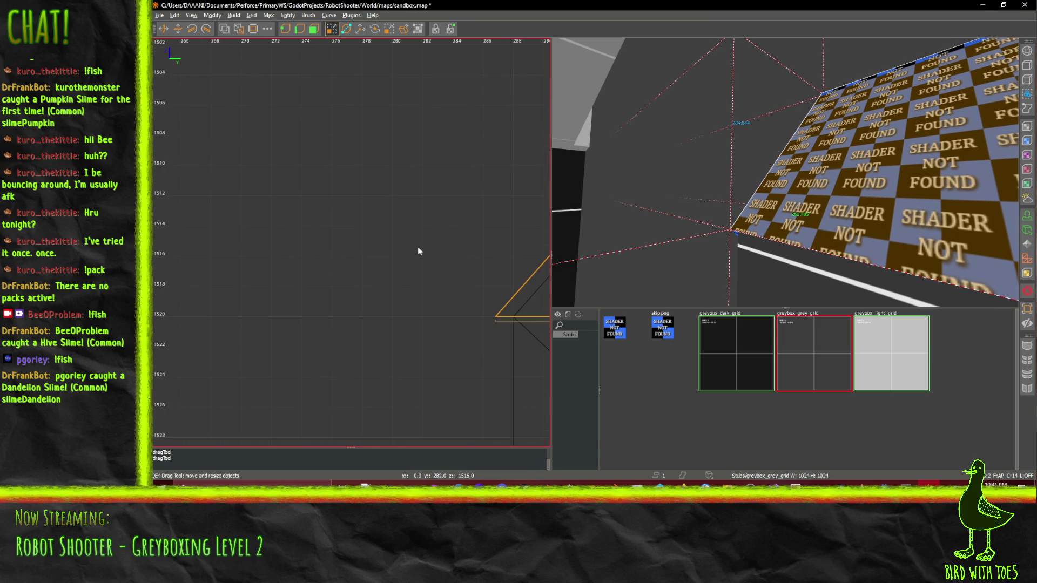
{"action": "left_click", "coordinate": [300, 30]}
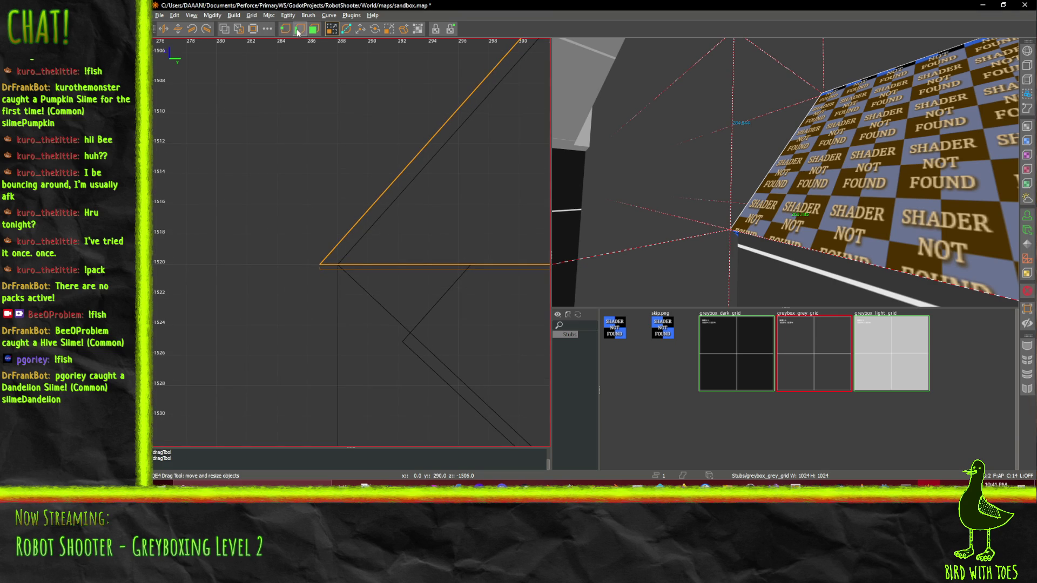
{"action": "mouse_move", "coordinate": [320, 266]}
{"action": "left_mouse_down"}
{"action": "mouse_move", "coordinate": [349, 270]}
{"action": "mouse_move", "coordinate": [328, 271]}
{"action": "mouse_move", "coordinate": [340, 272]}
{"action": "left_mouse_up"}
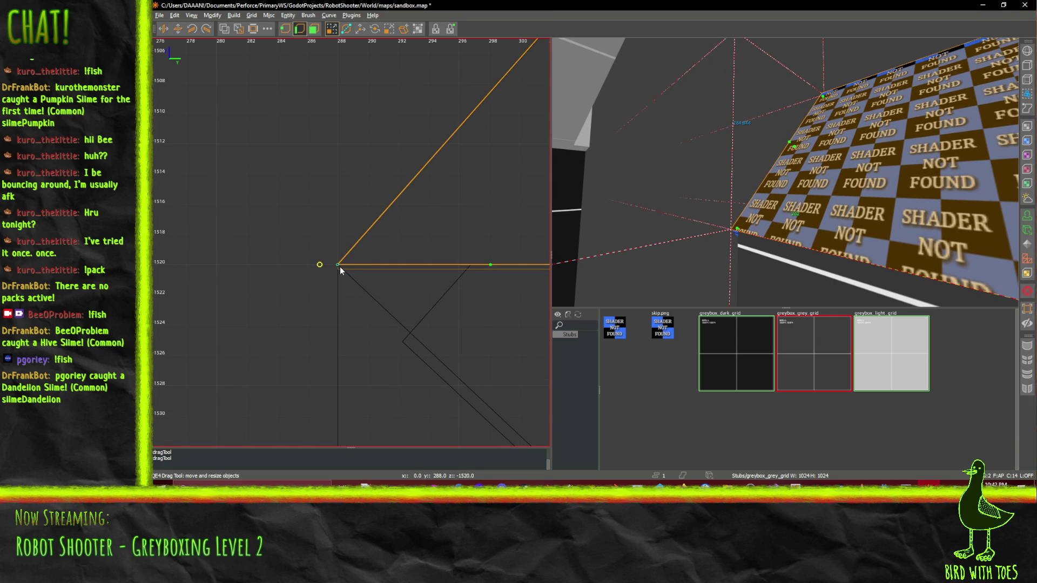
{"action": "scroll", "coordinate": [415, 230], "scroll_direction": "down", "scroll_amount": 3}
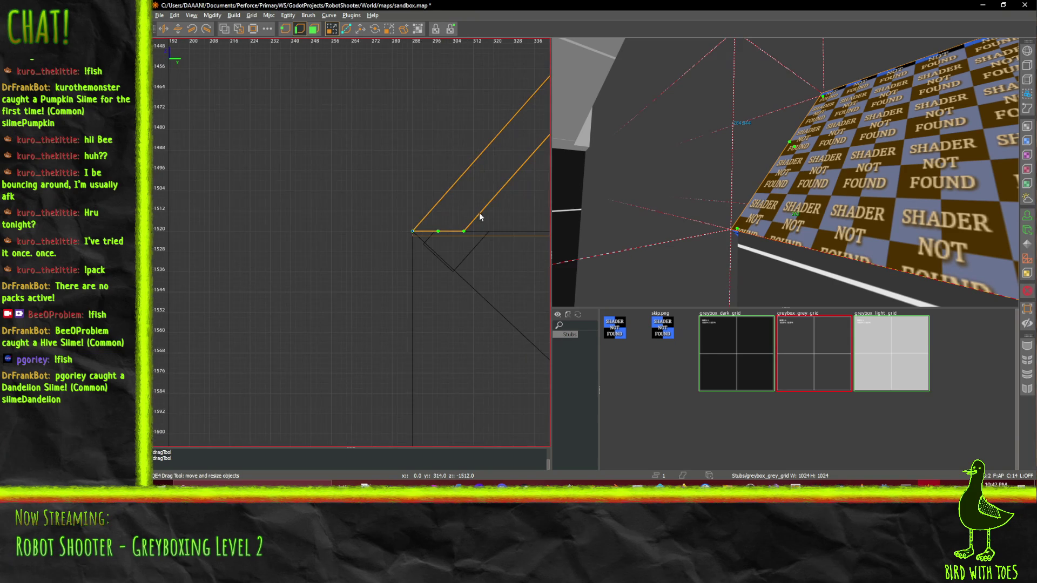
{"action": "mouse_move", "coordinate": [442, 288]}
{"action": "left_mouse_down"}
{"action": "mouse_move", "coordinate": [471, 287]}
{"action": "mouse_move", "coordinate": [402, 284]}
{"action": "left_mouse_up"}
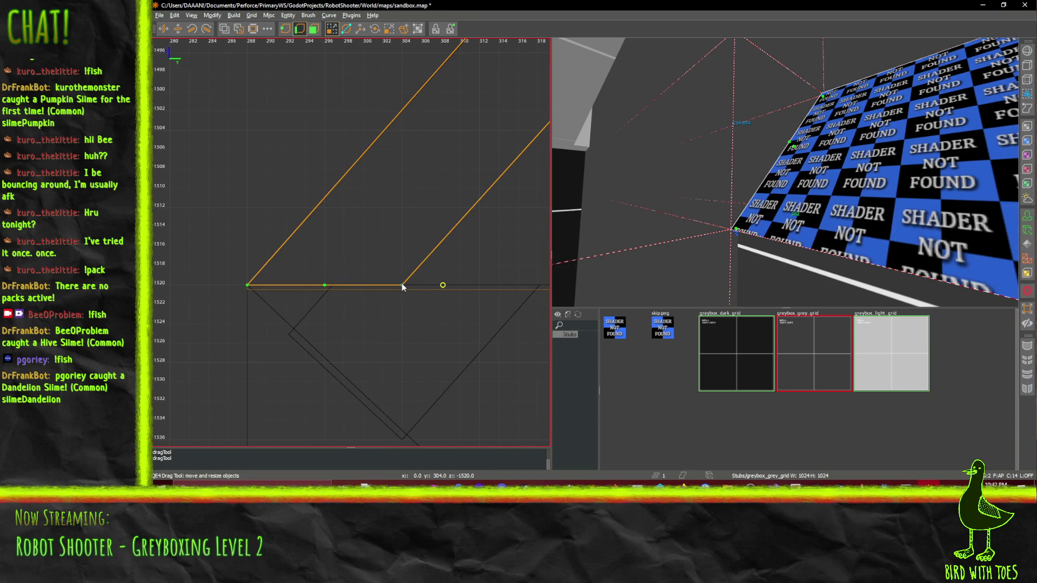
{"action": "scroll", "coordinate": [402, 286], "scroll_direction": "down", "scroll_amount": 5}
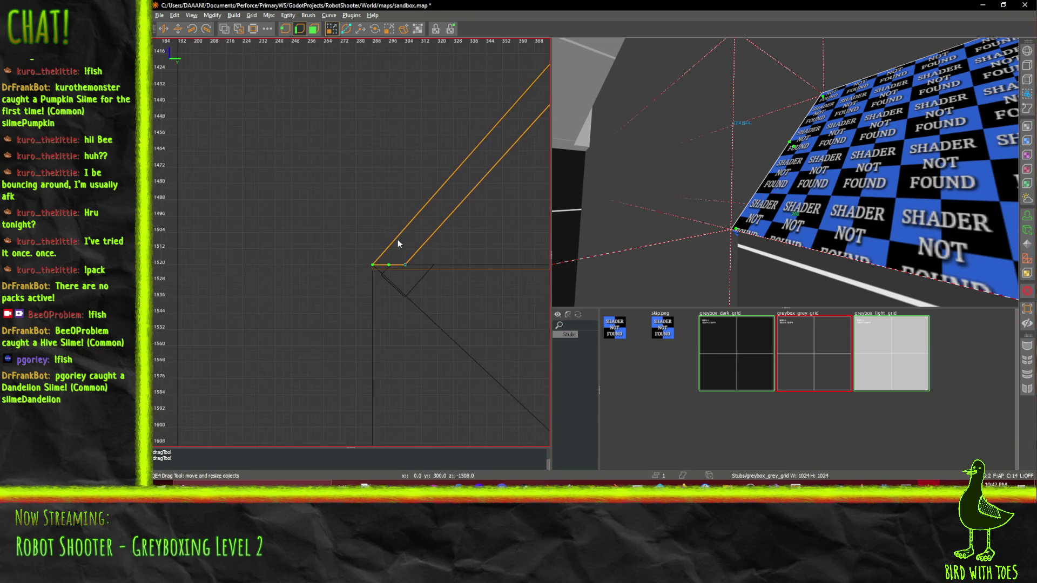
{"action": "scroll", "coordinate": [452, 202], "scroll_direction": "up", "scroll_amount": 3}
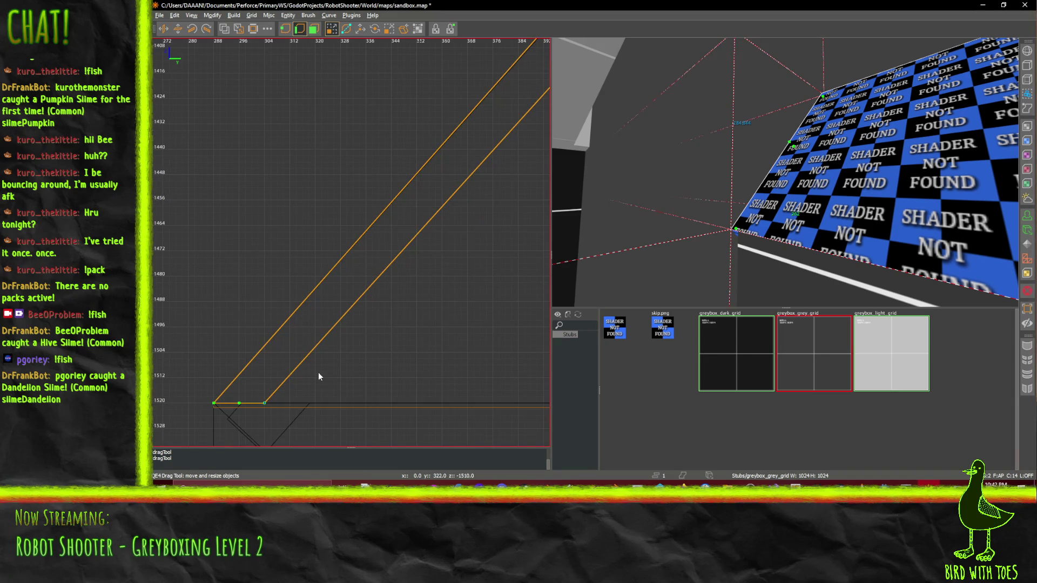
{"action": "scroll", "coordinate": [292, 378], "scroll_direction": "down", "scroll_amount": 3}
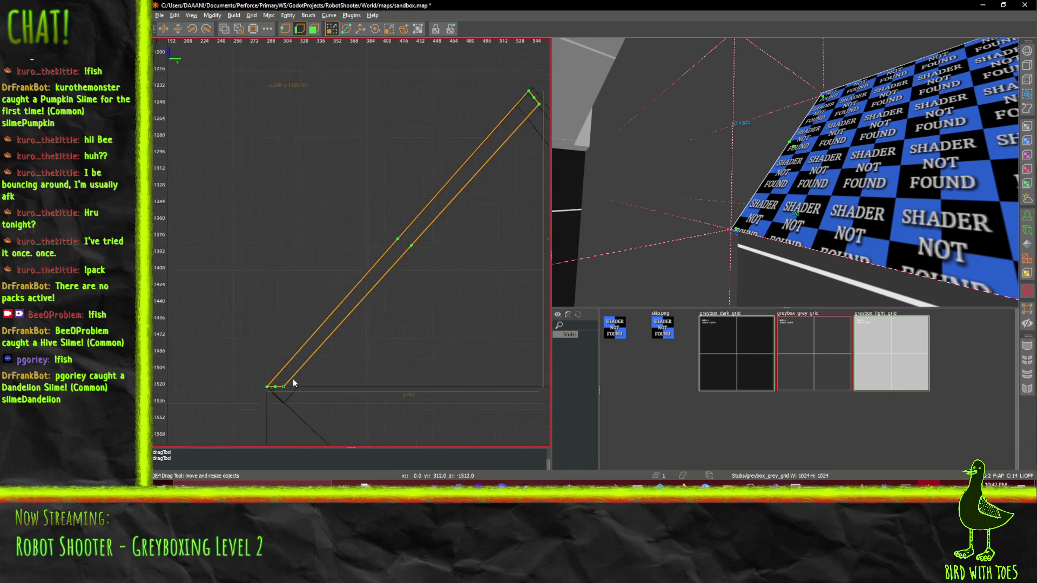
{"action": "key", "text": "a"}
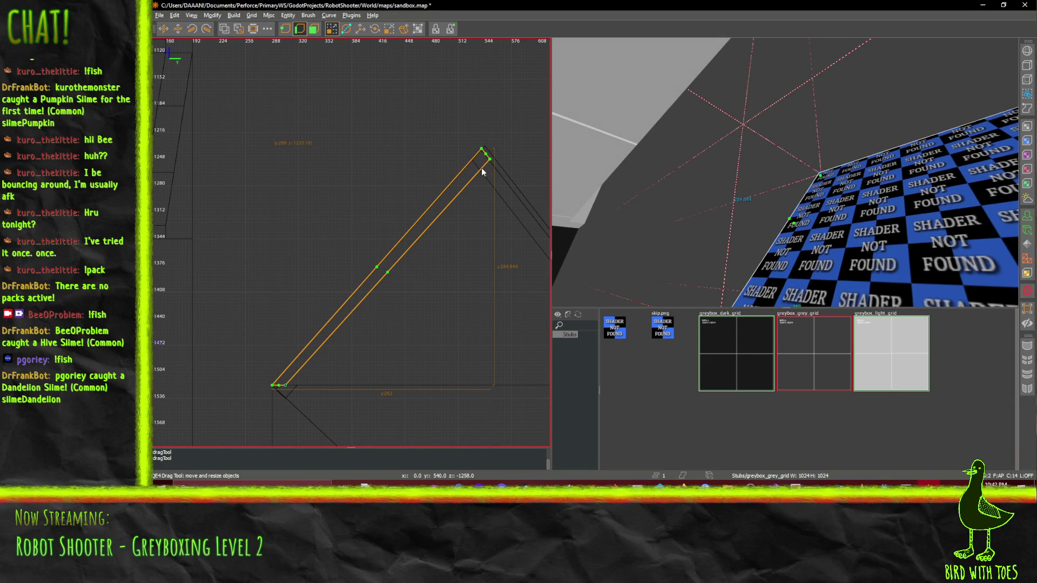
{"action": "scroll", "coordinate": [486, 165], "scroll_direction": "up", "scroll_amount": 4}
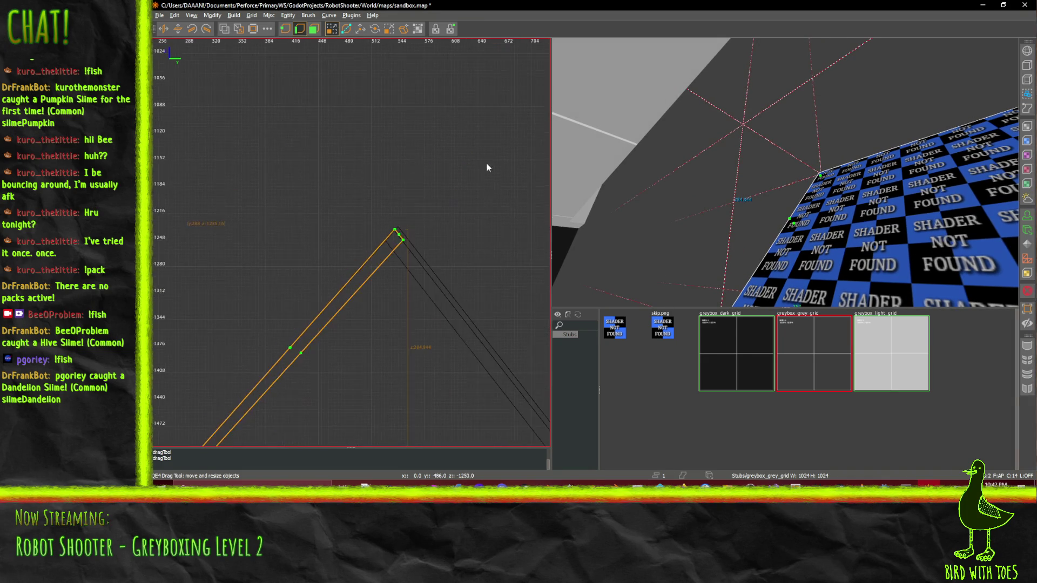
{"action": "scroll", "coordinate": [326, 293], "scroll_direction": "down", "scroll_amount": 2}
{"action": "scroll", "coordinate": [304, 305], "scroll_direction": "up", "scroll_amount": 2}
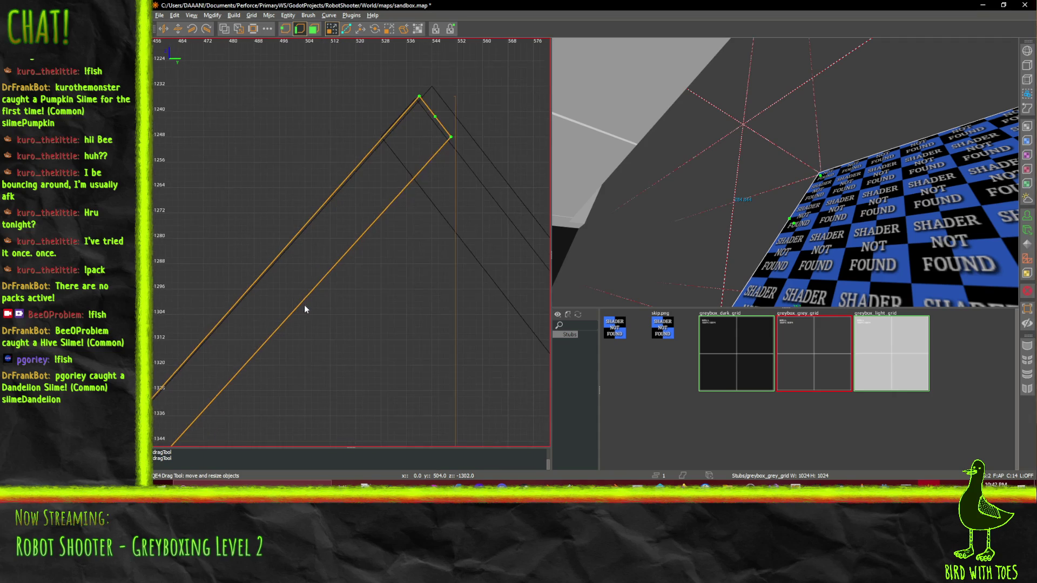
{"action": "scroll", "coordinate": [386, 216], "scroll_direction": "up", "scroll_amount": 3}
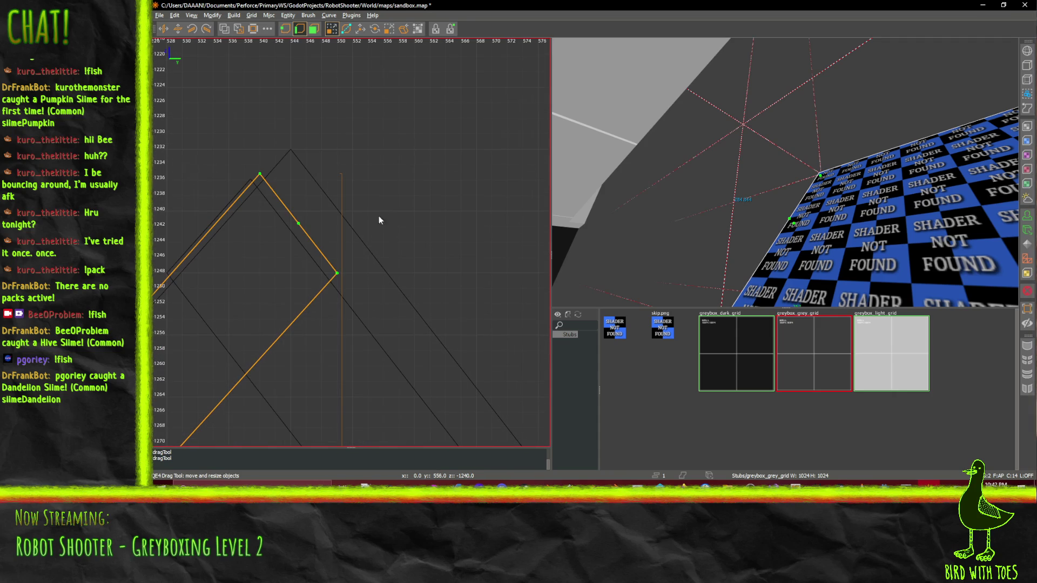
Try clipping the slope brush near its apex, then undo the cut
{"action": "left_click", "coordinate": [259, 175]}
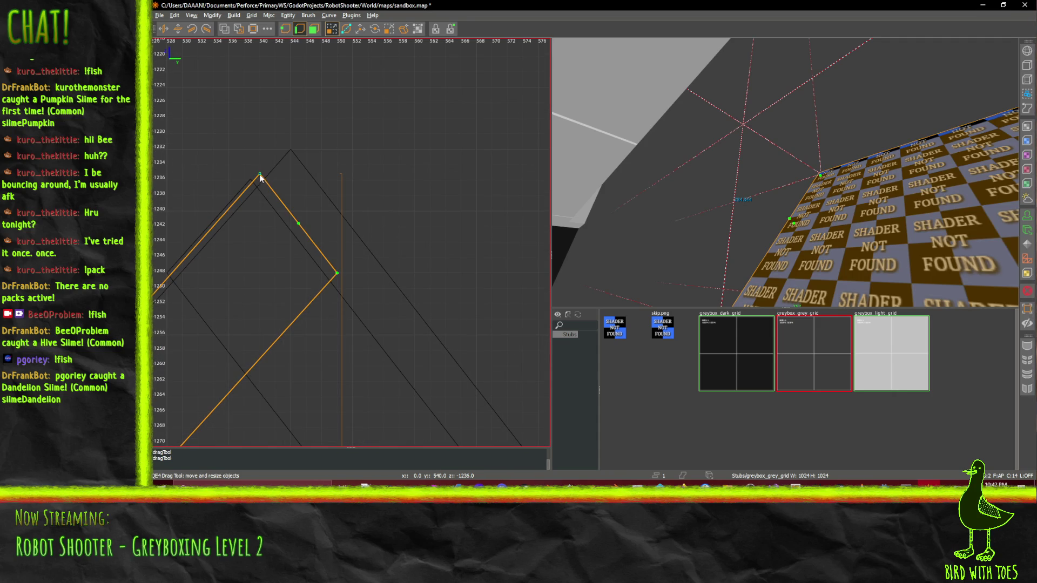
{"action": "key", "text": "x"}
{"action": "left_click", "coordinate": [260, 179]}
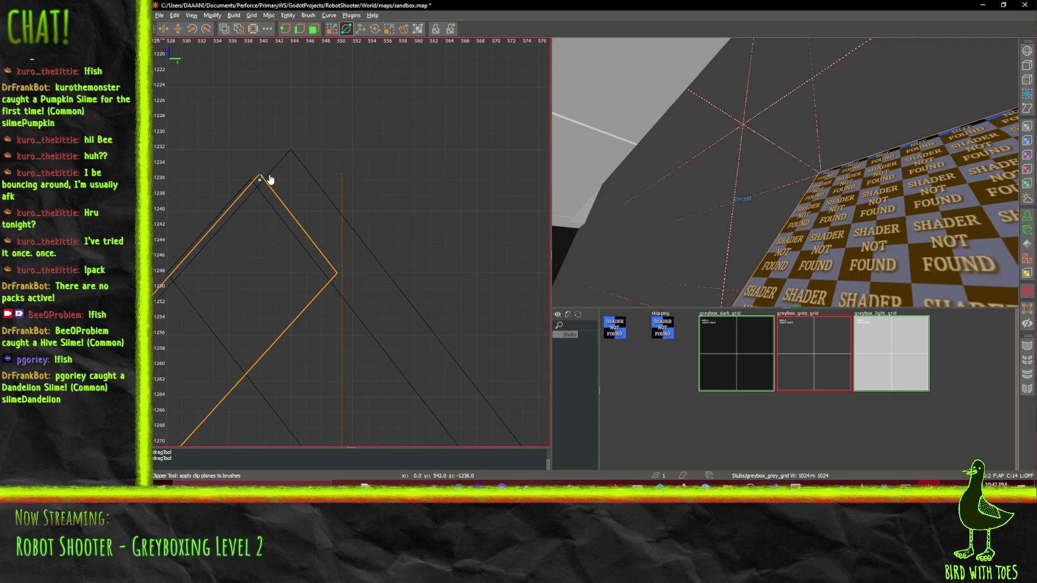
{"action": "left_click", "coordinate": [260, 163]}
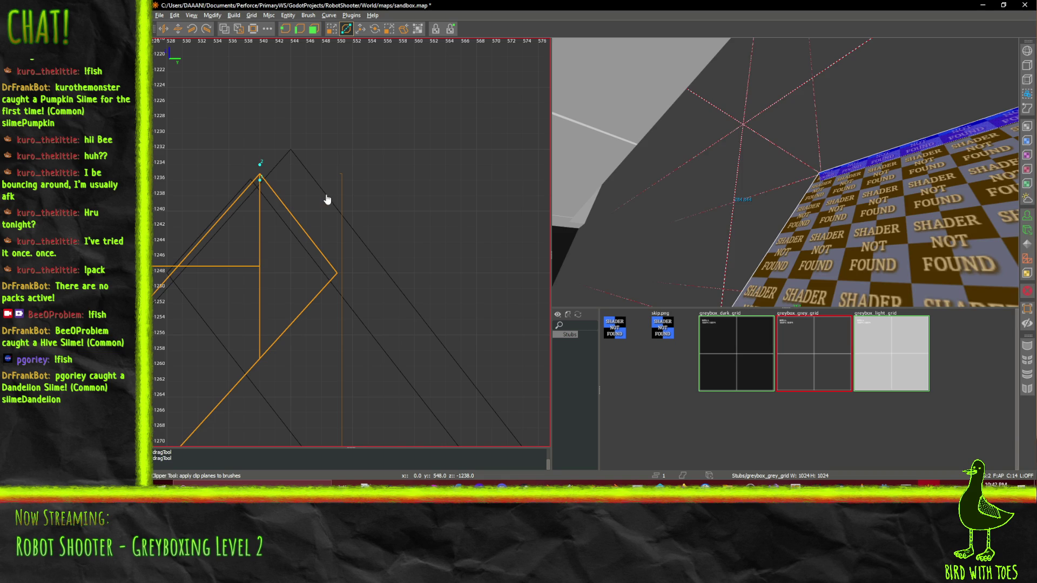
{"action": "key", "text": "Return"}
{"action": "key", "text": "ctrl+z"}
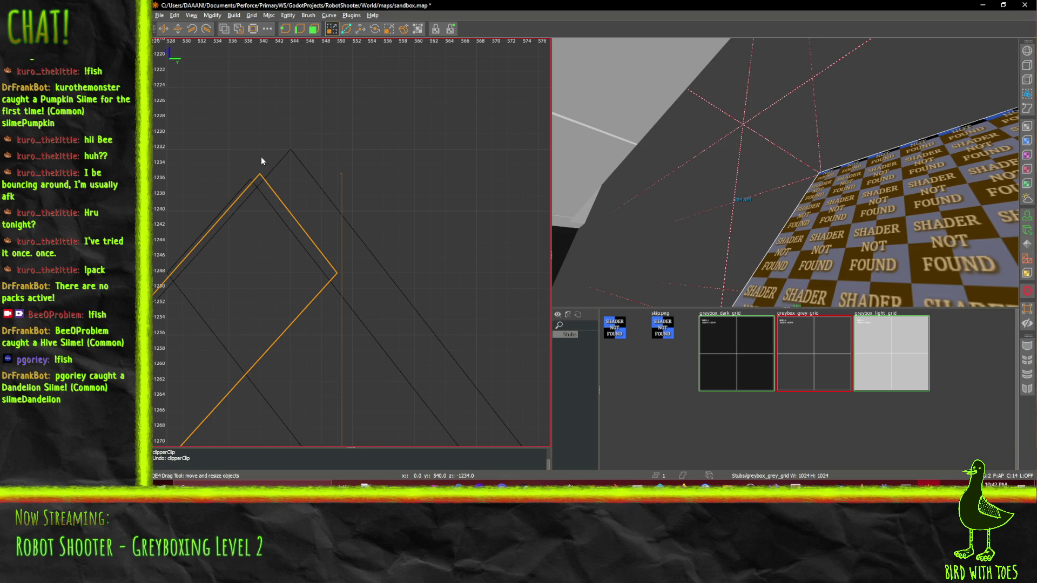
Move the strip's apex up to the roof peak near 1232 and its lower-right vertex beneath it
{"action": "left_click", "coordinate": [300, 28]}
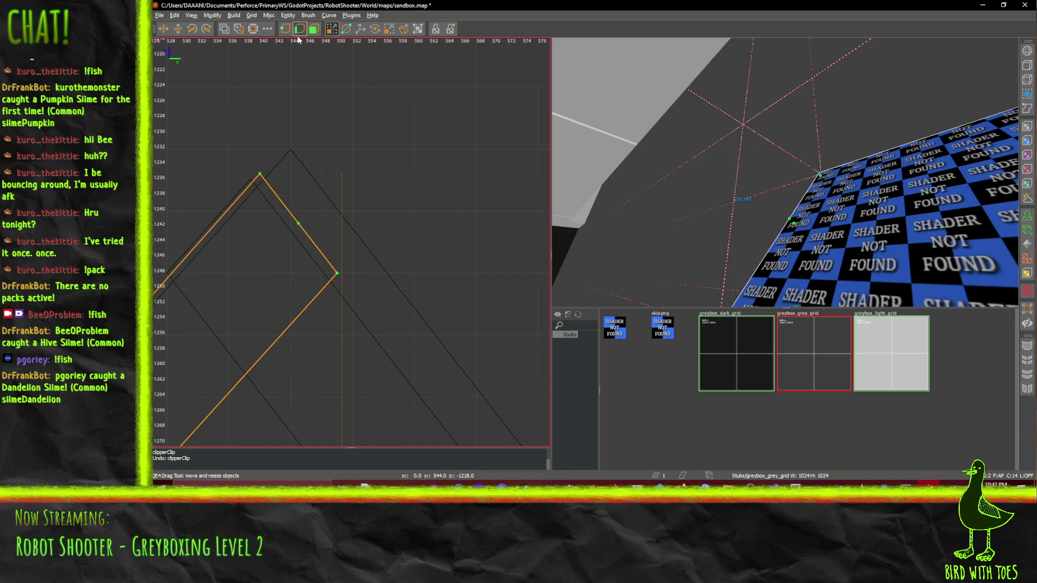
{"action": "left_click", "coordinate": [261, 176]}
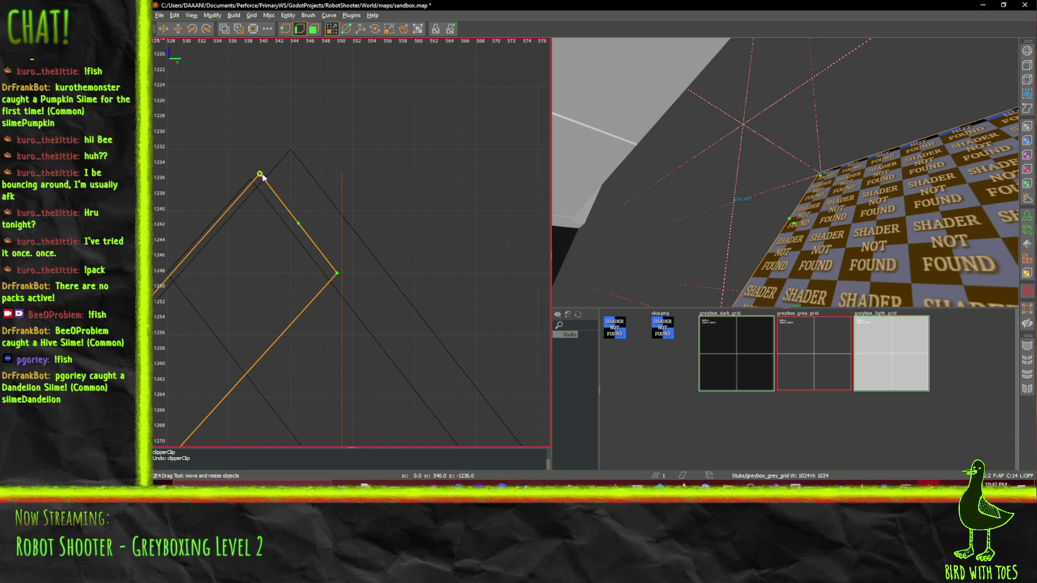
{"action": "left_click_drag", "start_coordinate": [264, 175], "coordinate": [296, 150]}
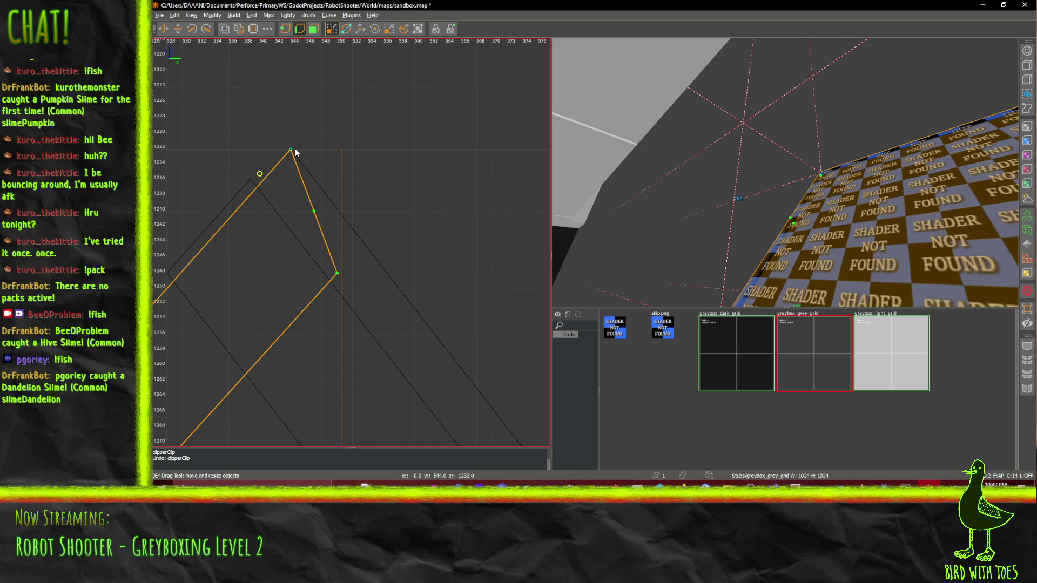
{"action": "left_click_drag", "start_coordinate": [336, 274], "coordinate": [291, 272]}
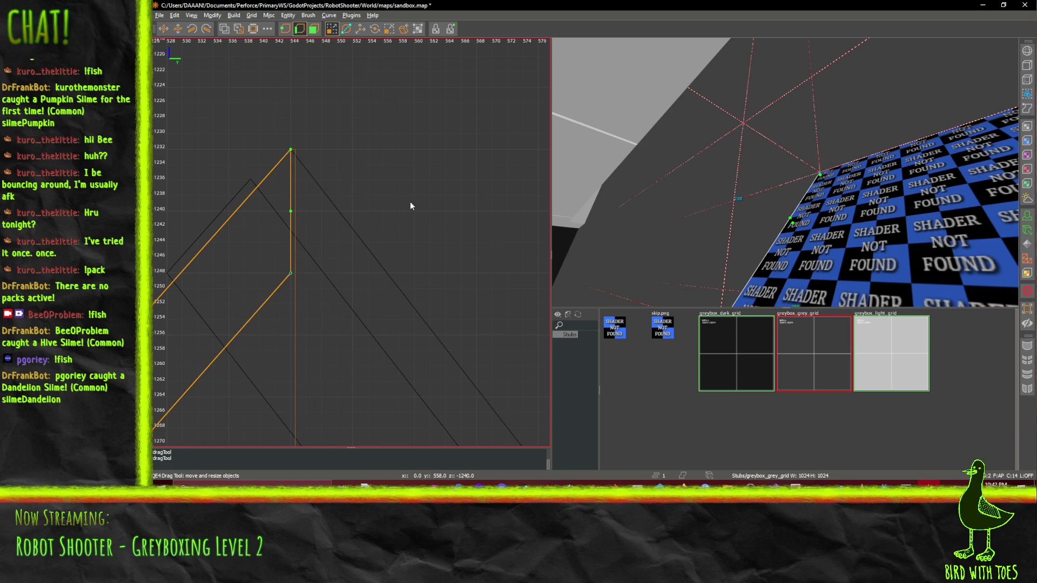
{"action": "left_click", "coordinate": [300, 29]}
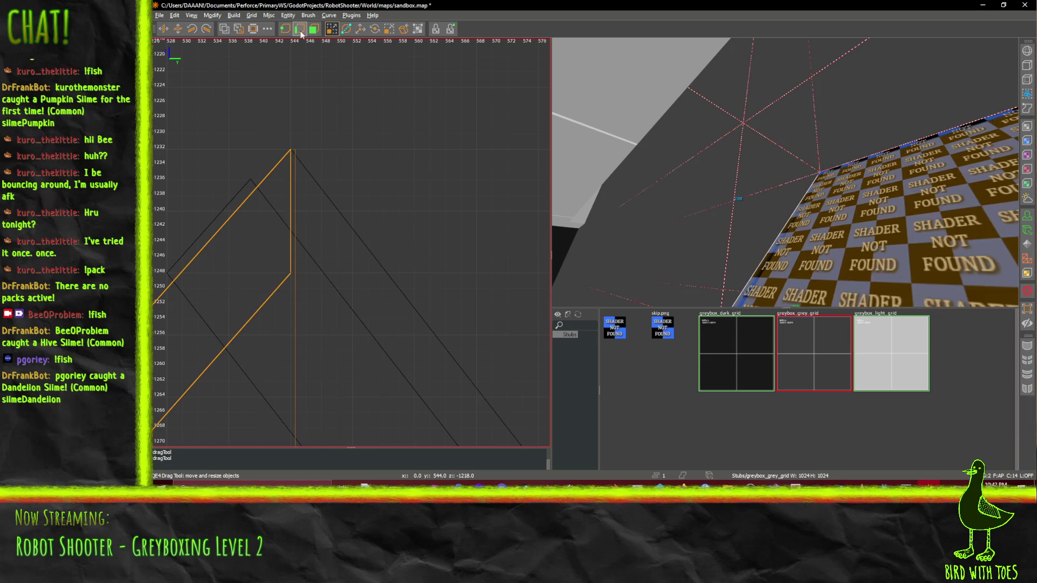
{"action": "left_click", "coordinate": [352, 293]}
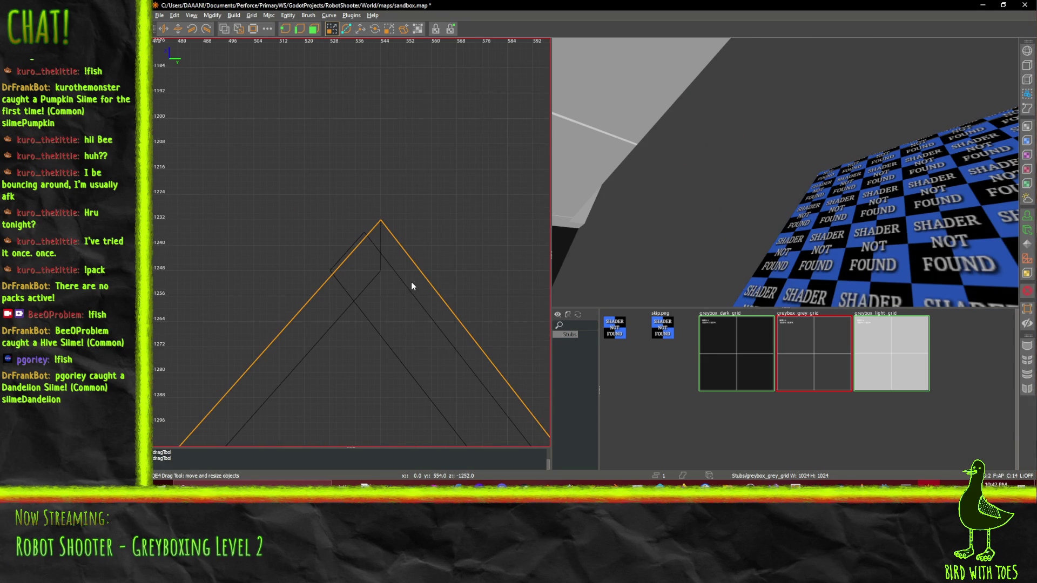
Snap the diagonal slab's top vertex to the roof peak and its left vertex to the edge below
{"action": "left_click", "coordinate": [382, 306], "text": "alt+shift"}
{"action": "scroll", "coordinate": [376, 306], "scroll_direction": "up", "scroll_amount": 1}
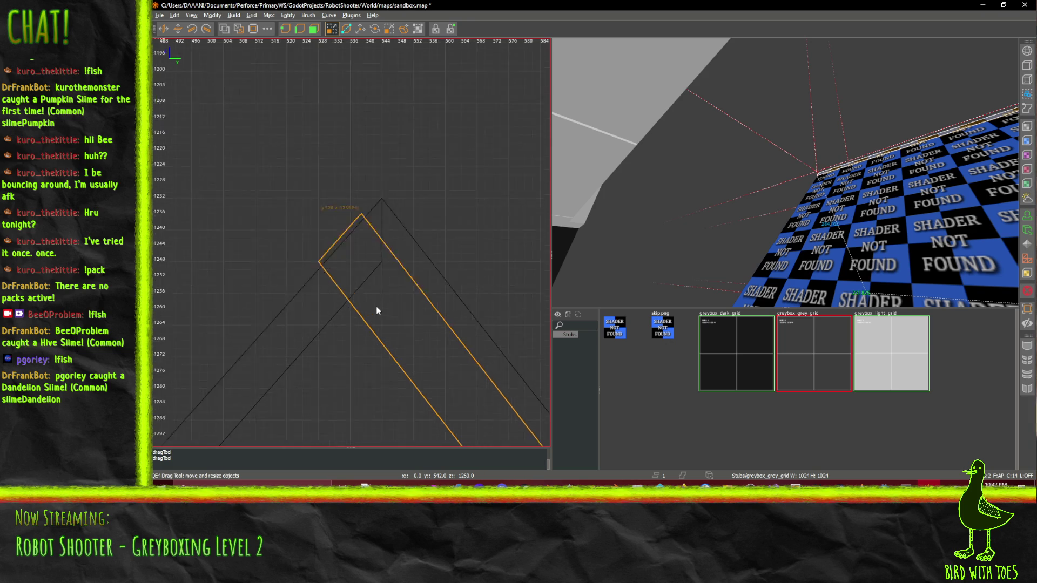
{"action": "scroll", "coordinate": [376, 310], "scroll_direction": "up", "scroll_amount": 1}
{"action": "left_click", "coordinate": [300, 28]}
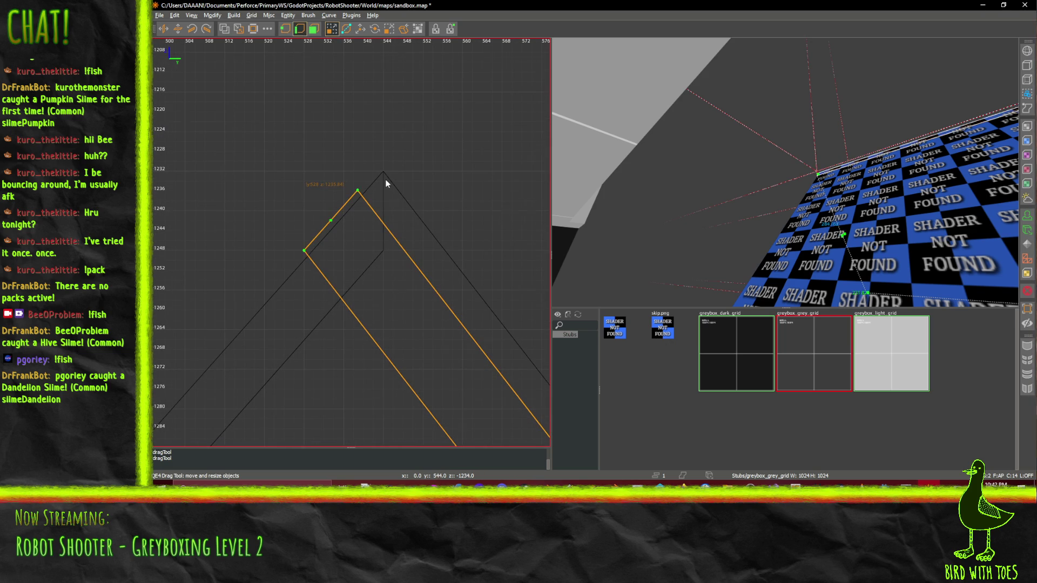
{"action": "scroll", "coordinate": [387, 183], "scroll_direction": "up", "scroll_amount": 1}
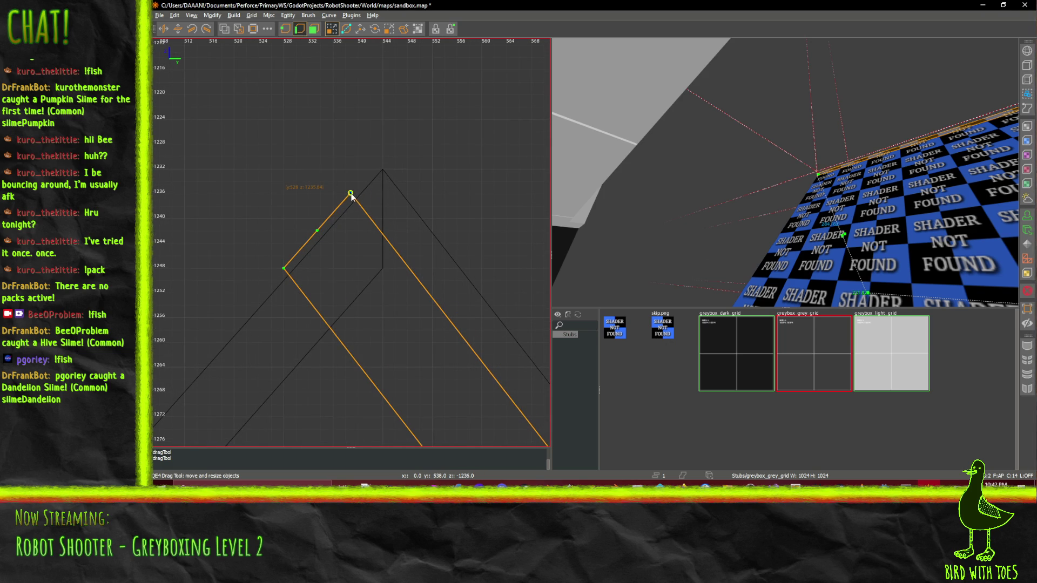
{"action": "mouse_move", "coordinate": [351, 196]}
{"action": "left_mouse_down"}
{"action": "mouse_move", "coordinate": [378, 193]}
{"action": "mouse_move", "coordinate": [388, 175]}
{"action": "left_mouse_up"}
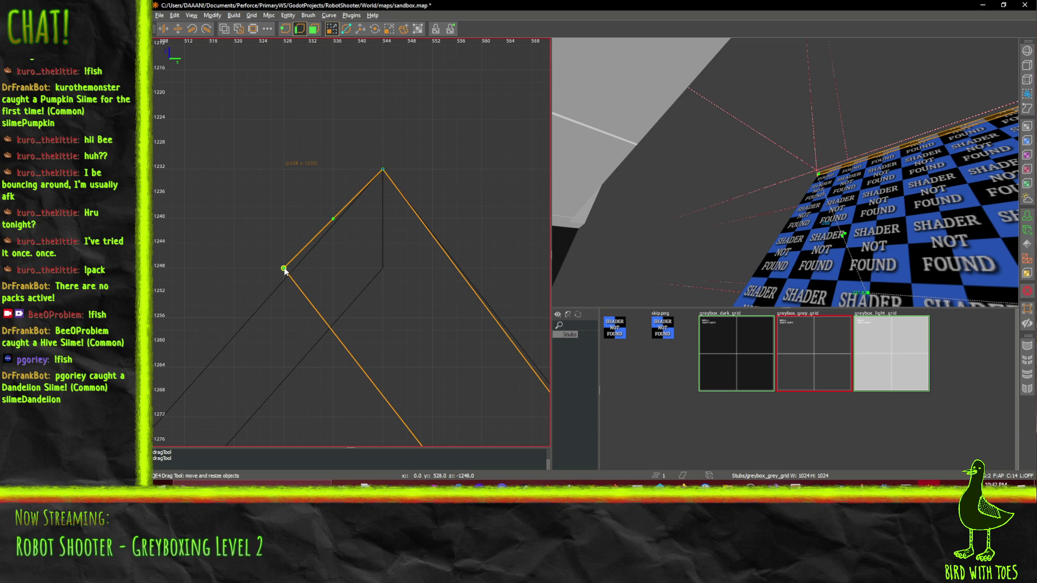
{"action": "mouse_move", "coordinate": [284, 269]}
{"action": "left_mouse_down"}
{"action": "mouse_move", "coordinate": [382, 280]}
{"action": "mouse_move", "coordinate": [384, 267]}
{"action": "left_mouse_up"}
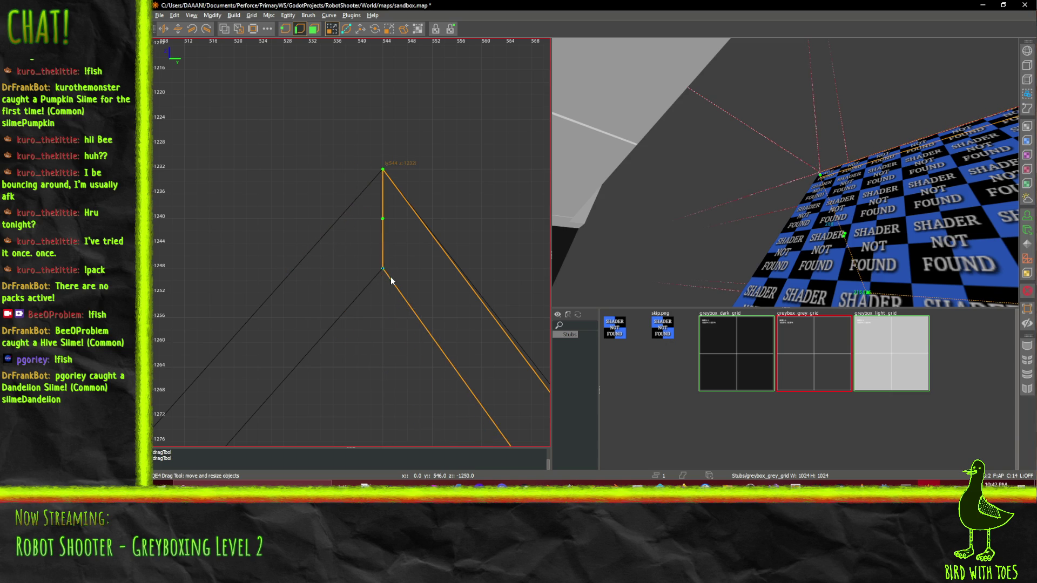
Stretch the slab's bottom corners along the base out to the roof's outer corner
{"action": "scroll", "coordinate": [391, 280], "scroll_direction": "down", "scroll_amount": 2}
{"action": "scroll", "coordinate": [467, 369], "scroll_direction": "up", "scroll_amount": 2}
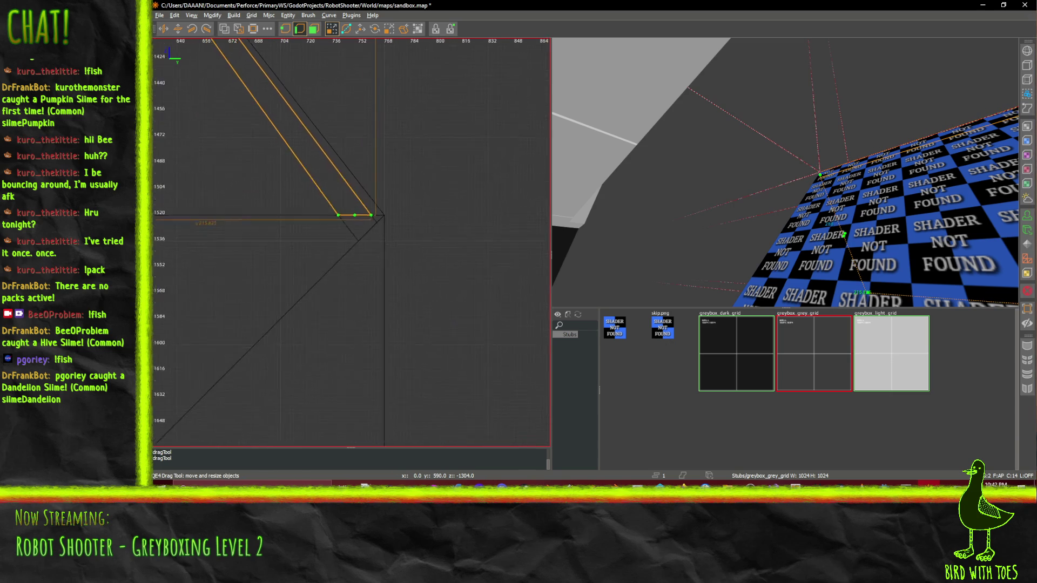
{"action": "scroll", "coordinate": [342, 195], "scroll_direction": "up", "scroll_amount": 2}
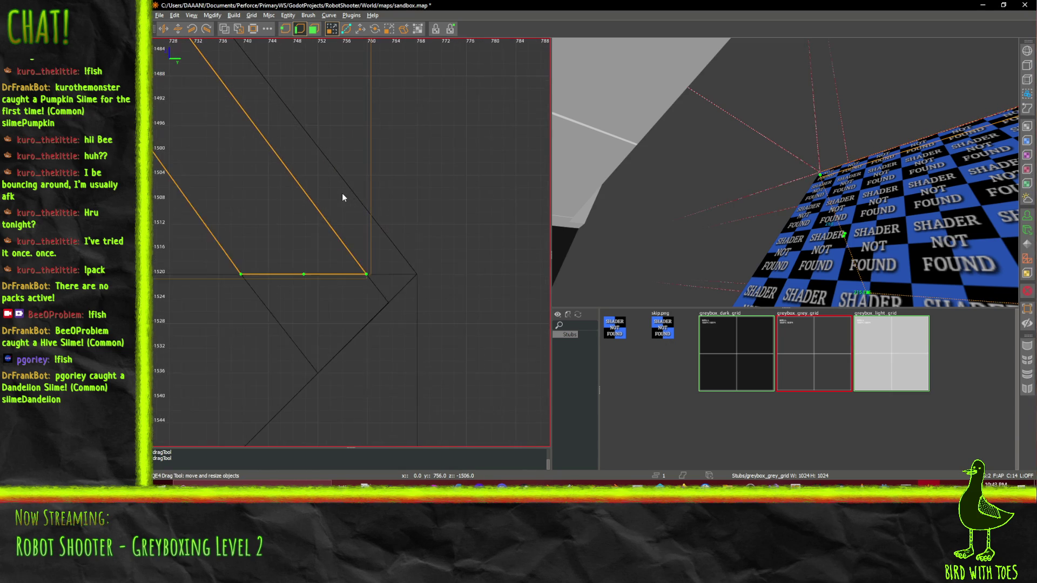
{"action": "left_click_drag", "start_coordinate": [366, 275], "coordinate": [415, 282]}
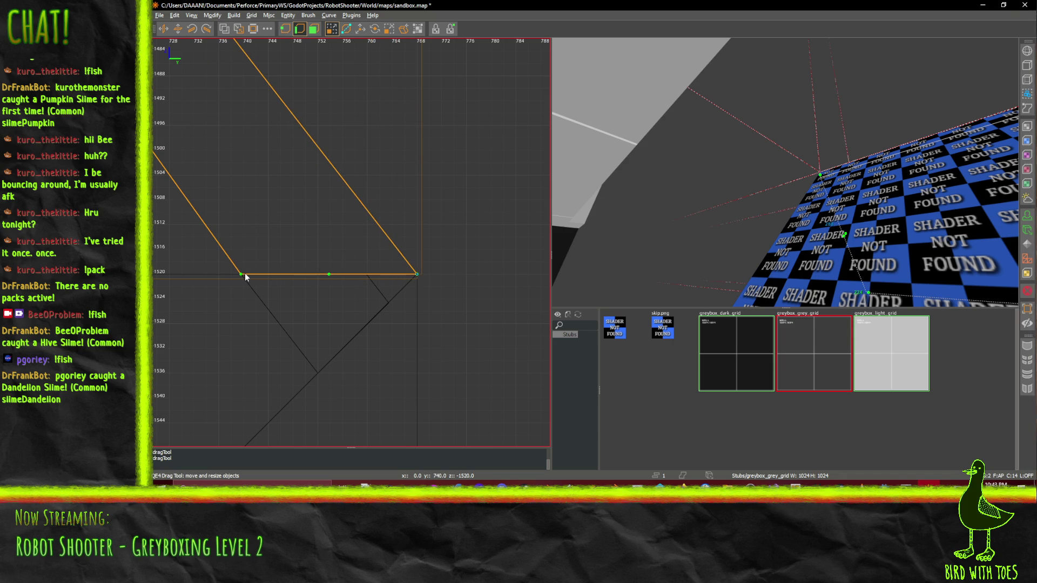
{"action": "left_click_drag", "start_coordinate": [244, 273], "coordinate": [365, 276]}
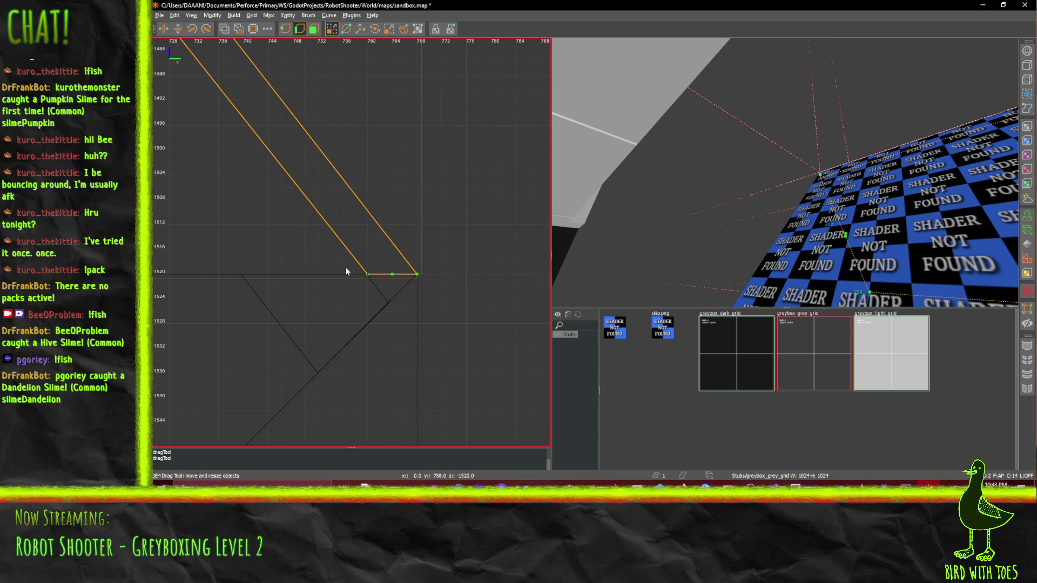
{"action": "scroll", "coordinate": [338, 259], "scroll_direction": "down", "scroll_amount": 3}
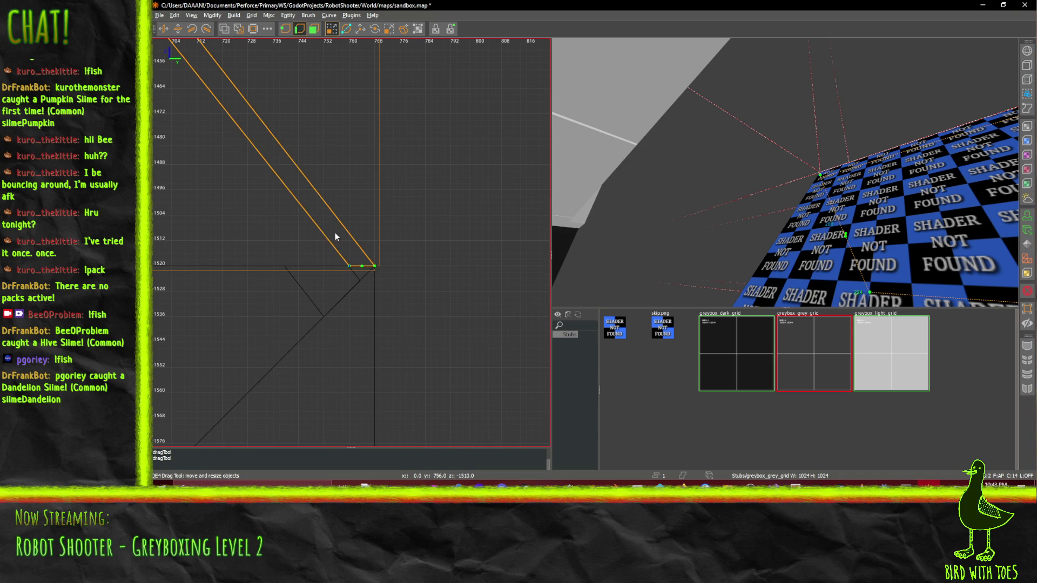
{"action": "scroll", "coordinate": [335, 236], "scroll_direction": "down", "scroll_amount": 3}
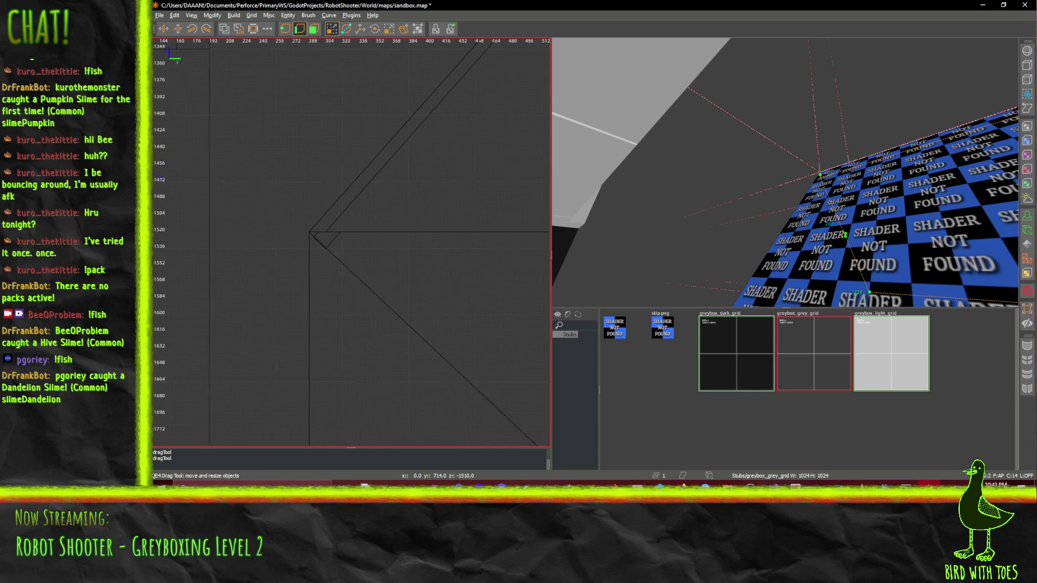
{"action": "scroll", "coordinate": [339, 249], "scroll_direction": "up", "scroll_amount": 3}
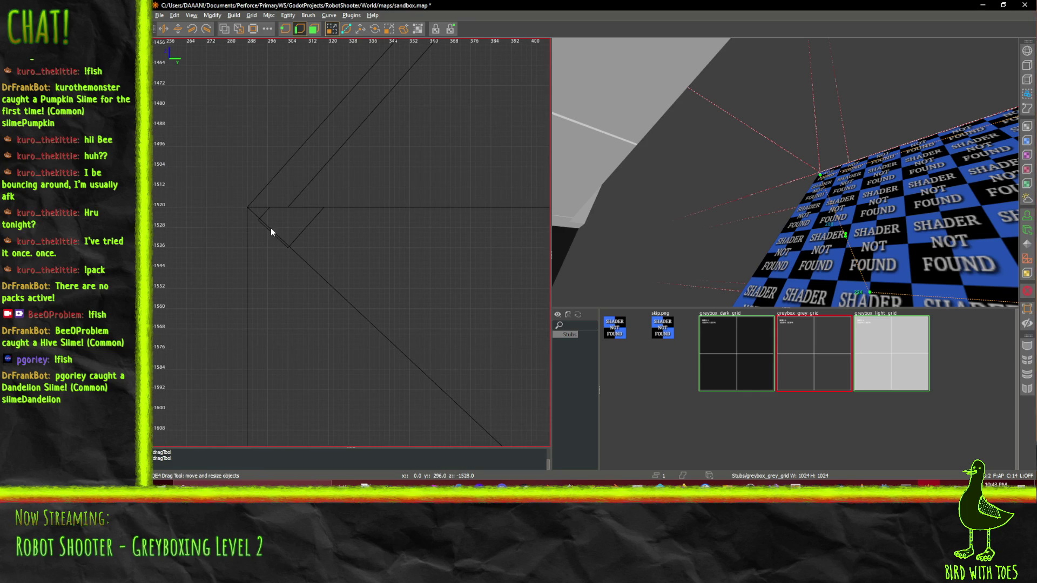
Delete the two small leftover brushes in the corner, cycling through the overlapping brushes
{"action": "mouse_move", "coordinate": [738, 225]}
{"action": "left_mouse_down"}
{"action": "mouse_move", "coordinate": [783, 245]}
{"action": "mouse_move", "coordinate": [785, 172]}
{"action": "left_mouse_up"}
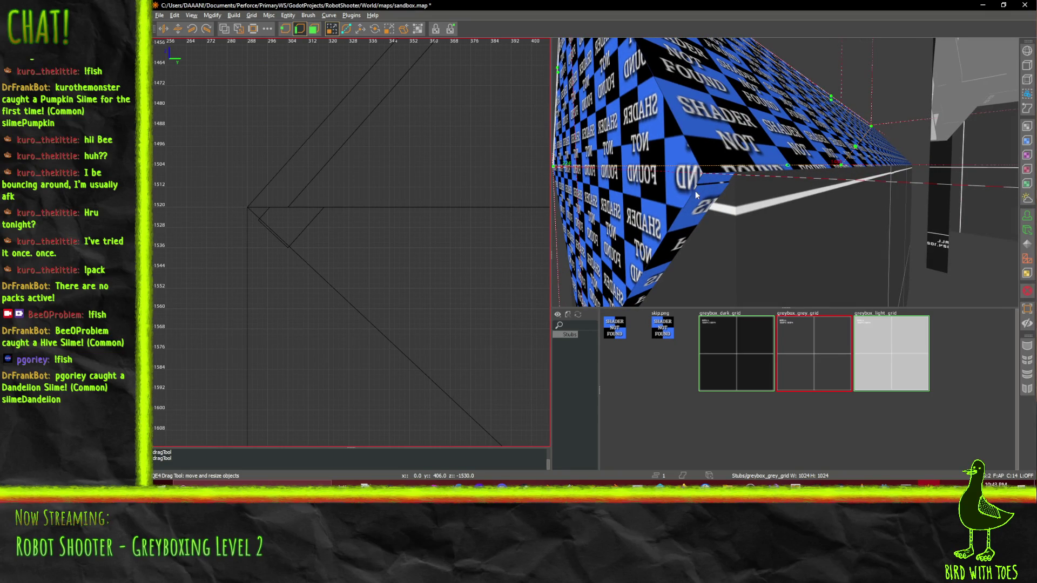
{"action": "left_click", "coordinate": [300, 29]}
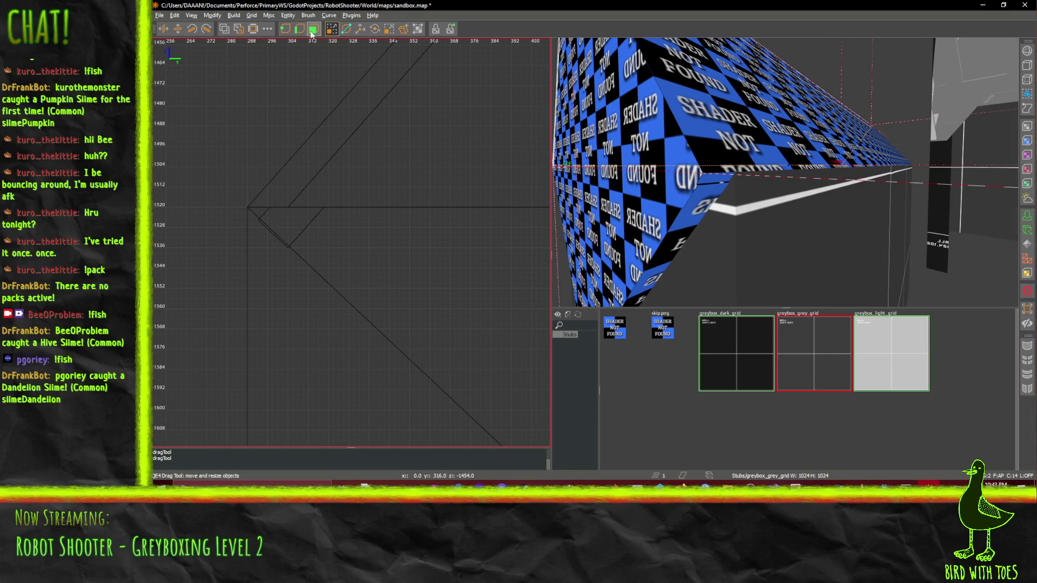
{"action": "left_click", "coordinate": [712, 202]}
{"action": "left_click", "coordinate": [269, 223]}
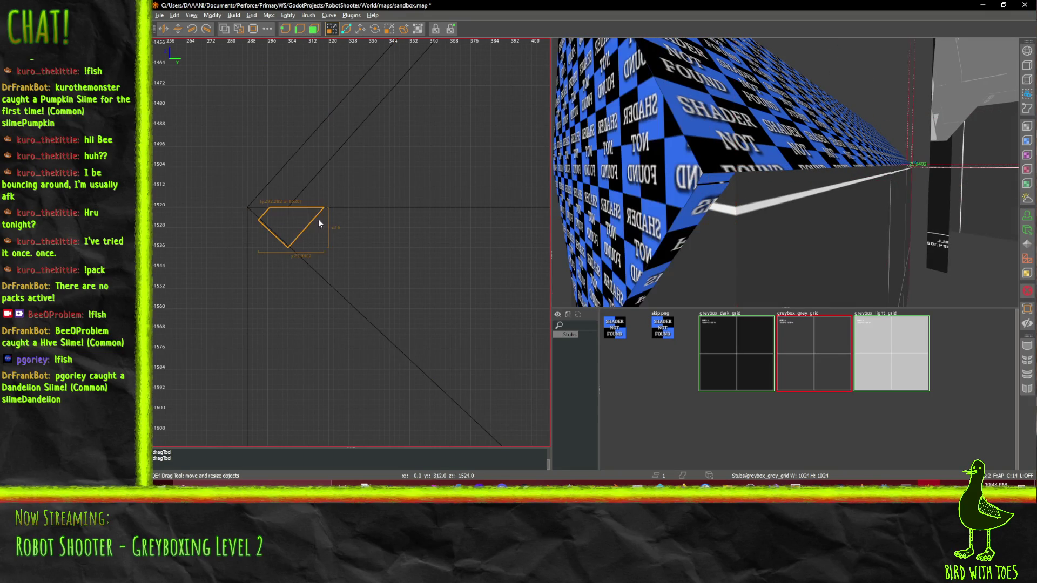
{"action": "key", "text": "Delete"}
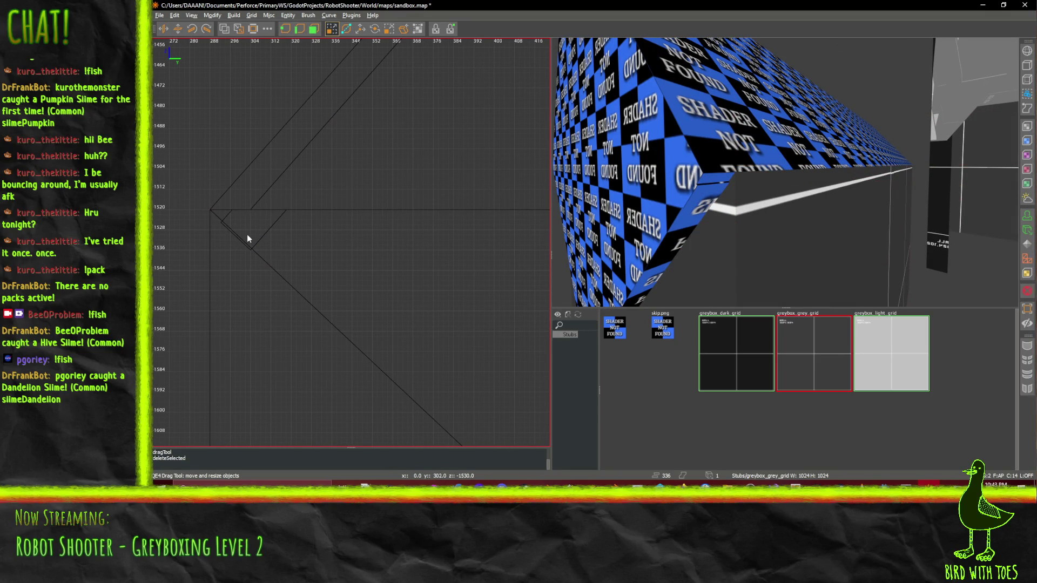
{"action": "left_click", "coordinate": [248, 238]}
{"action": "left_click", "coordinate": [247, 238]}
{"action": "left_click", "coordinate": [247, 238]}
{"action": "left_click", "coordinate": [247, 238]}
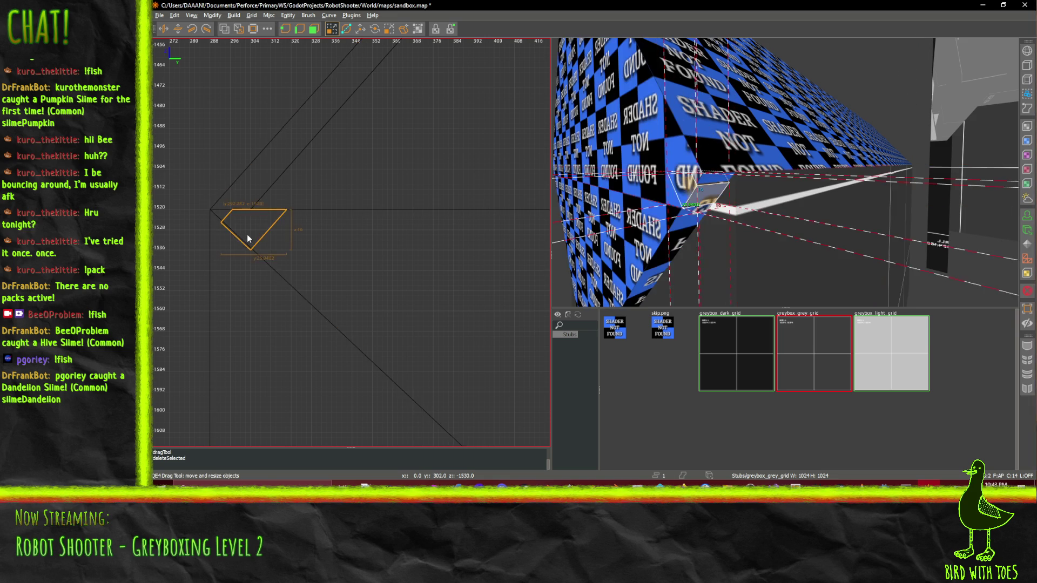
{"action": "key", "text": "Delete"}
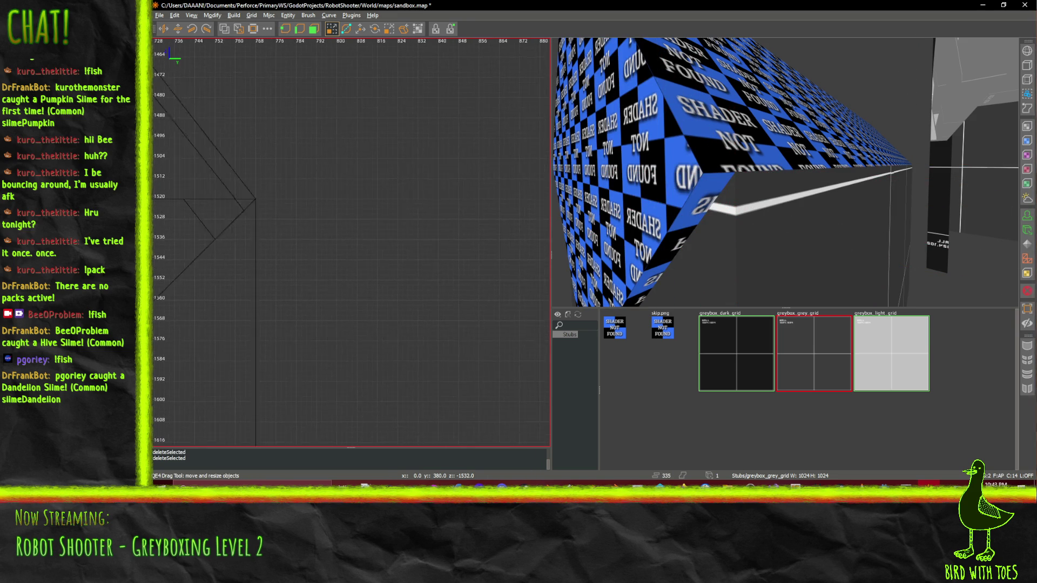
Delete the two small triangular leftover brushes near height 1520
{"action": "left_click", "coordinate": [270, 208]}
{"action": "key", "text": "Delete"}
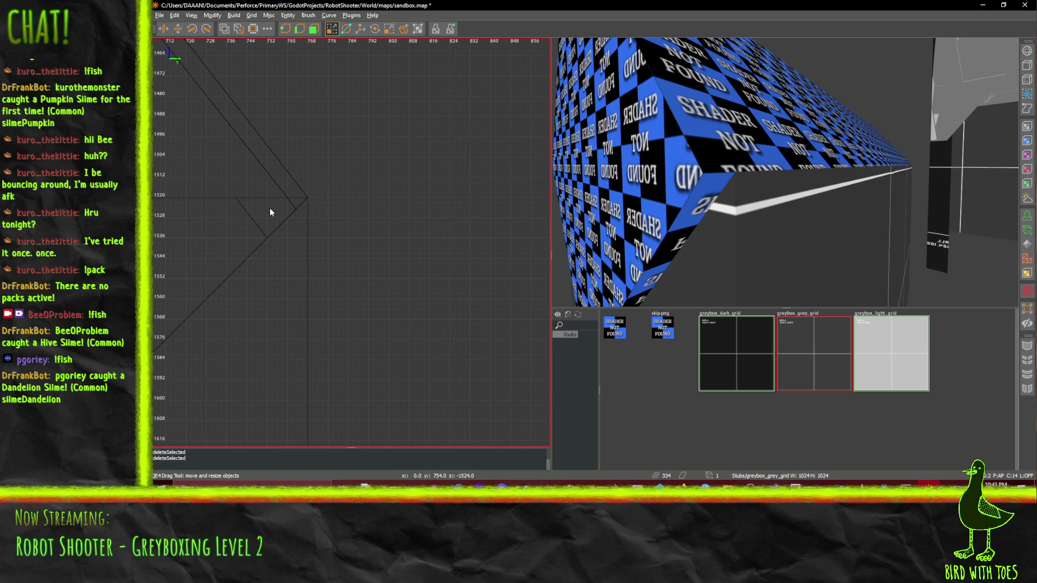
{"action": "left_click", "coordinate": [270, 208]}
{"action": "left_click", "coordinate": [270, 209]}
{"action": "key", "text": "Delete"}
{"action": "left_click_drag", "start_coordinate": [270, 209], "coordinate": [254, 202]}
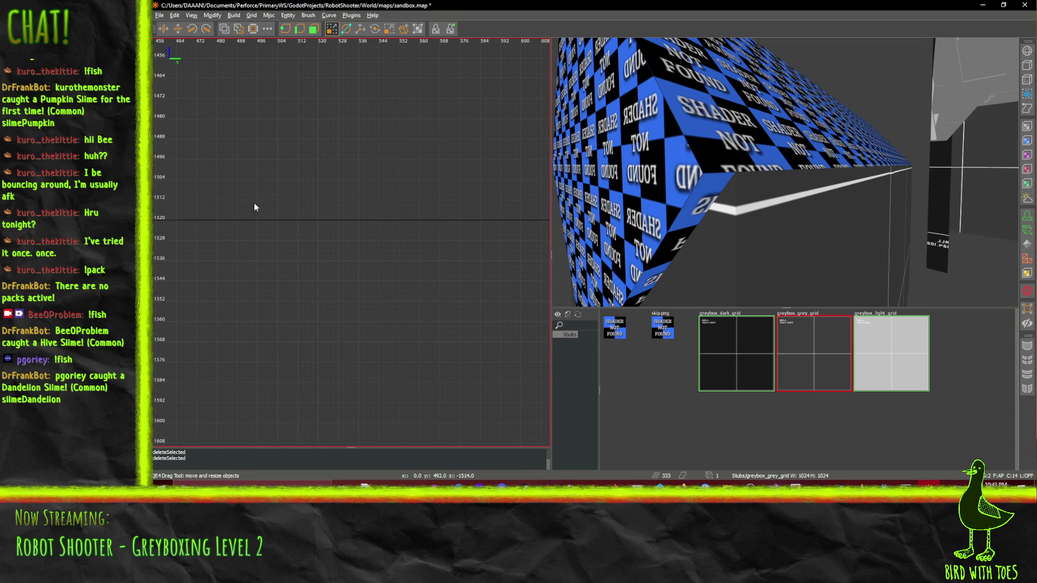
Select the V-shaped roof brush and drag its bottom point down-left with vertex editing
{"action": "key", "text": "a"}
{"action": "left_click", "coordinate": [772, 193]}
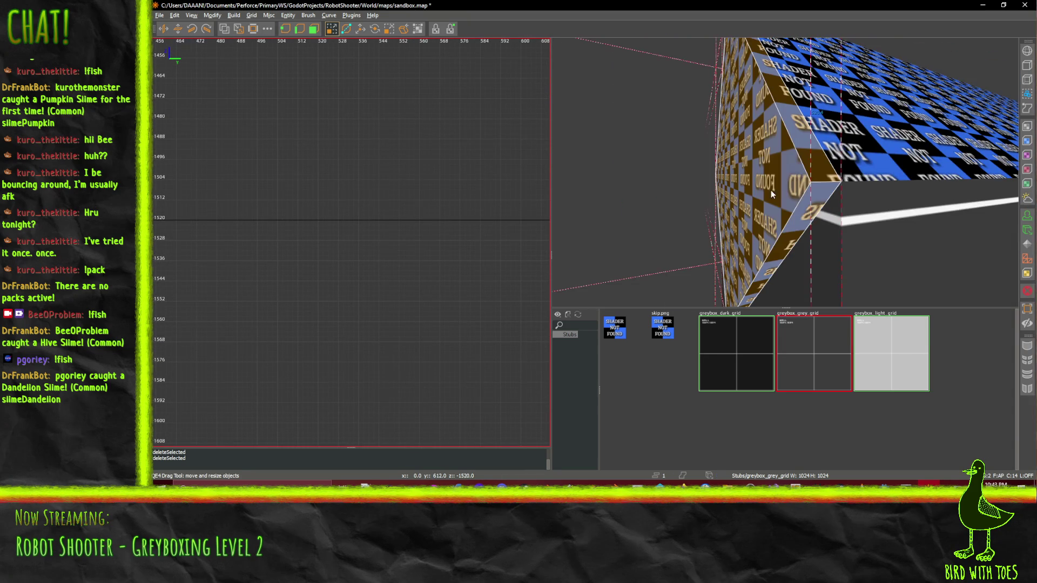
{"action": "scroll", "coordinate": [317, 205], "scroll_direction": "down", "scroll_amount": 5}
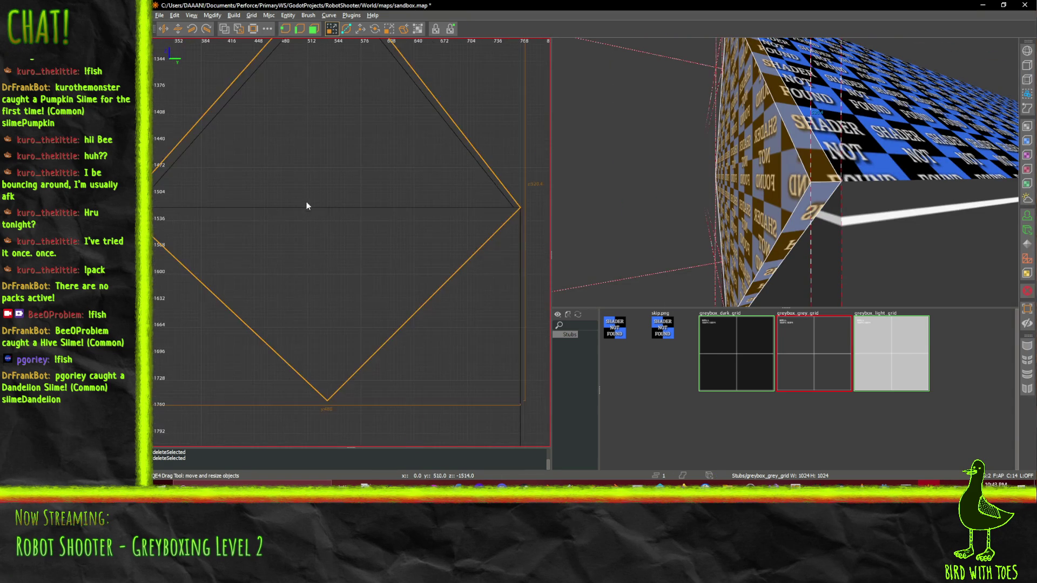
{"action": "scroll", "coordinate": [307, 206], "scroll_direction": "up", "scroll_amount": 3}
{"action": "scroll", "coordinate": [323, 215], "scroll_direction": "up", "scroll_amount": 4}
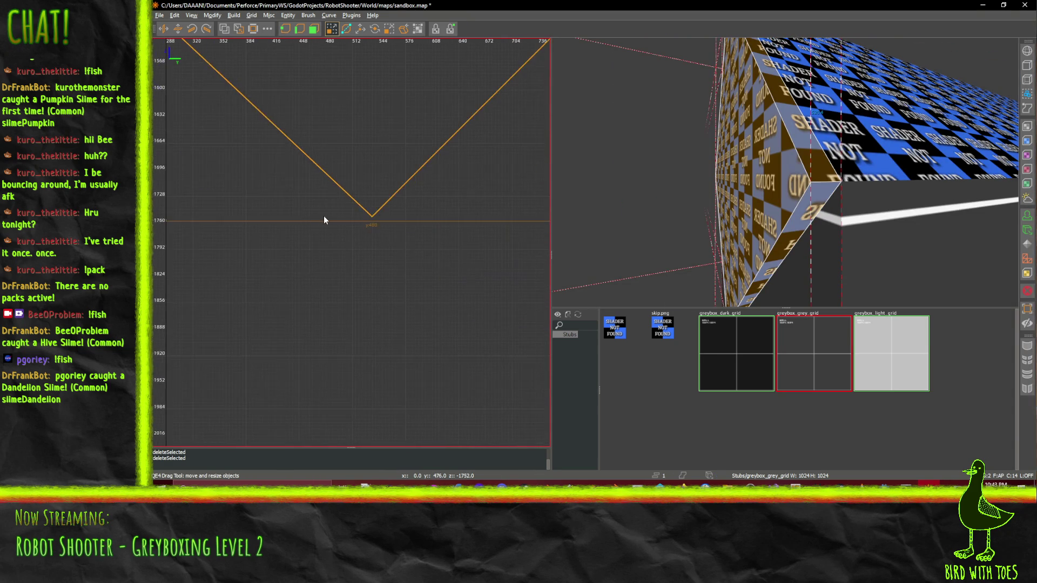
{"action": "scroll", "coordinate": [444, 193], "scroll_direction": "up", "scroll_amount": 1}
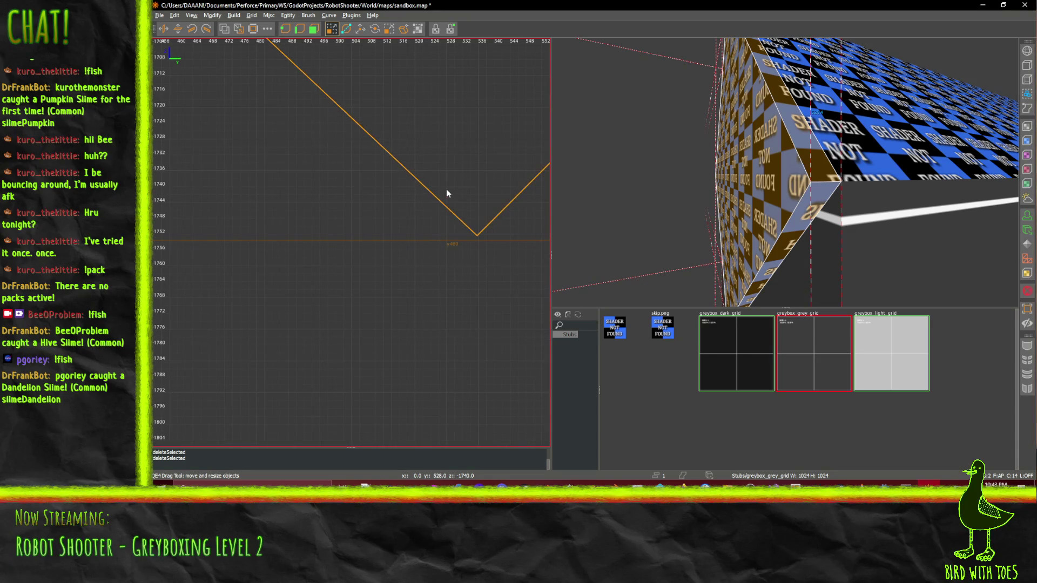
{"action": "scroll", "coordinate": [464, 200], "scroll_direction": "up", "scroll_amount": 2}
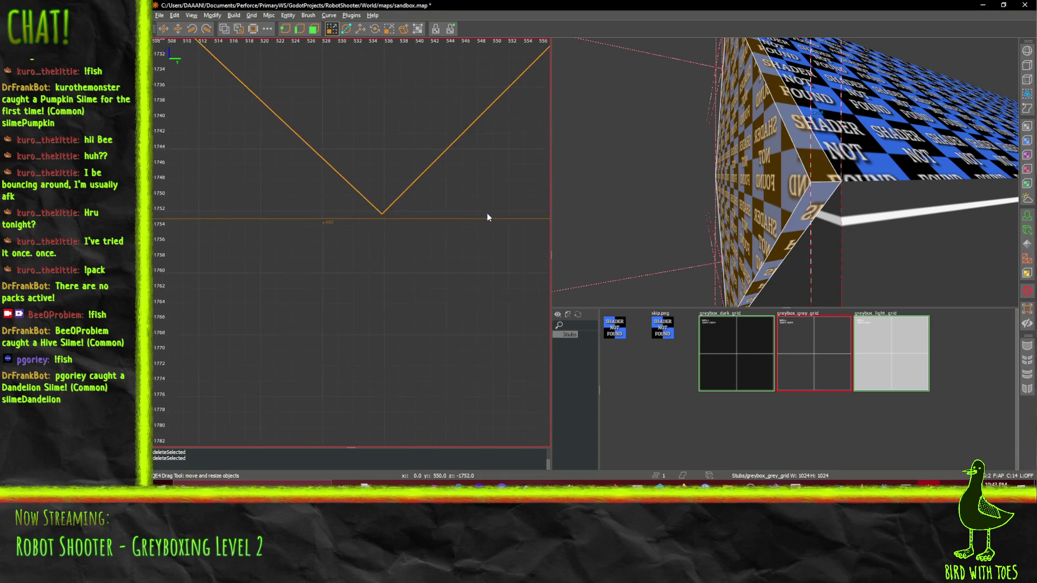
{"action": "scroll", "coordinate": [405, 129], "scroll_direction": "up", "scroll_amount": 2}
{"action": "key", "text": "v"}
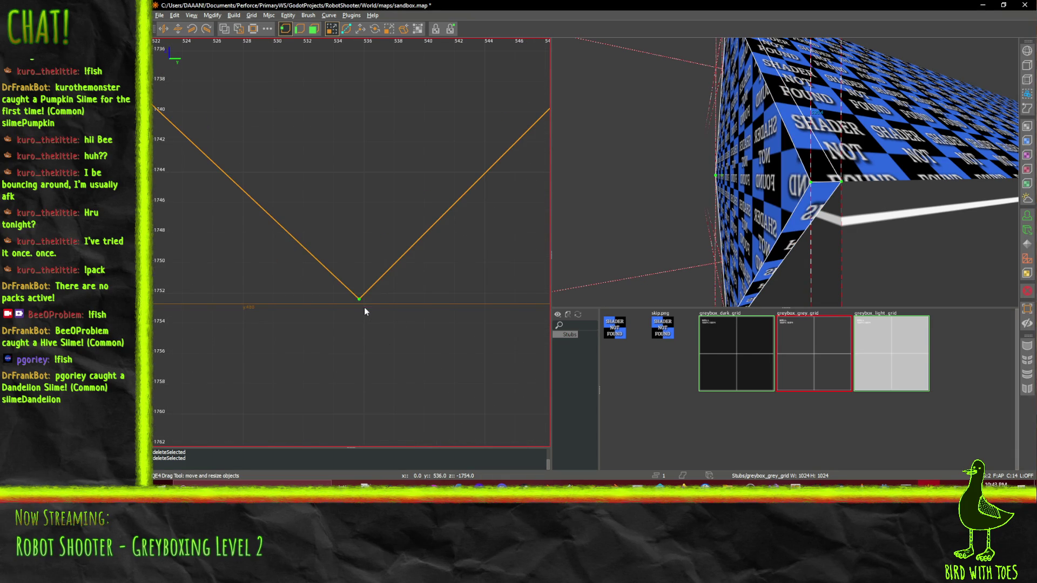
{"action": "left_click_drag", "start_coordinate": [359, 300], "coordinate": [371, 305]}
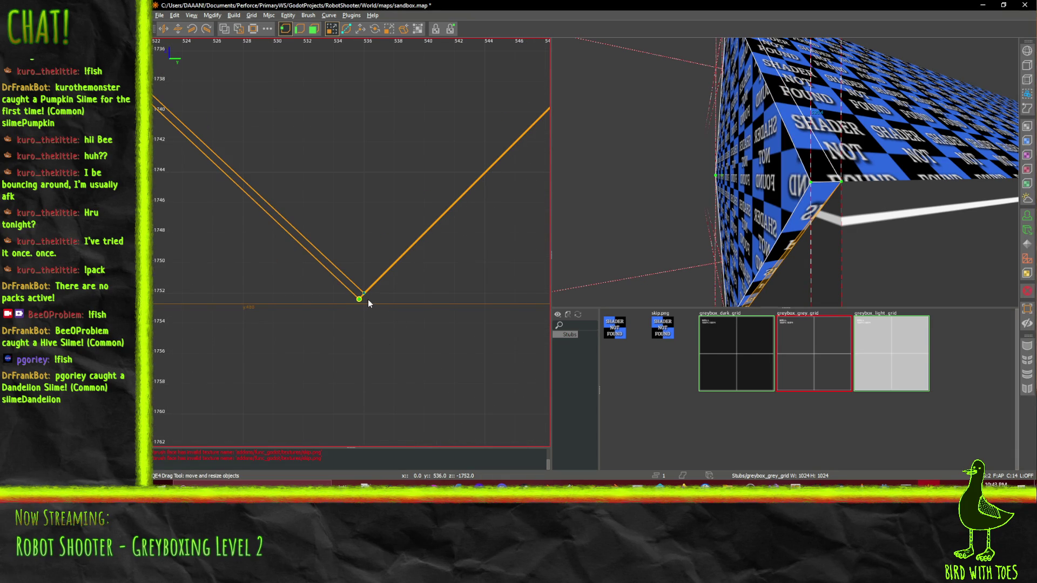
{"action": "left_click", "coordinate": [361, 309]}
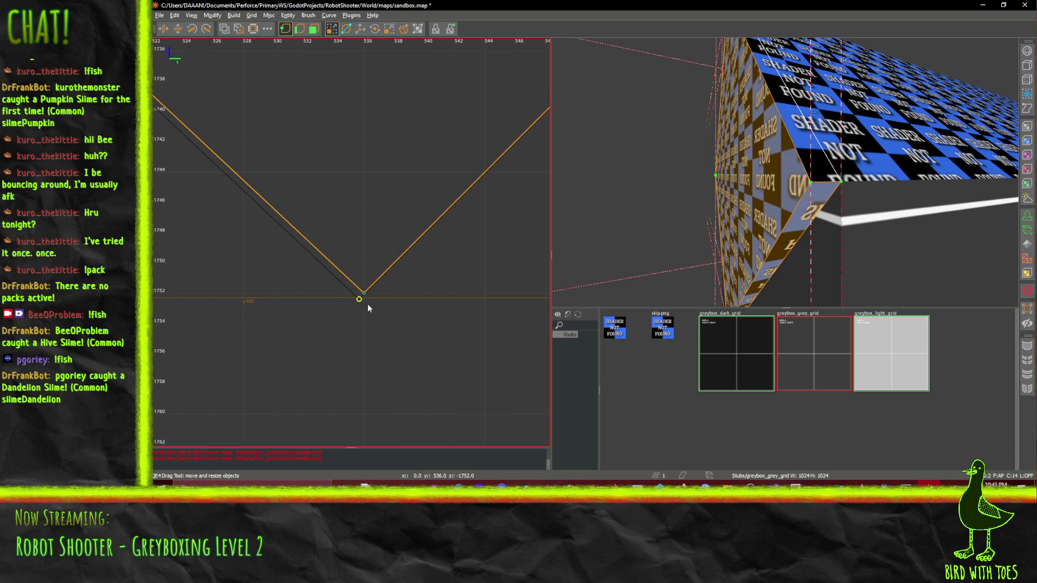
{"action": "key", "text": "q"}
{"action": "scroll", "coordinate": [358, 305], "scroll_direction": "up", "scroll_amount": 2}
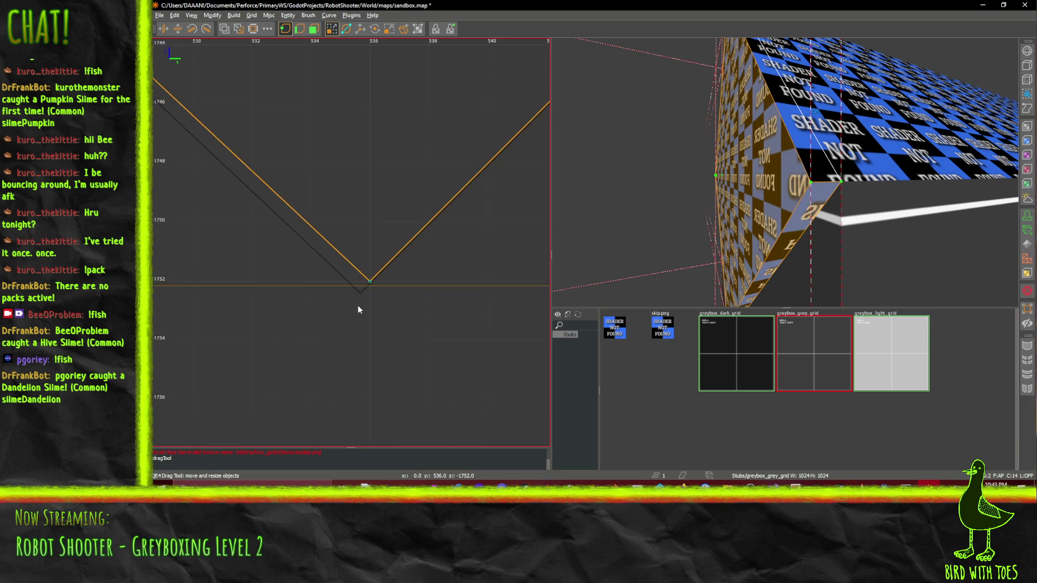
{"action": "left_click", "coordinate": [314, 28]}
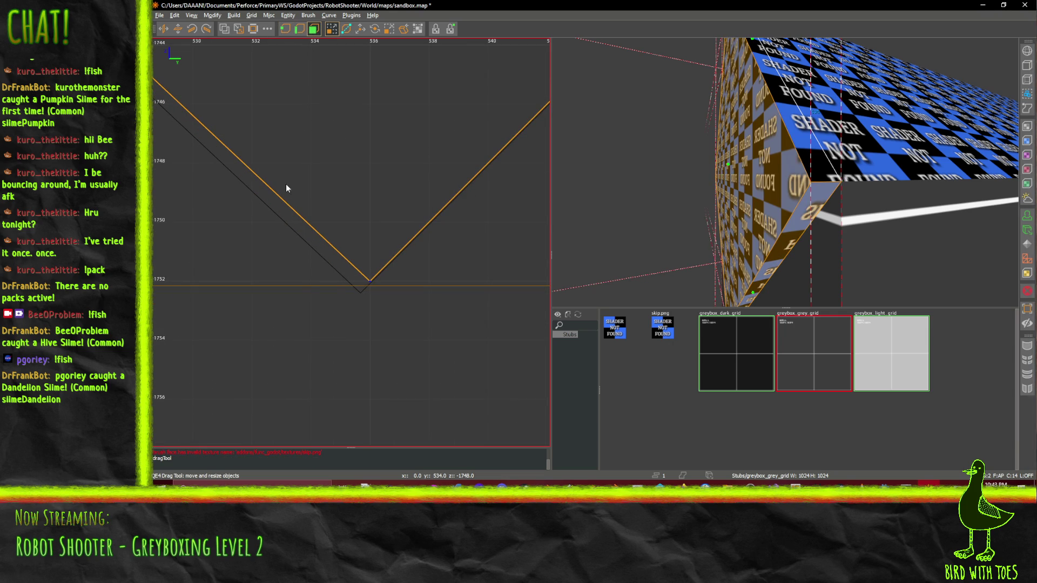
{"action": "left_click_drag", "start_coordinate": [335, 269], "coordinate": [350, 267]}
Try clipping off the V brush's bottom tip with the Clipper tool, then undo the clip
{"action": "left_click", "coordinate": [302, 32]}
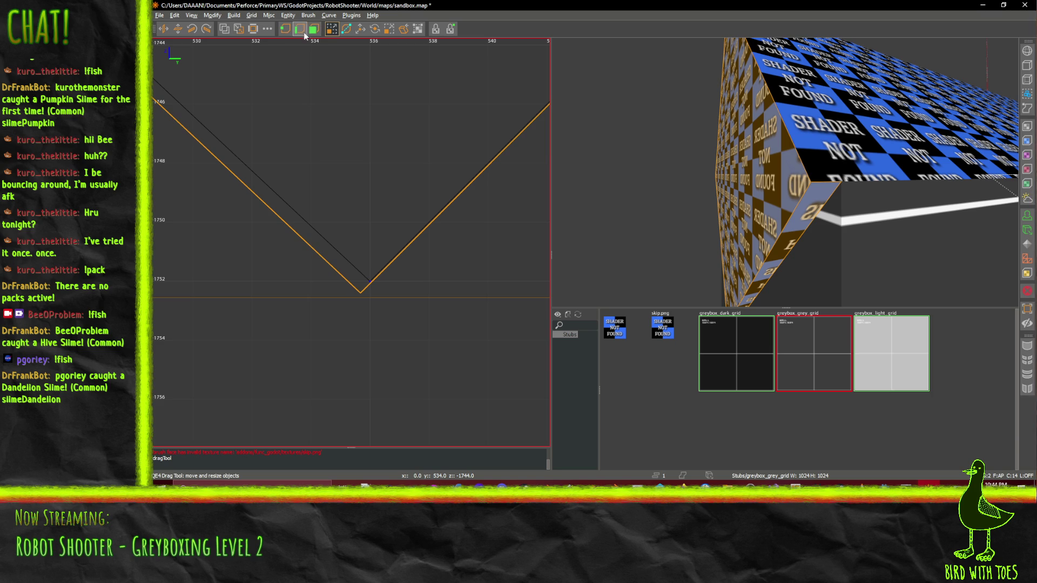
{"action": "key", "text": "x"}
{"action": "left_click", "coordinate": [364, 299]}
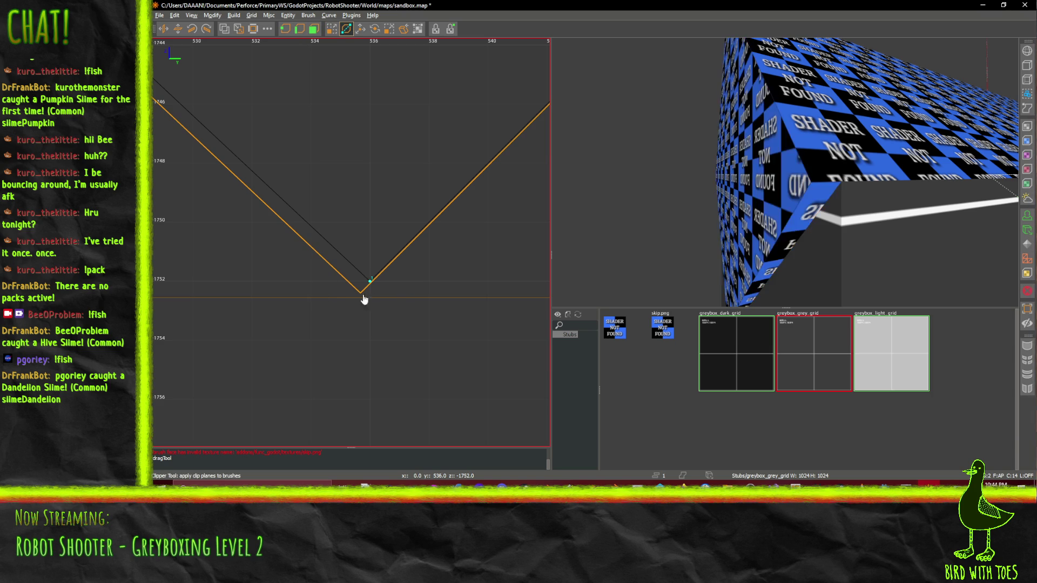
{"action": "left_click", "coordinate": [334, 282]}
{"action": "key", "text": "Return"}
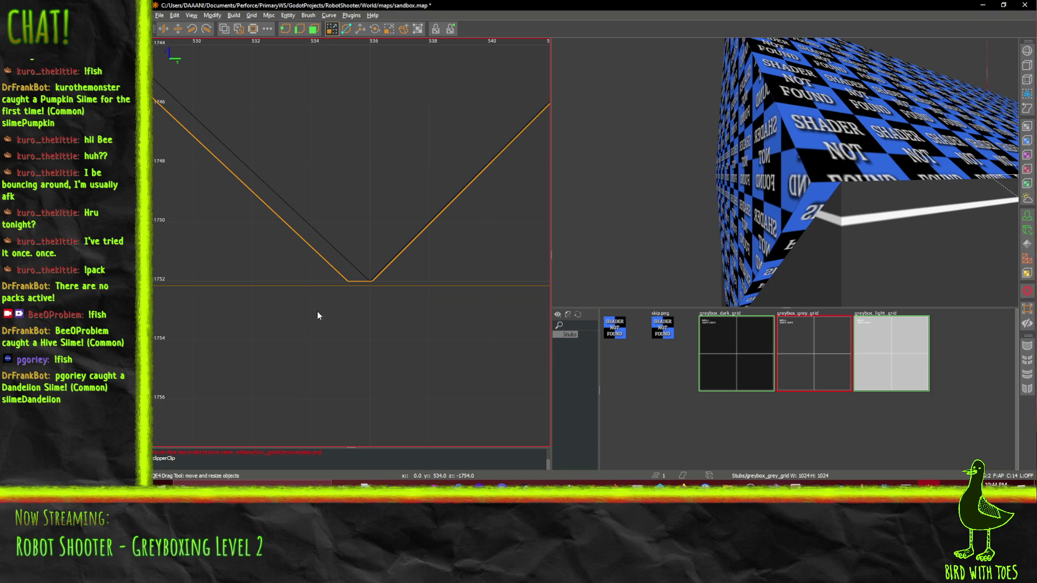
{"action": "key", "text": "ctrl+z"}
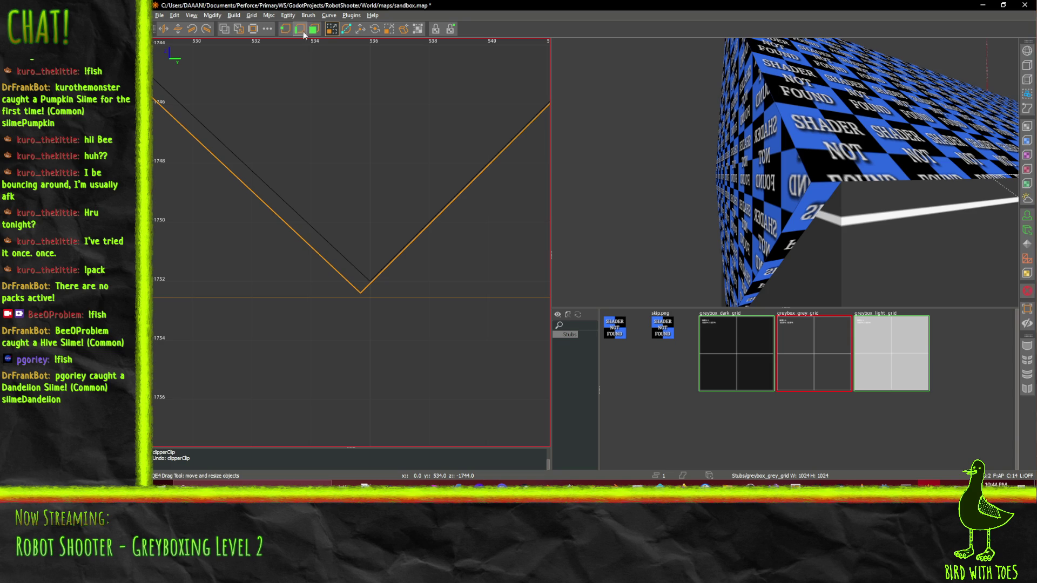
Finish moving the V brush's bottom point so its slope matches the outline beside it
{"action": "left_click_drag", "start_coordinate": [362, 296], "coordinate": [374, 284]}
{"action": "scroll", "coordinate": [400, 267], "scroll_direction": "down", "scroll_amount": 8}
{"action": "scroll", "coordinate": [404, 266], "scroll_direction": "down", "scroll_amount": 6}
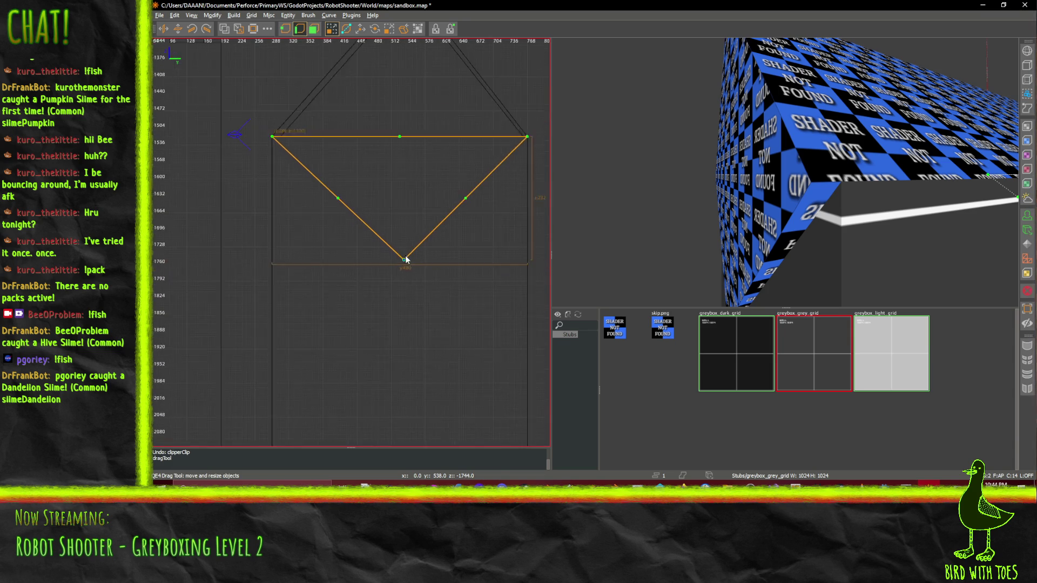
{"action": "mouse_move", "coordinate": [424, 196]}
{"action": "left_mouse_down"}
{"action": "mouse_move", "coordinate": [385, 264]}
{"action": "mouse_move", "coordinate": [359, 274]}
{"action": "left_mouse_up"}
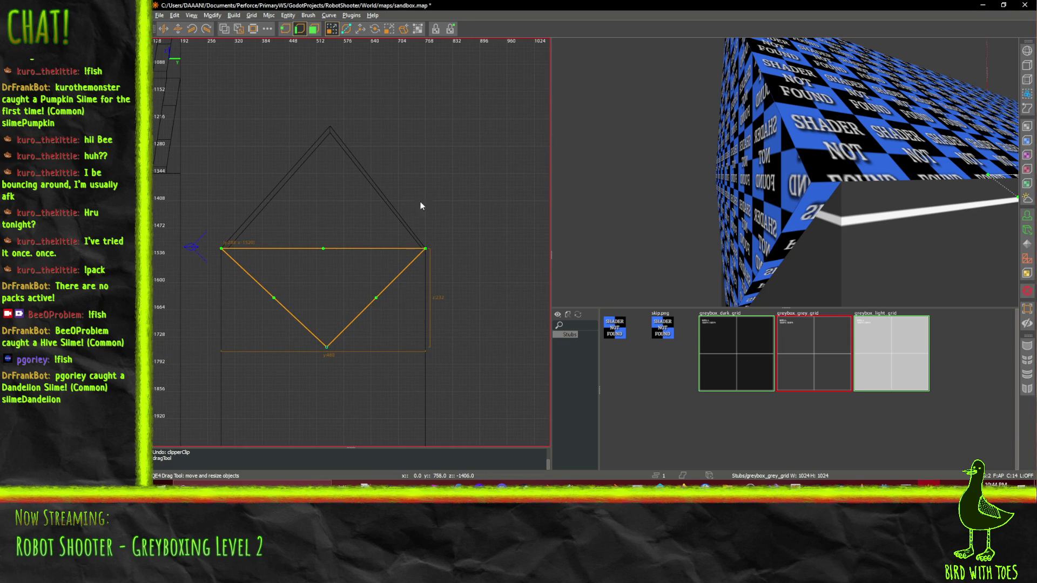
{"action": "scroll", "coordinate": [365, 233], "scroll_direction": "up", "scroll_amount": 1}
Save sandbox.map and fly the 3D camera around and beneath the V-shaped brush
{"action": "key", "text": "ctrl+s"}
{"action": "key", "text": "ctrl+u"}
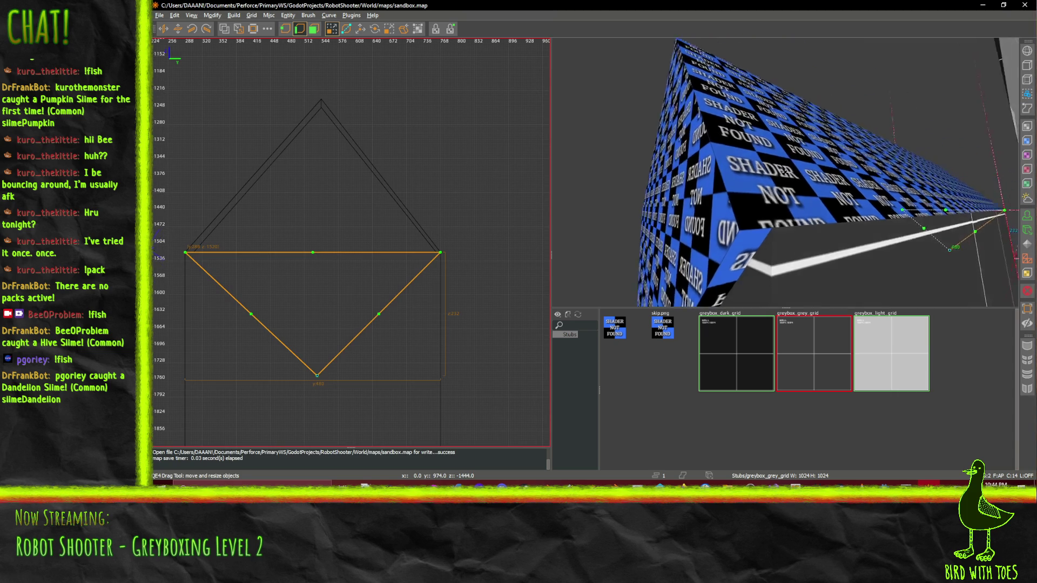
{"action": "key", "text": "Up"}
{"action": "key", "text": "Up"}
{"action": "key", "text": "Up"}
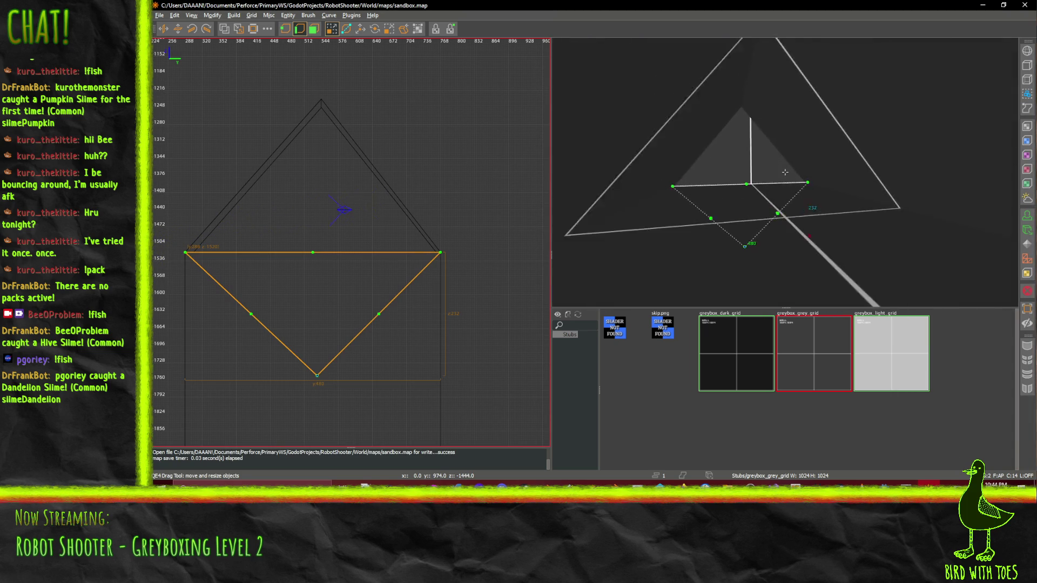
{"action": "key", "text": "Down"}
{"action": "key", "text": "Down"}
{"action": "key", "text": "Down"}
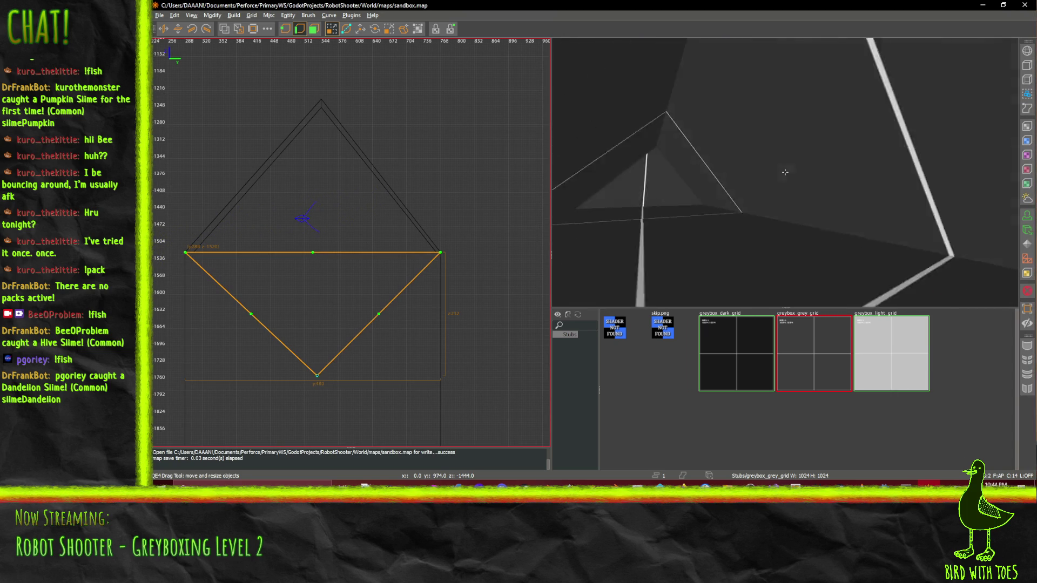
{"action": "right_click", "coordinate": [803, 224]}
{"action": "key", "text": "Down"}
{"action": "key", "text": "Down"}
{"action": "key", "text": "Down"}
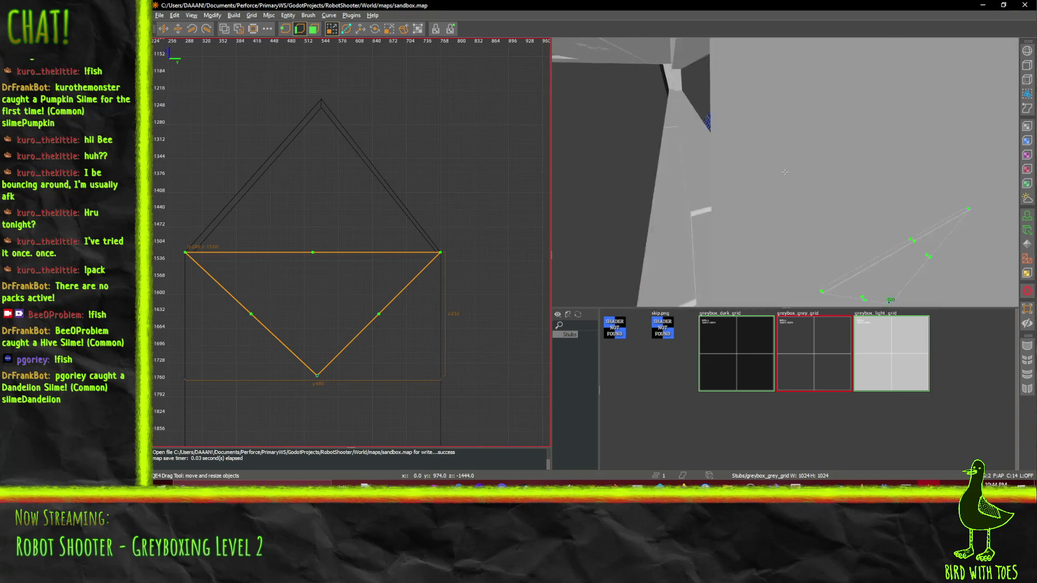
{"action": "key", "text": "Up"}
{"action": "key", "text": "Up"}
{"action": "key", "text": "Up"}
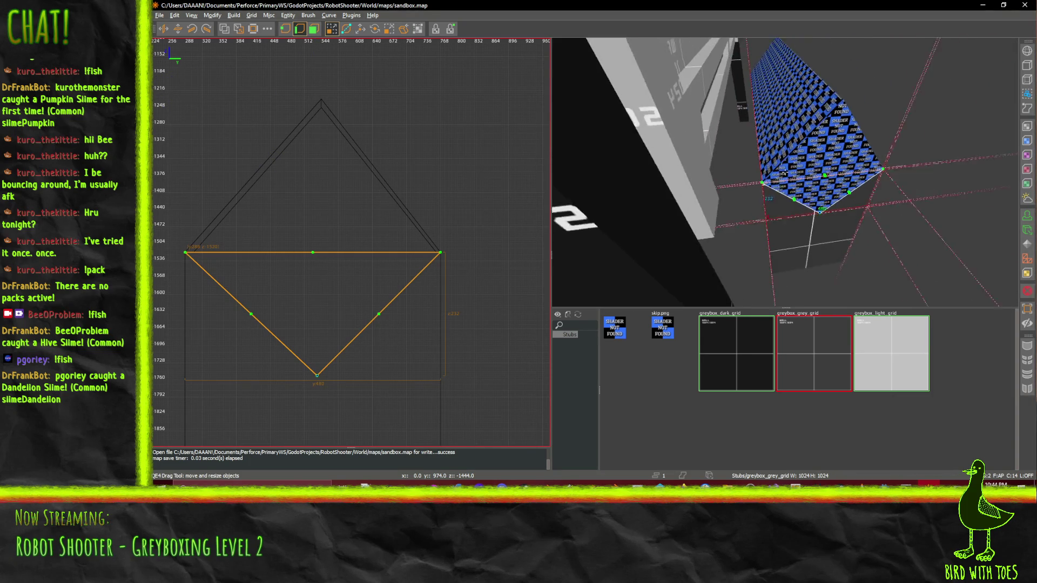
Select the floor brush and drag its left and right edges inward in the 2D side view
{"action": "left_click", "coordinate": [785, 172], "text": "shift"}
{"action": "scroll", "coordinate": [462, 261], "scroll_direction": "down", "scroll_amount": 3}
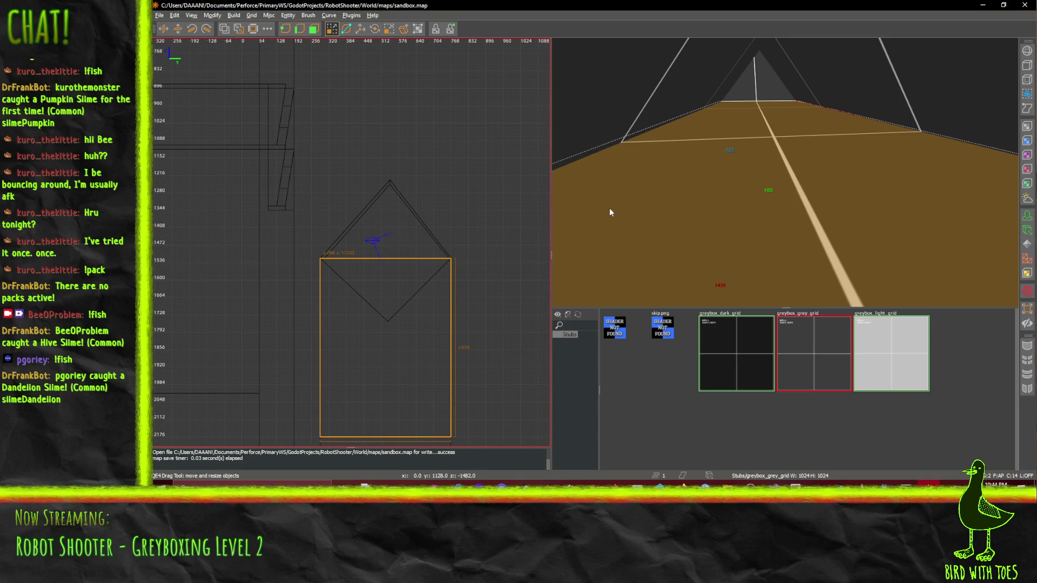
{"action": "key", "text": "Up"}
{"action": "key", "text": "Up"}
{"action": "key", "text": "Right"}
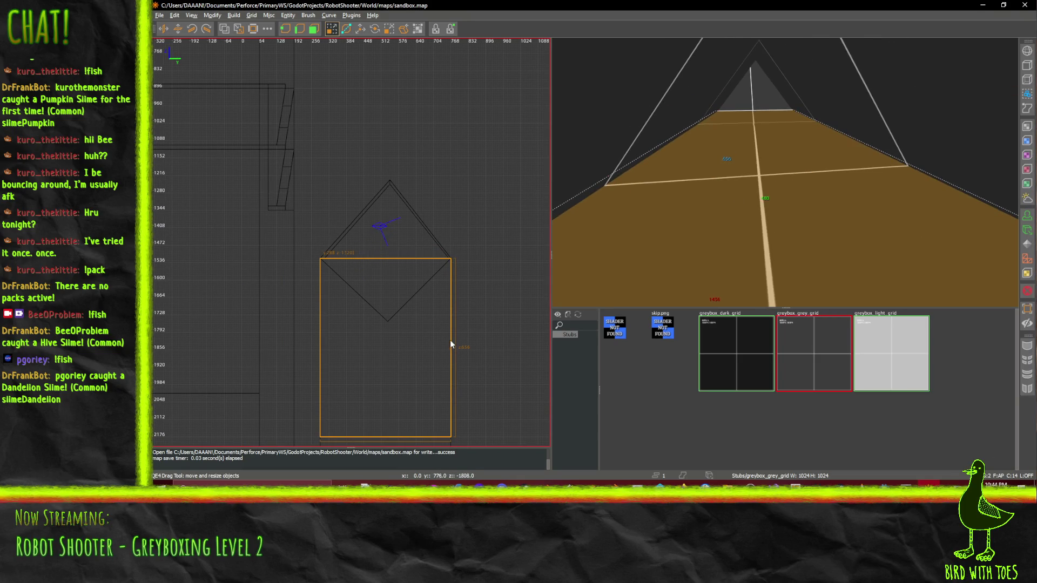
{"action": "scroll", "coordinate": [468, 342], "scroll_direction": "up", "scroll_amount": 2}
{"action": "scroll", "coordinate": [468, 343], "scroll_direction": "up", "scroll_amount": 1}
{"action": "right_click", "coordinate": [312, 297]}
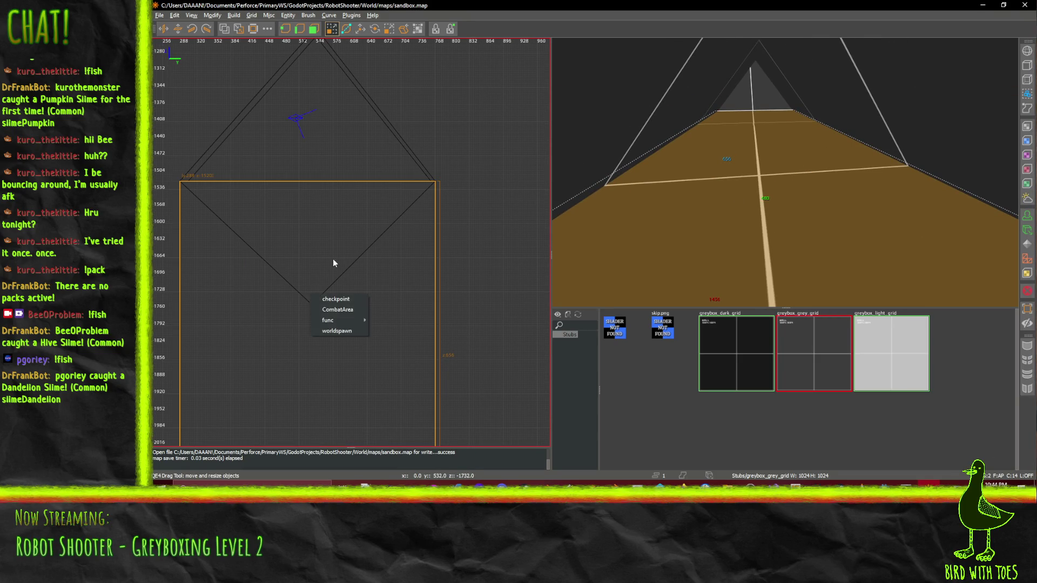
{"action": "left_click", "coordinate": [552, 76]}
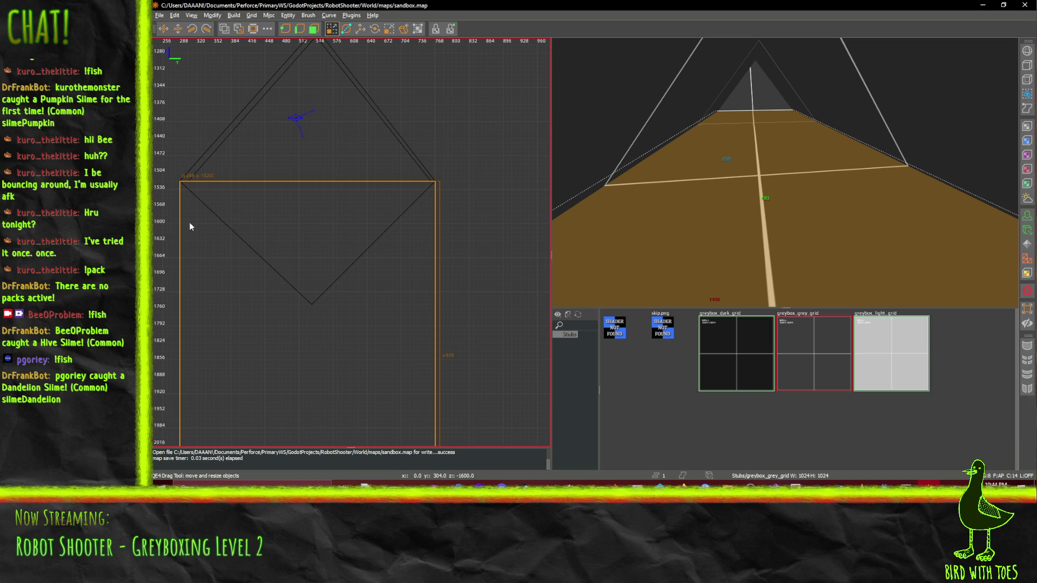
{"action": "left_click_drag", "start_coordinate": [170, 218], "coordinate": [180, 221]}
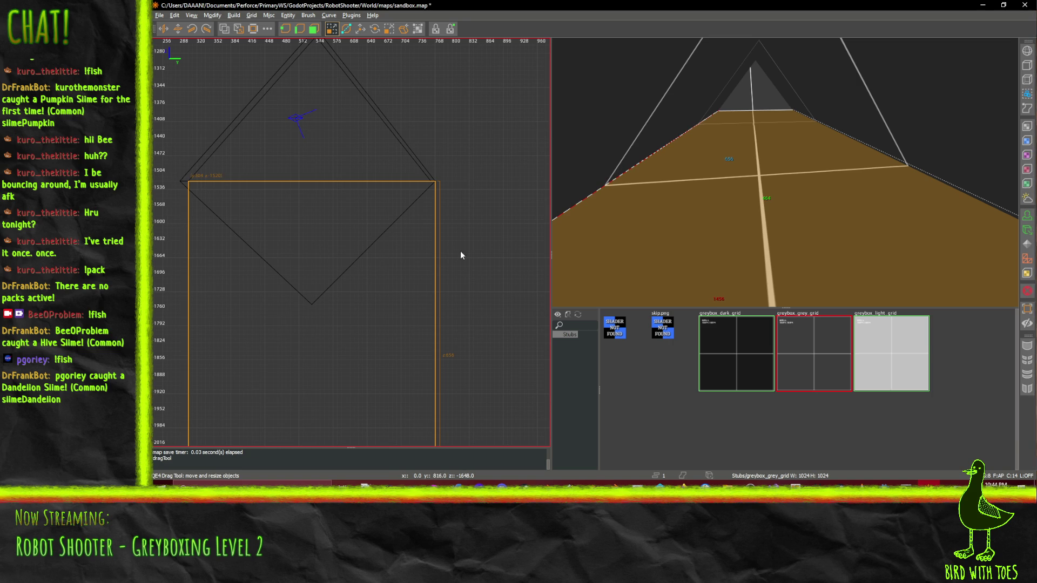
{"action": "left_click_drag", "start_coordinate": [460, 251], "coordinate": [474, 259]}
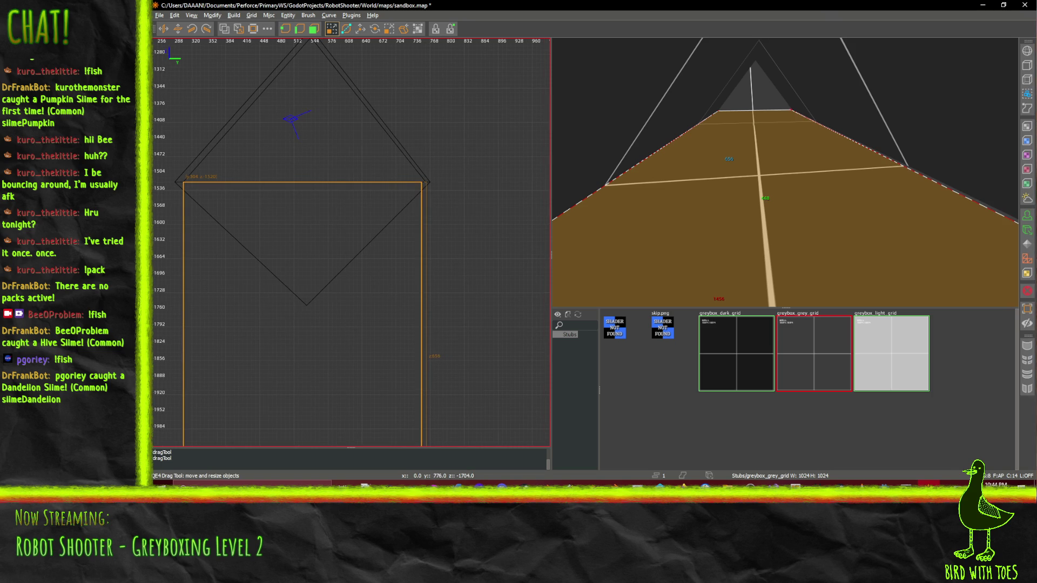
{"action": "left_click_drag", "start_coordinate": [389, 159], "coordinate": [357, 200]}
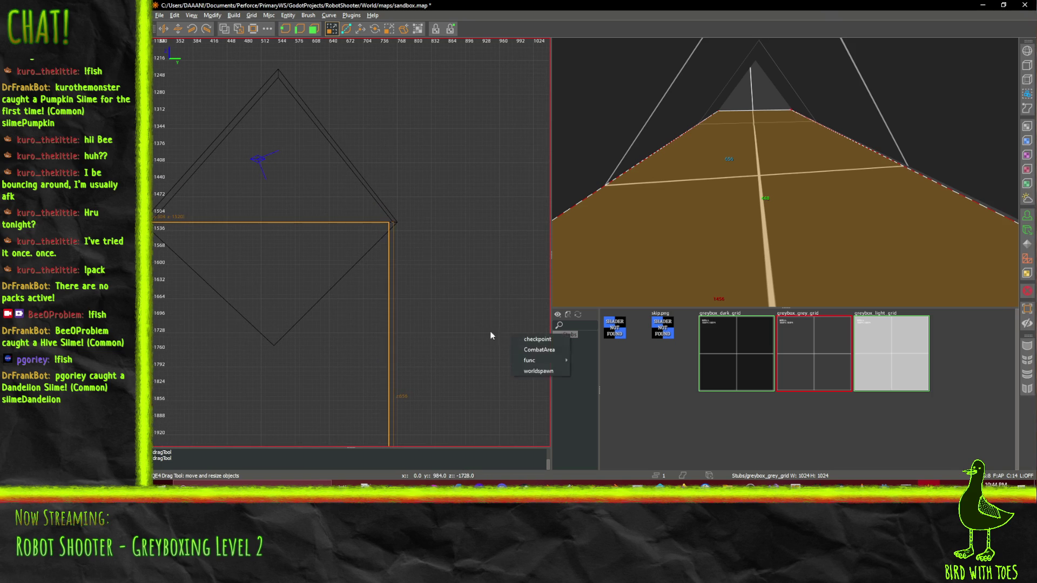
{"action": "mouse_move", "coordinate": [491, 331]}
{"action": "left_mouse_down"}
{"action": "mouse_move", "coordinate": [475, 336]}
{"action": "mouse_move", "coordinate": [410, 236]}
{"action": "mouse_move", "coordinate": [490, 180]}
{"action": "mouse_move", "coordinate": [477, 340]}
{"action": "left_mouse_up"}
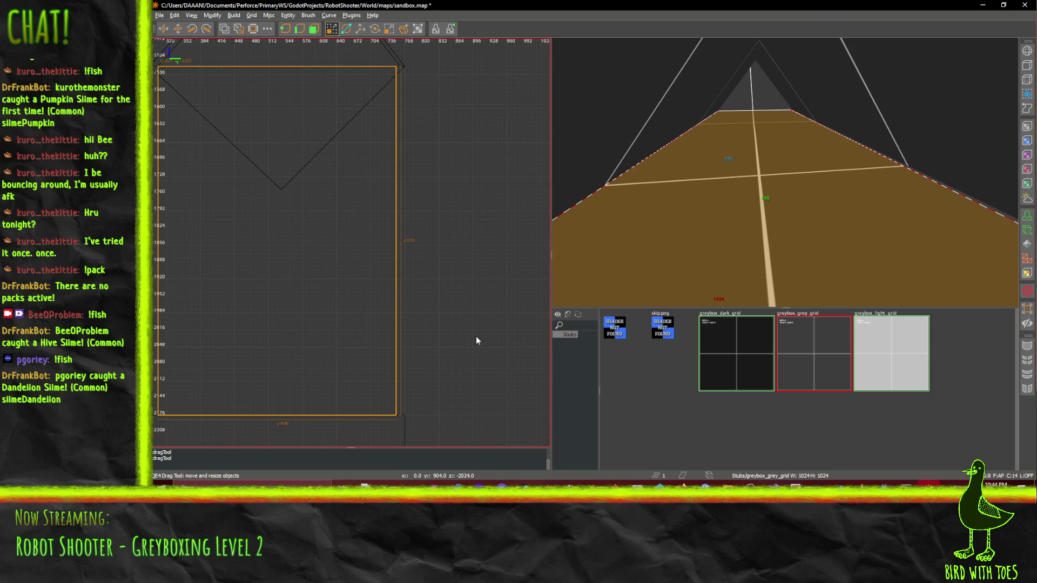
Frame the floor brush's right edge in the front XZ view and run CSG Subtract, which cuts nothing
{"action": "key", "text": "ctrl+Tab"}
{"action": "scroll", "coordinate": [475, 339], "scroll_direction": "down", "scroll_amount": 5}
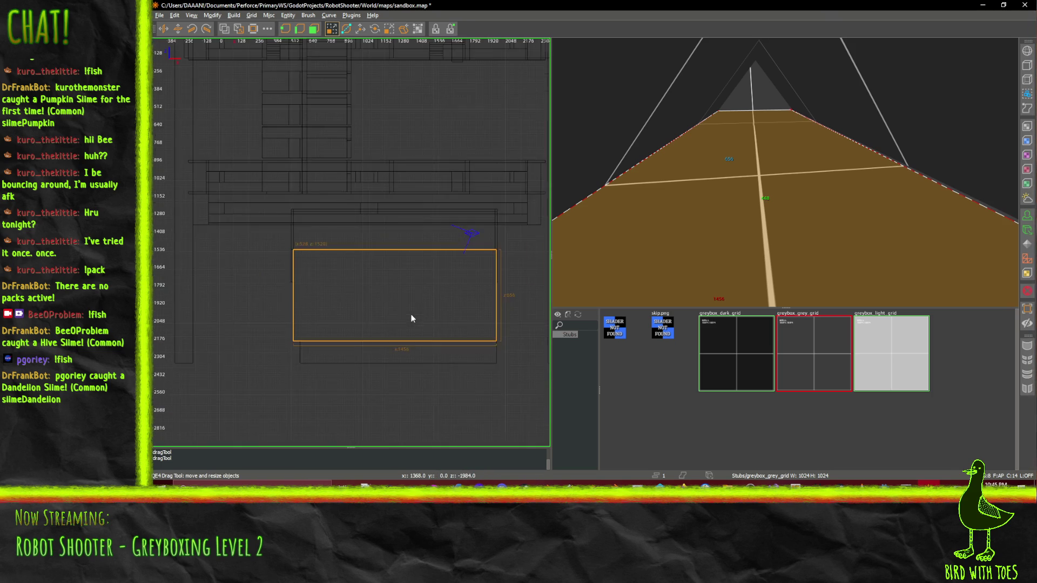
{"action": "scroll", "coordinate": [258, 305], "scroll_direction": "up", "scroll_amount": 3}
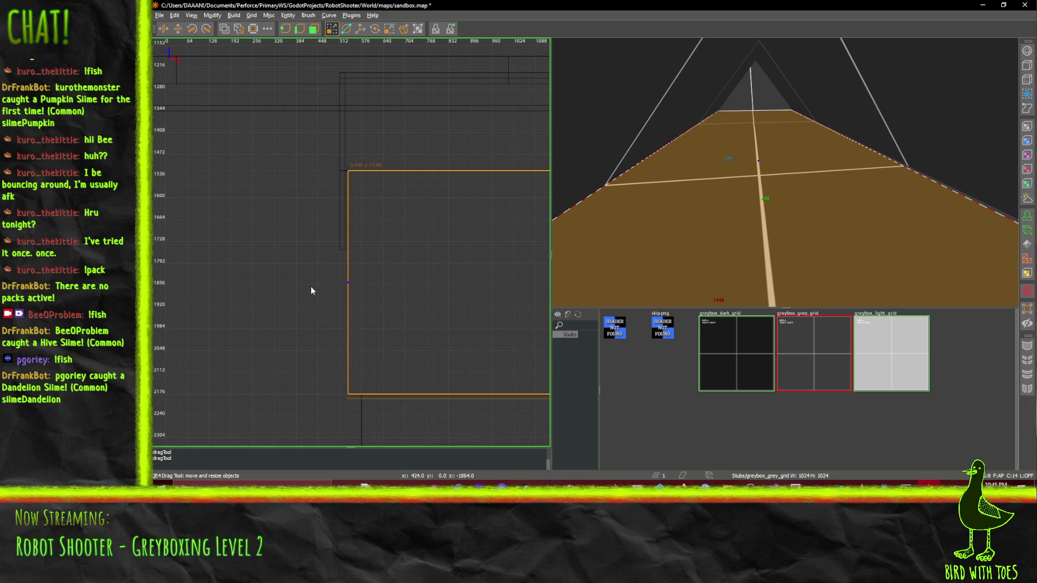
{"action": "mouse_move", "coordinate": [452, 301]}
{"action": "left_mouse_down"}
{"action": "mouse_move", "coordinate": [321, 294]}
{"action": "mouse_move", "coordinate": [50, 315]}
{"action": "left_mouse_up"}
{"action": "left_click_drag", "start_coordinate": [491, 282], "coordinate": [441, 287]}
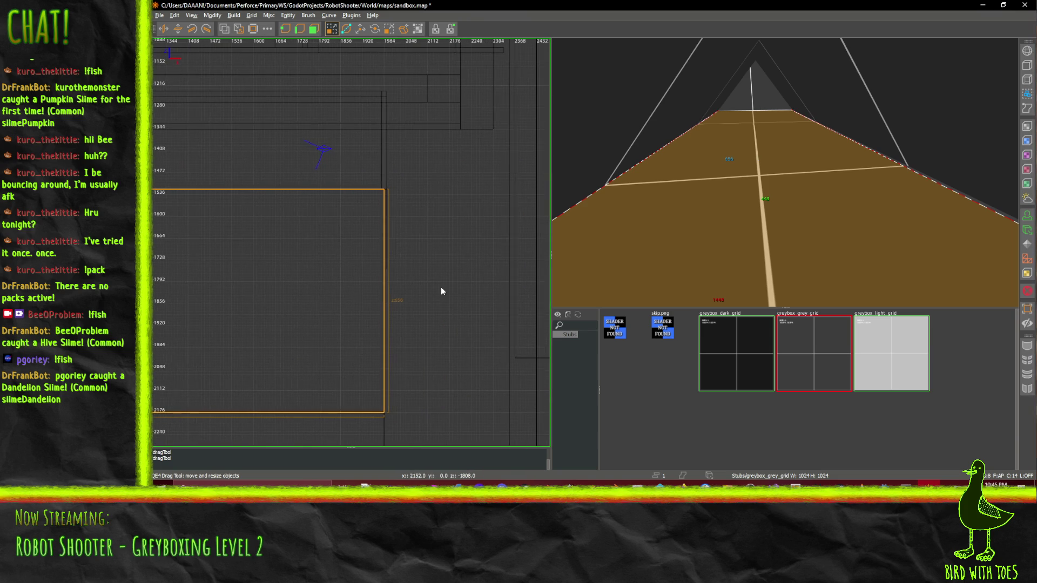
{"action": "left_click", "coordinate": [223, 30]}
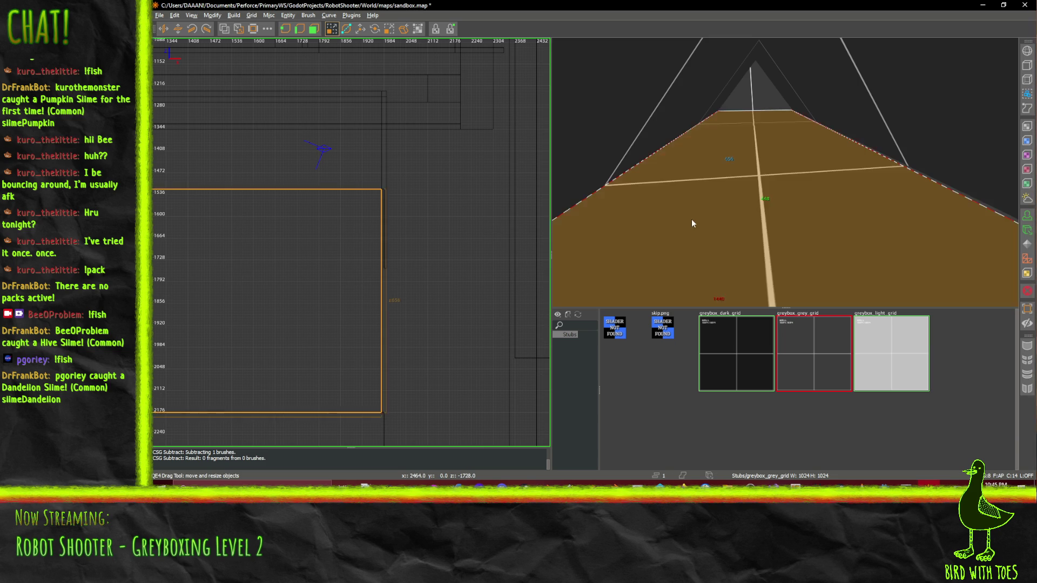
Delete the floor brush, then undo to restore it
{"action": "key", "text": "Delete"}
{"action": "scroll", "coordinate": [695, 222], "scroll_direction": "up", "scroll_amount": 3}
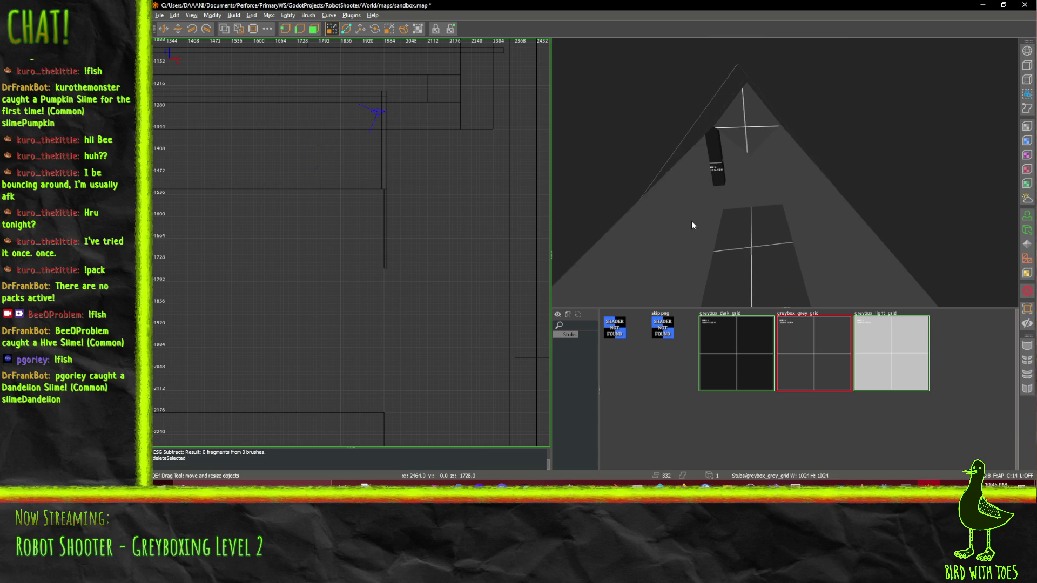
{"action": "scroll", "coordinate": [692, 221], "scroll_direction": "up", "scroll_amount": 3}
{"action": "key", "text": "ctrl+z"}
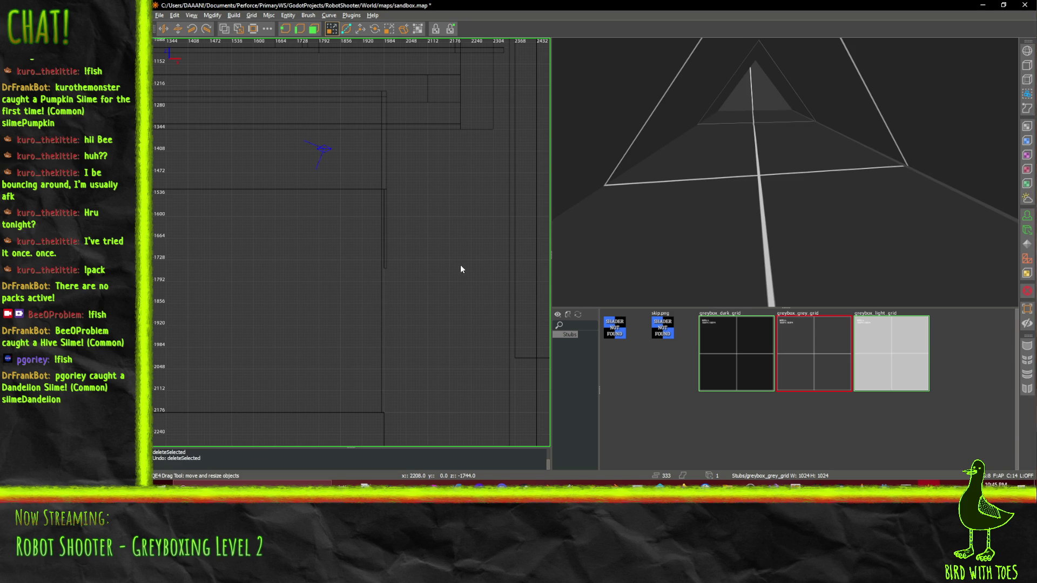
Resize the floor brush by dragging its bottom edge and right face in the top view
{"action": "left_click_drag", "start_coordinate": [444, 262], "coordinate": [442, 264]}
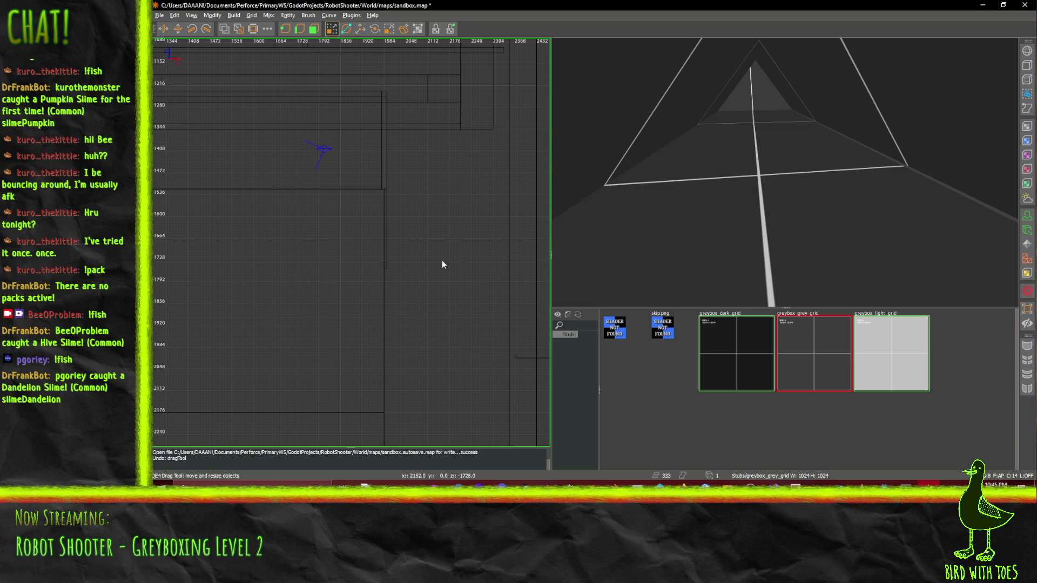
{"action": "left_click", "coordinate": [767, 201], "text": "shift"}
{"action": "scroll", "coordinate": [375, 251], "scroll_direction": "up", "scroll_amount": 3}
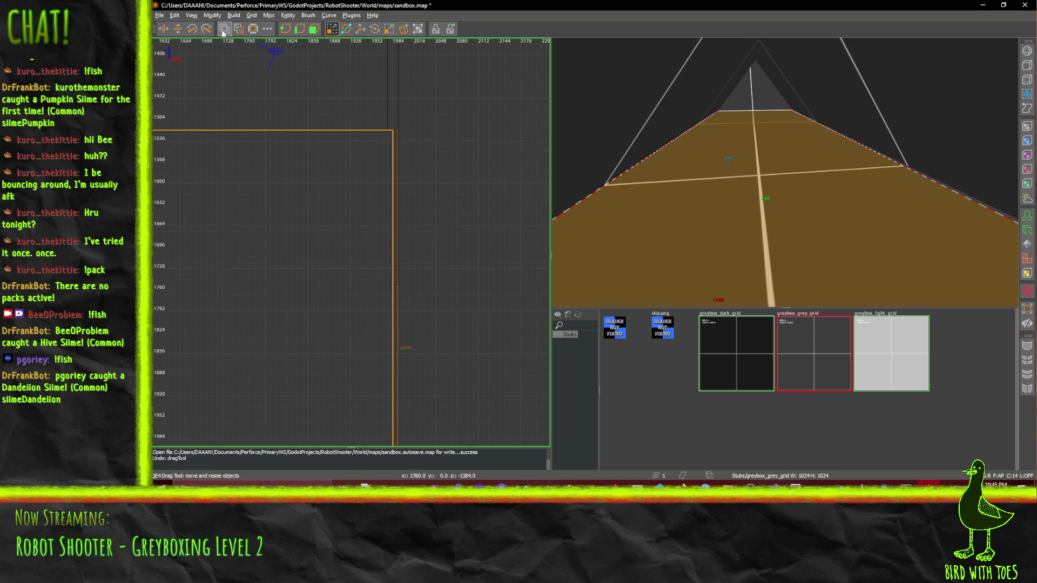
{"action": "mouse_move", "coordinate": [471, 193]}
{"action": "left_mouse_down"}
{"action": "mouse_move", "coordinate": [513, 152]}
{"action": "mouse_move", "coordinate": [545, 172]}
{"action": "mouse_move", "coordinate": [522, 184]}
{"action": "left_mouse_up"}
{"action": "scroll", "coordinate": [462, 192], "scroll_direction": "down", "scroll_amount": 2}
{"action": "mouse_move", "coordinate": [400, 311]}
{"action": "left_mouse_down"}
{"action": "mouse_move", "coordinate": [291, 280]}
{"action": "mouse_move", "coordinate": [260, 238]}
{"action": "left_mouse_up"}
{"action": "left_click_drag", "start_coordinate": [346, 373], "coordinate": [346, 365]}
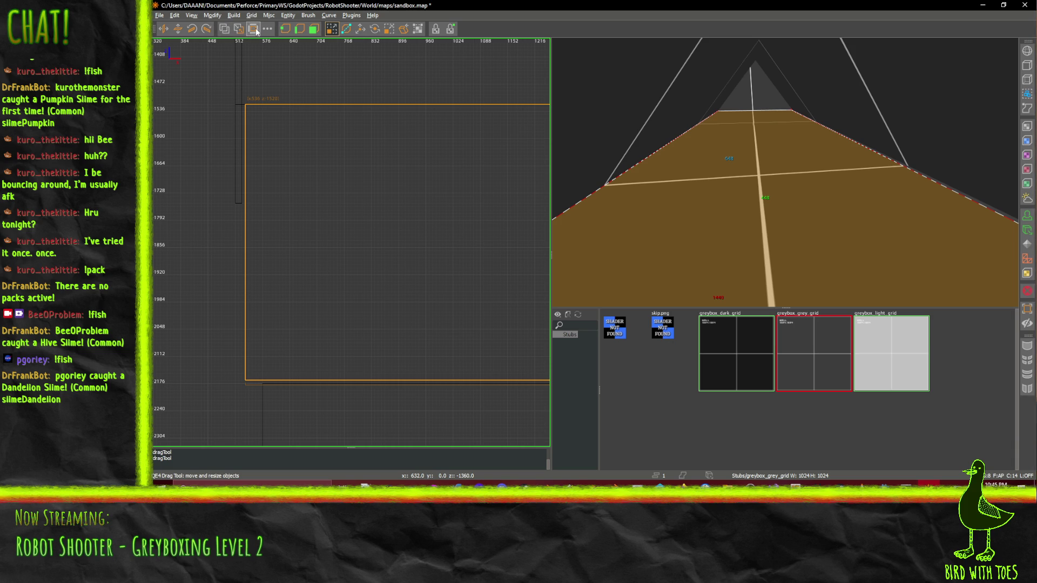
Hollow the brush into a room, delete its floor slab, and select the sloped roof slab
{"action": "left_click", "coordinate": [253, 29]}
{"action": "left_click", "coordinate": [726, 213], "text": "shift"}
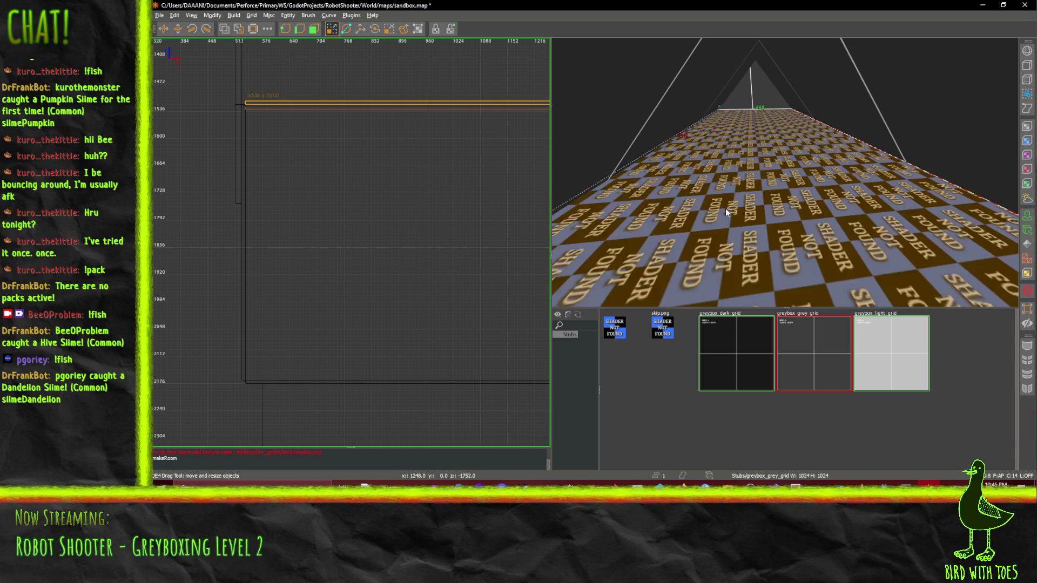
{"action": "key", "text": "Delete"}
{"action": "left_click_drag", "start_coordinate": [726, 213], "coordinate": [781, 173]}
{"action": "left_click", "coordinate": [779, 117]}
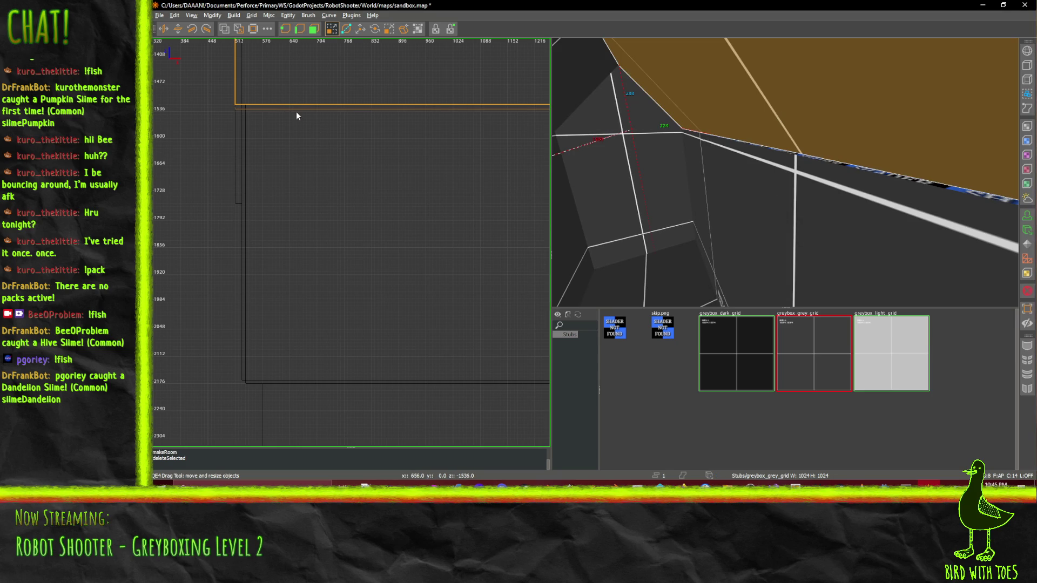
In the side view, drag the roof slab's lower corner edge about 8 units left
{"action": "key", "text": "ctrl+u"}
{"action": "key", "text": "ctrl+Tab"}
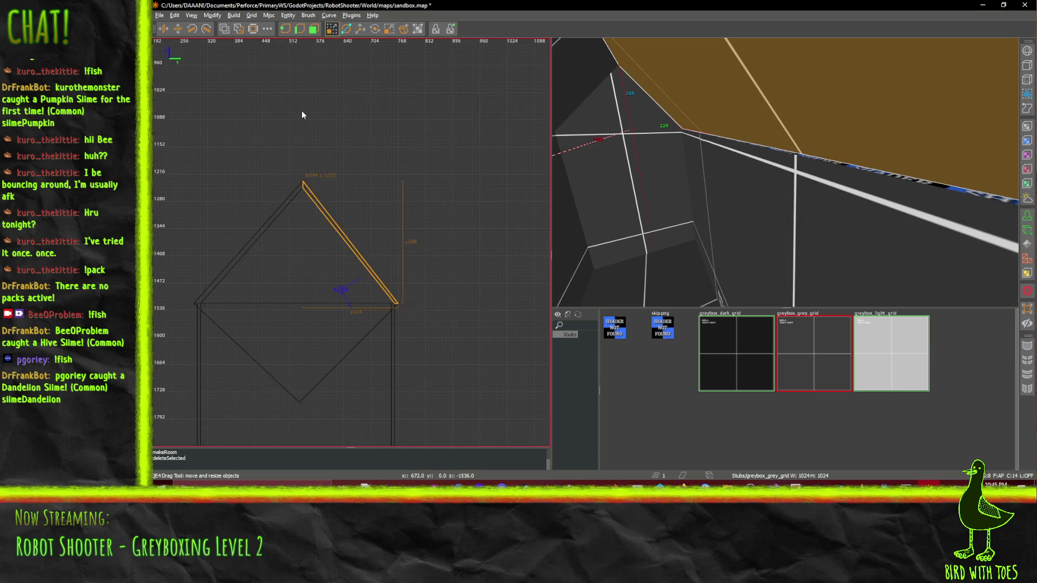
{"action": "scroll", "coordinate": [402, 247], "scroll_direction": "up", "scroll_amount": 5}
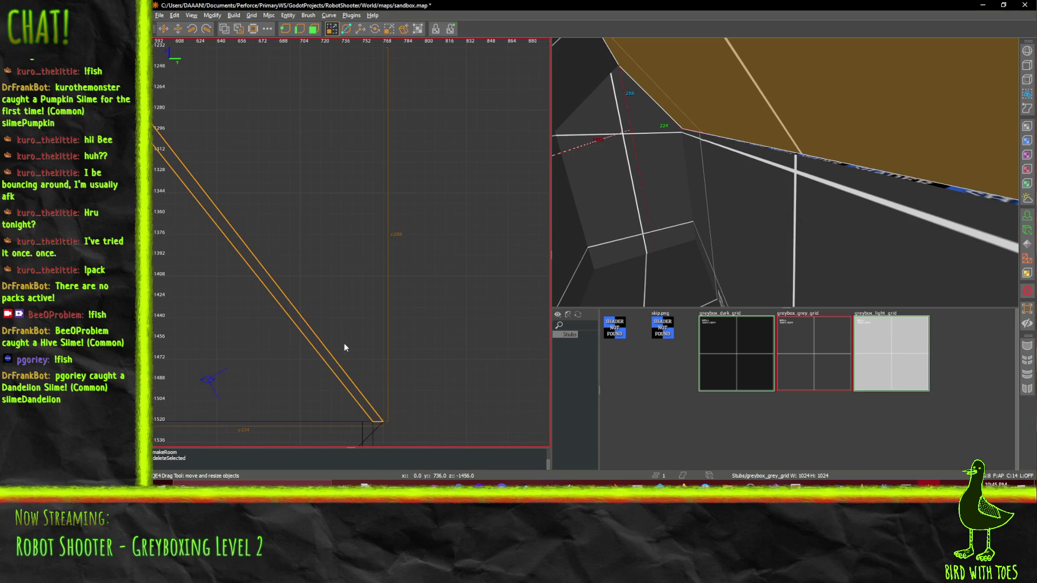
{"action": "scroll", "coordinate": [351, 343], "scroll_direction": "up", "scroll_amount": 3}
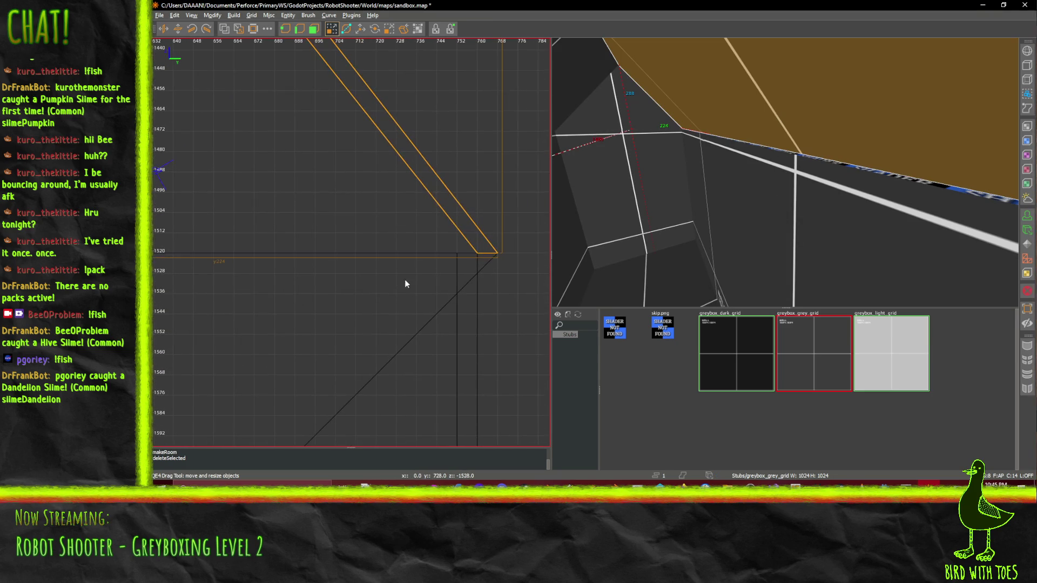
{"action": "key", "text": "e"}
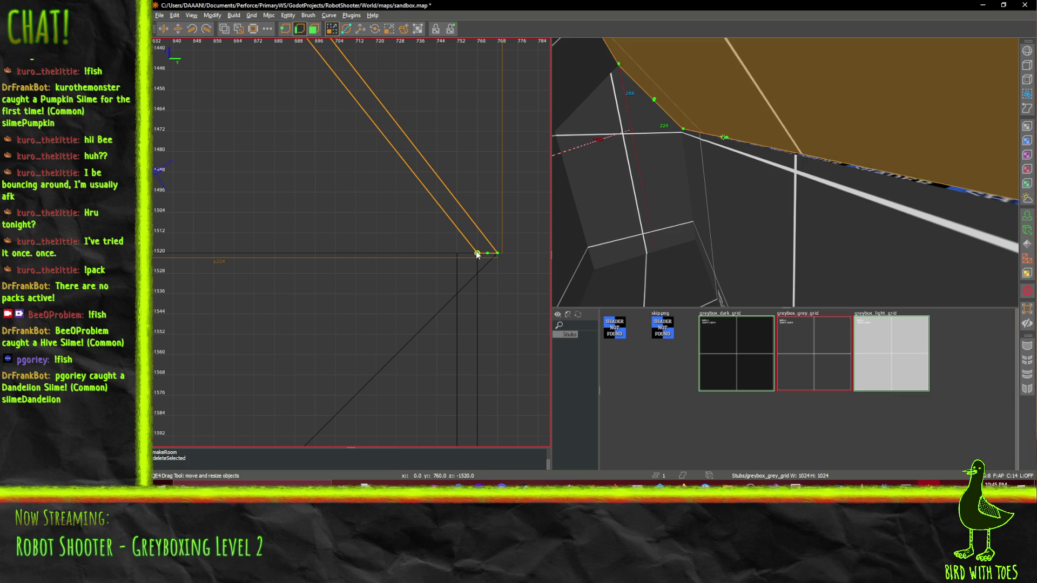
{"action": "scroll", "coordinate": [479, 260], "scroll_direction": "up", "scroll_amount": 3}
{"action": "left_click", "coordinate": [476, 250]}
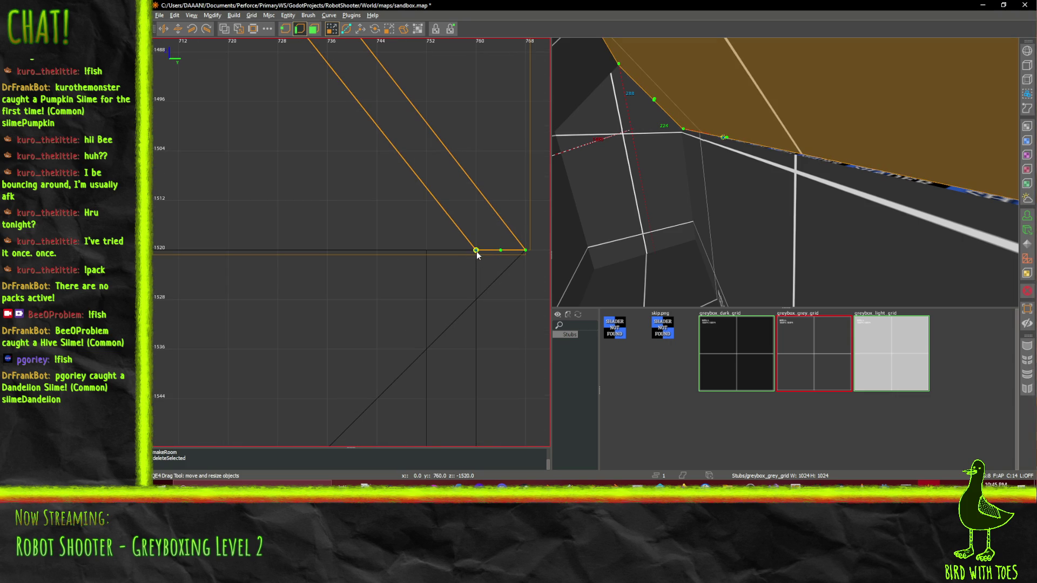
{"action": "mouse_move", "coordinate": [469, 254]}
{"action": "left_mouse_down"}
{"action": "mouse_move", "coordinate": [430, 249]}
{"action": "mouse_move", "coordinate": [521, 242]}
{"action": "mouse_move", "coordinate": [548, 207]}
{"action": "left_mouse_up"}
Clear the edge selection, return to whole-brush editing, and select the wall brush below the roof
{"action": "scroll", "coordinate": [433, 243], "scroll_direction": "down", "scroll_amount": 5}
{"action": "mouse_move", "coordinate": [538, 287]}
{"action": "left_mouse_down"}
{"action": "mouse_move", "coordinate": [393, 256]}
{"action": "mouse_move", "coordinate": [351, 262]}
{"action": "left_mouse_up"}
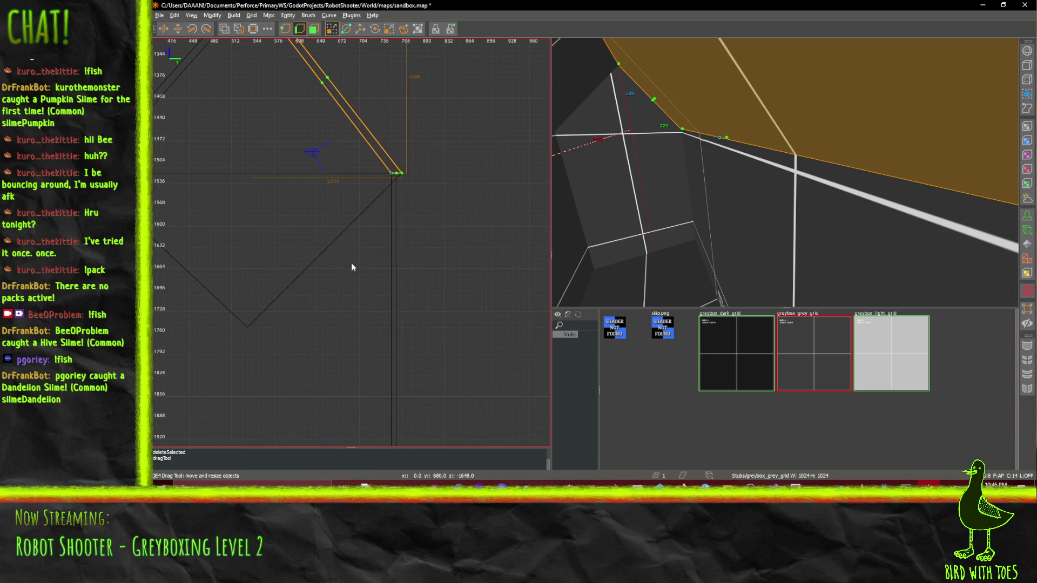
{"action": "scroll", "coordinate": [416, 250], "scroll_direction": "up", "scroll_amount": 1}
{"action": "scroll", "coordinate": [417, 250], "scroll_direction": "up", "scroll_amount": 1}
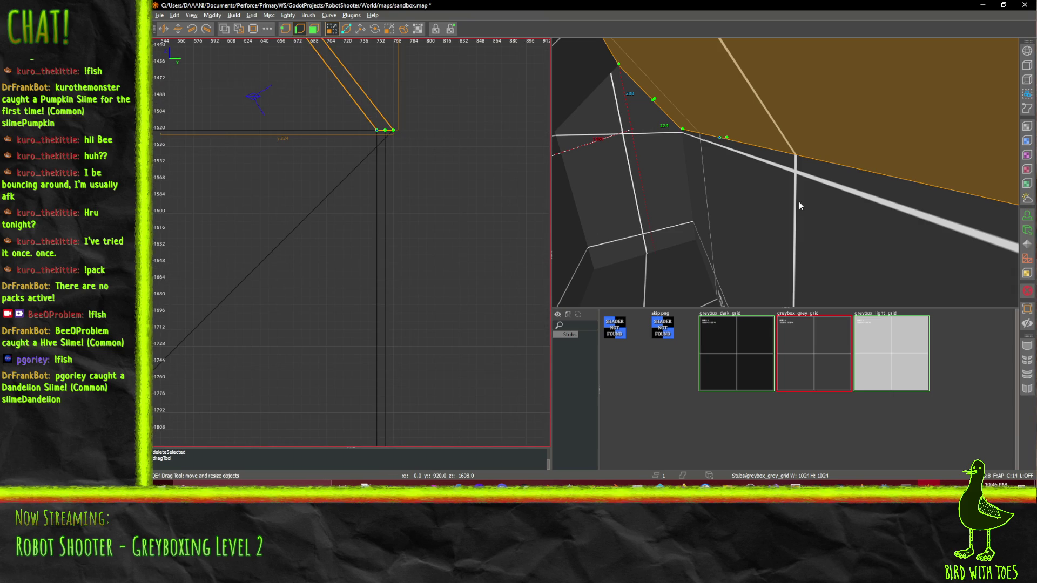
{"action": "key", "text": "Escape"}
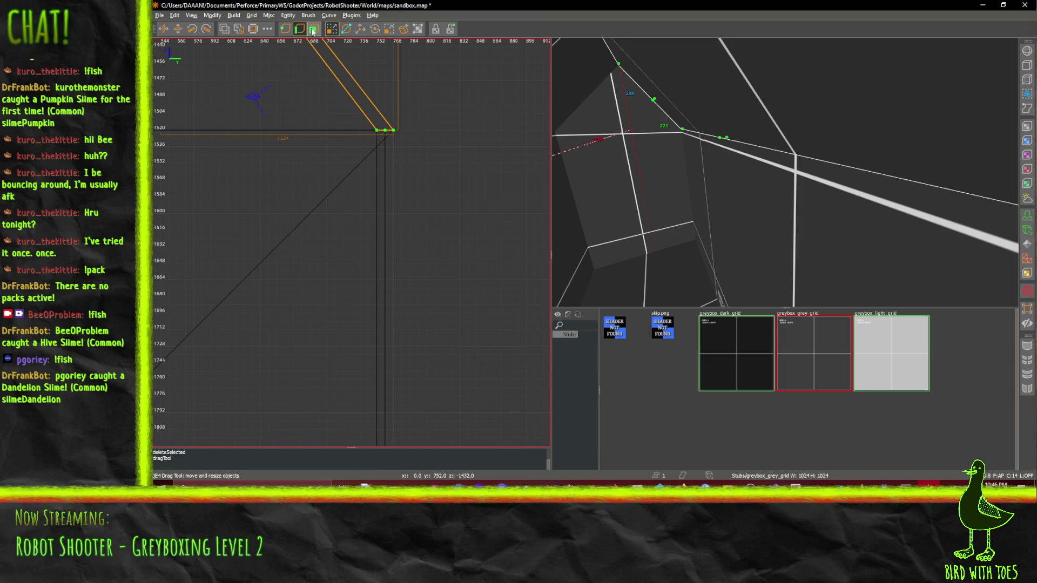
{"action": "left_click", "coordinate": [313, 31]}
{"action": "left_click", "coordinate": [895, 282]}
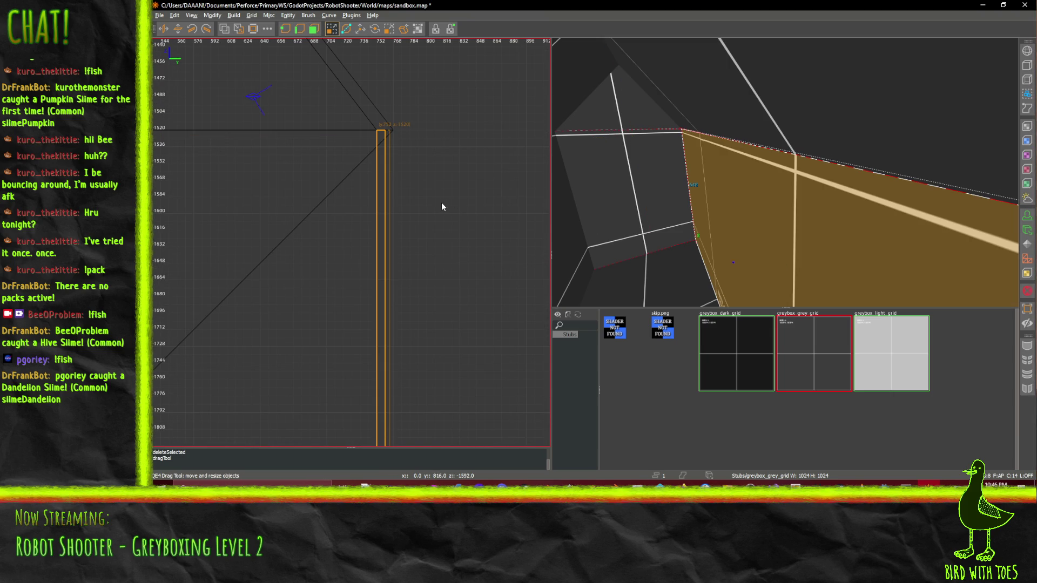
Adjust the wall brush's top edge and select the narrow vertical wall brush
{"action": "left_click_drag", "start_coordinate": [442, 202], "coordinate": [446, 202]}
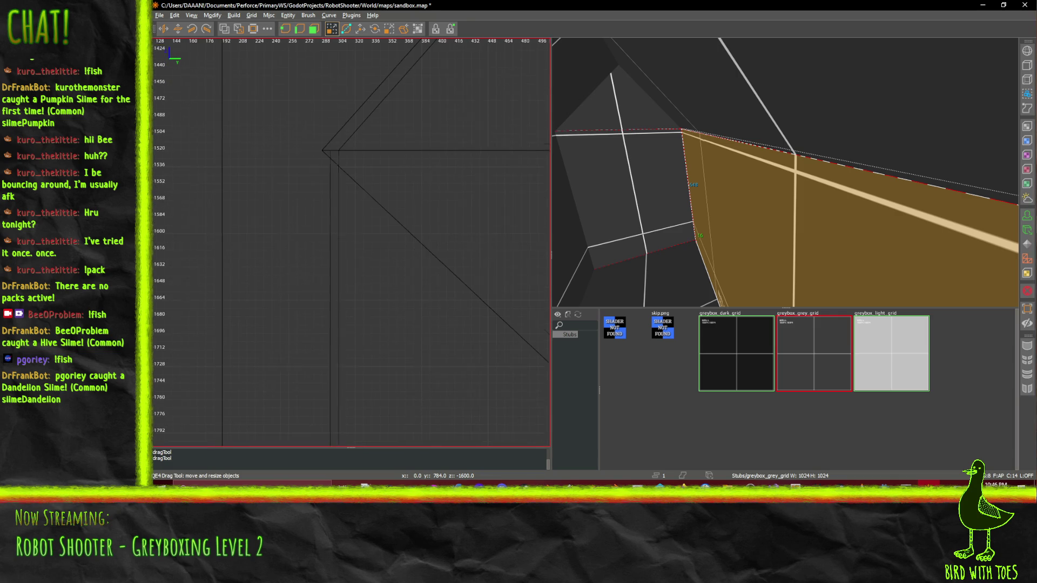
{"action": "left_click", "coordinate": [325, 203]}
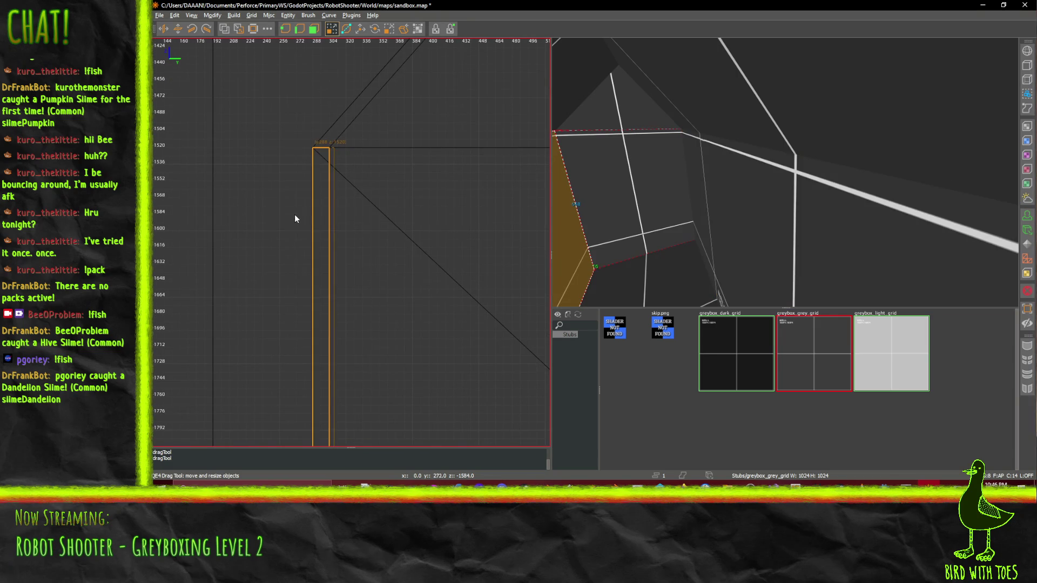
{"action": "scroll", "coordinate": [293, 215], "scroll_direction": "down", "scroll_amount": 3}
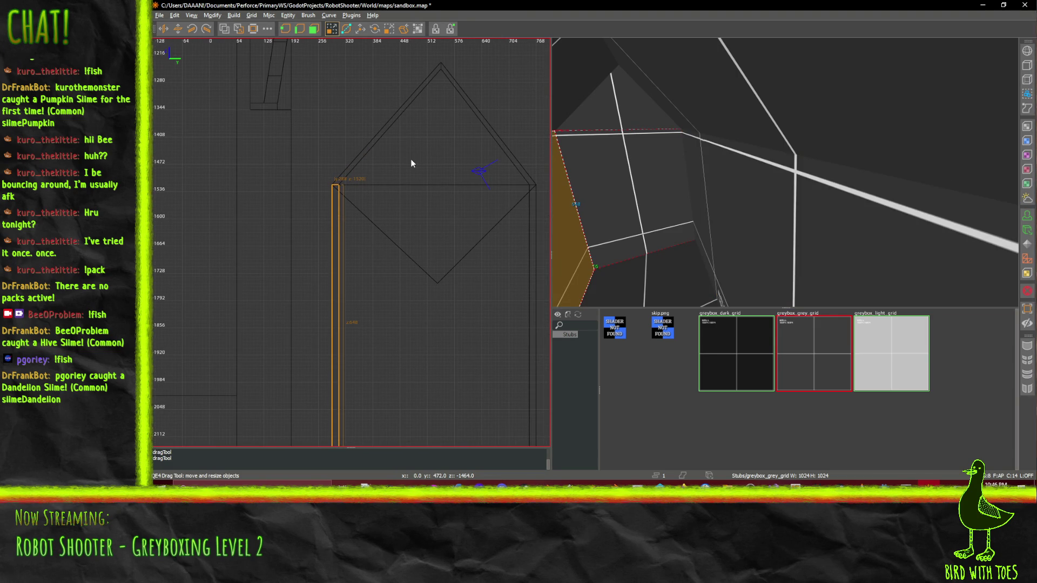
{"action": "left_click_drag", "start_coordinate": [411, 163], "coordinate": [426, 82]}
In the front view, widen the quad wall brush by 8 units
{"action": "key", "text": "ctrl+Tab"}
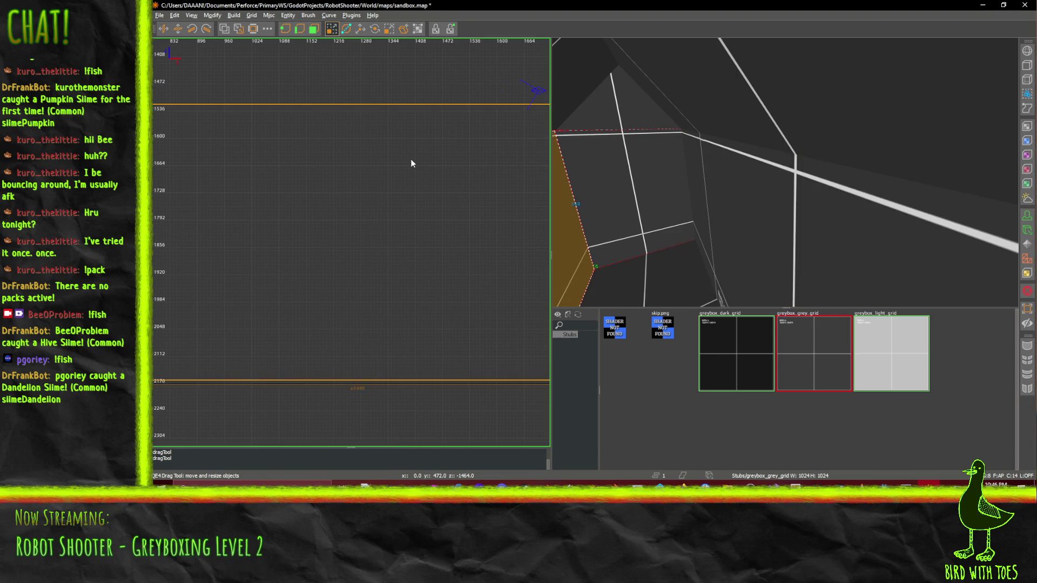
{"action": "scroll", "coordinate": [300, 198], "scroll_direction": "down", "scroll_amount": 4}
{"action": "scroll", "coordinate": [299, 197], "scroll_direction": "up", "scroll_amount": 2}
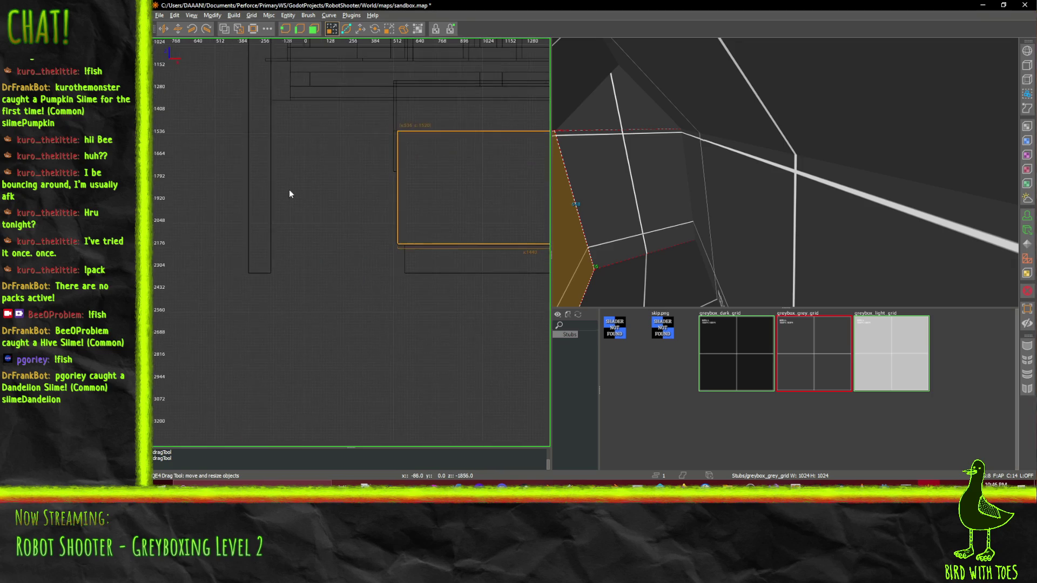
{"action": "scroll", "coordinate": [384, 148], "scroll_direction": "up", "scroll_amount": 2}
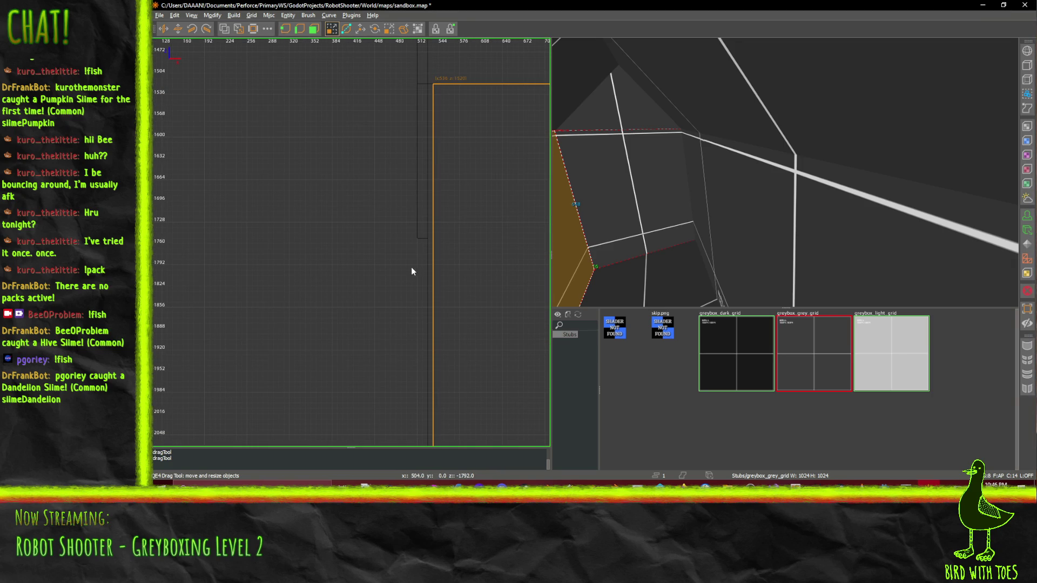
{"action": "scroll", "coordinate": [403, 257], "scroll_direction": "down", "scroll_amount": 2}
{"action": "scroll", "coordinate": [397, 266], "scroll_direction": "up", "scroll_amount": 2}
{"action": "scroll", "coordinate": [474, 249], "scroll_direction": "up", "scroll_amount": 2}
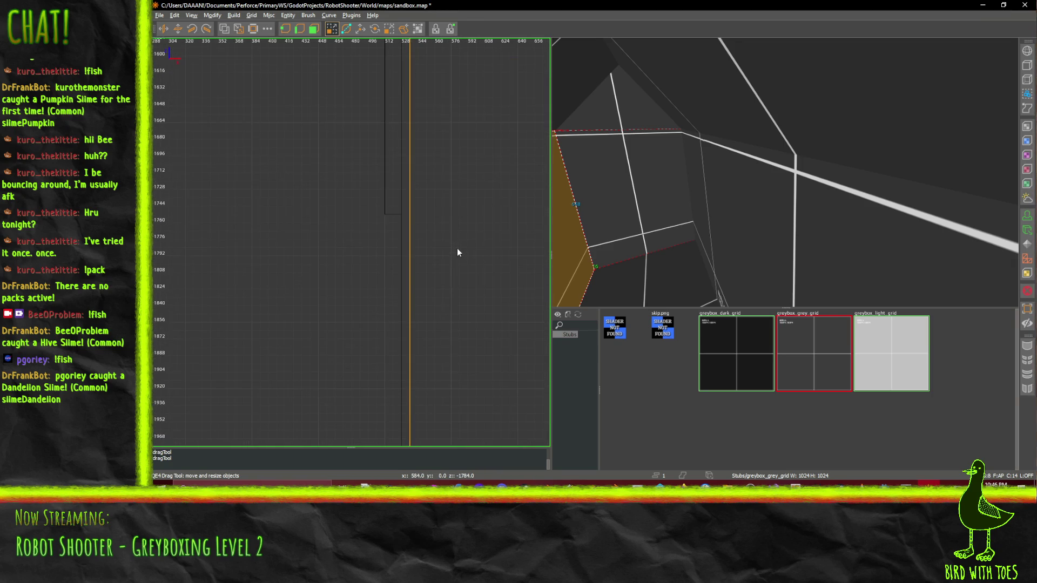
{"action": "left_click", "coordinate": [408, 262], "text": "shift"}
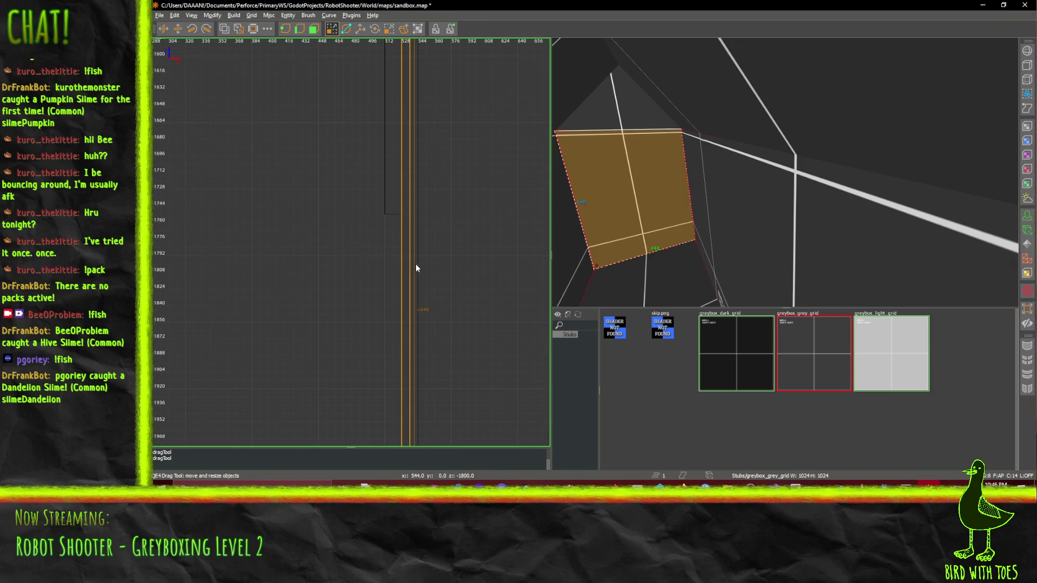
{"action": "left_click_drag", "start_coordinate": [434, 267], "coordinate": [442, 268]}
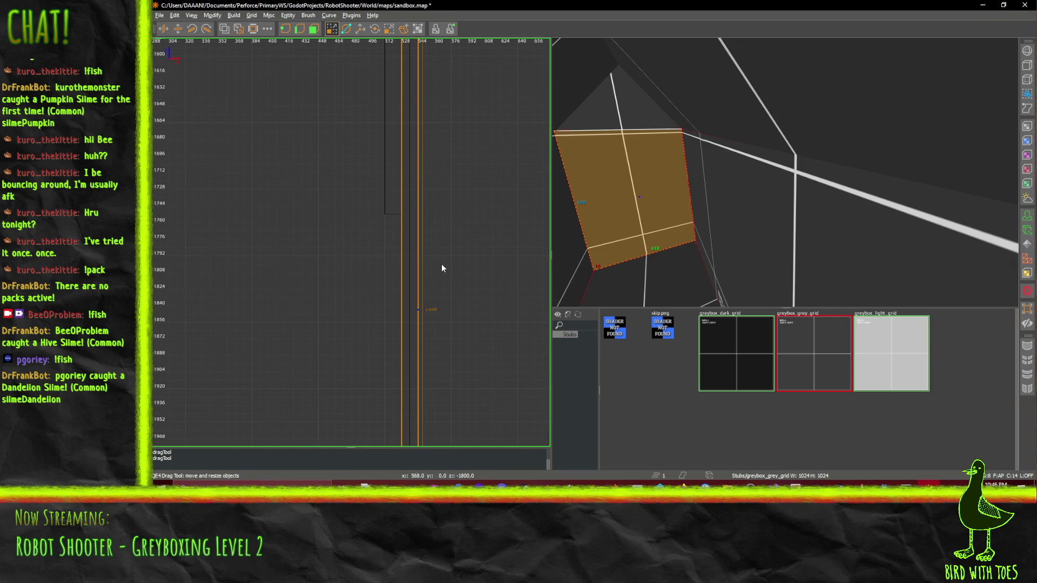
Select the large wall brush to the right and nudge its edge
{"action": "left_click", "coordinate": [411, 250], "text": "shift"}
{"action": "left_click", "coordinate": [411, 241], "text": "shift"}
{"action": "left_click", "coordinate": [411, 241], "text": "shift"}
{"action": "mouse_move", "coordinate": [366, 263]}
{"action": "left_mouse_down"}
{"action": "mouse_move", "coordinate": [440, 255]}
{"action": "mouse_move", "coordinate": [357, 239]}
{"action": "left_mouse_up"}
Pull the large wall brush's edge left until the walls meet, then select the front wall face
{"action": "scroll", "coordinate": [372, 263], "scroll_direction": "down", "scroll_amount": 1}
{"action": "scroll", "coordinate": [382, 248], "scroll_direction": "up", "scroll_amount": 1}
{"action": "left_click_drag", "start_coordinate": [607, 195], "coordinate": [518, 208]}
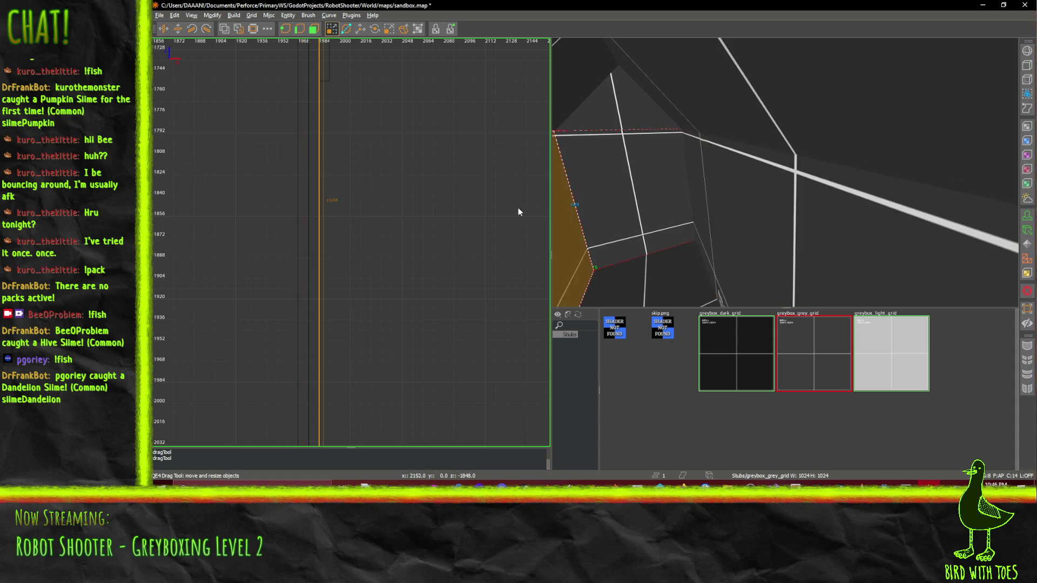
{"action": "left_click_drag", "start_coordinate": [383, 207], "coordinate": [374, 209]}
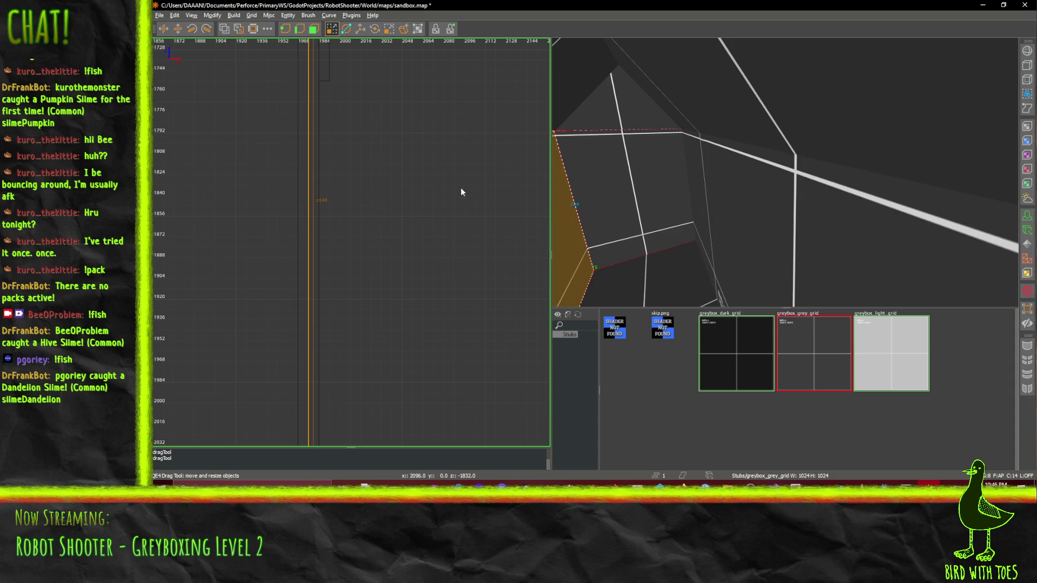
{"action": "left_click_drag", "start_coordinate": [461, 192], "coordinate": [402, 195]}
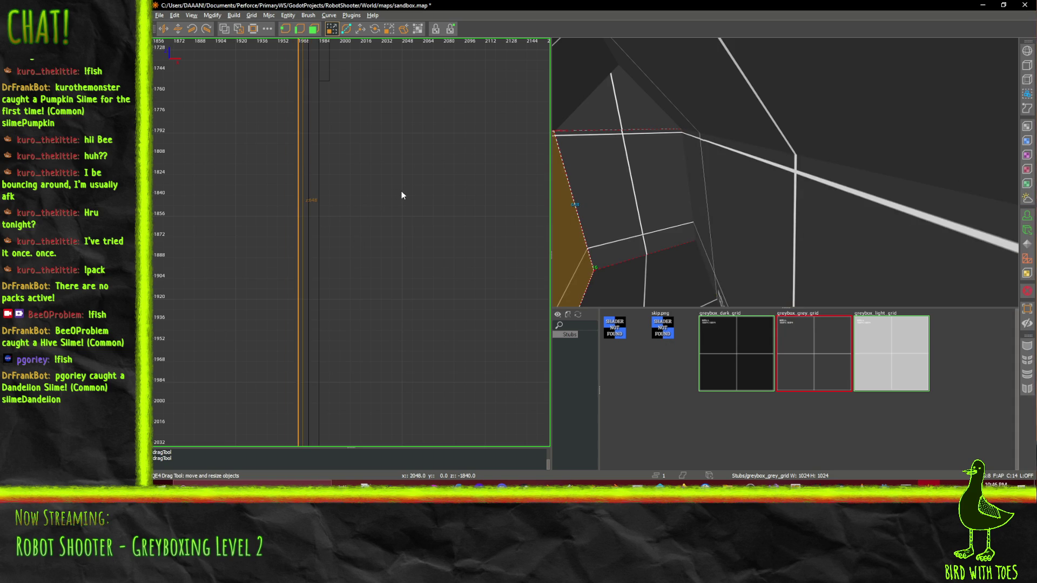
{"action": "scroll", "coordinate": [402, 195], "scroll_direction": "down", "scroll_amount": 1}
{"action": "left_click", "coordinate": [653, 181], "text": "shift"}
Select the ceiling face and turn the 3D camera toward it
{"action": "right_click", "coordinate": [694, 196]}
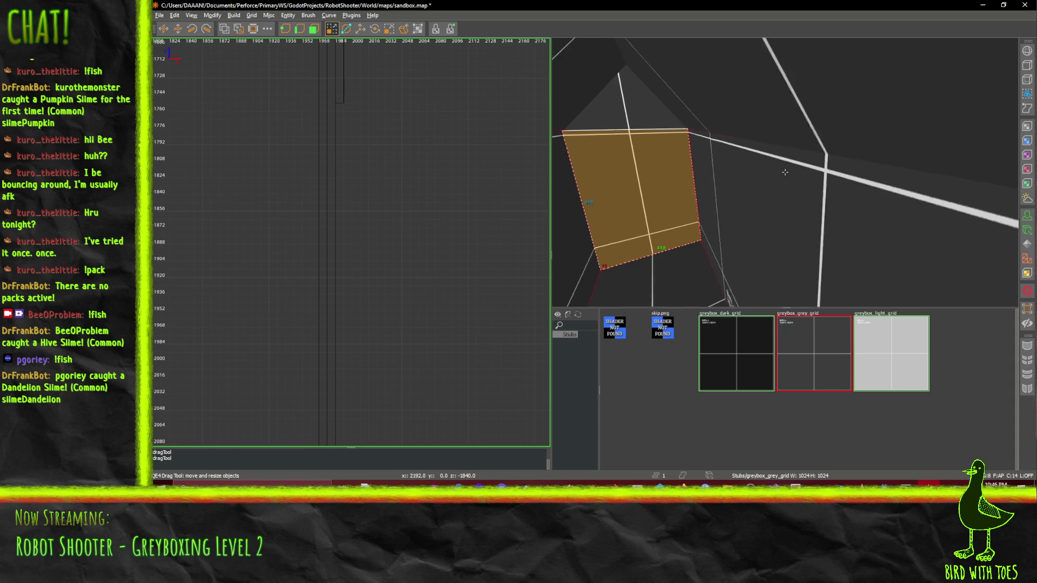
{"action": "left_click", "coordinate": [810, 204], "text": "shift"}
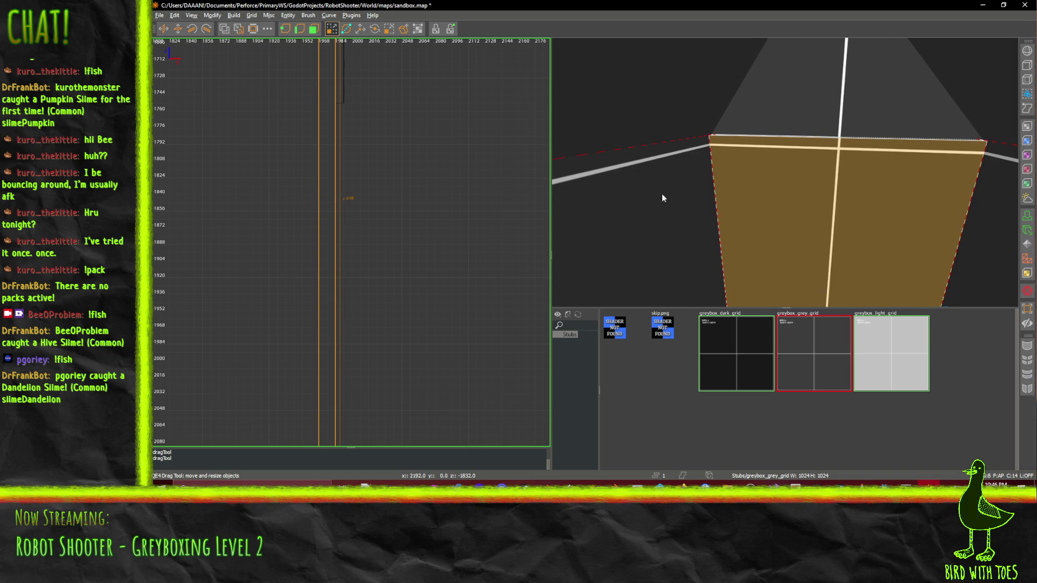
{"action": "left_click", "coordinate": [855, 112], "text": "ctrl+shift"}
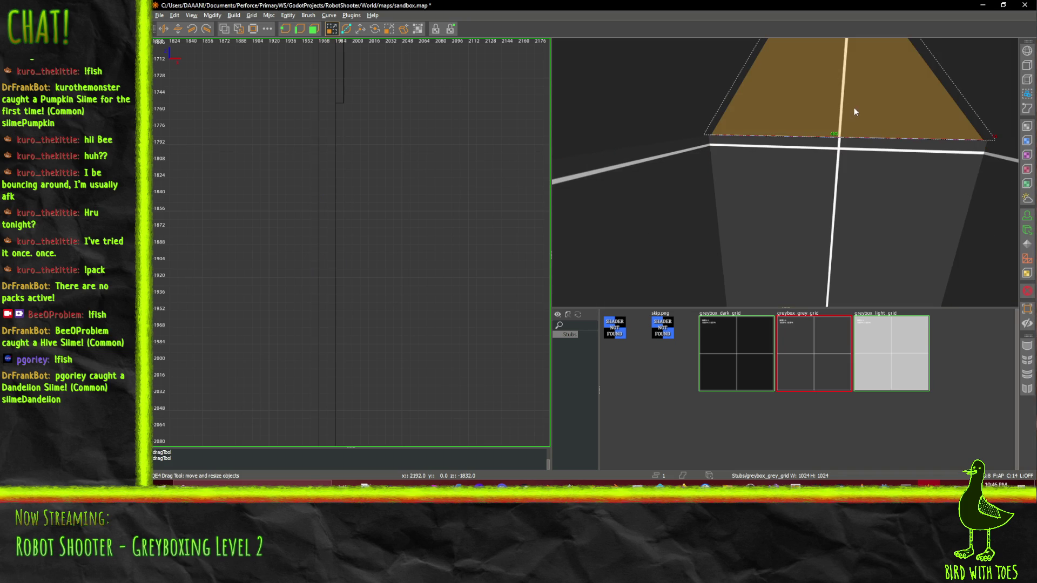
{"action": "right_click", "coordinate": [823, 113]}
Fly the 3D camera around the grey ceiling geometry and along the blue shader-not-found strip
{"action": "key", "text": "Up"}
{"action": "key", "text": "Down"}
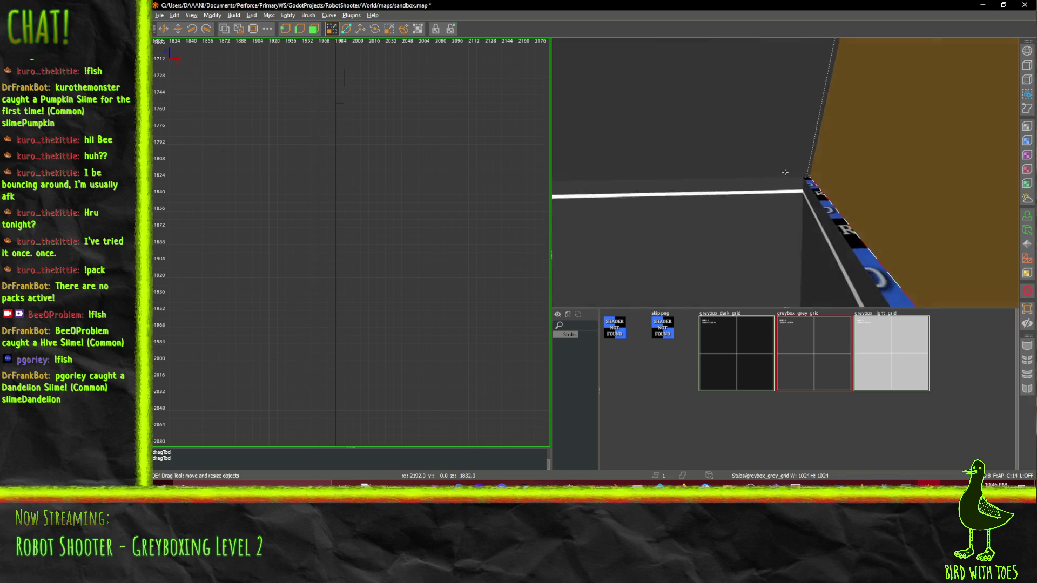
{"action": "key", "text": "Up"}
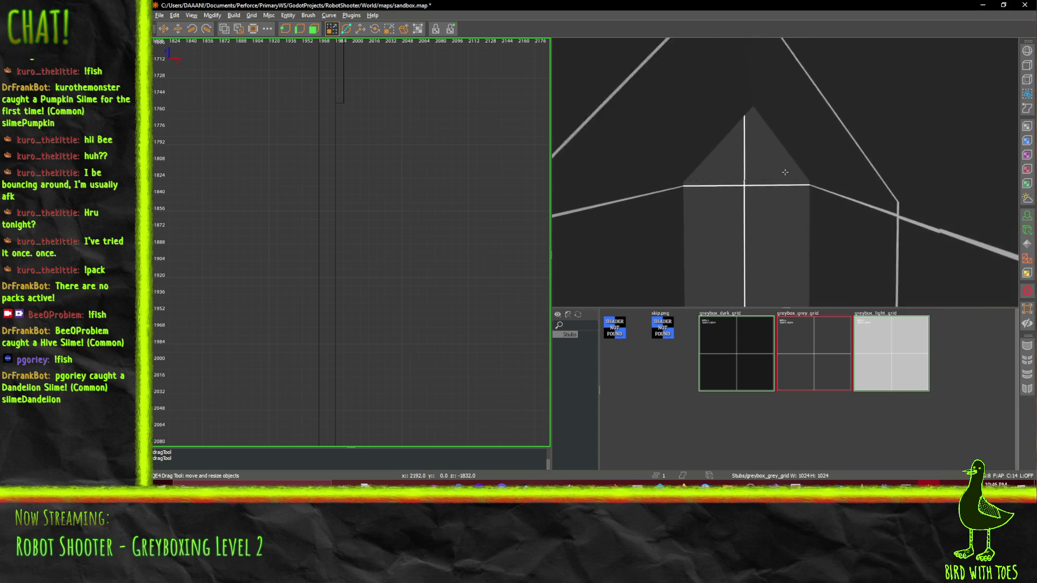
{"action": "key", "text": "Down"}
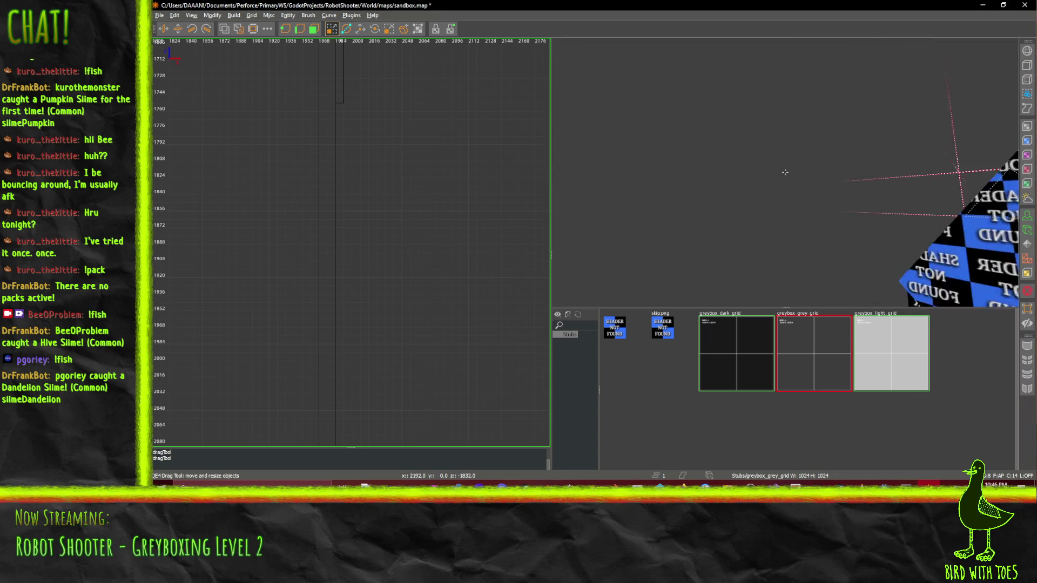
{"action": "key", "text": "Up"}
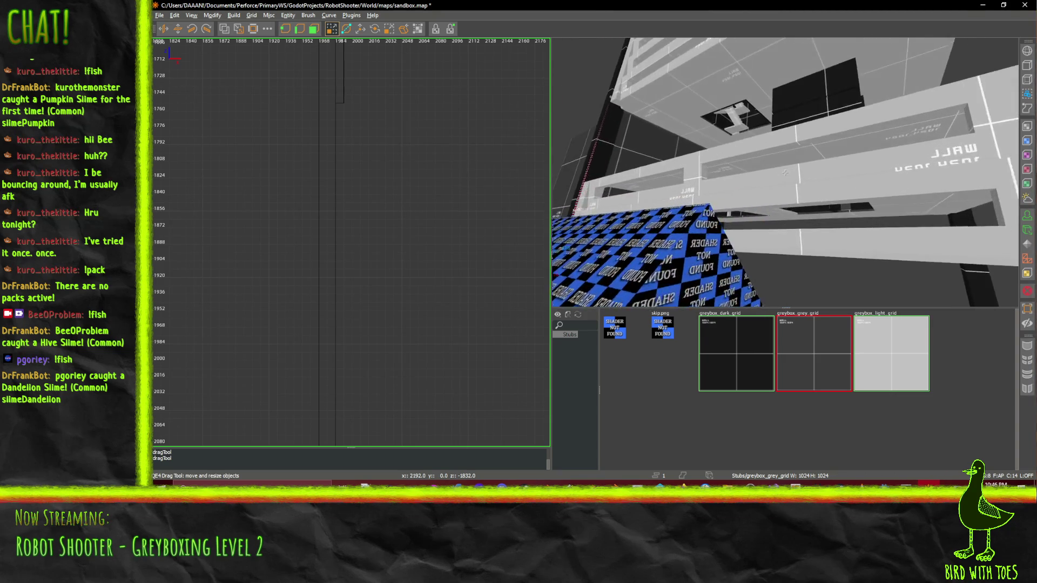
{"action": "key", "text": "Up"}
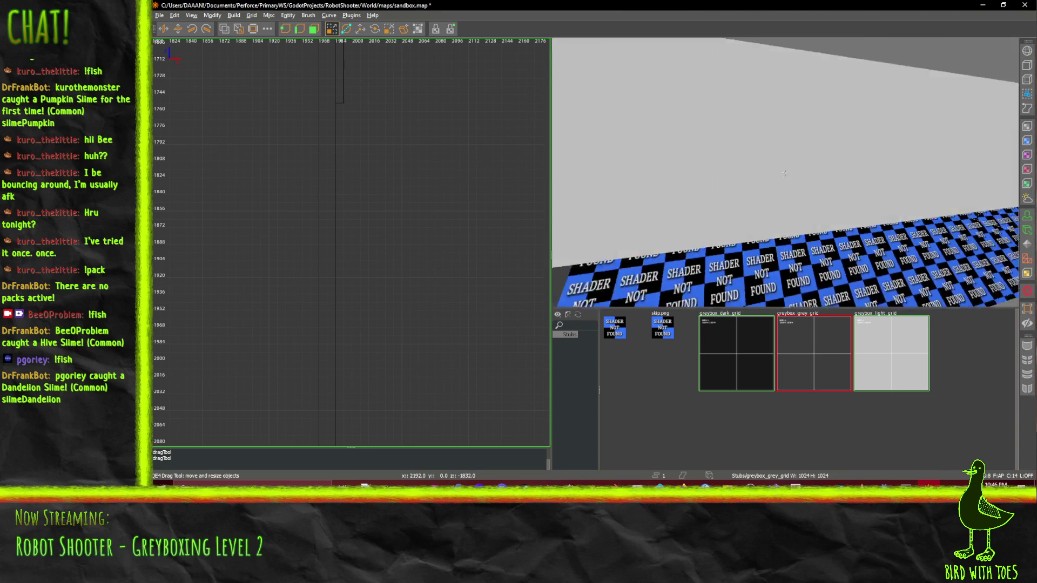
{"action": "key", "text": "Up"}
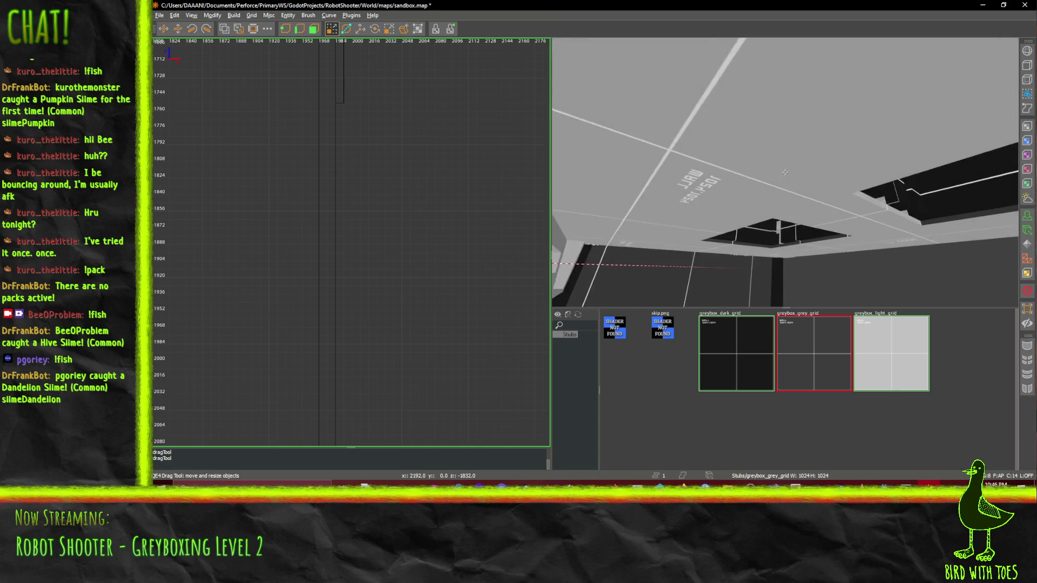
{"action": "key", "text": "Up"}
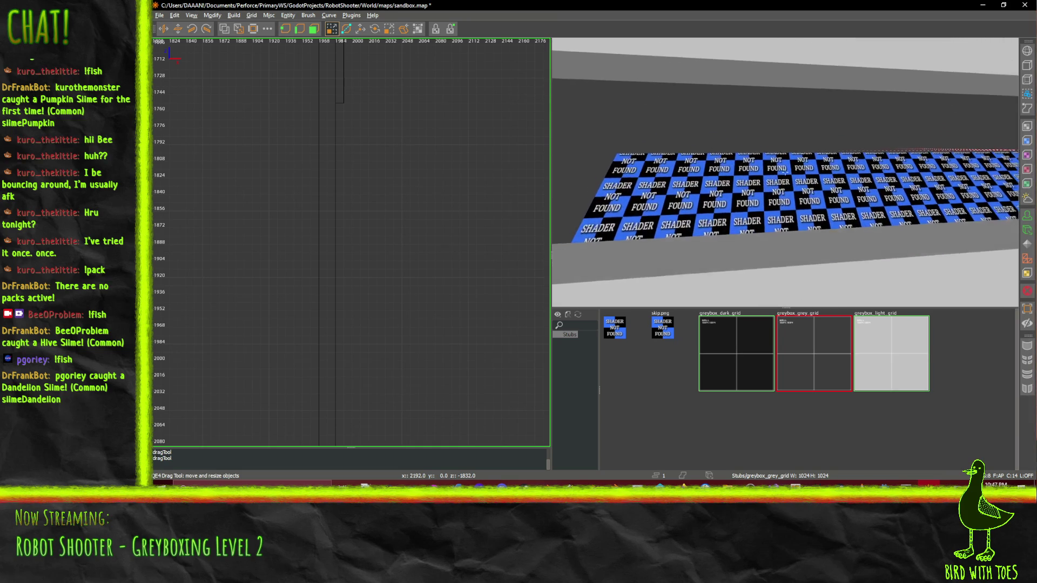
{"action": "key", "text": "Right"}
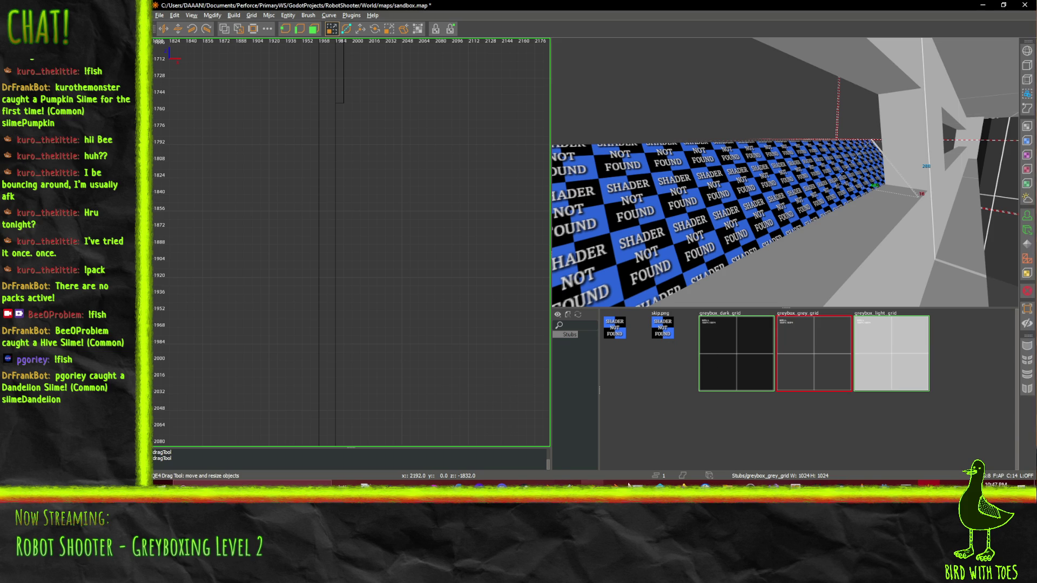
Bring up the Firefox IdeaFile wiki, scroll to the Stage 2 notes, then switch back to TrenchBroom
{"action": "mouse_move", "coordinate": [682, 485]}
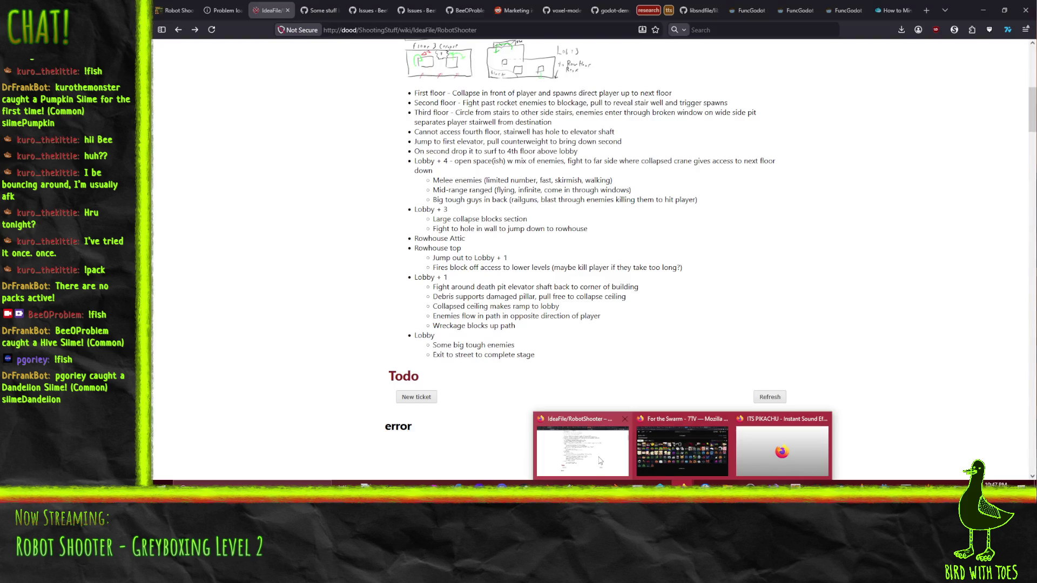
{"action": "left_click", "coordinate": [600, 461]}
{"action": "scroll", "coordinate": [659, 173], "scroll_direction": "up", "scroll_amount": 4}
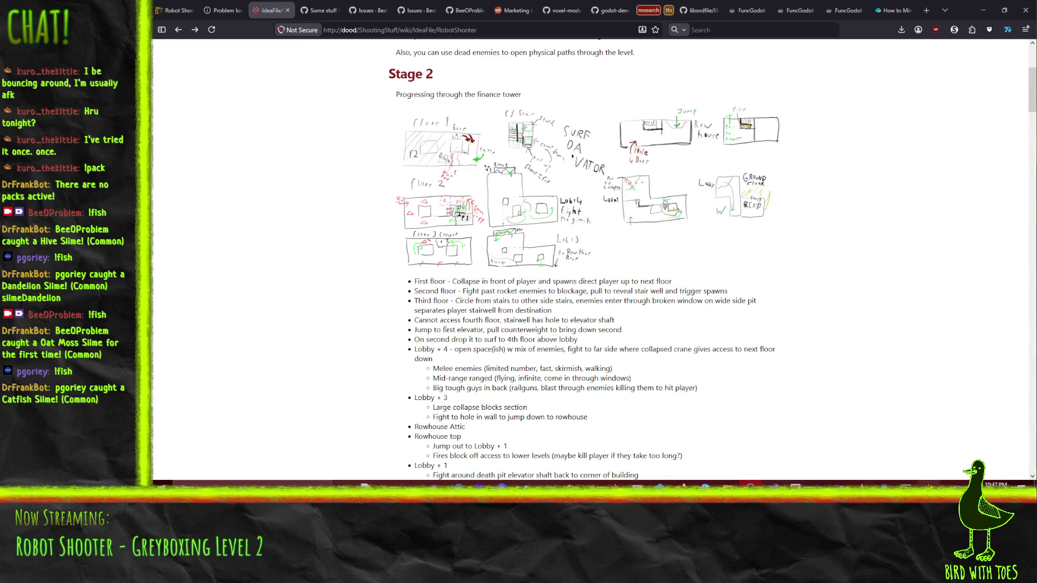
{"action": "left_click", "coordinate": [929, 483]}
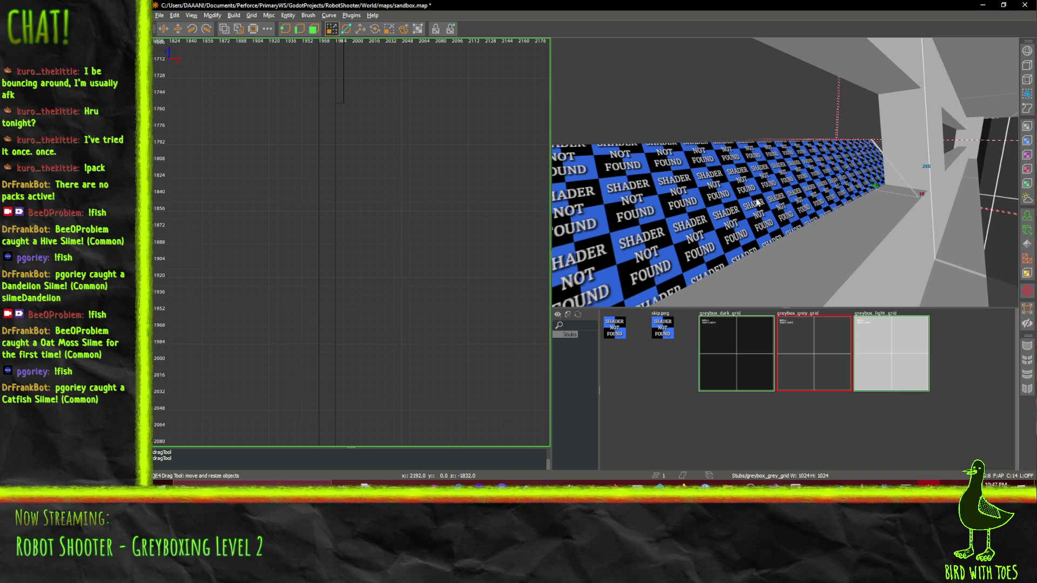
Clear the selection and draw a new 128×128 brush in the top view
{"action": "left_click", "coordinate": [364, 176]}
{"action": "scroll", "coordinate": [365, 179], "scroll_direction": "down", "scroll_amount": 5}
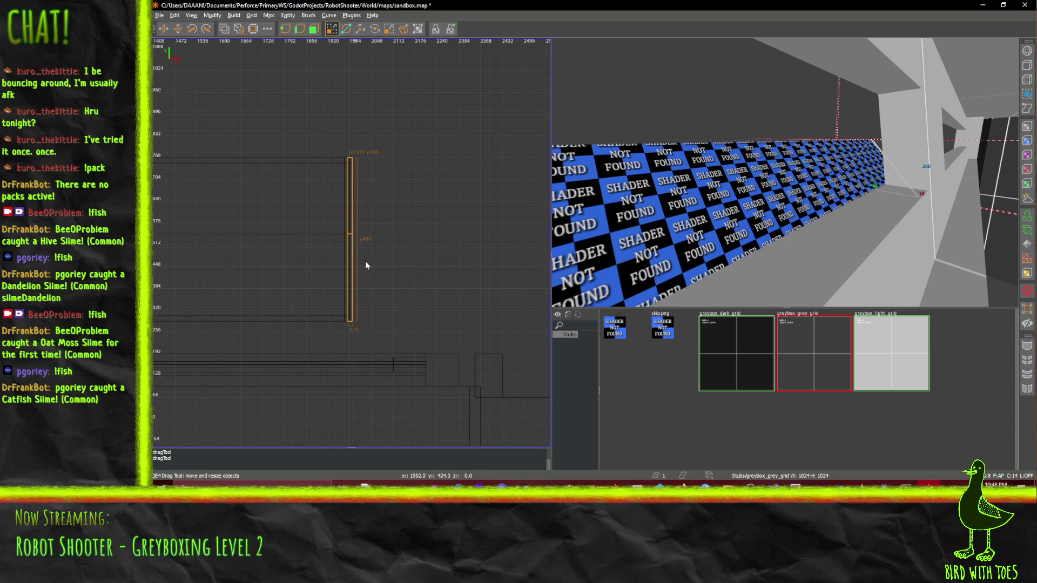
{"action": "scroll", "coordinate": [418, 305], "scroll_direction": "up", "scroll_amount": 1}
{"action": "scroll", "coordinate": [359, 300], "scroll_direction": "up", "scroll_amount": 1}
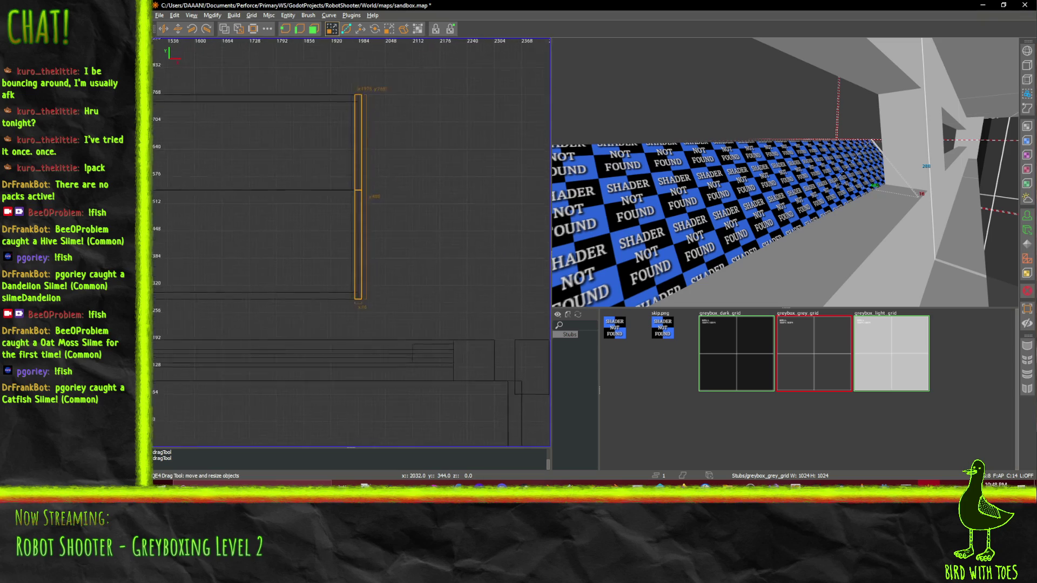
{"action": "left_click", "coordinate": [362, 239]}
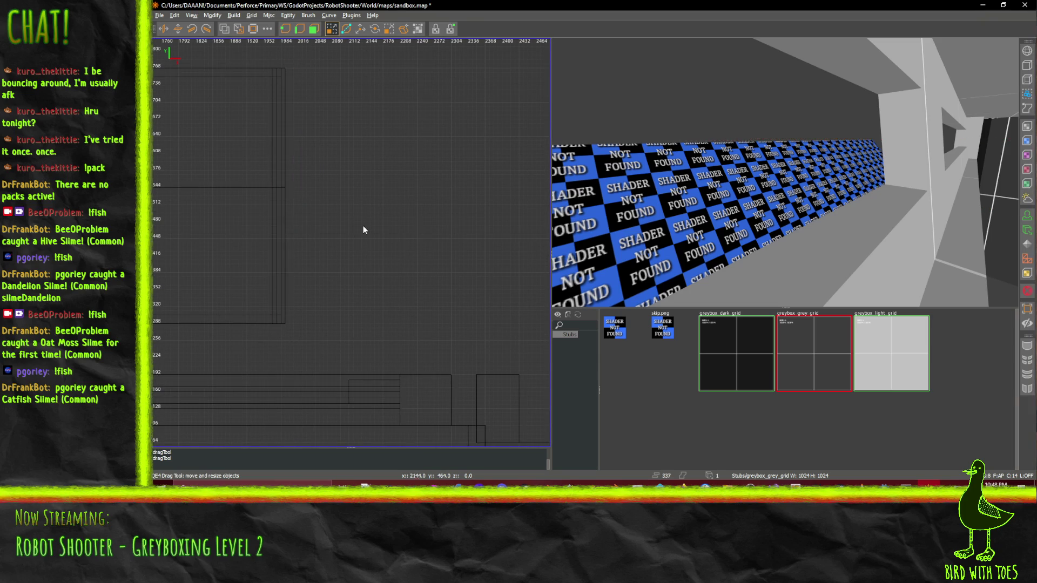
{"action": "left_click_drag", "start_coordinate": [351, 210], "coordinate": [415, 276]}
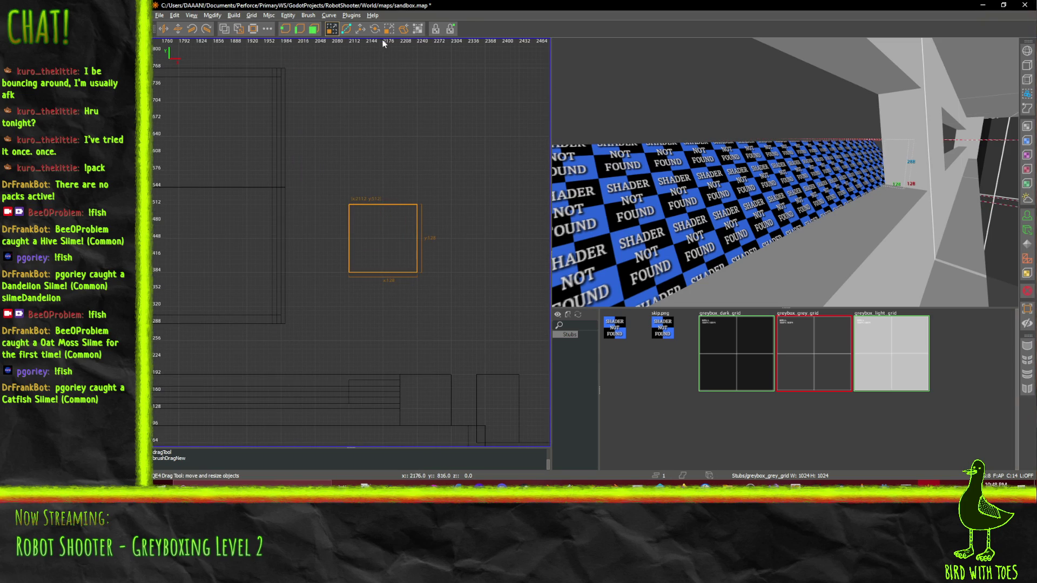
Undo an accidental 90° rotation, then turn the brush about 20° with the Rotate tool
{"action": "left_click", "coordinate": [193, 31]}
{"action": "key", "text": "ctrl+z"}
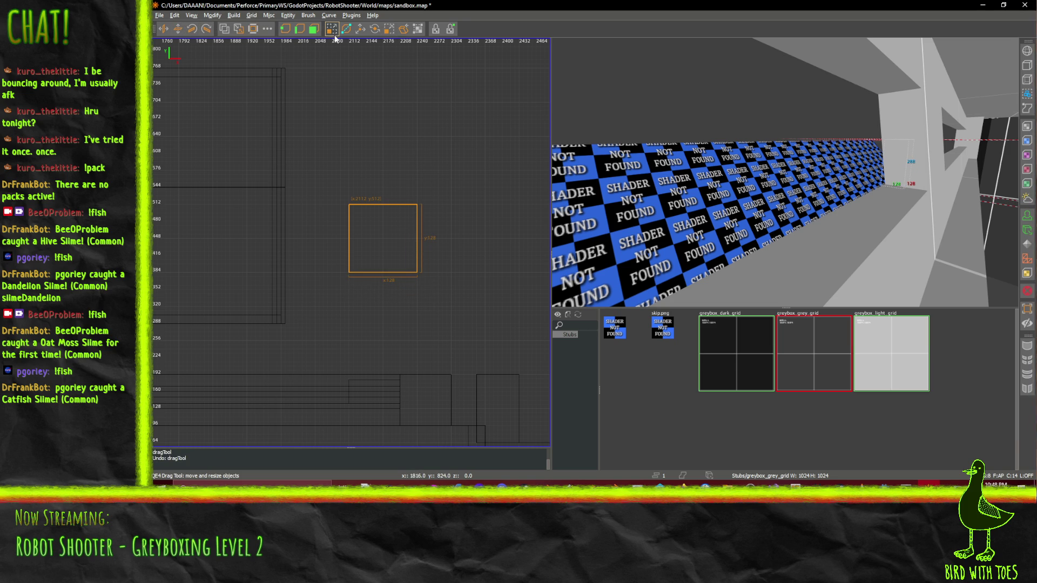
{"action": "left_click", "coordinate": [374, 29]}
{"action": "left_click_drag", "start_coordinate": [451, 295], "coordinate": [406, 327]}
Tilt the brush about 20° in the front view, then undo both rotations
{"action": "key", "text": "ctrl+Tab"}
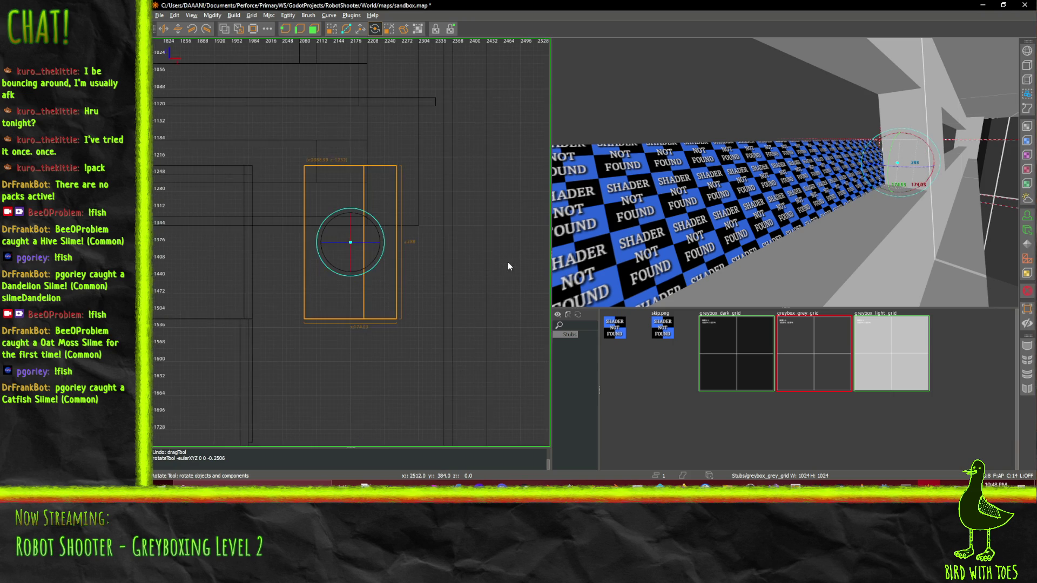
{"action": "mouse_move", "coordinate": [367, 354]}
{"action": "left_mouse_down"}
{"action": "mouse_move", "coordinate": [384, 371]}
{"action": "mouse_move", "coordinate": [429, 358]}
{"action": "mouse_move", "coordinate": [389, 370]}
{"action": "left_mouse_up"}
{"action": "scroll", "coordinate": [428, 357], "scroll_direction": "down", "scroll_amount": 5}
{"action": "key", "text": "ctrl+z"}
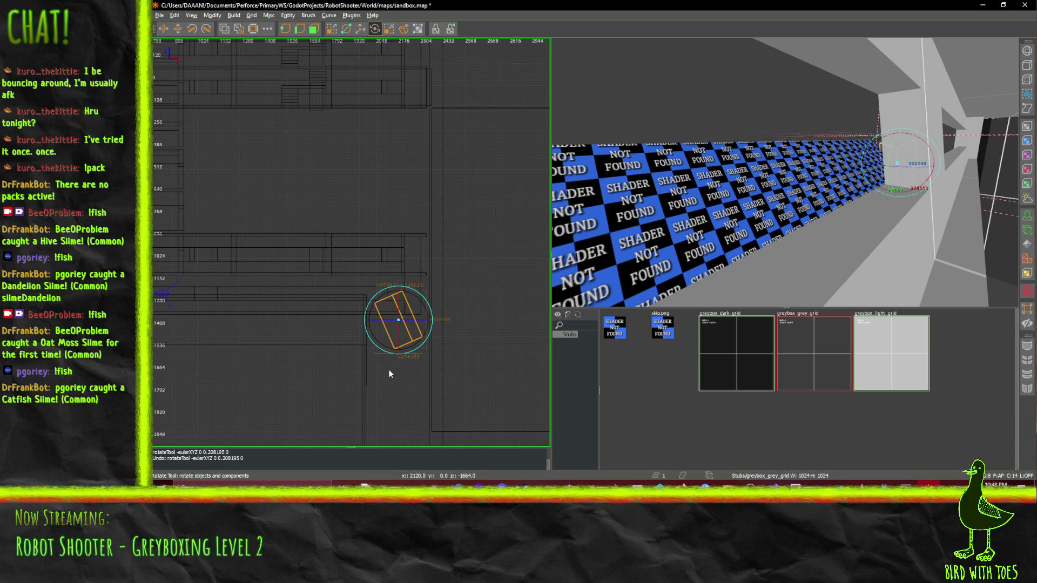
{"action": "key", "text": "ctrl+z"}
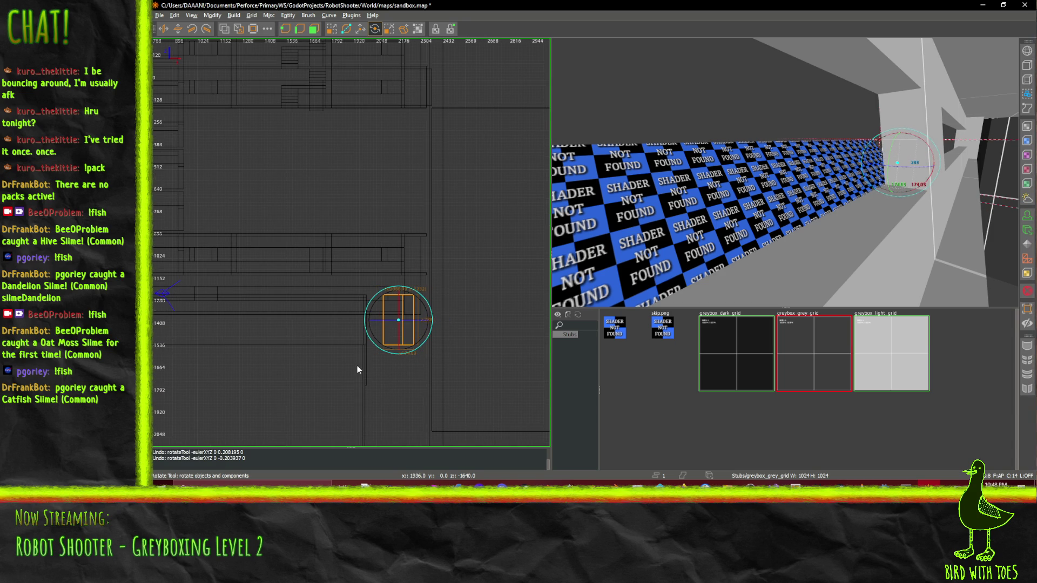
In the side view, tilt the brush diagonally to match the roof slope
{"action": "key", "text": "space"}
{"action": "scroll", "coordinate": [357, 370], "scroll_direction": "up", "scroll_amount": 3}
{"action": "mouse_move", "coordinate": [352, 212]}
{"action": "left_mouse_down"}
{"action": "mouse_move", "coordinate": [456, 151]}
{"action": "mouse_move", "coordinate": [411, 119]}
{"action": "left_mouse_up"}
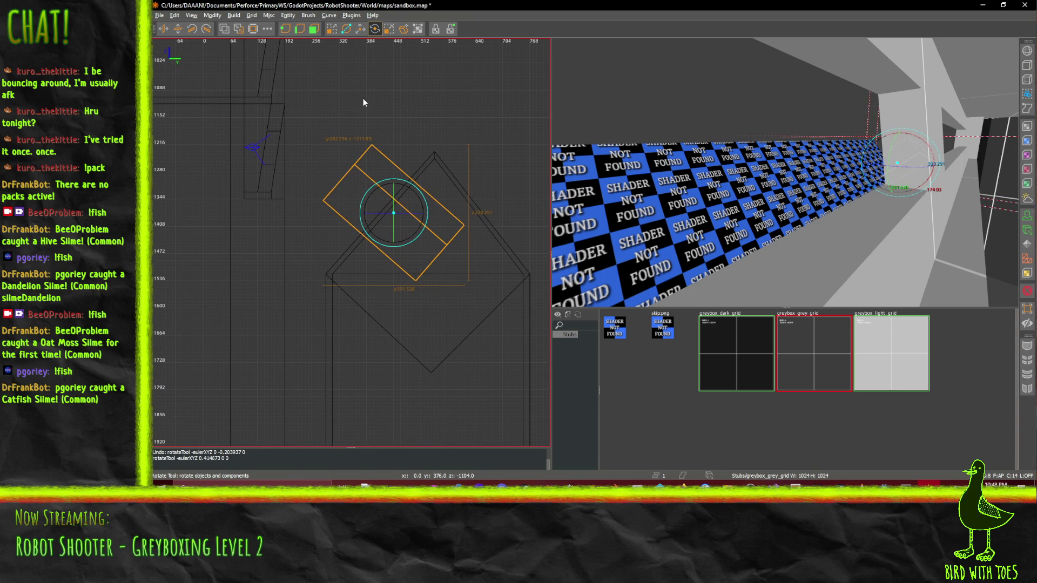
{"action": "mouse_move", "coordinate": [748, 185]}
{"action": "left_mouse_down"}
{"action": "mouse_move", "coordinate": [786, 173]}
{"action": "mouse_move", "coordinate": [763, 168]}
{"action": "mouse_move", "coordinate": [831, 168]}
{"action": "left_mouse_up"}
{"action": "key", "text": "w"}
Shift the brush 24 units, slide it 1144 units along X, then move it left against the blue strip
{"action": "right_click", "coordinate": [831, 168]}
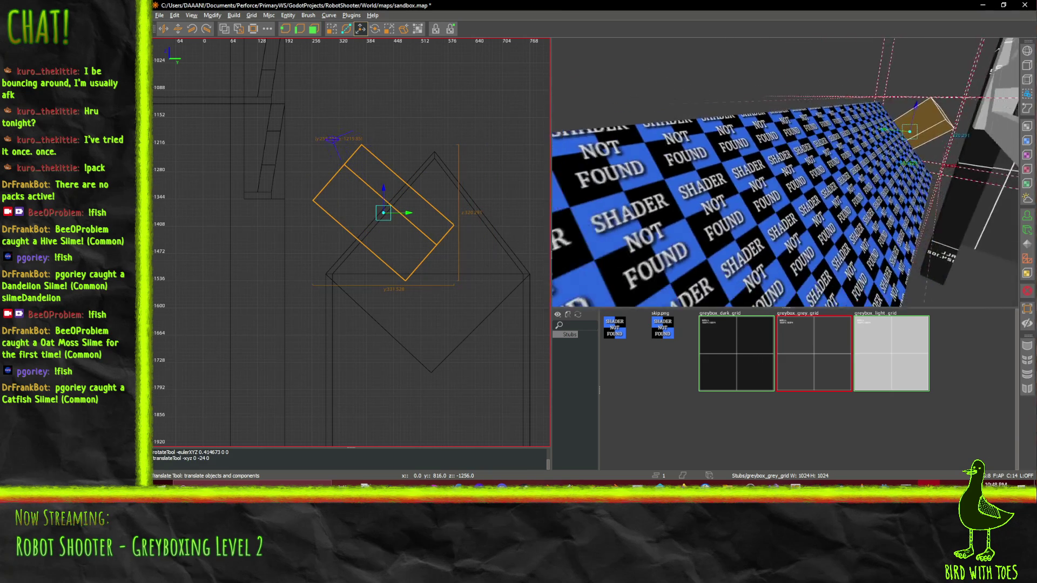
{"action": "key", "text": "Down"}
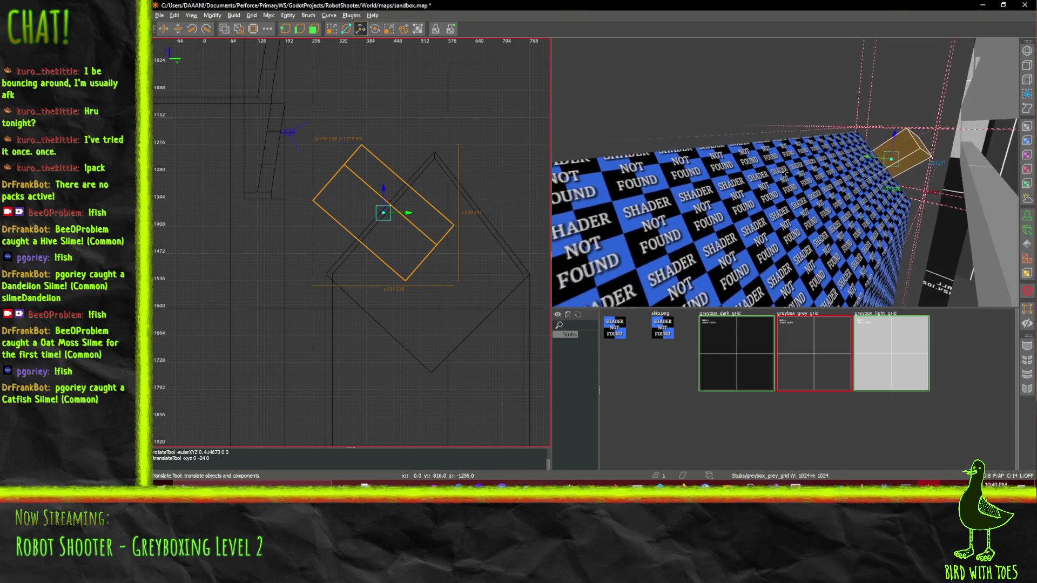
{"action": "key", "text": "Down"}
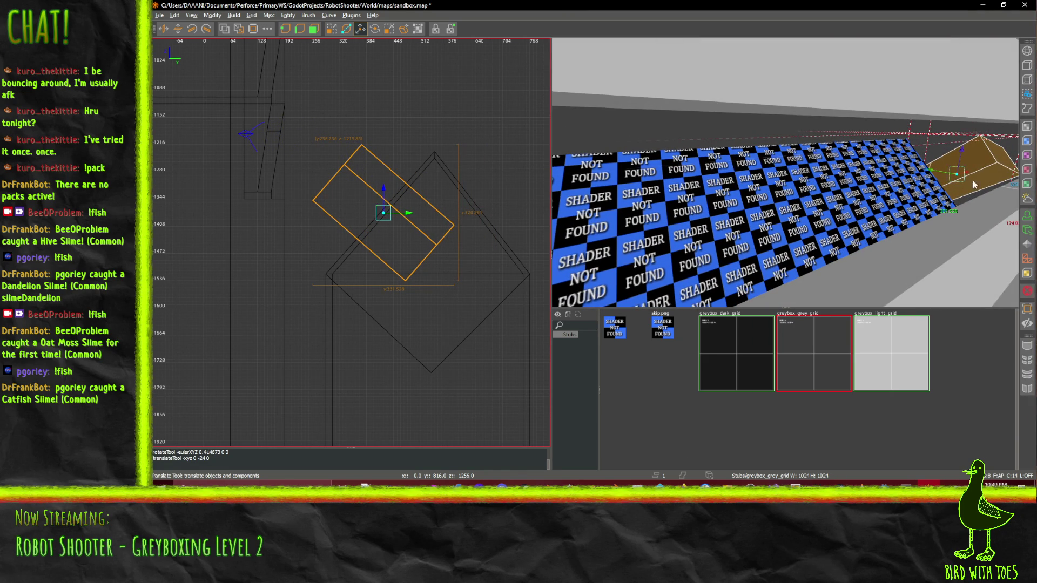
{"action": "left_click_drag", "start_coordinate": [969, 174], "coordinate": [637, 237]}
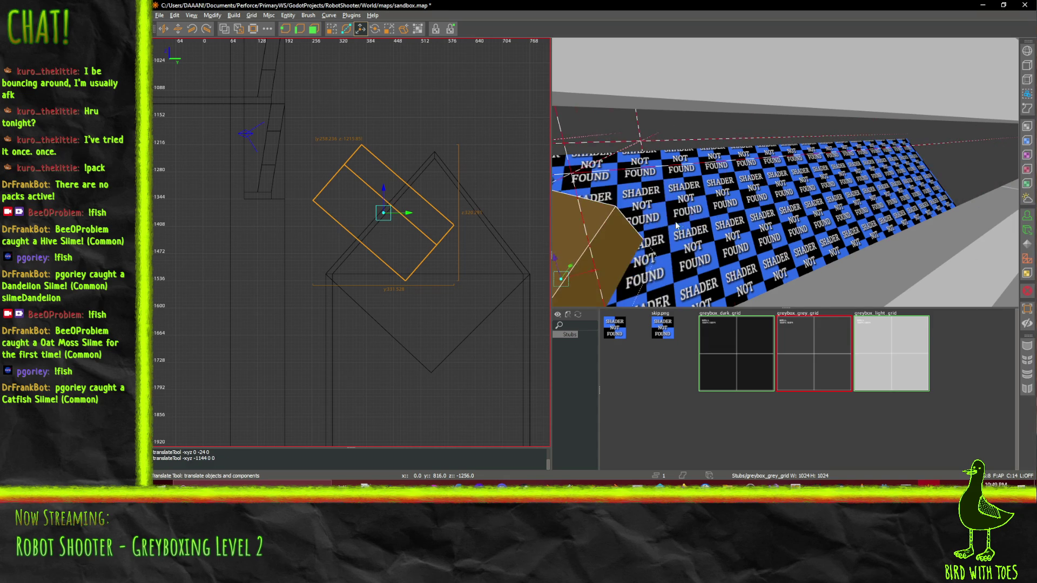
{"action": "key", "text": "Down"}
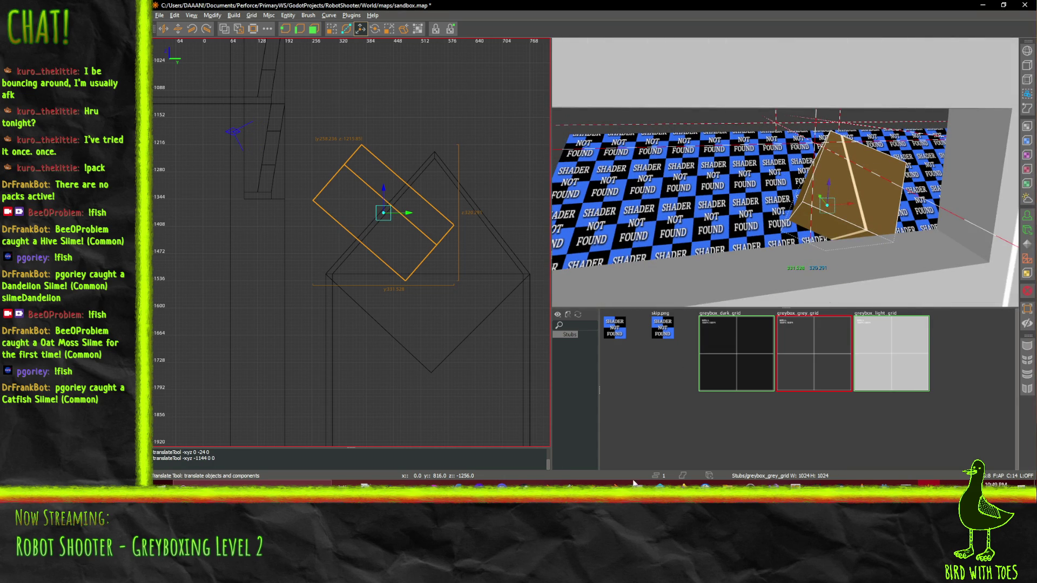
{"action": "left_click", "coordinate": [682, 482]}
{"action": "mouse_move", "coordinate": [543, 443]}
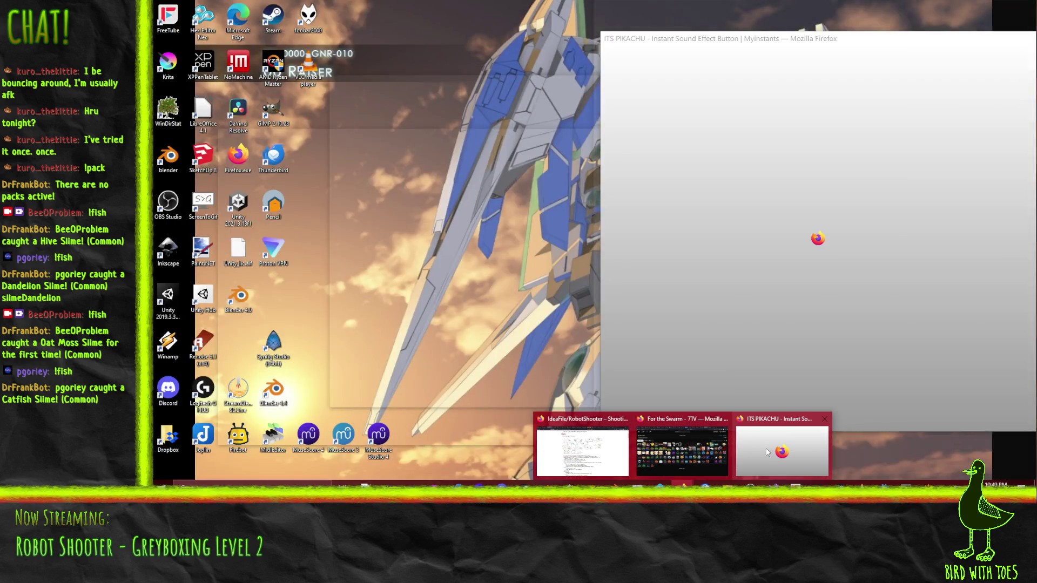
{"action": "mouse_move", "coordinate": [657, 452]}
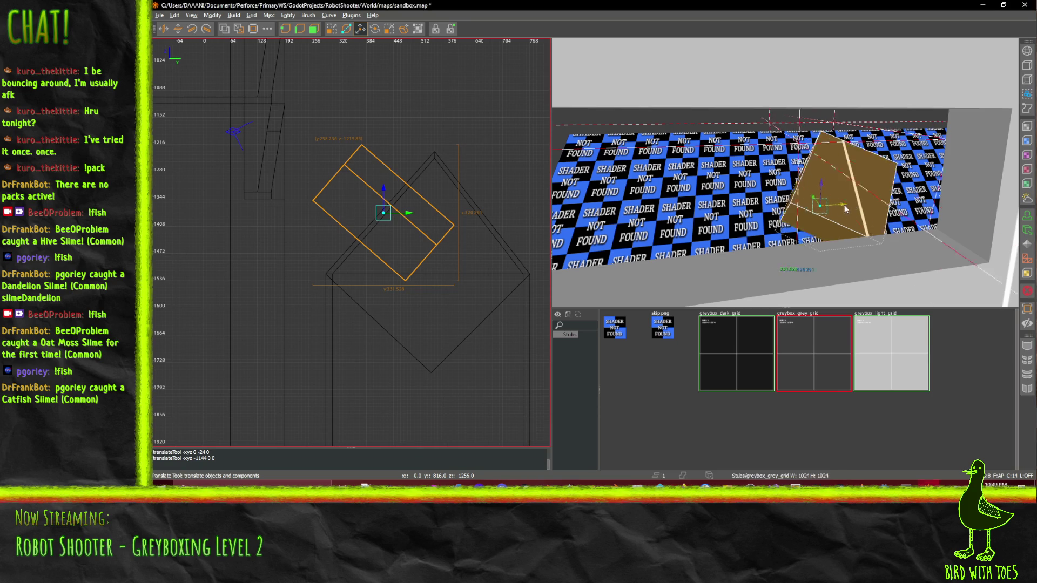
{"action": "left_click_drag", "start_coordinate": [845, 209], "coordinate": [688, 218]}
In vertex editing, select an edge and stretch the tilted brush into a longer wedge
{"action": "key", "text": "e"}
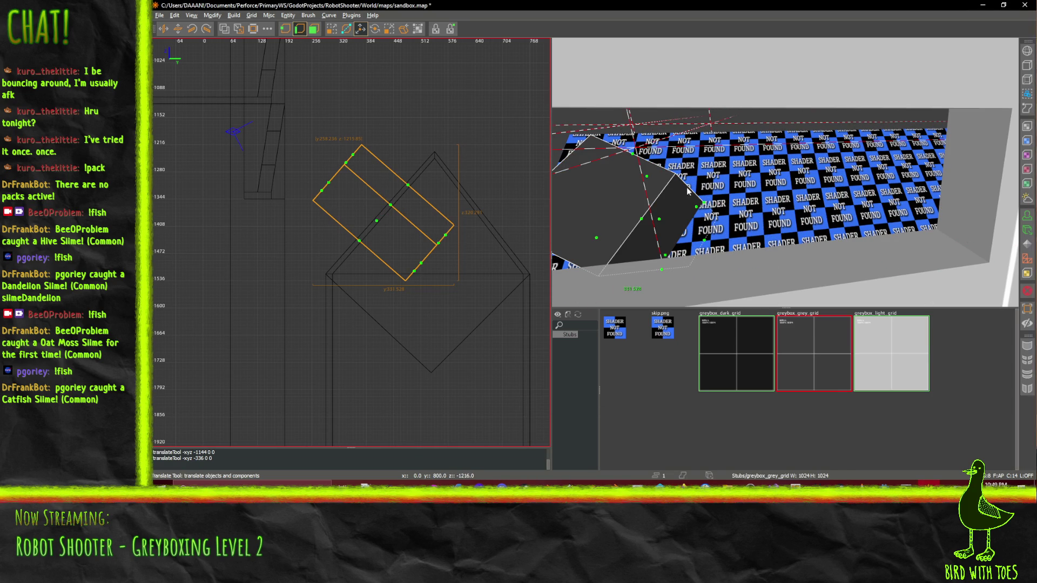
{"action": "left_click", "coordinate": [705, 205]}
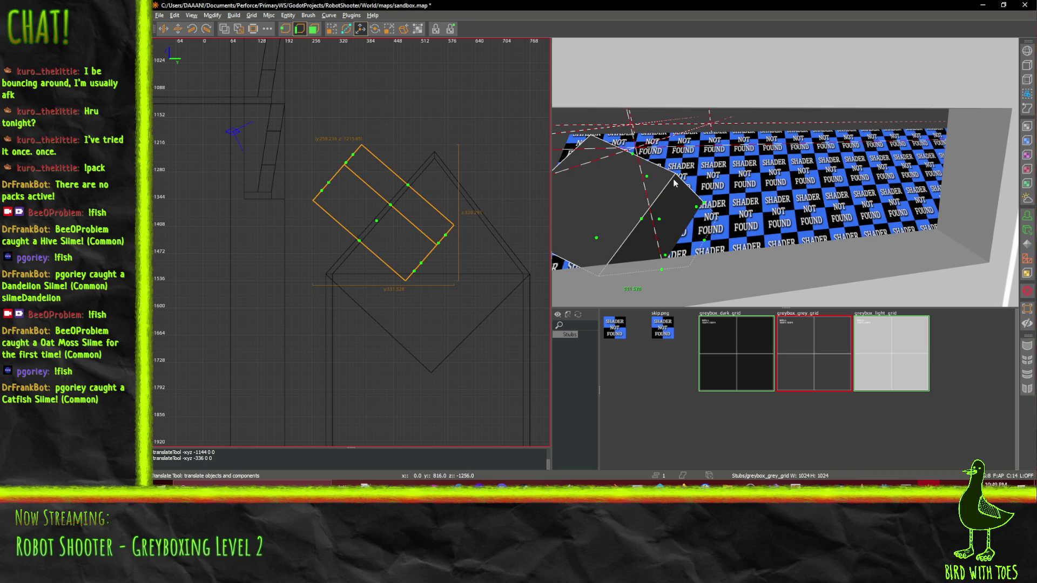
{"action": "key", "text": "w"}
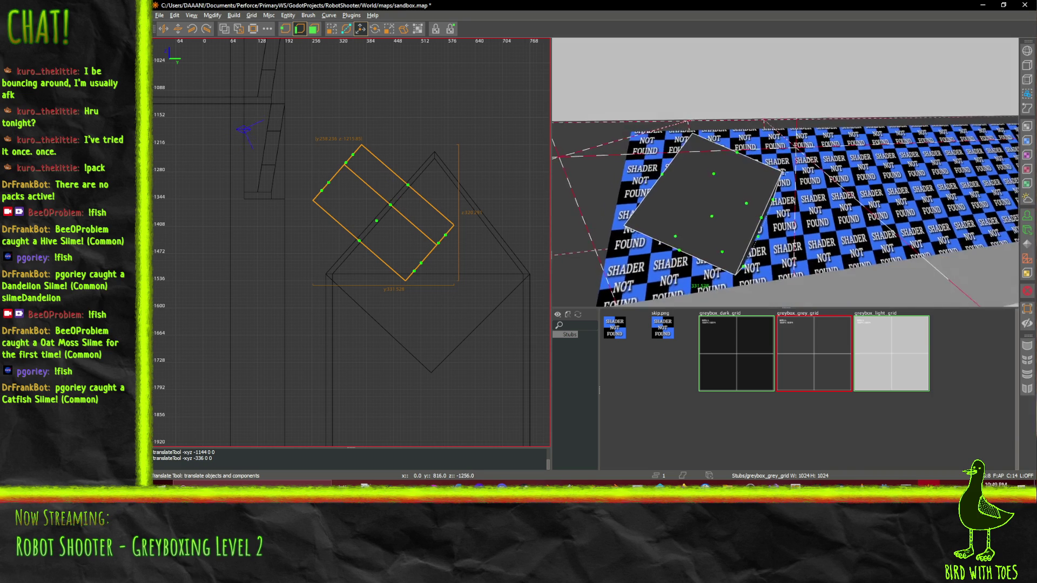
{"action": "key", "text": "w"}
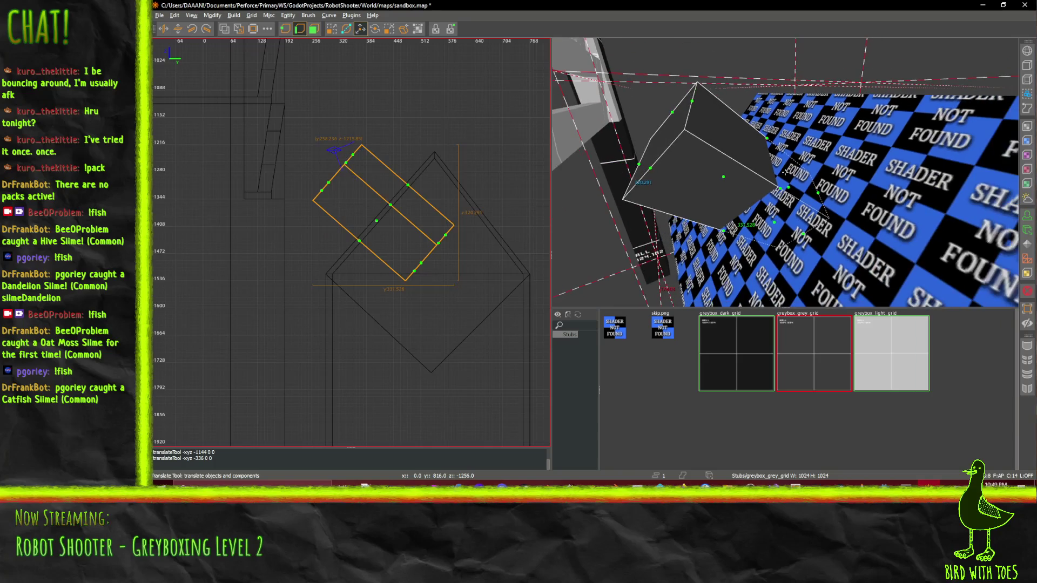
{"action": "key", "text": "w"}
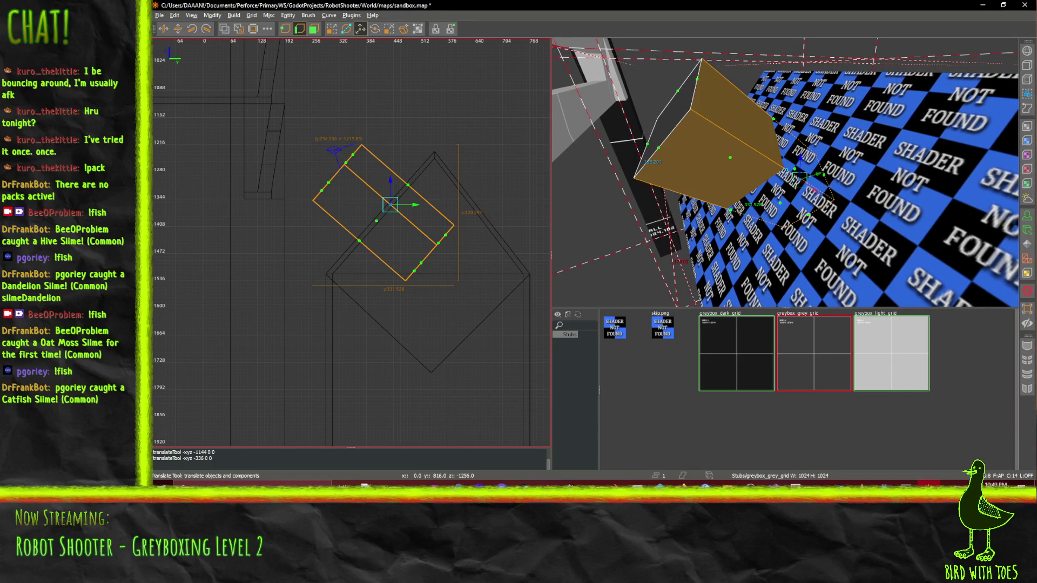
{"action": "mouse_move", "coordinate": [823, 214]}
{"action": "left_mouse_down"}
{"action": "mouse_move", "coordinate": [931, 296]}
{"action": "mouse_move", "coordinate": [922, 287]}
{"action": "left_mouse_up"}
Fly closer to the tilted slab and select its slanted side face
{"action": "key", "text": "w"}
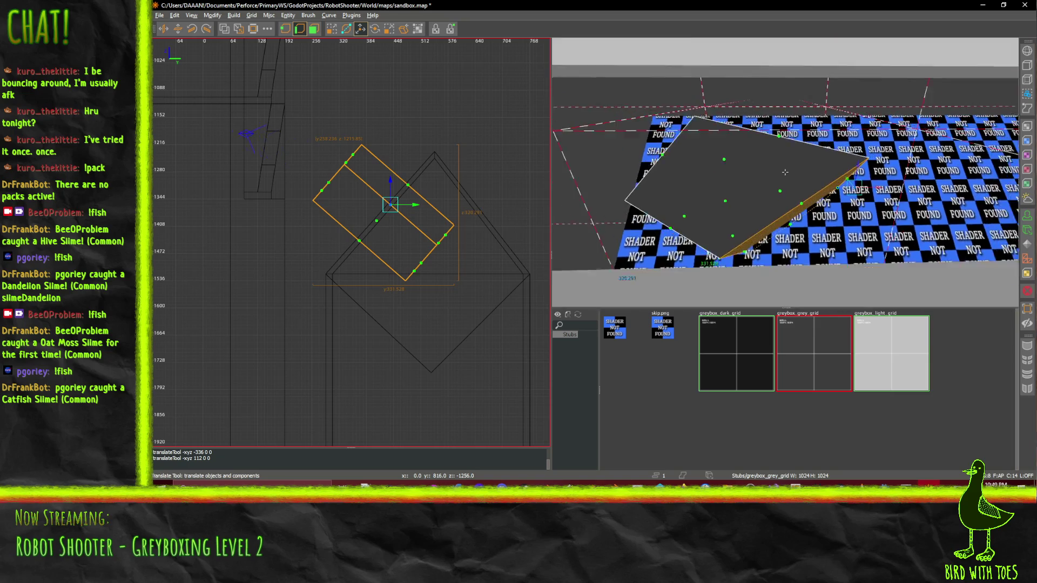
{"action": "key", "text": "w"}
{"action": "right_click", "coordinate": [785, 172]}
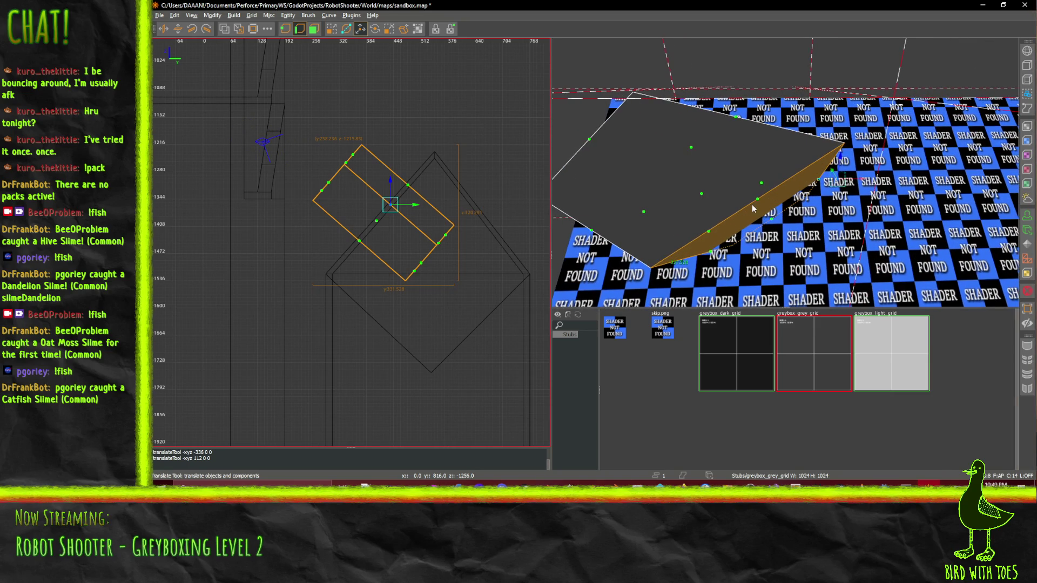
{"action": "left_click", "coordinate": [757, 202]}
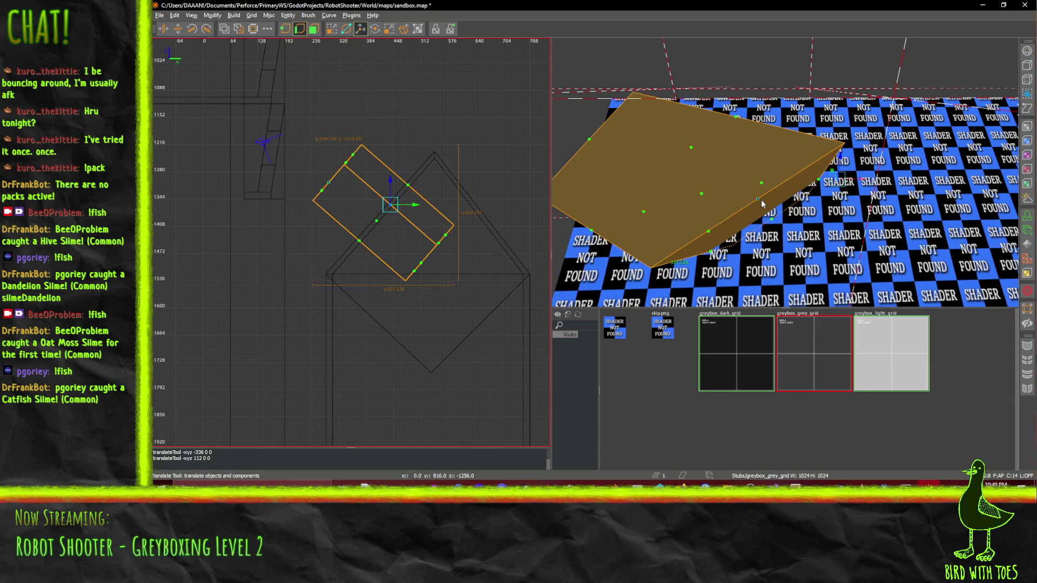
{"action": "left_click", "coordinate": [771, 222]}
{"action": "left_click", "coordinate": [773, 222], "text": "ctrl+shift"}
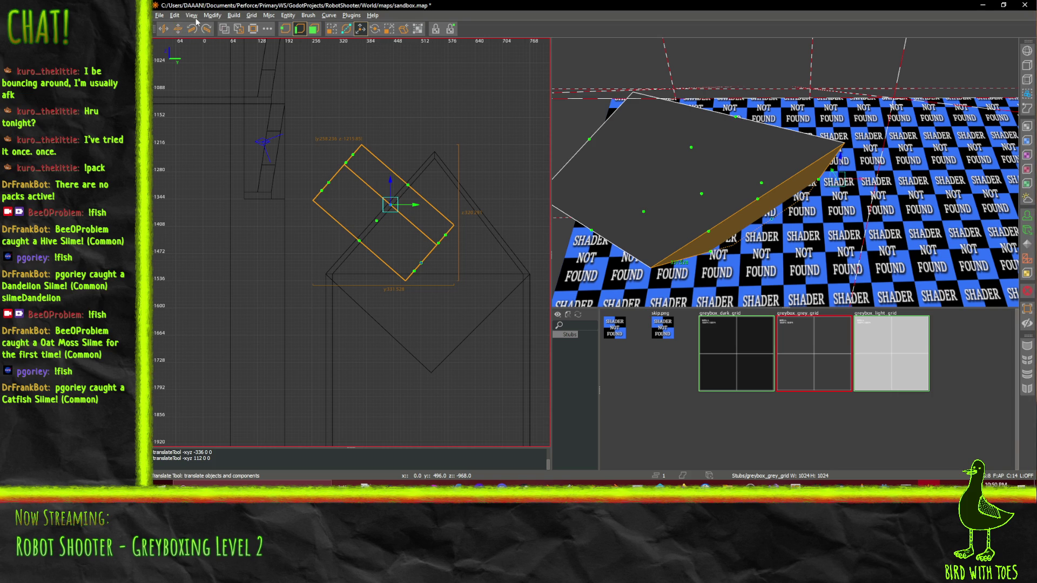
Flip which side of the clip is kept from the Brush menu's Clipper options
{"action": "left_click", "coordinate": [212, 16]}
{"action": "left_click", "coordinate": [212, 17]}
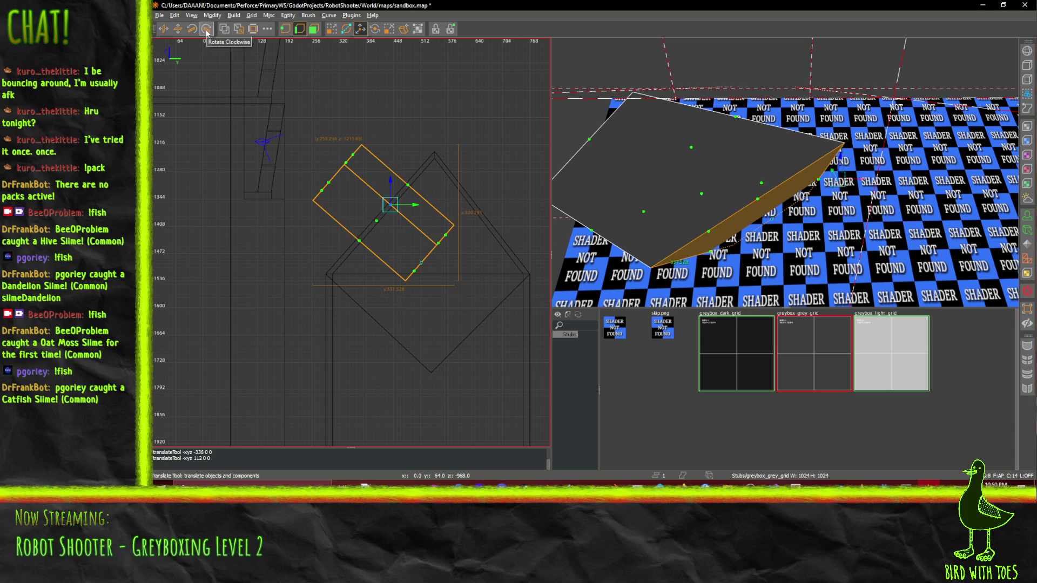
{"action": "left_click", "coordinate": [308, 15]}
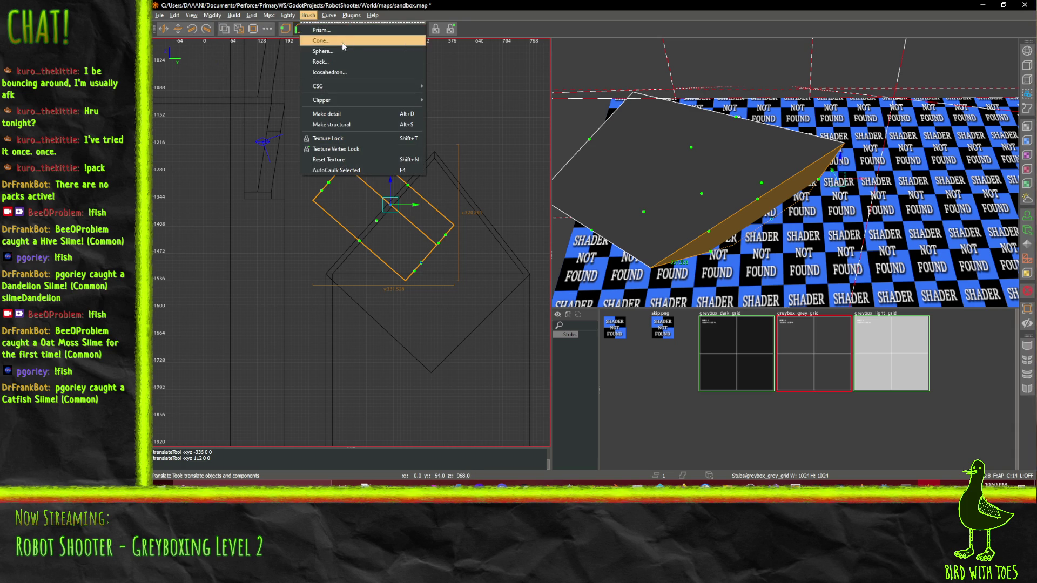
{"action": "mouse_move", "coordinate": [363, 100]}
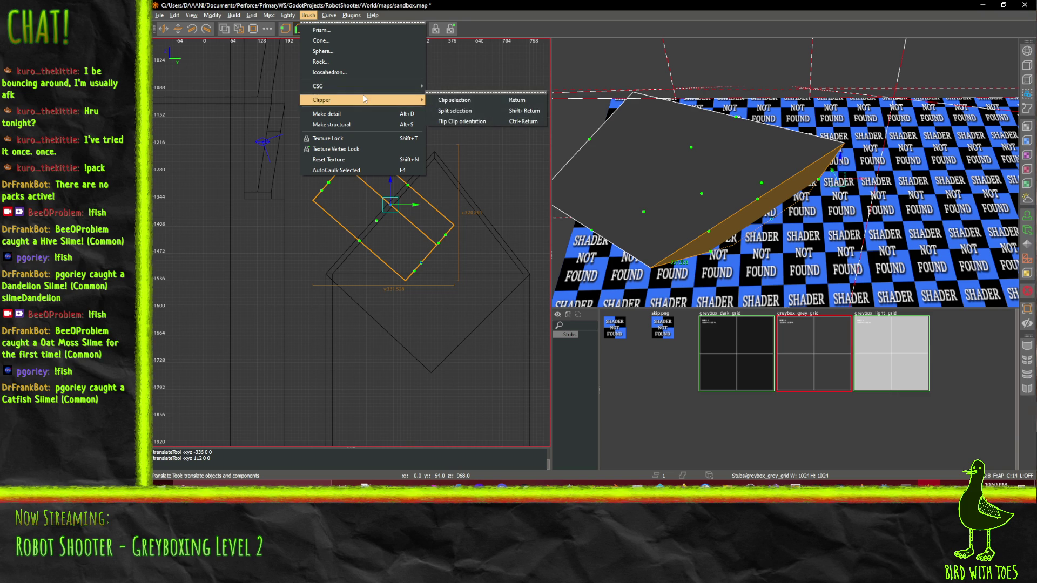
{"action": "left_click", "coordinate": [490, 123]}
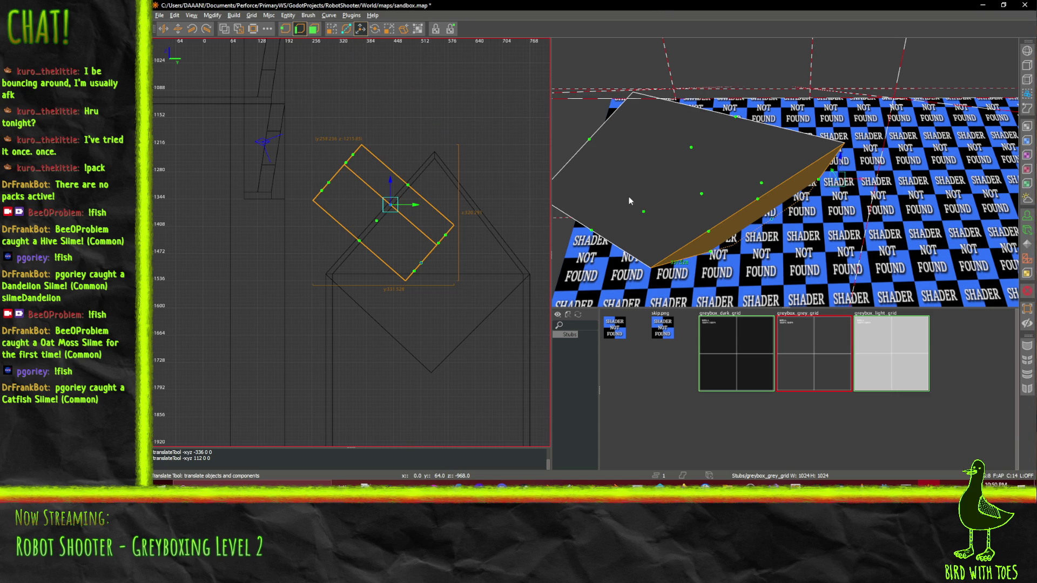
Activate the Clipper and place two clip points diagonally across the slab
{"action": "left_click", "coordinate": [348, 30]}
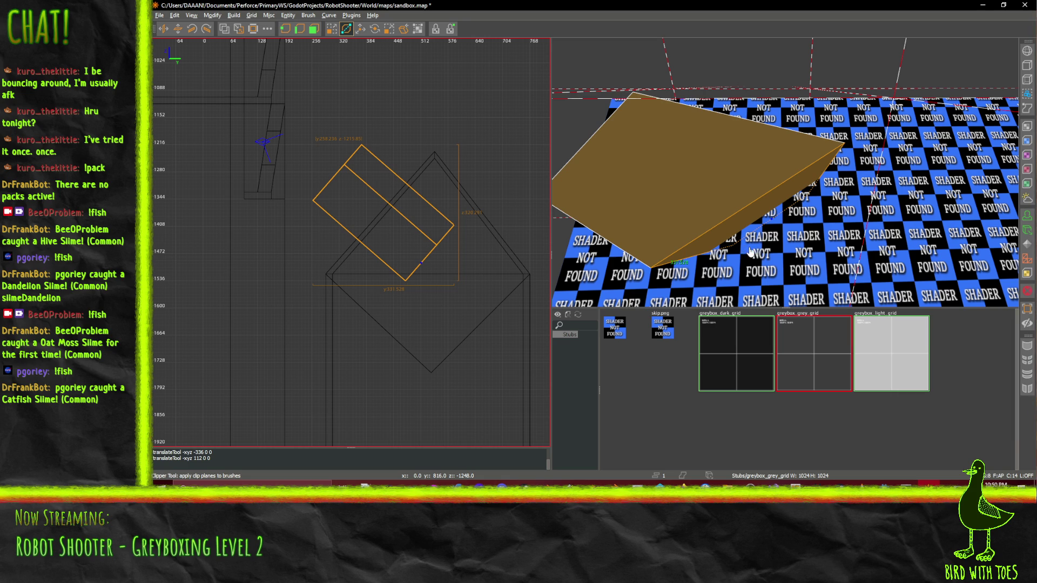
{"action": "left_click", "coordinate": [750, 207]}
{"action": "left_click", "coordinate": [766, 223]}
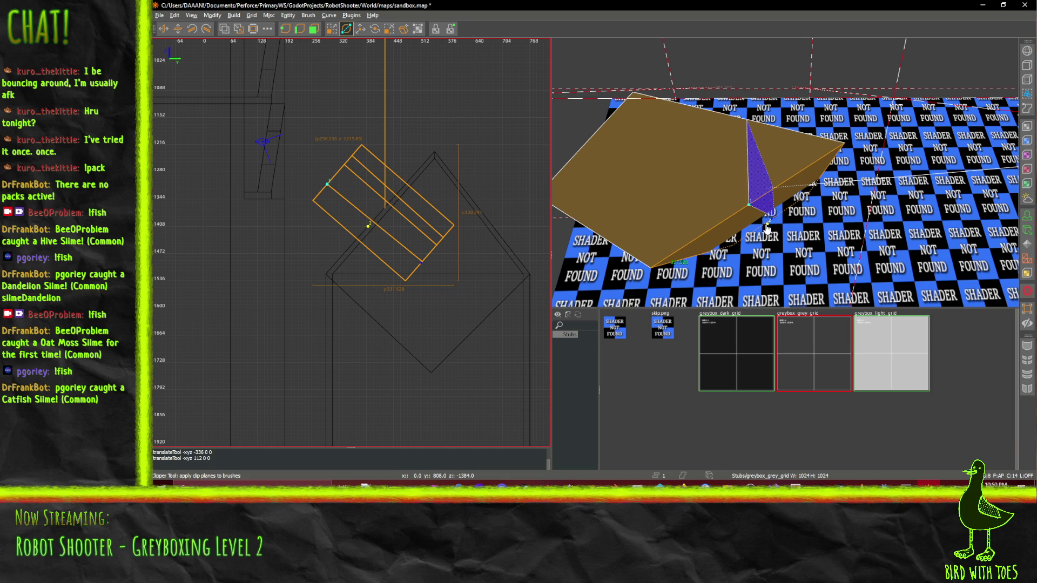
Split the tilted slab along the clip plane and reshape the piece's vertex and top edge
{"action": "key", "text": "Return"}
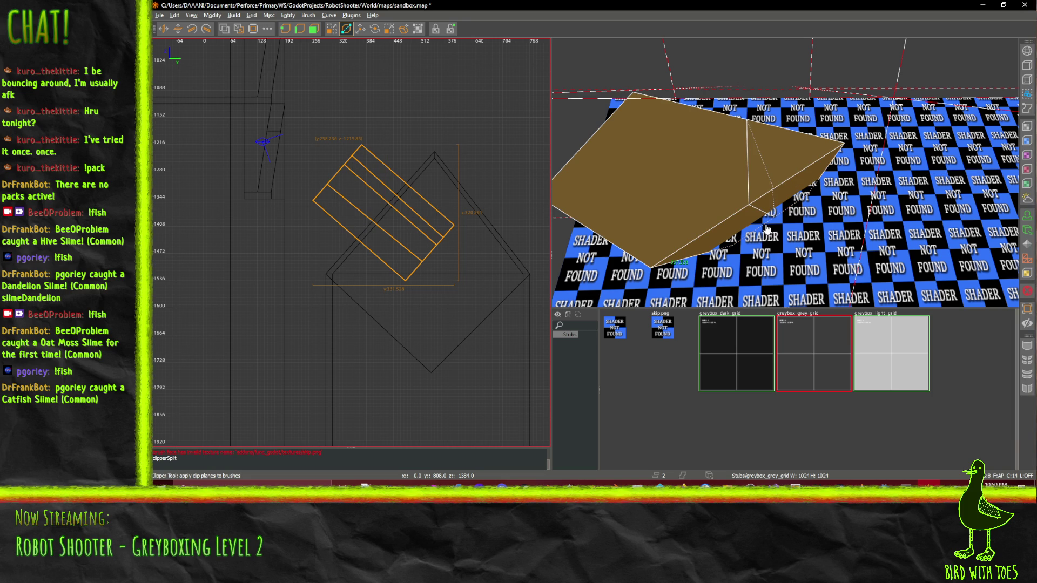
{"action": "left_click", "coordinate": [299, 29]}
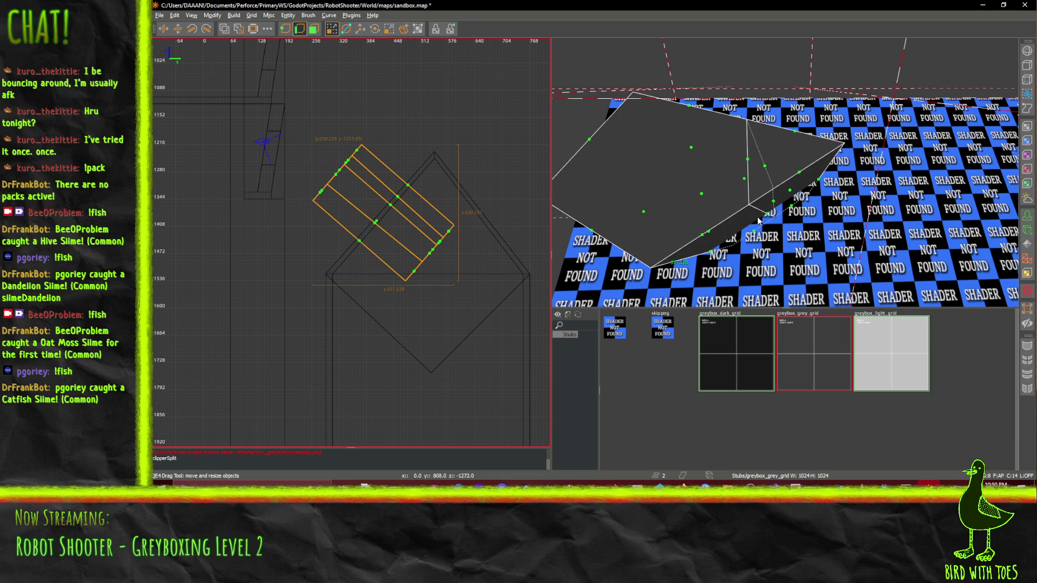
{"action": "left_click_drag", "start_coordinate": [768, 218], "coordinate": [779, 240]}
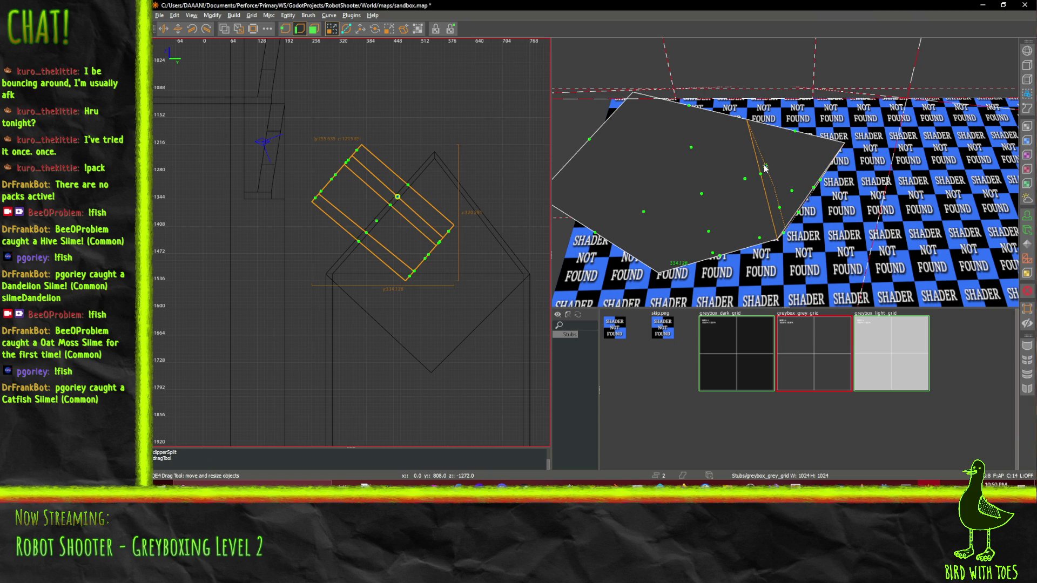
{"action": "left_click_drag", "start_coordinate": [764, 168], "coordinate": [771, 161]}
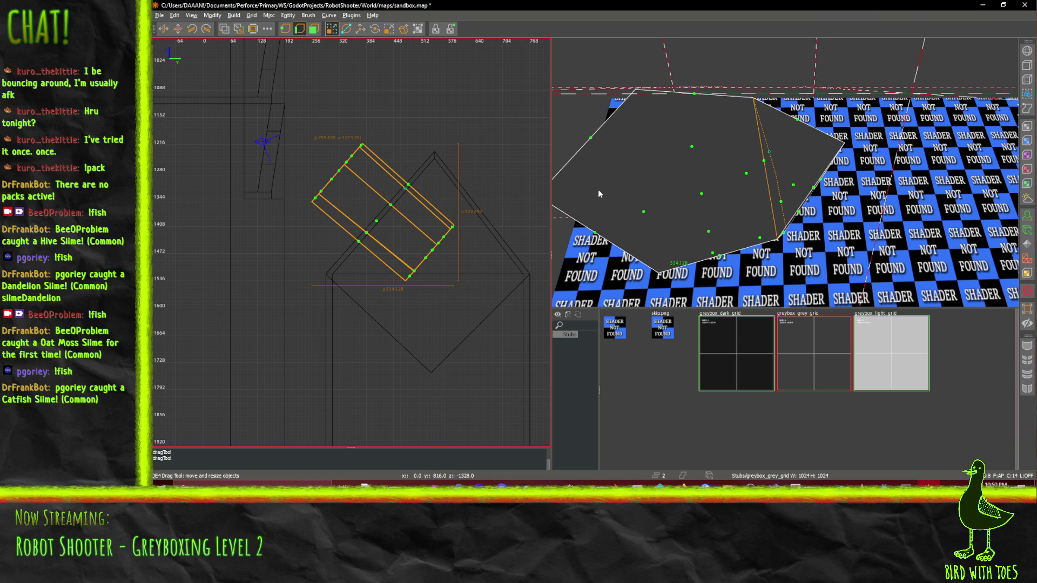
Subtract the cutter brushes from the sloped roof to cut the opening, then delete them
{"action": "left_click", "coordinate": [224, 28]}
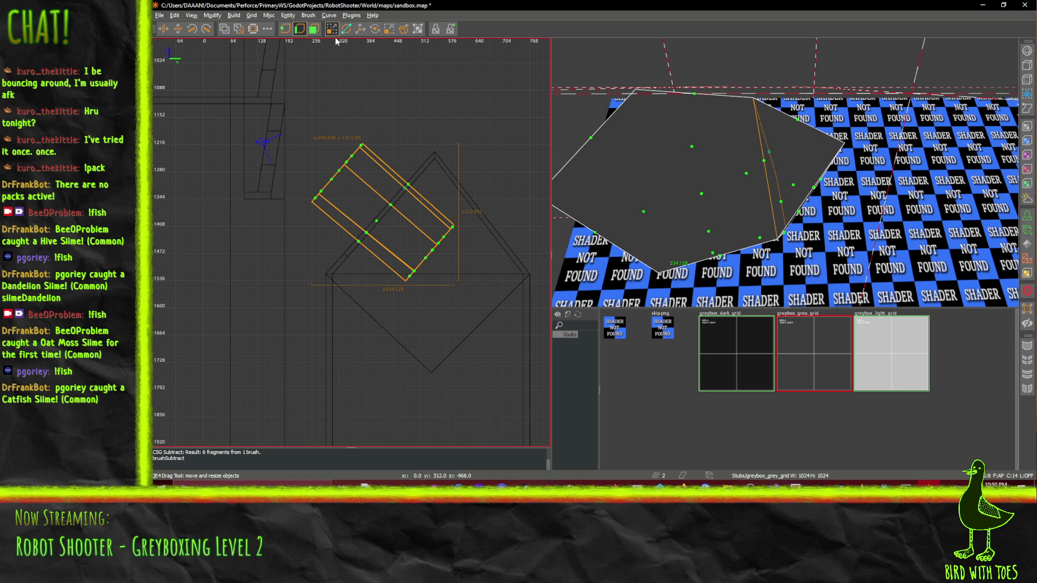
{"action": "left_click", "coordinate": [300, 29]}
{"action": "left_click_drag", "start_coordinate": [627, 172], "coordinate": [785, 163]}
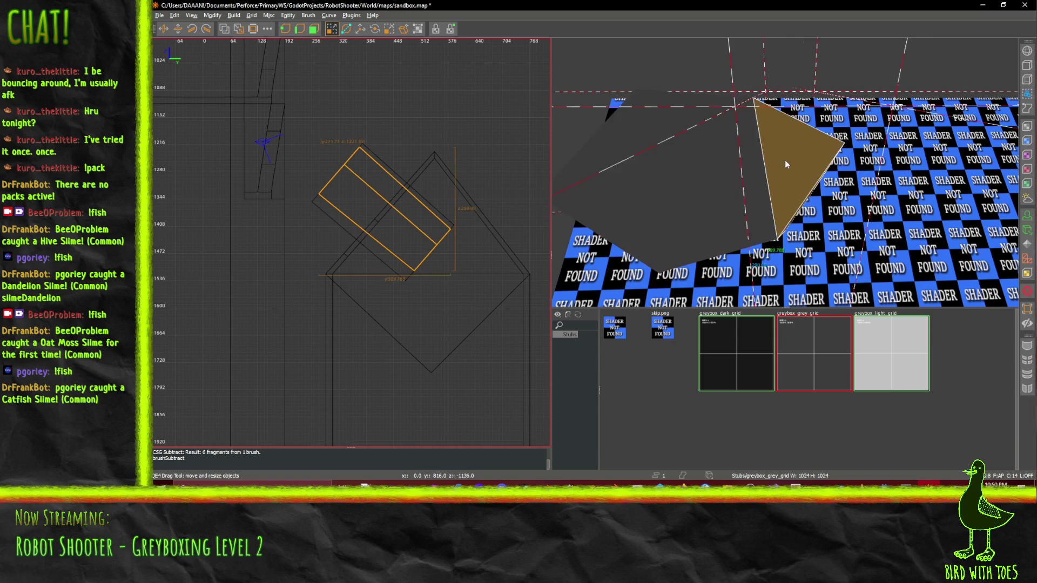
{"action": "left_click", "coordinate": [708, 209], "text": "shift"}
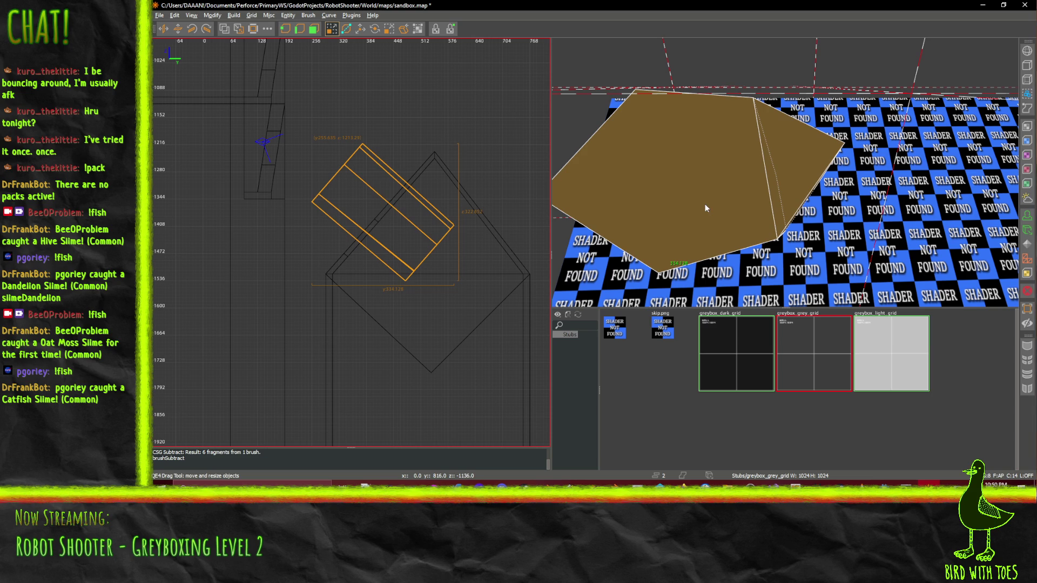
{"action": "left_click", "coordinate": [224, 31]}
{"action": "key", "text": "BackSpace"}
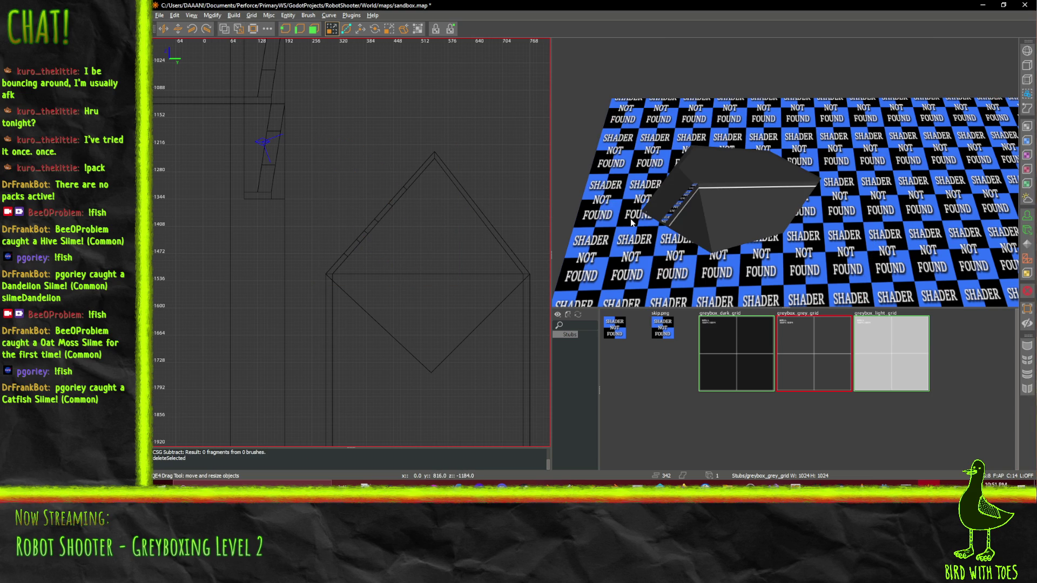
Fly the 3D camera around and inside the house to inspect the roof opening, floor and ceiling
{"action": "right_click", "coordinate": [756, 230]}
{"action": "key", "text": "Up"}
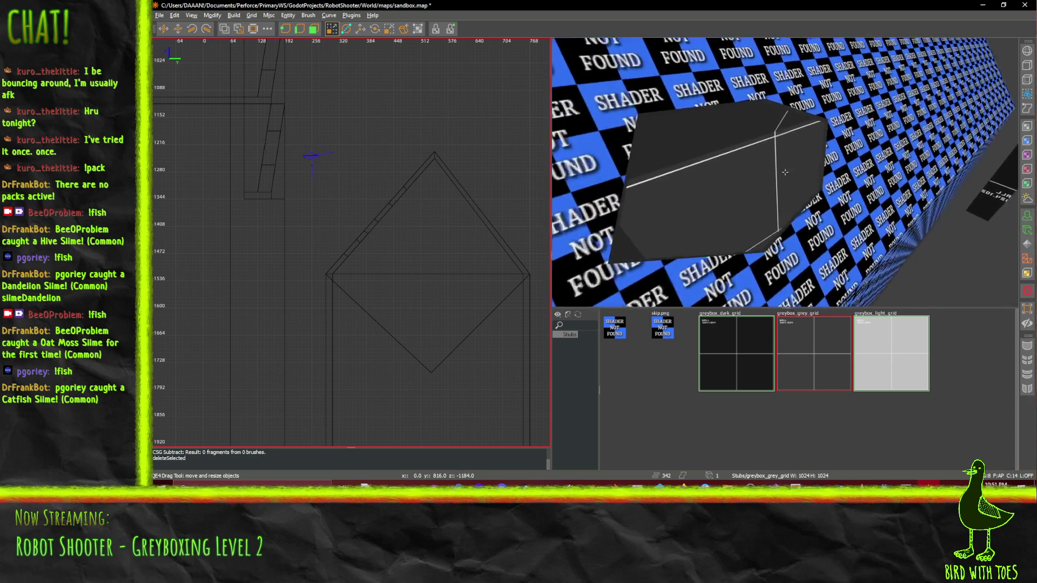
{"action": "key", "text": "Up"}
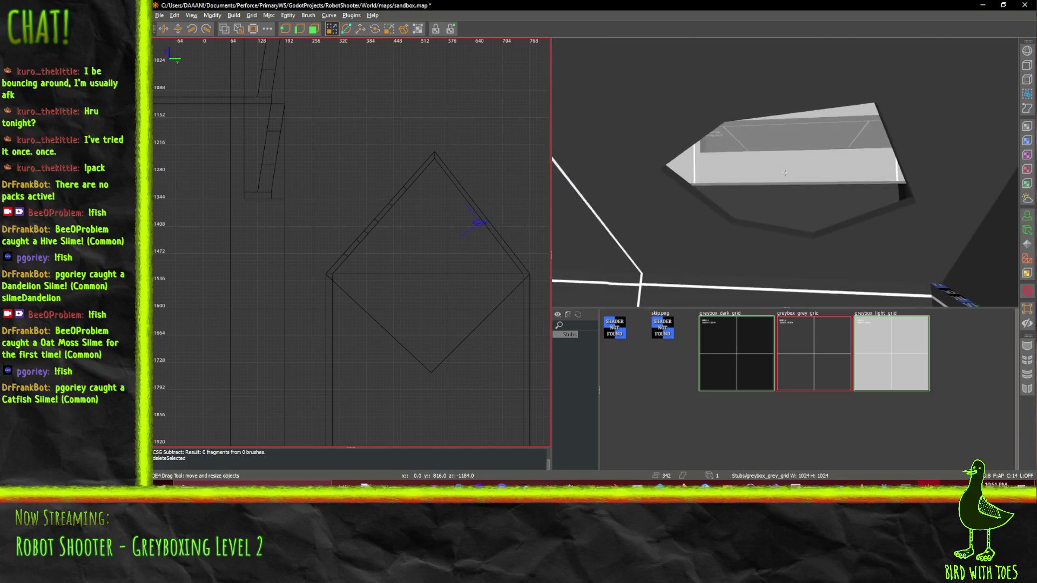
{"action": "key", "text": "Up"}
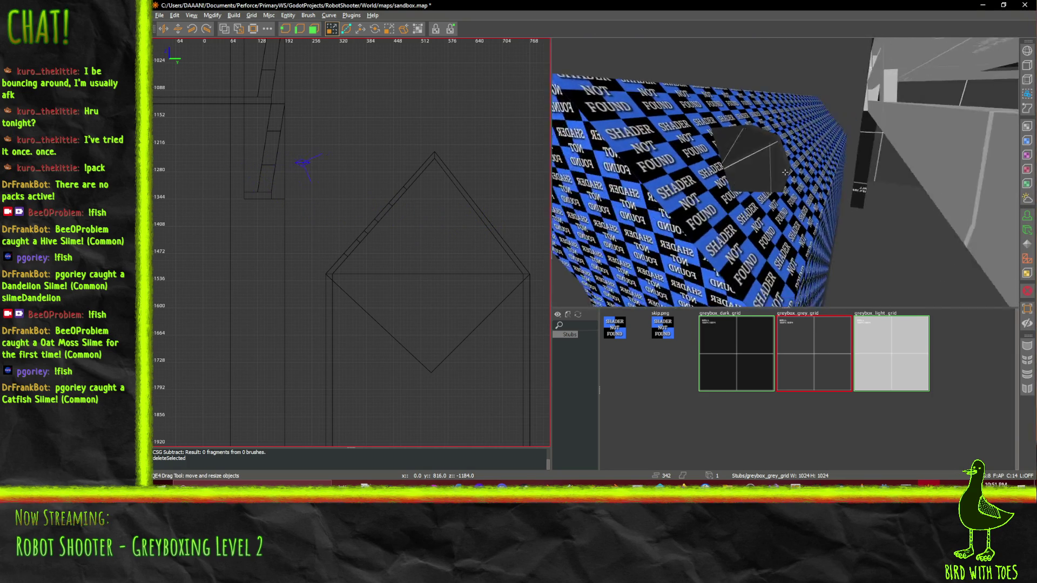
{"action": "key", "text": "Up"}
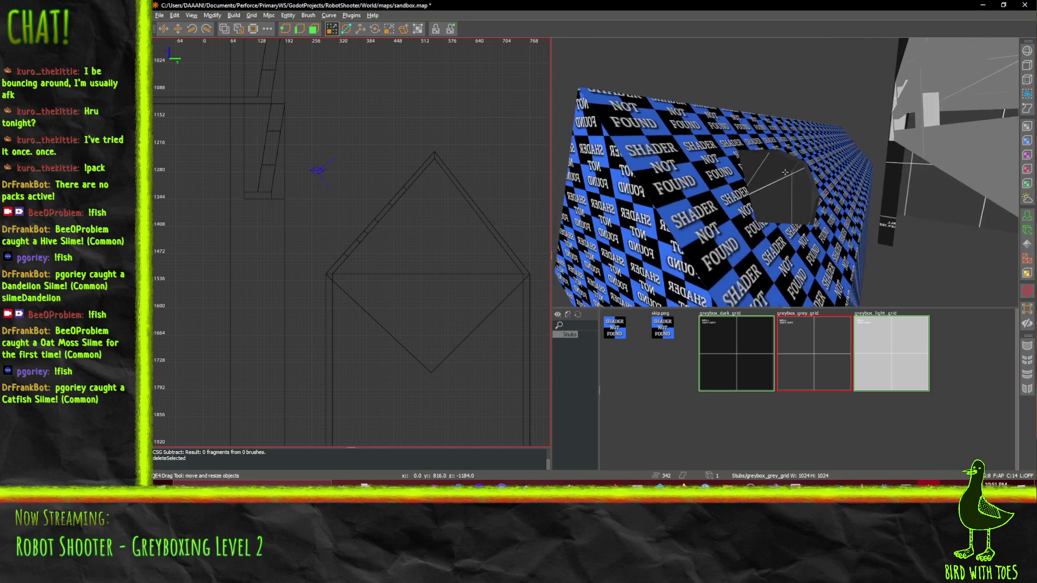
{"action": "key", "text": "Up"}
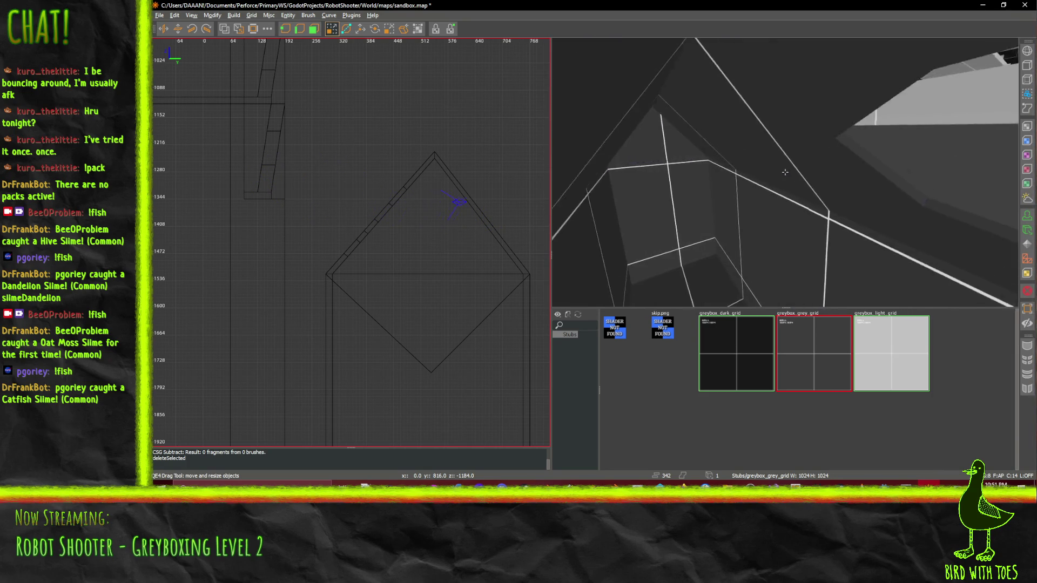
{"action": "key", "text": "Up"}
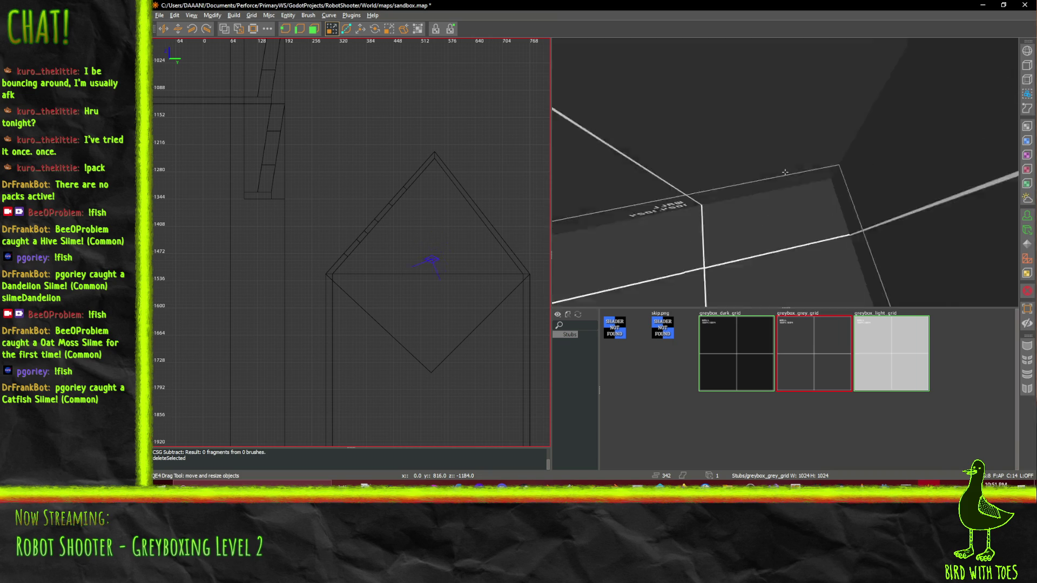
{"action": "key", "text": "Up"}
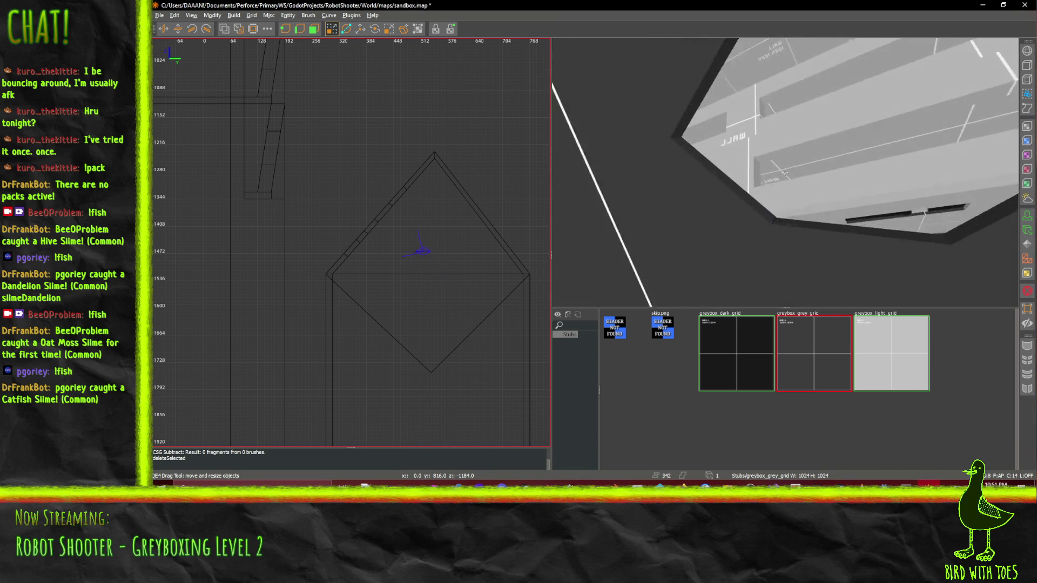
{"action": "key", "text": "Up"}
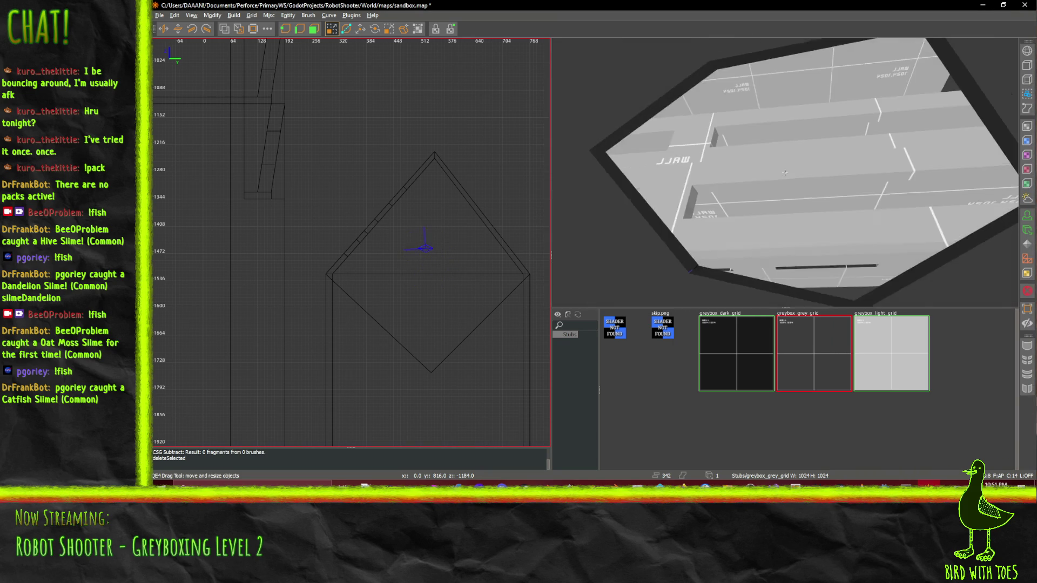
{"action": "key", "text": "Up"}
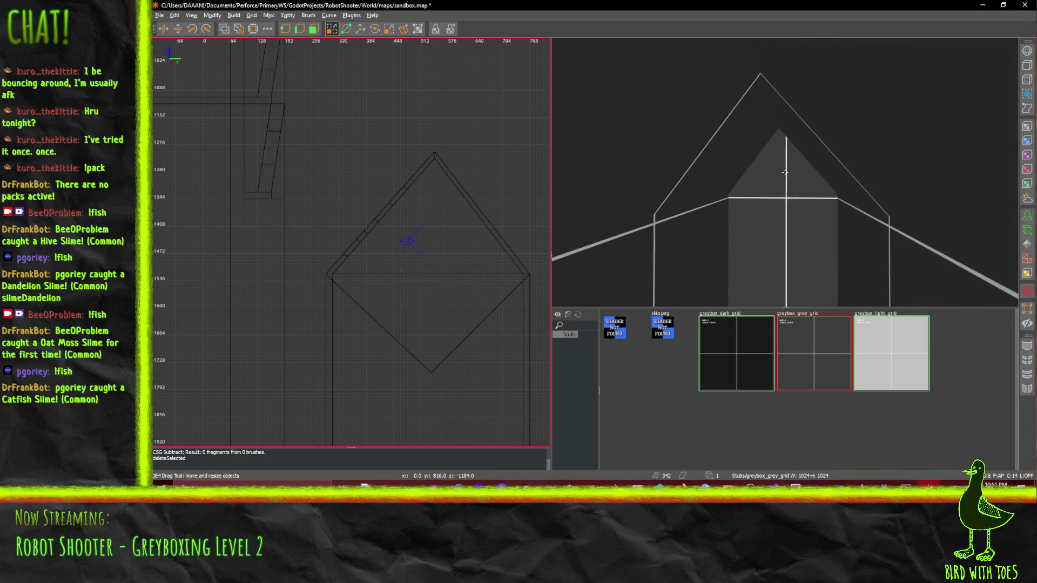
{"action": "key", "text": "Down"}
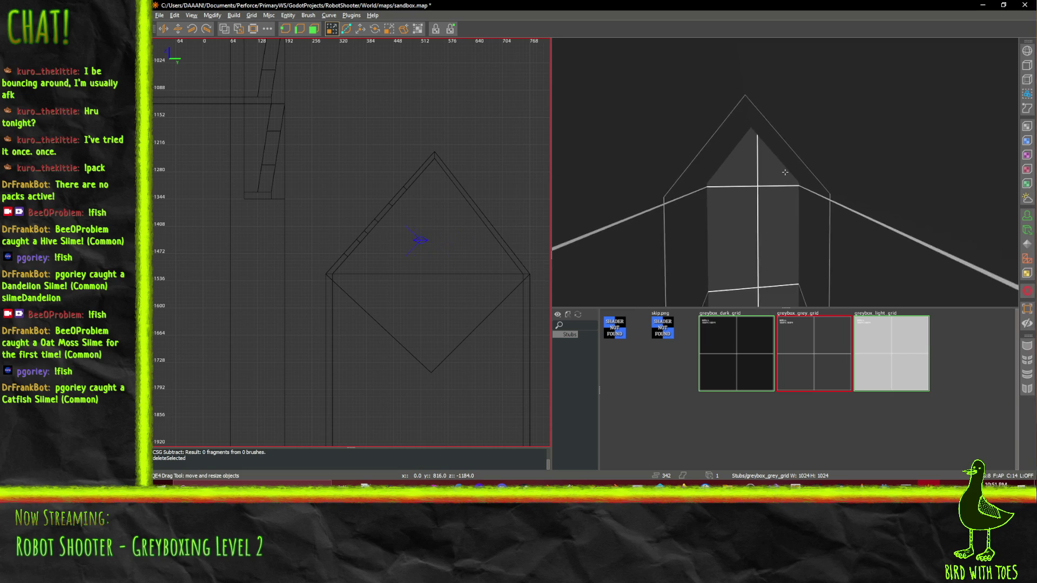
{"action": "key", "text": "Up"}
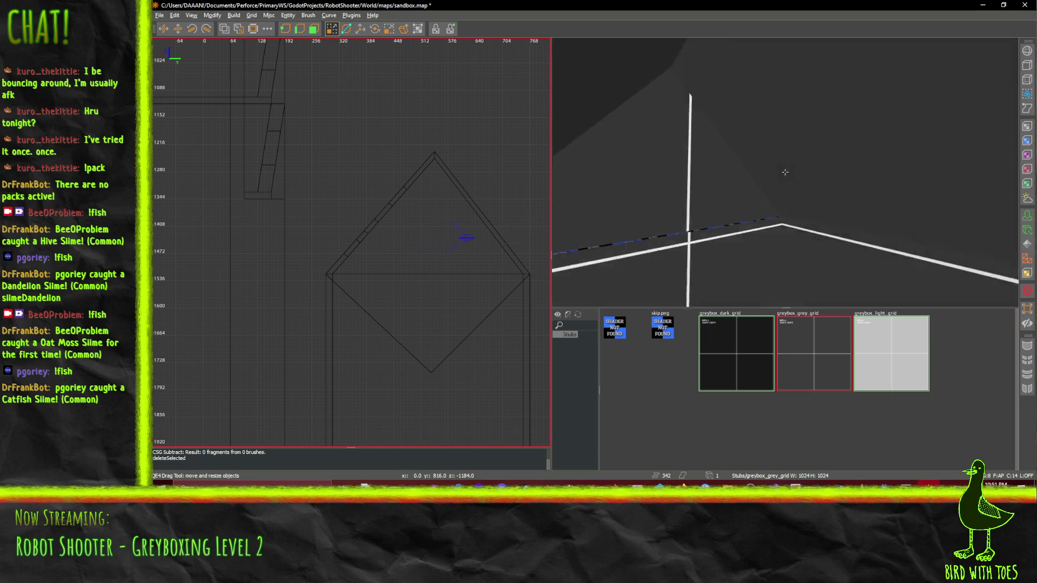
{"action": "key", "text": "Down"}
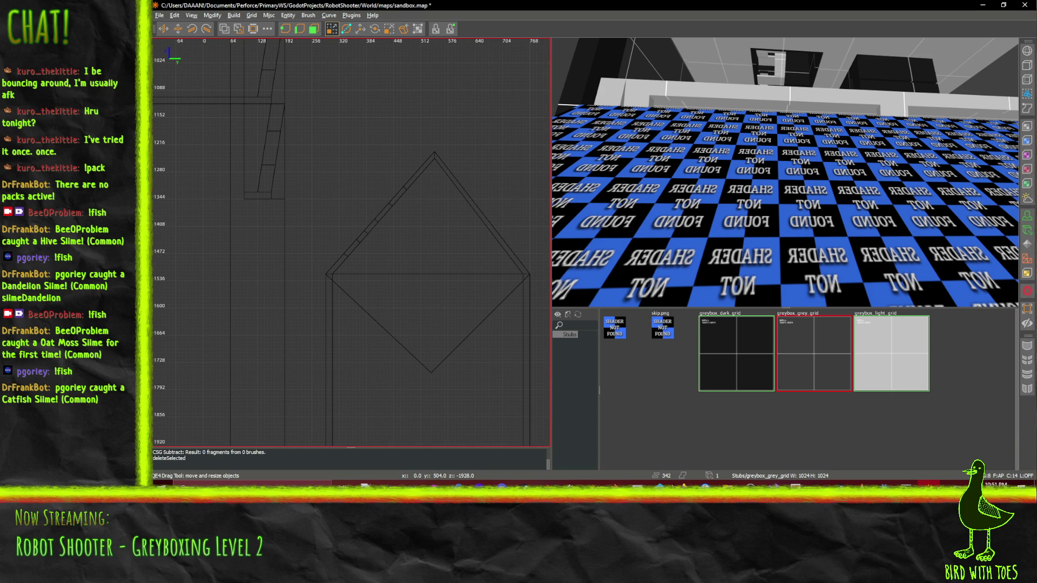
{"action": "mouse_move", "coordinate": [683, 485]}
{"action": "mouse_move", "coordinate": [568, 451]}
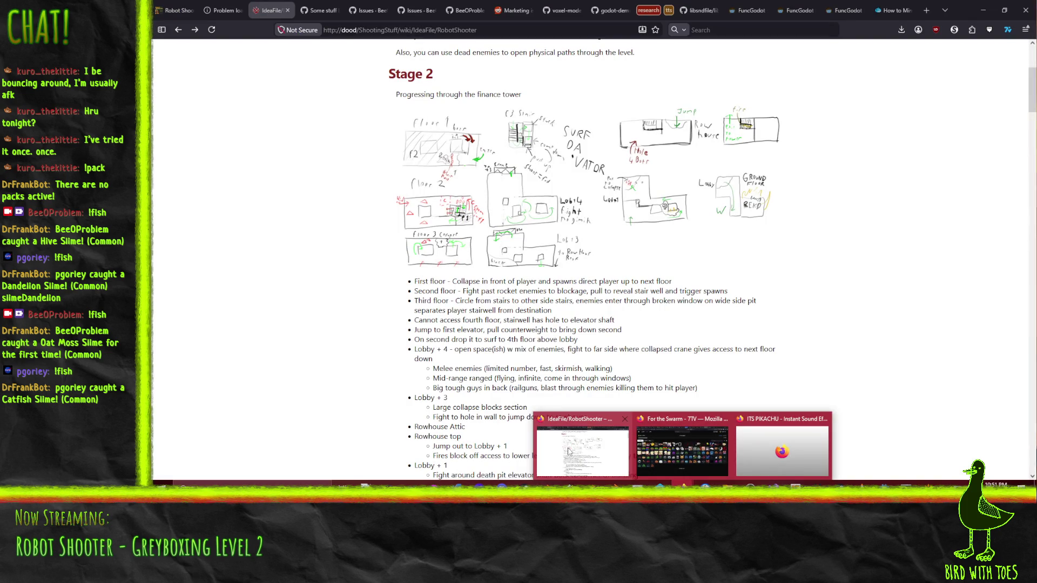
{"action": "scroll", "coordinate": [700, 226], "scroll_direction": "down", "scroll_amount": 3}
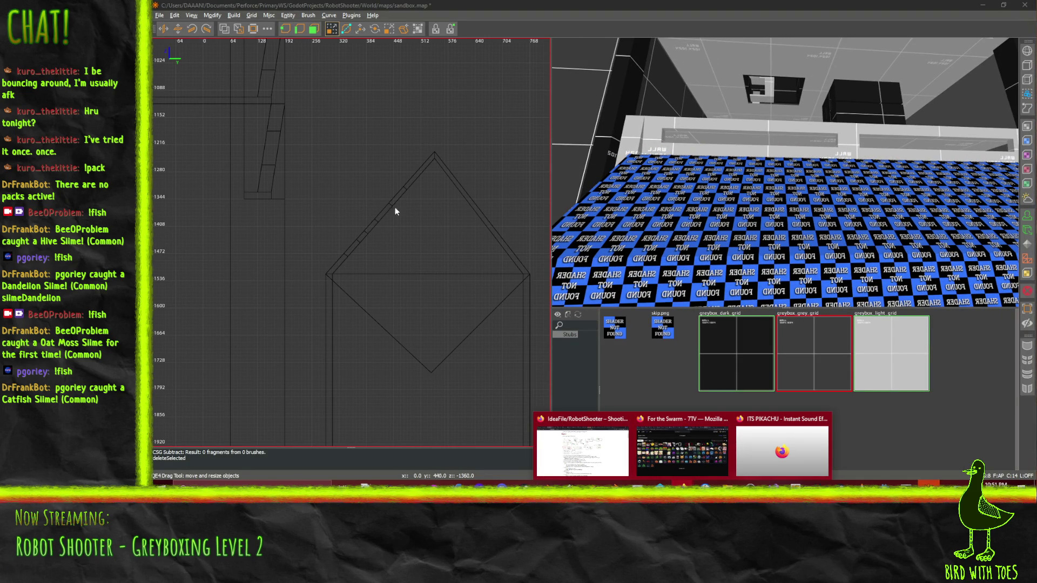
{"action": "scroll", "coordinate": [435, 249], "scroll_direction": "up", "scroll_amount": 1}
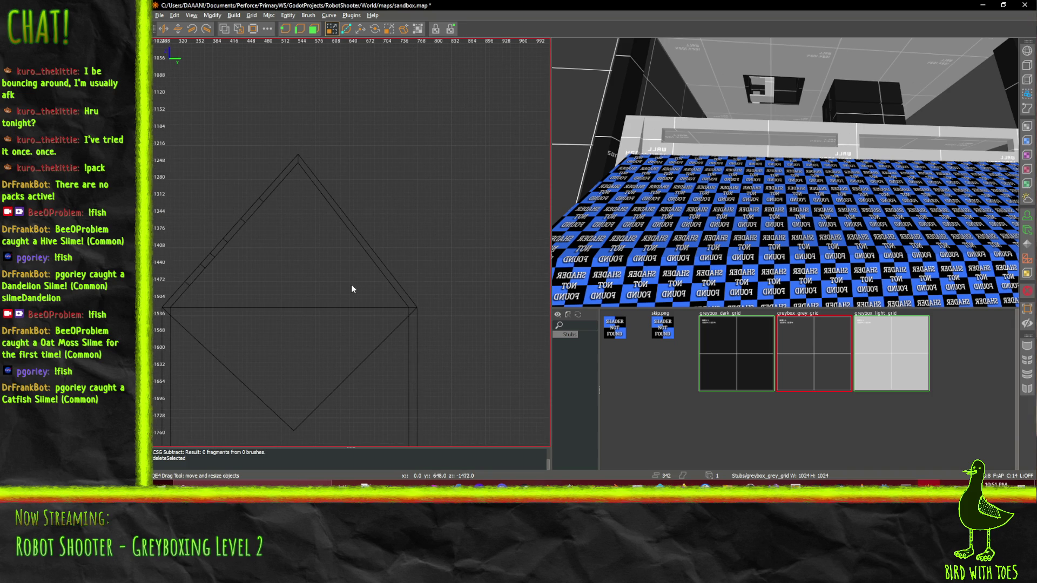
{"action": "left_click_drag", "start_coordinate": [342, 284], "coordinate": [461, 187]}
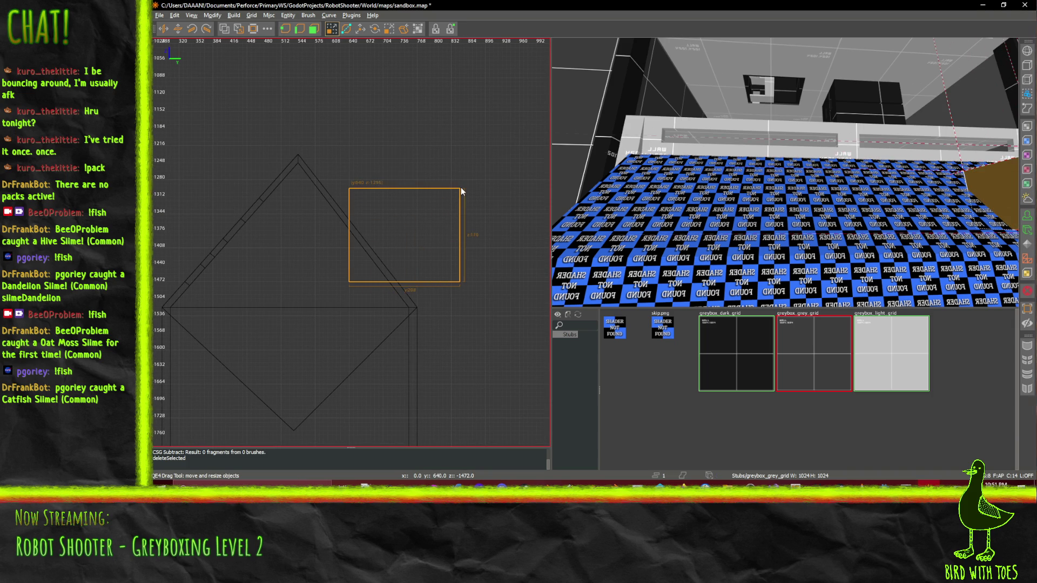
Size the new cutter brush to 256 units wide with a lower top, and slide it over the floor slab
{"action": "left_click_drag", "start_coordinate": [324, 257], "coordinate": [302, 260]}
{"action": "left_click_drag", "start_coordinate": [324, 188], "coordinate": [324, 210]}
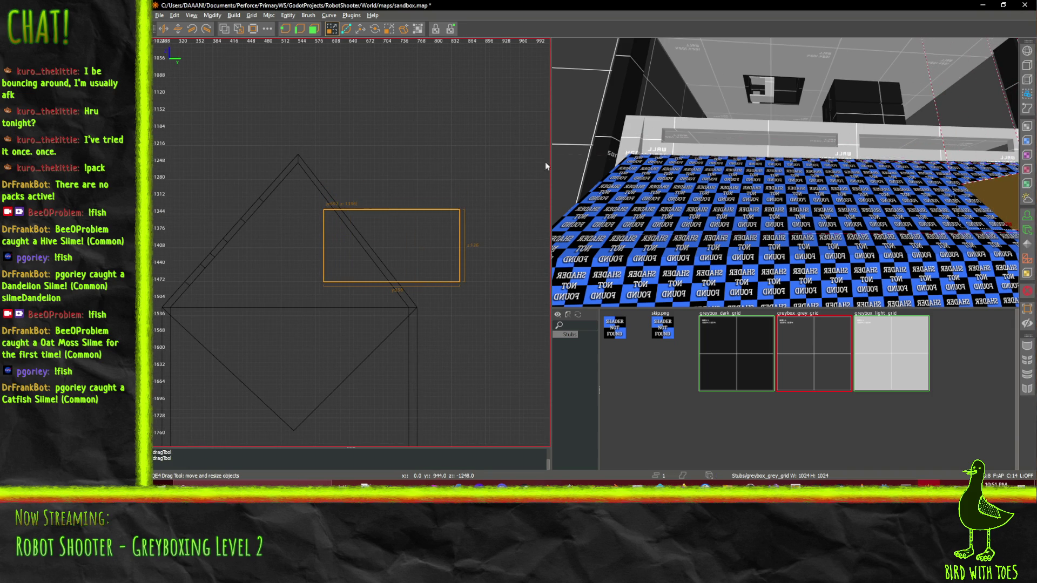
{"action": "left_click", "coordinate": [361, 30]}
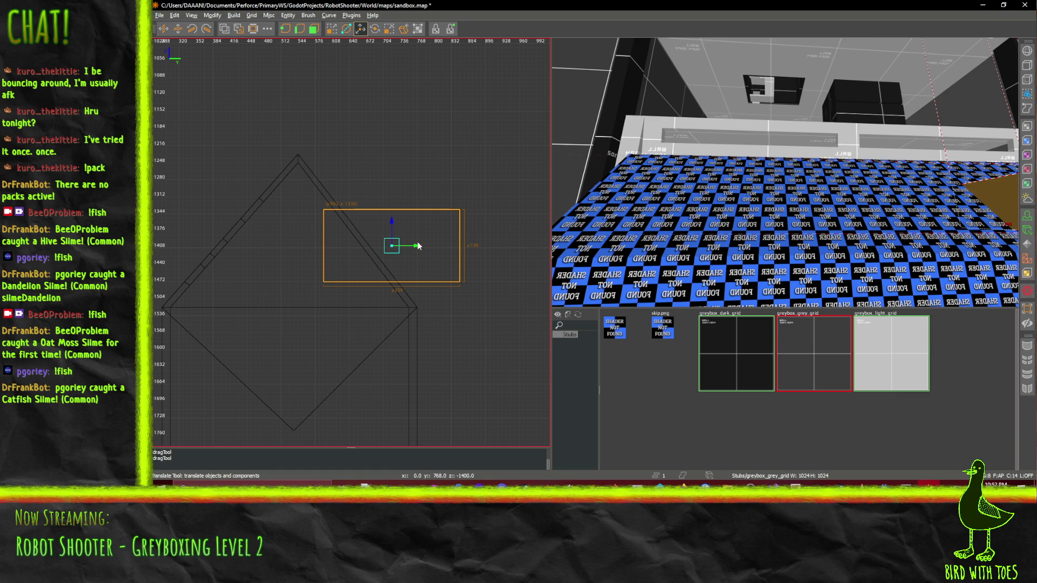
{"action": "scroll", "coordinate": [845, 212], "scroll_direction": "down", "scroll_amount": 3}
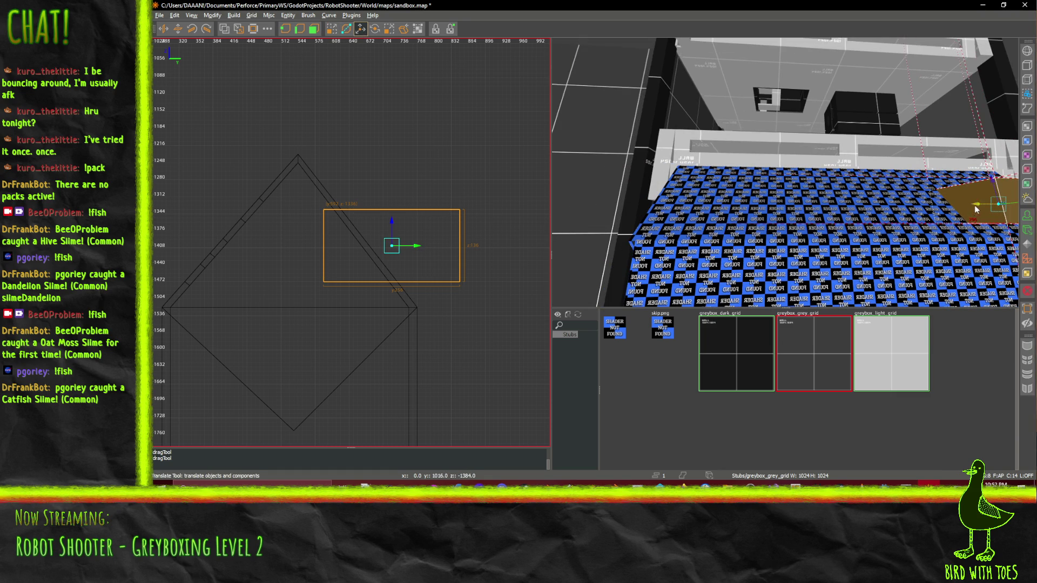
{"action": "left_click_drag", "start_coordinate": [961, 210], "coordinate": [710, 210]}
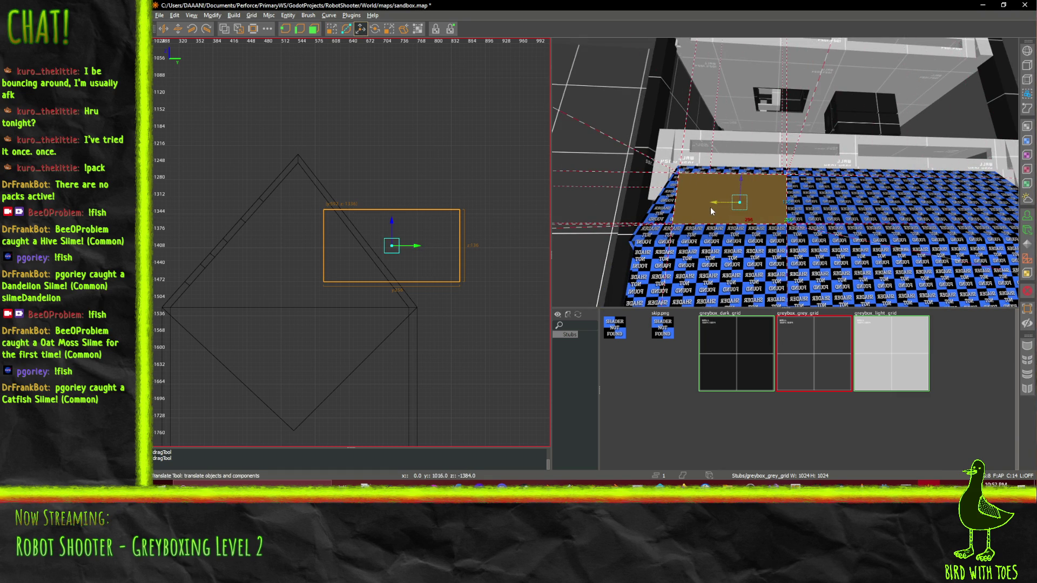
{"action": "scroll", "coordinate": [714, 206], "scroll_direction": "up", "scroll_amount": 5}
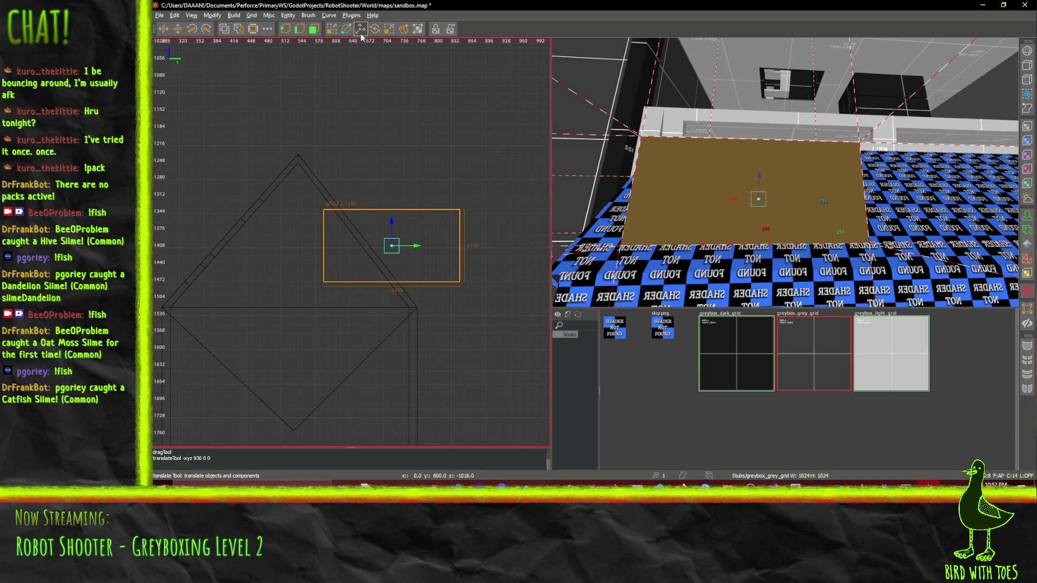
Narrow the cutter from 296 to 272 units, subtract it from the floor slab, and delete it
{"action": "left_click", "coordinate": [331, 29]}
{"action": "left_click_drag", "start_coordinate": [930, 184], "coordinate": [820, 197]}
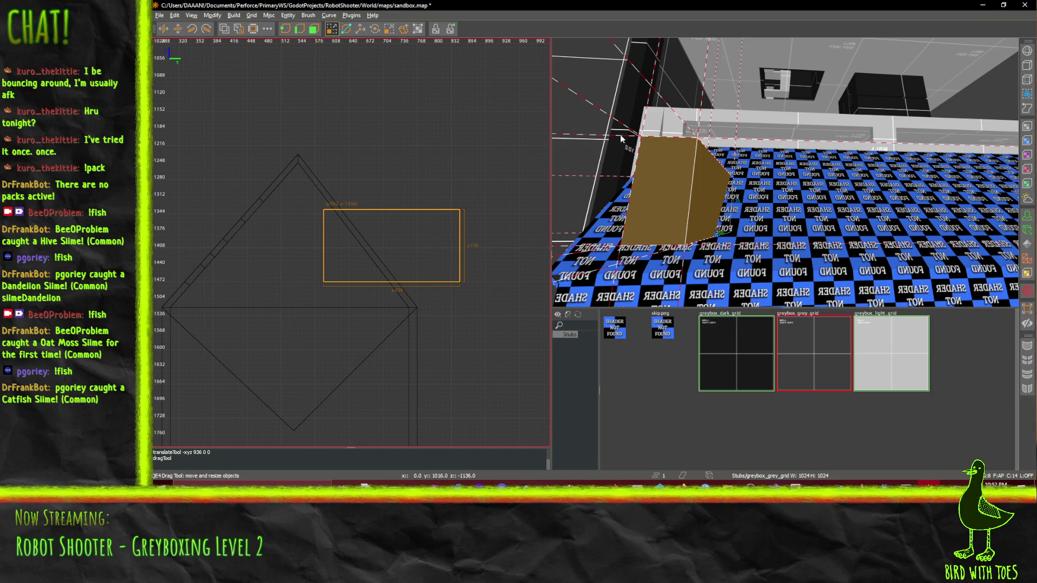
{"action": "left_click", "coordinate": [225, 32]}
{"action": "key", "text": "Delete"}
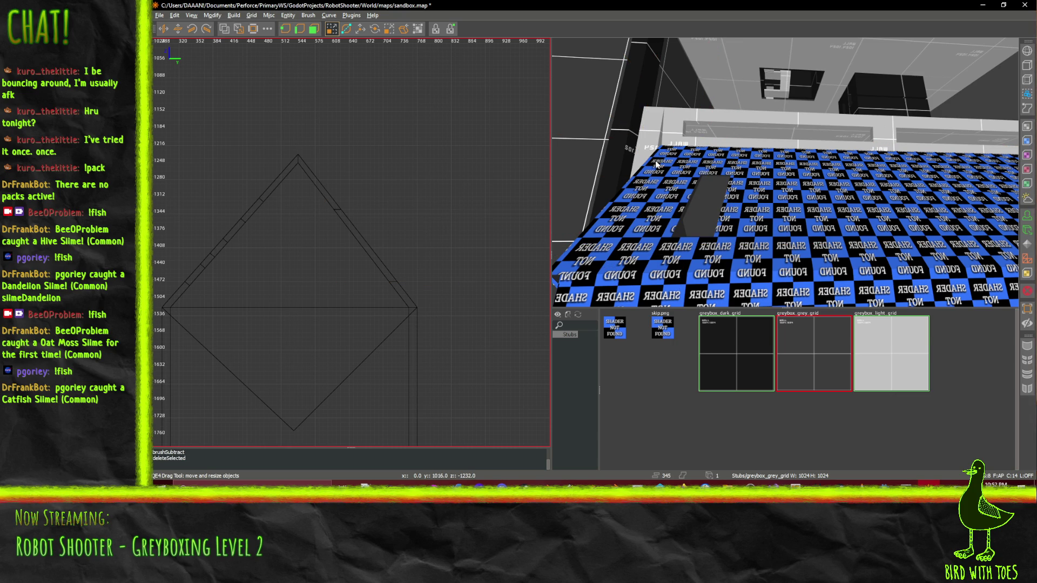
Undo the cutter deletion and the subtraction to restore the floor slab and cutter brush
{"action": "key", "text": "w"}
{"action": "scroll", "coordinate": [694, 232], "scroll_direction": "up", "scroll_amount": 10}
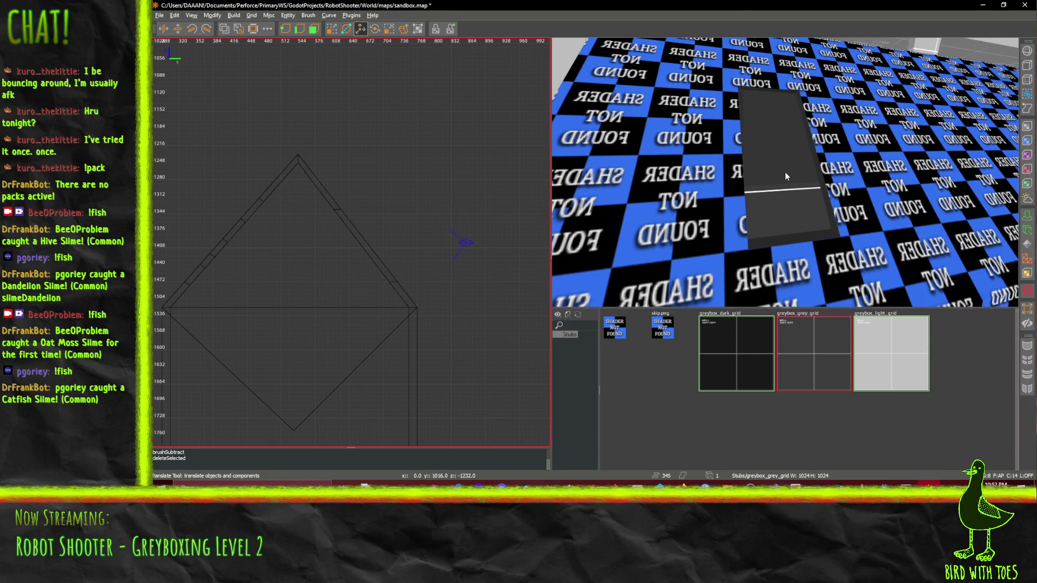
{"action": "key", "text": "ctrl+z"}
{"action": "scroll", "coordinate": [785, 172], "scroll_direction": "down", "scroll_amount": 10}
{"action": "key", "text": "ctrl+z"}
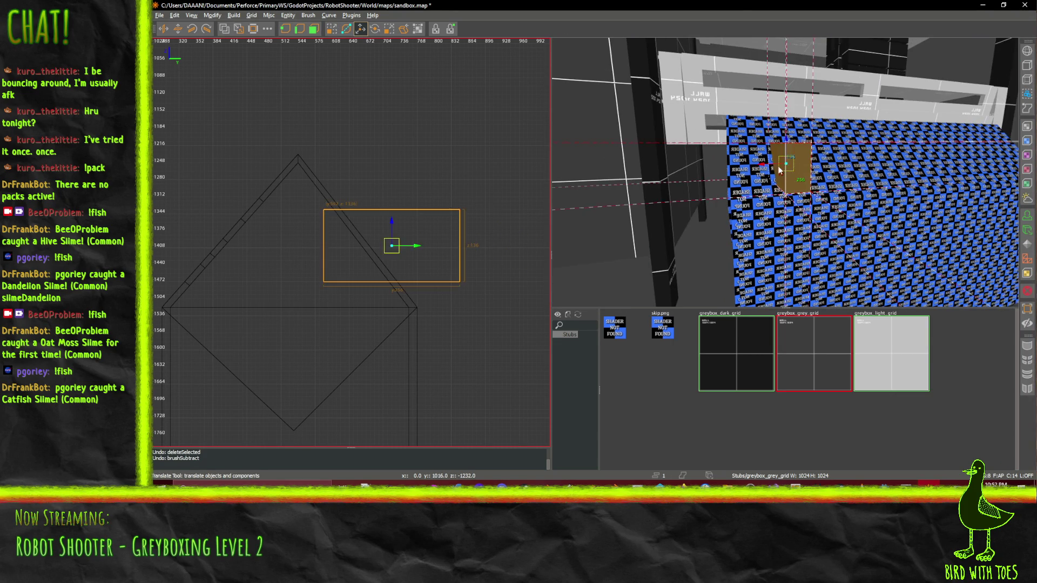
{"action": "scroll", "coordinate": [796, 165], "scroll_direction": "up", "scroll_amount": 2}
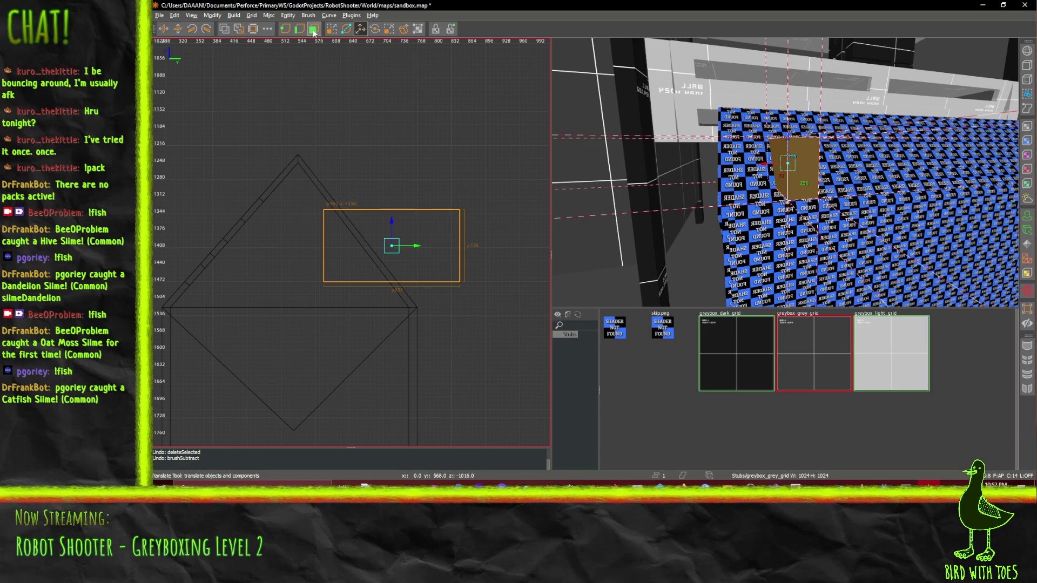
Widen the cutter from 72 to 120 units, subtract it from the slab, and delete it
{"action": "left_click", "coordinate": [332, 28]}
{"action": "left_click_drag", "start_coordinate": [745, 174], "coordinate": [721, 175]}
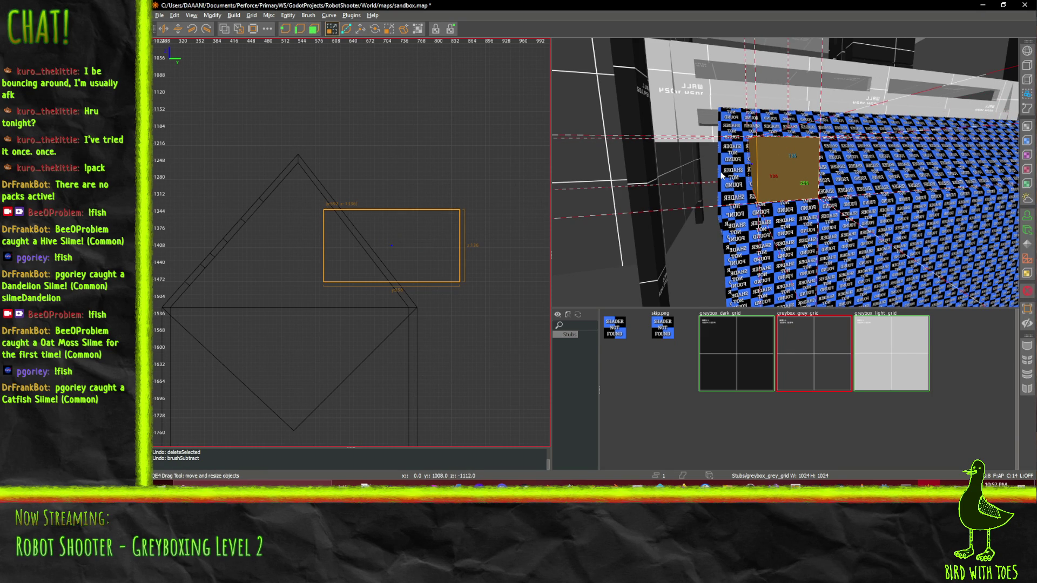
{"action": "left_click_drag", "start_coordinate": [721, 175], "coordinate": [721, 174]}
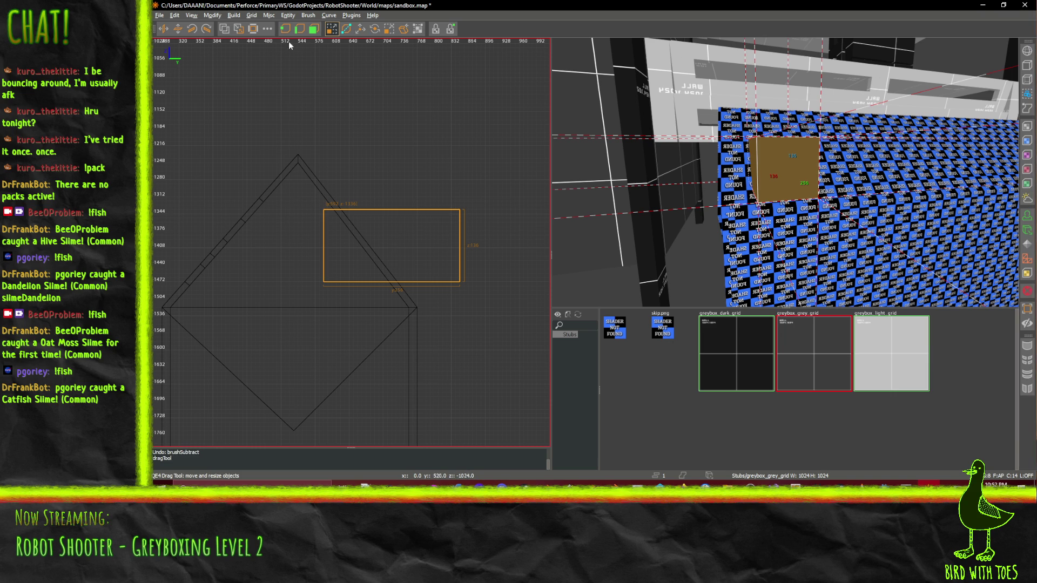
{"action": "left_click", "coordinate": [224, 29]}
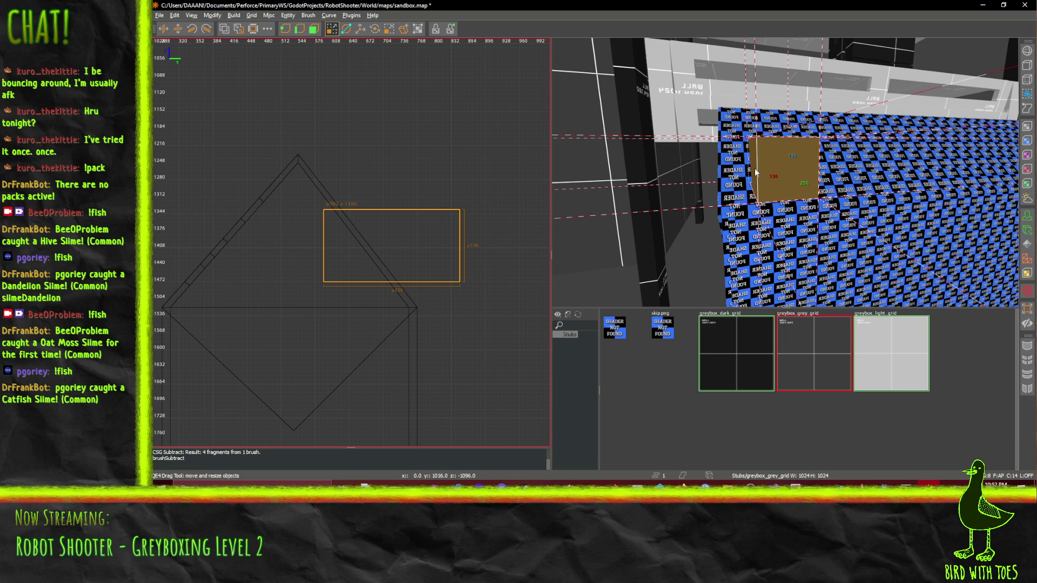
{"action": "key", "text": "Delete"}
Fly the camera into the interior and restore the deleted cutter brush
{"action": "key", "text": "w"}
{"action": "right_click", "coordinate": [755, 164]}
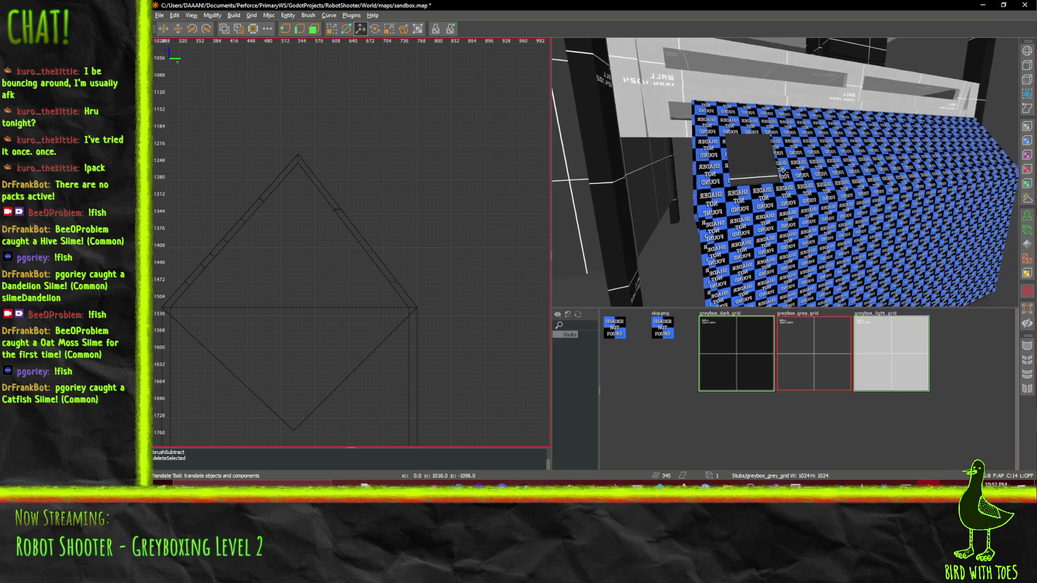
{"action": "key", "text": "w"}
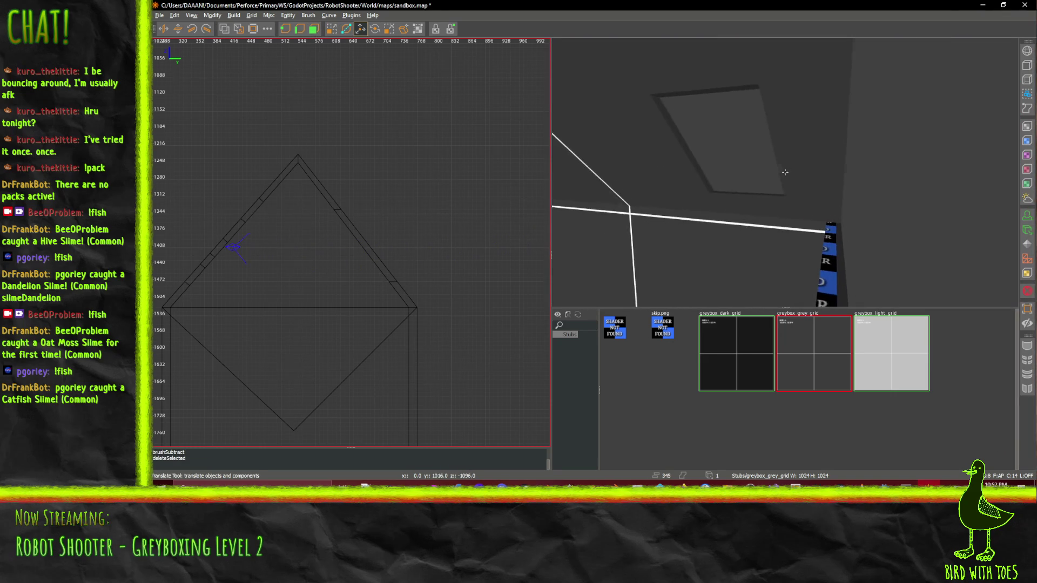
{"action": "key", "text": "w"}
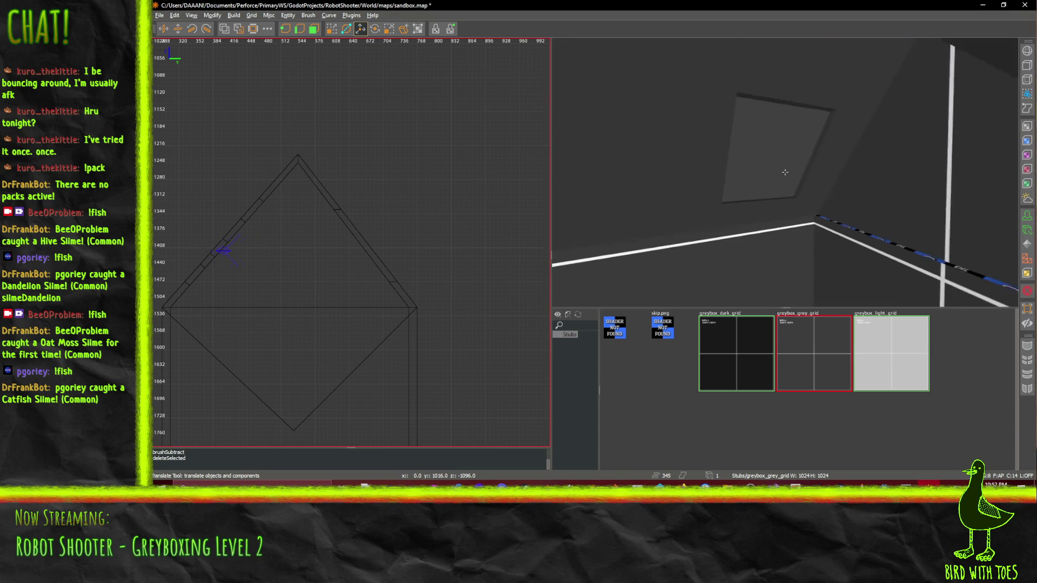
{"action": "key", "text": "ctrl+z"}
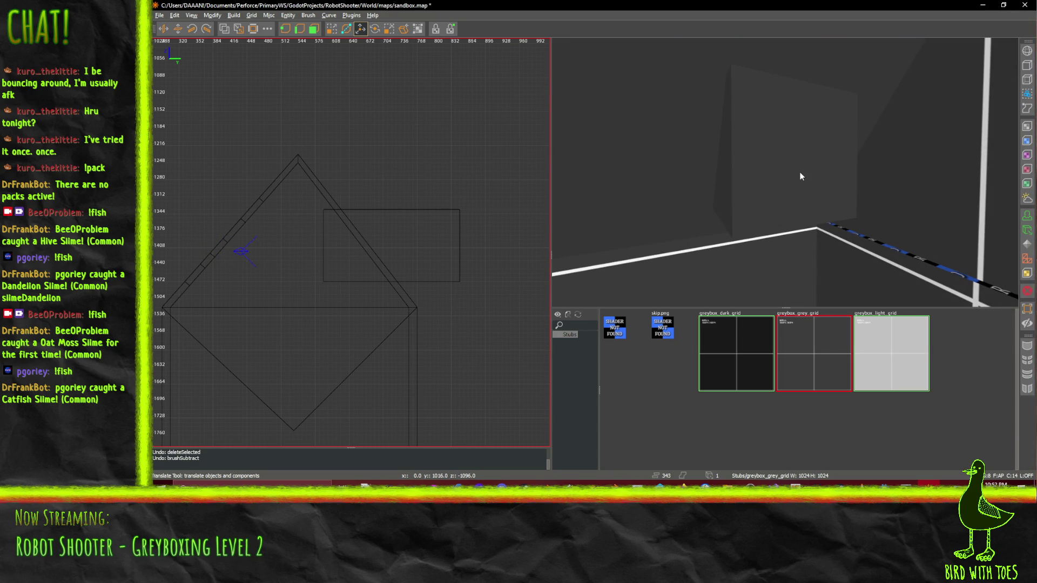
Stretch the cutter from 136 to 224 units tall, subtract it from both overlapping brushes, and delete it
{"action": "right_click", "coordinate": [799, 176]}
{"action": "key", "text": "q"}
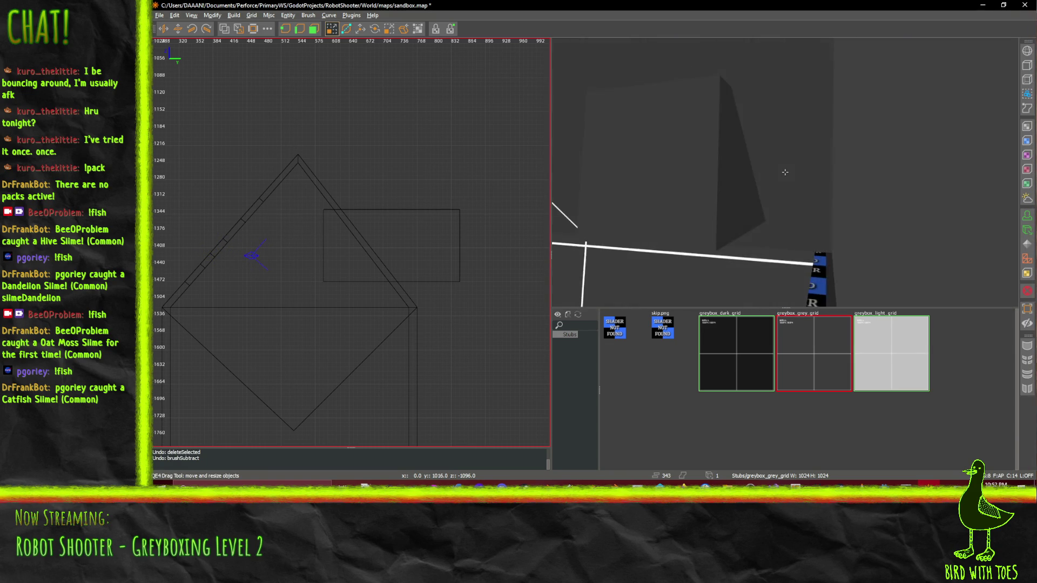
{"action": "key", "text": "Up"}
{"action": "left_click", "coordinate": [748, 186], "text": "shift"}
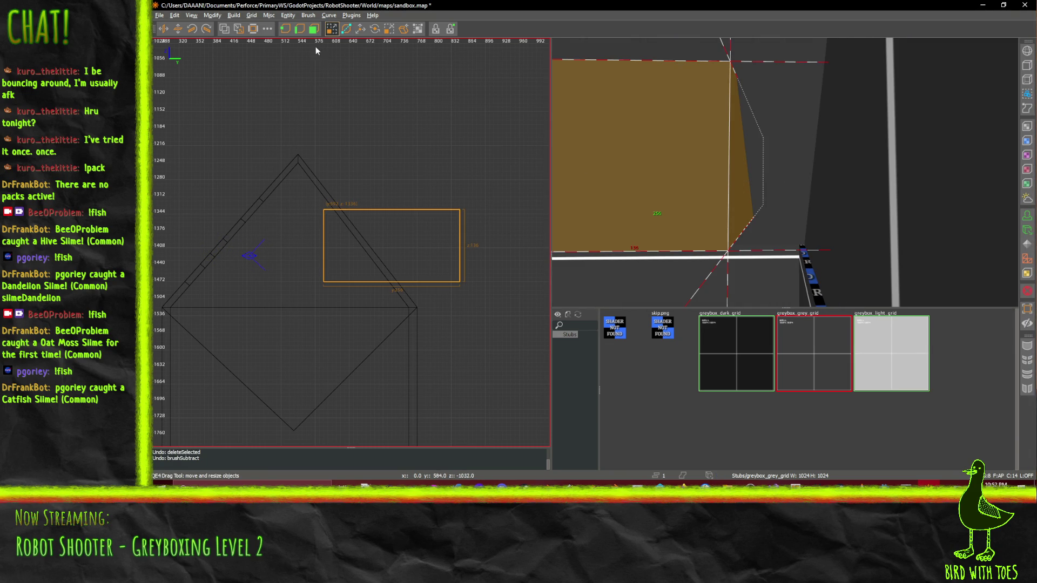
{"action": "mouse_move", "coordinate": [793, 130]}
{"action": "left_mouse_down"}
{"action": "mouse_move", "coordinate": [857, 156]}
{"action": "mouse_move", "coordinate": [910, 160]}
{"action": "left_mouse_up"}
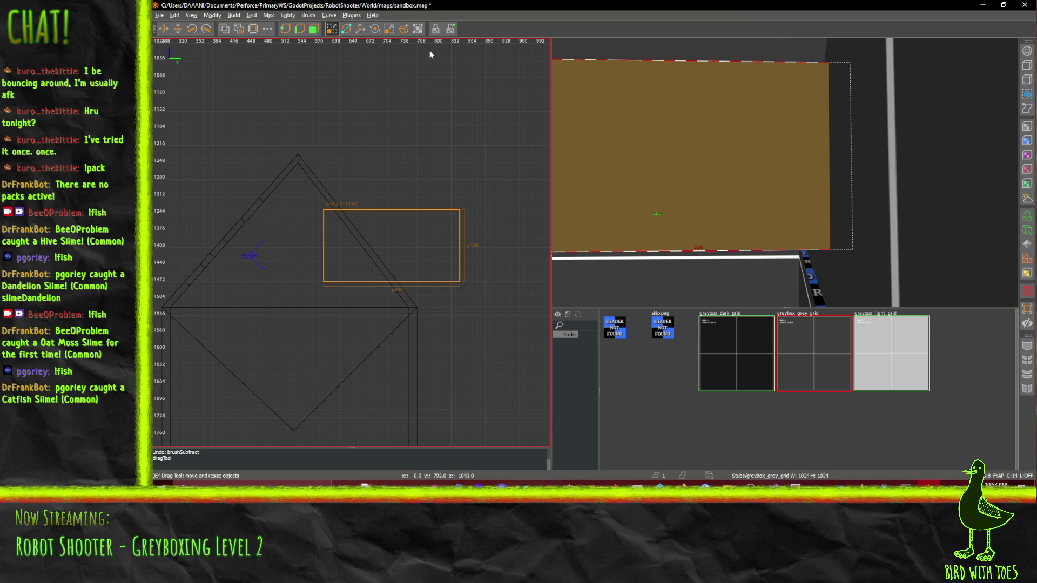
{"action": "left_click", "coordinate": [225, 31]}
{"action": "key", "text": "Delete"}
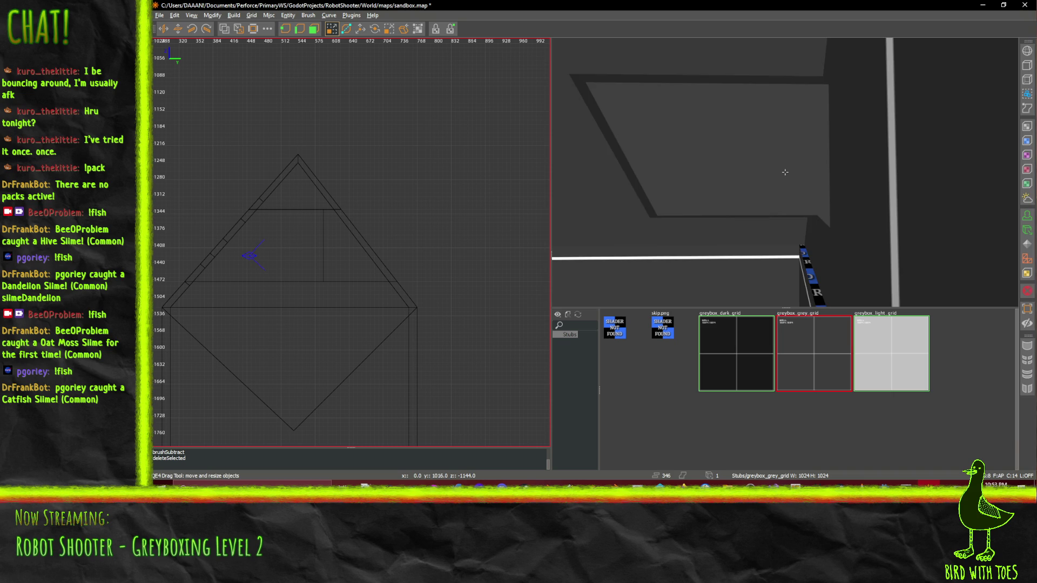
{"action": "scroll", "coordinate": [620, 141], "scroll_direction": "up", "scroll_amount": 5}
{"action": "scroll", "coordinate": [785, 172], "scroll_direction": "up", "scroll_amount": 5}
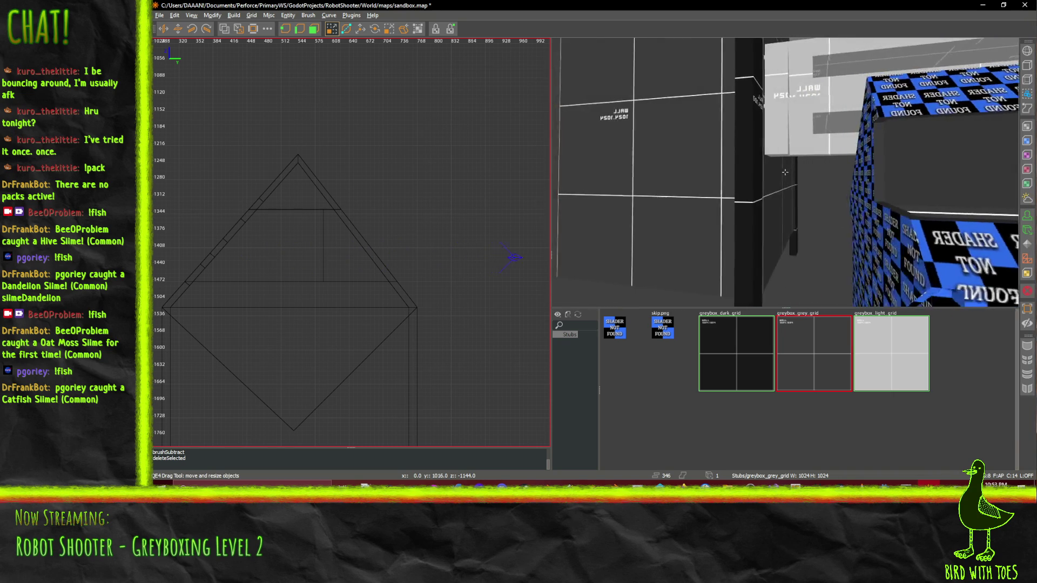
{"action": "scroll", "coordinate": [784, 172], "scroll_direction": "up", "scroll_amount": 10}
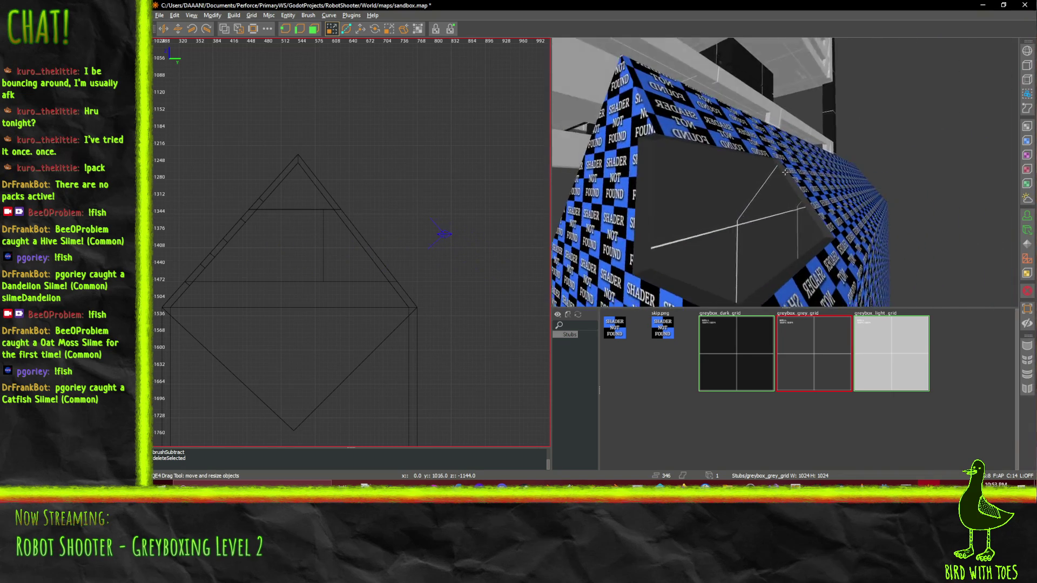
{"action": "scroll", "coordinate": [785, 172], "scroll_direction": "down", "scroll_amount": 10}
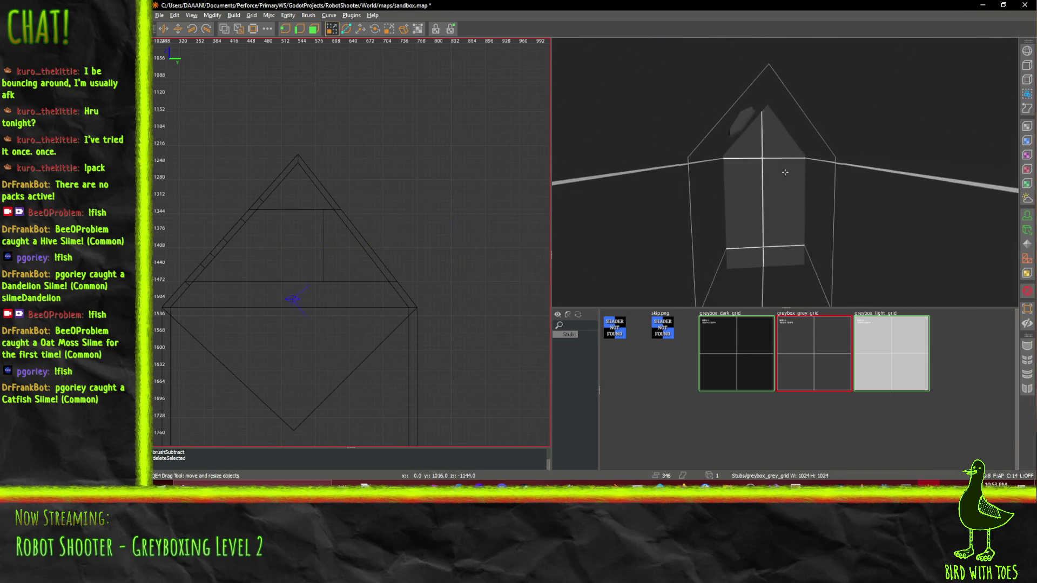
{"action": "scroll", "coordinate": [785, 172], "scroll_direction": "up", "scroll_amount": 10}
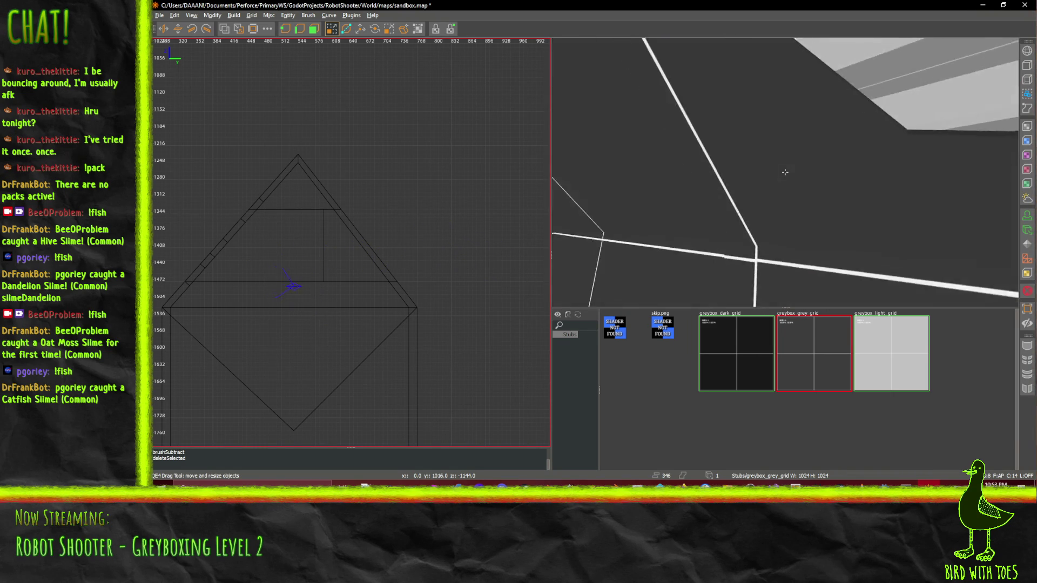
{"action": "scroll", "coordinate": [784, 172], "scroll_direction": "up", "scroll_amount": 5}
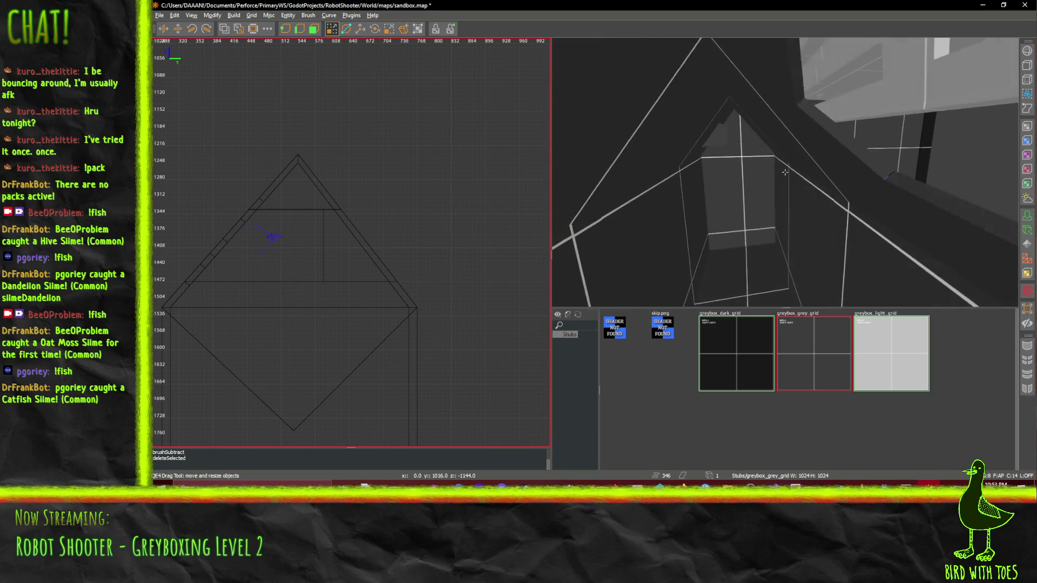
{"action": "scroll", "coordinate": [785, 172], "scroll_direction": "down", "scroll_amount": 5}
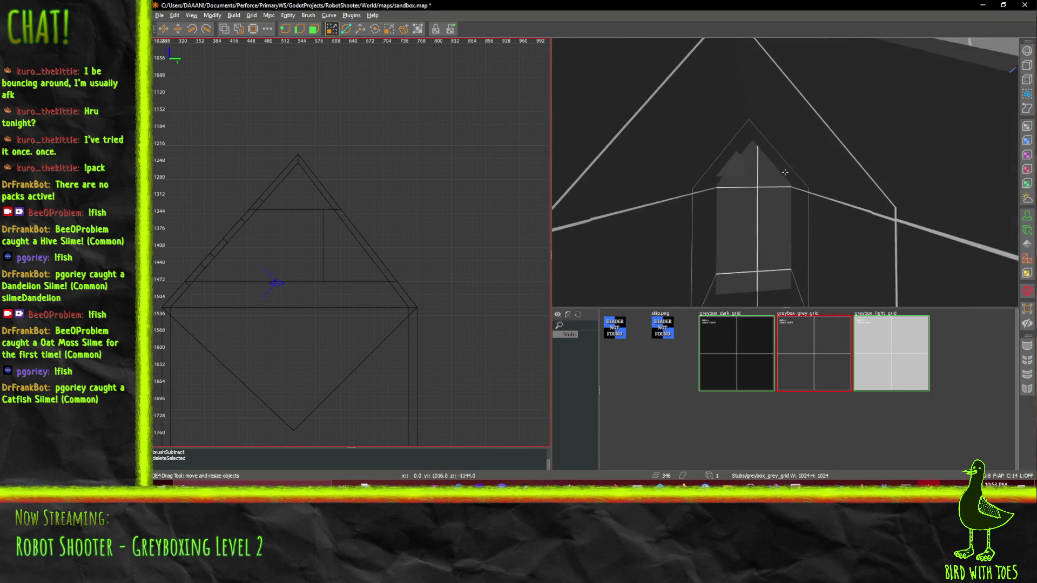
{"action": "scroll", "coordinate": [785, 172], "scroll_direction": "up", "scroll_amount": 3}
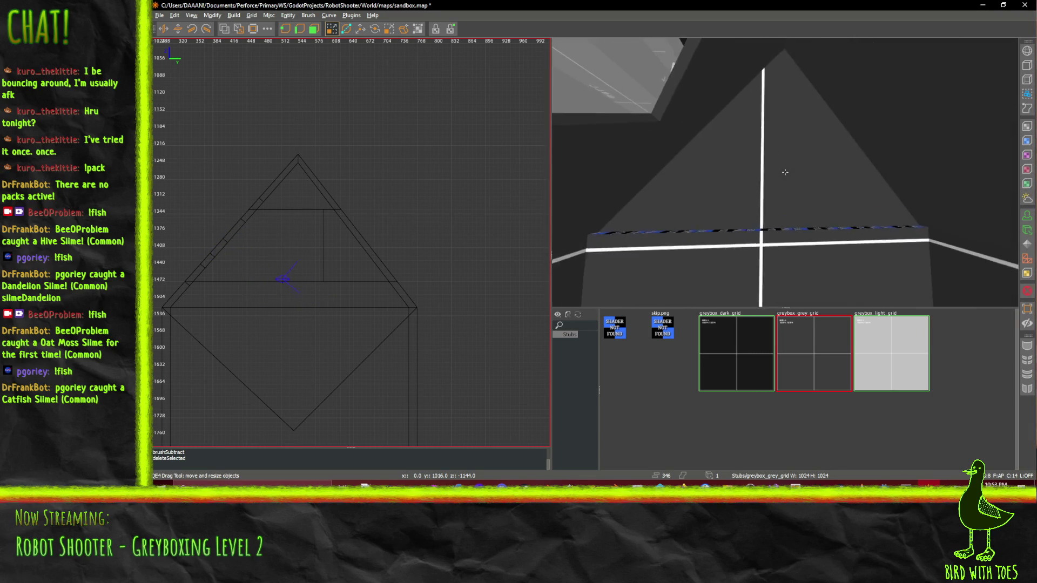
{"action": "scroll", "coordinate": [785, 172], "scroll_direction": "up", "scroll_amount": 2}
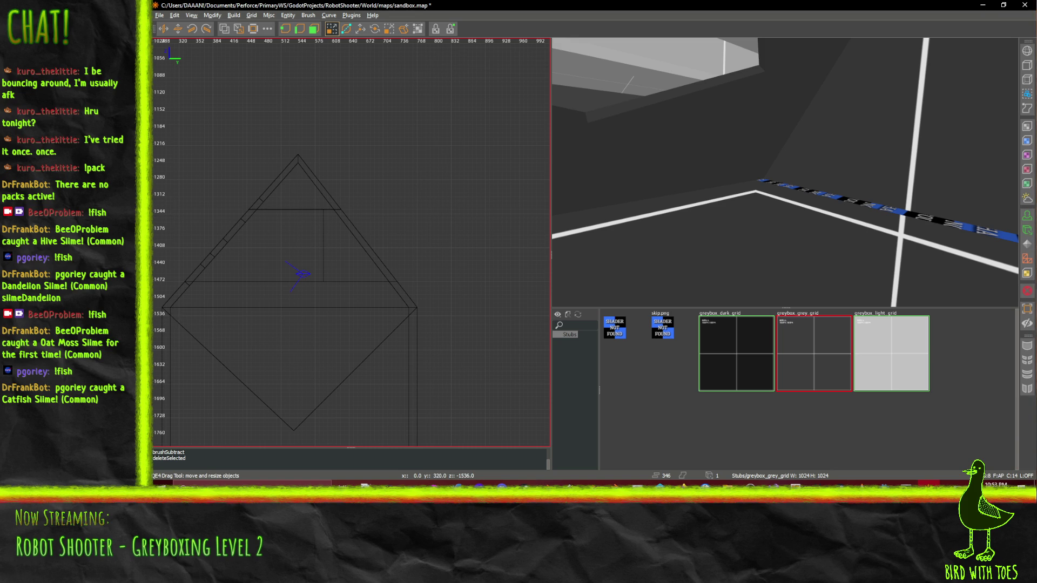
{"action": "key", "text": "ctrl+u"}
{"action": "scroll", "coordinate": [177, 316], "scroll_direction": "up", "scroll_amount": 2}
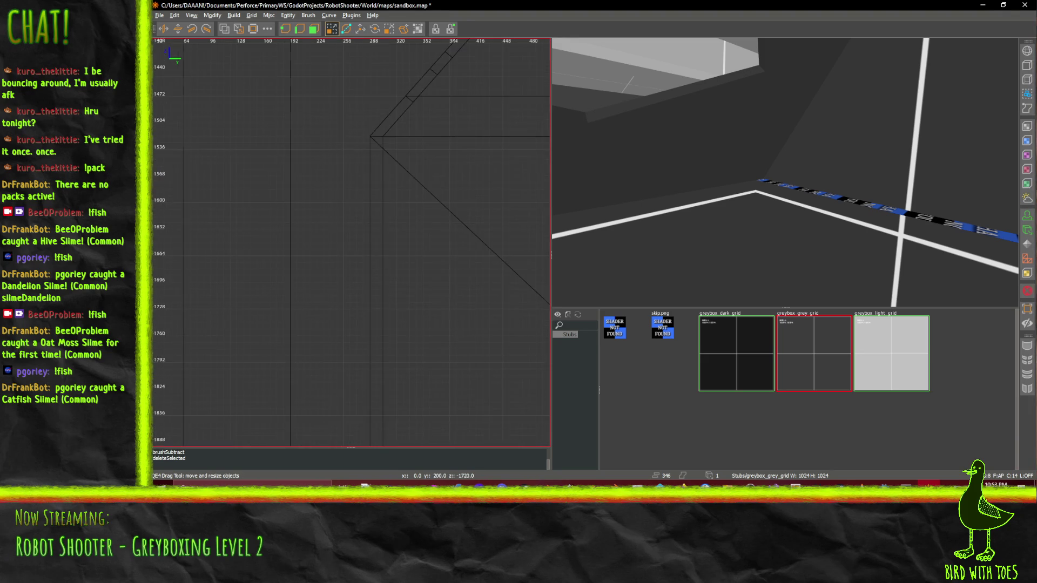
Draw a thin slab brush across the room's width in the side view and frame it
{"action": "left_click_drag", "start_coordinate": [349, 321], "coordinate": [296, 307]}
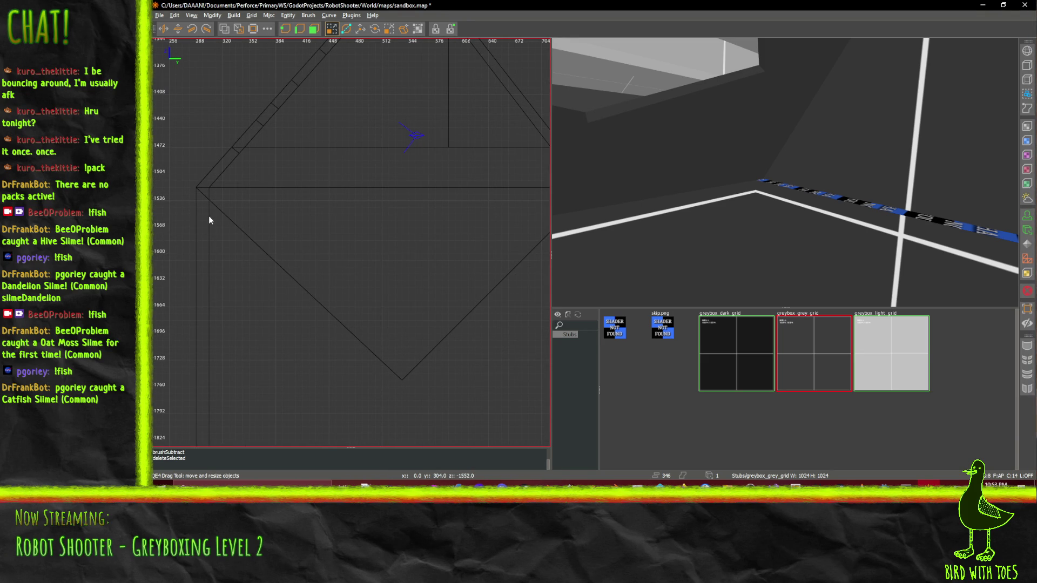
{"action": "left_click_drag", "start_coordinate": [211, 215], "coordinate": [237, 214]}
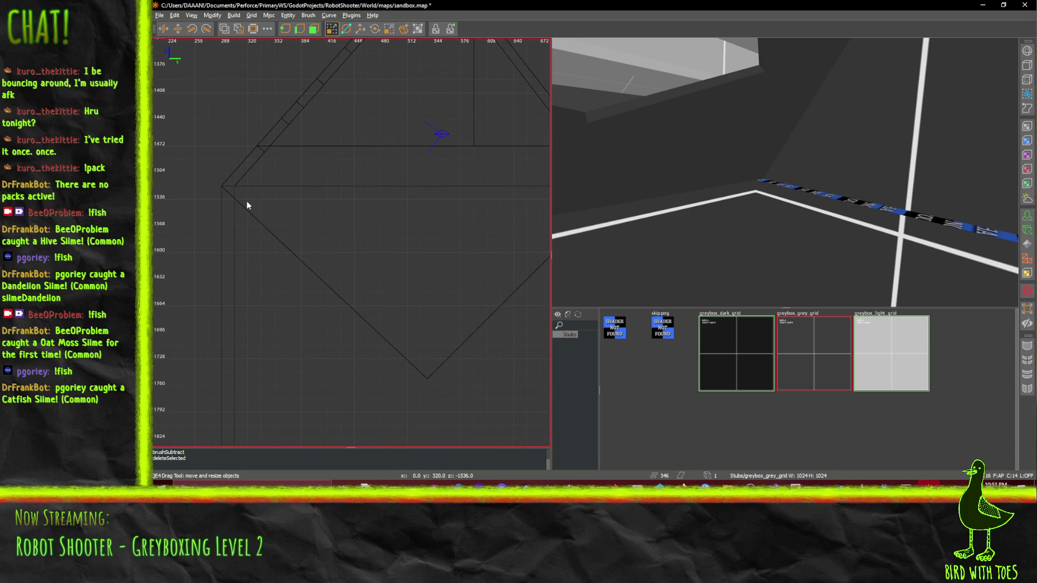
{"action": "left_click_drag", "start_coordinate": [234, 211], "coordinate": [432, 218]}
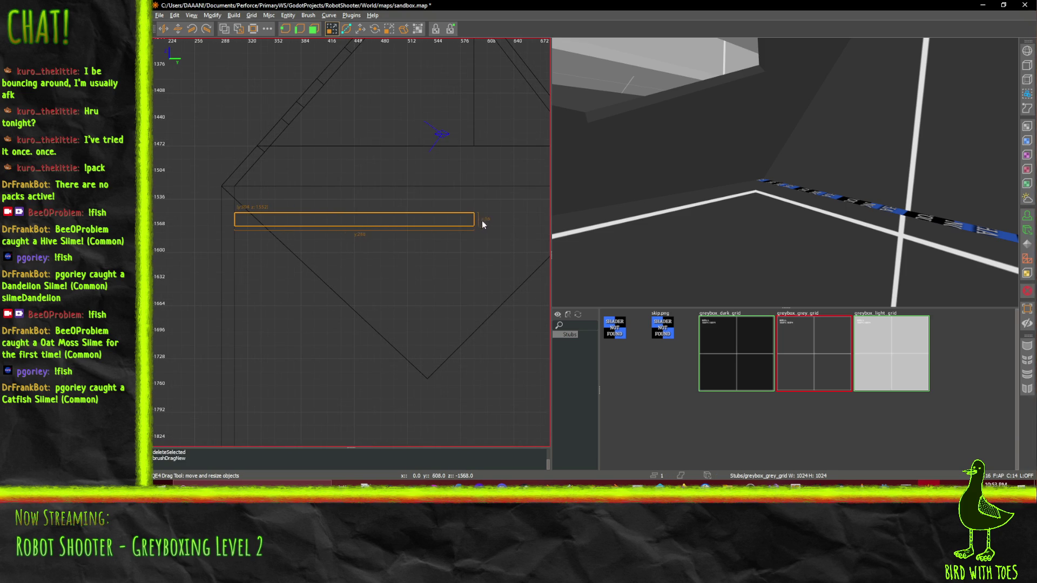
{"action": "scroll", "coordinate": [483, 225], "scroll_direction": "right", "scroll_amount": 3}
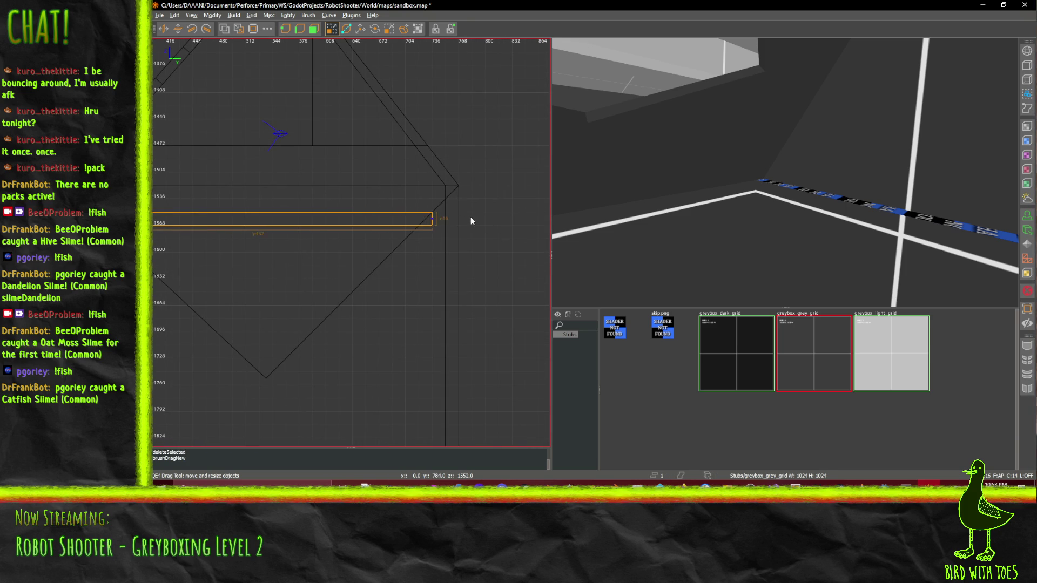
{"action": "scroll", "coordinate": [319, 247], "scroll_direction": "left", "scroll_amount": 2}
{"action": "scroll", "coordinate": [319, 247], "scroll_direction": "up", "scroll_amount": 2}
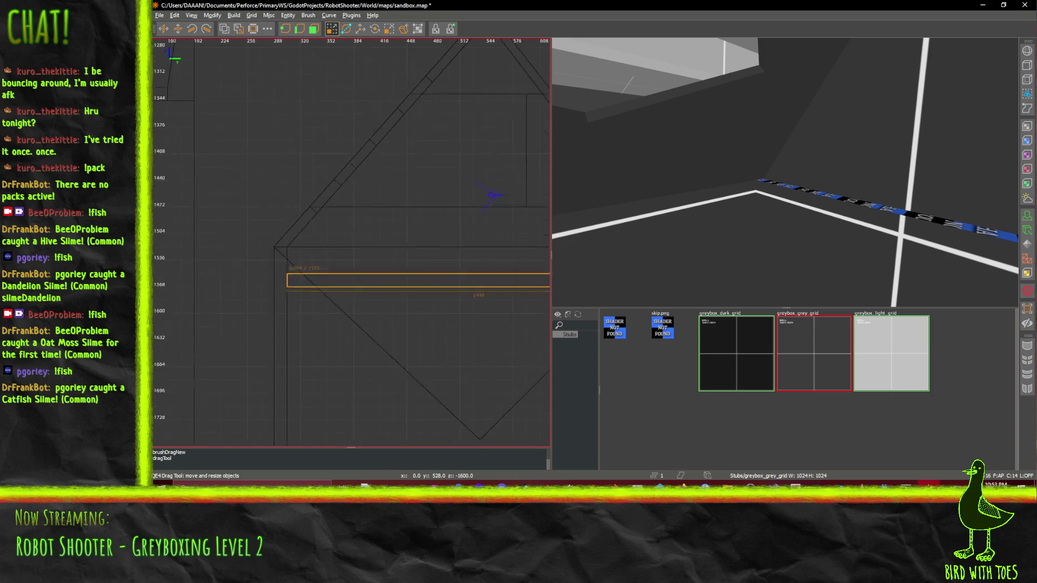
{"action": "key", "text": "ctrl+u"}
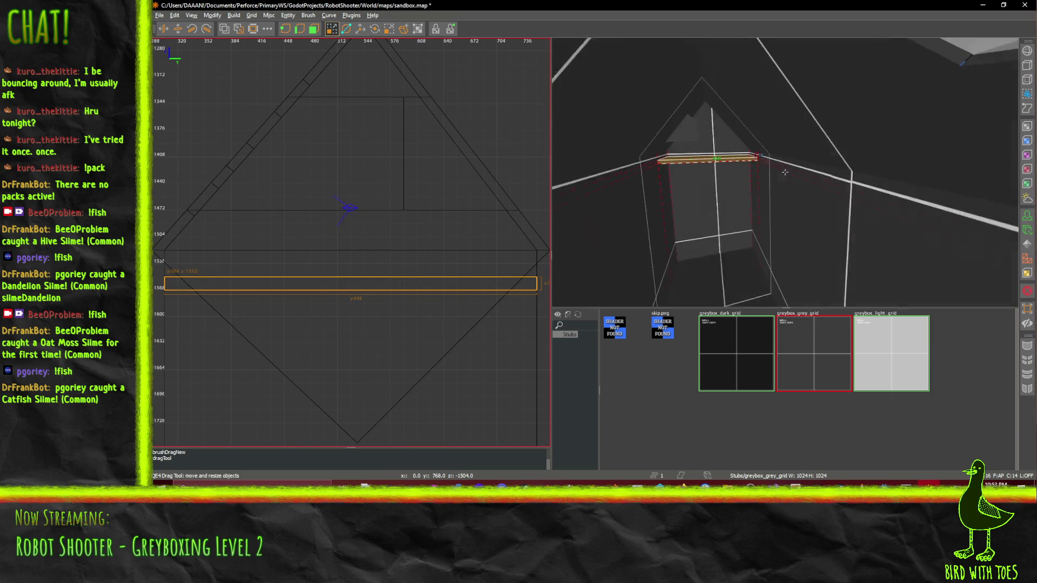
{"action": "scroll", "coordinate": [785, 172], "scroll_direction": "up", "scroll_amount": 5}
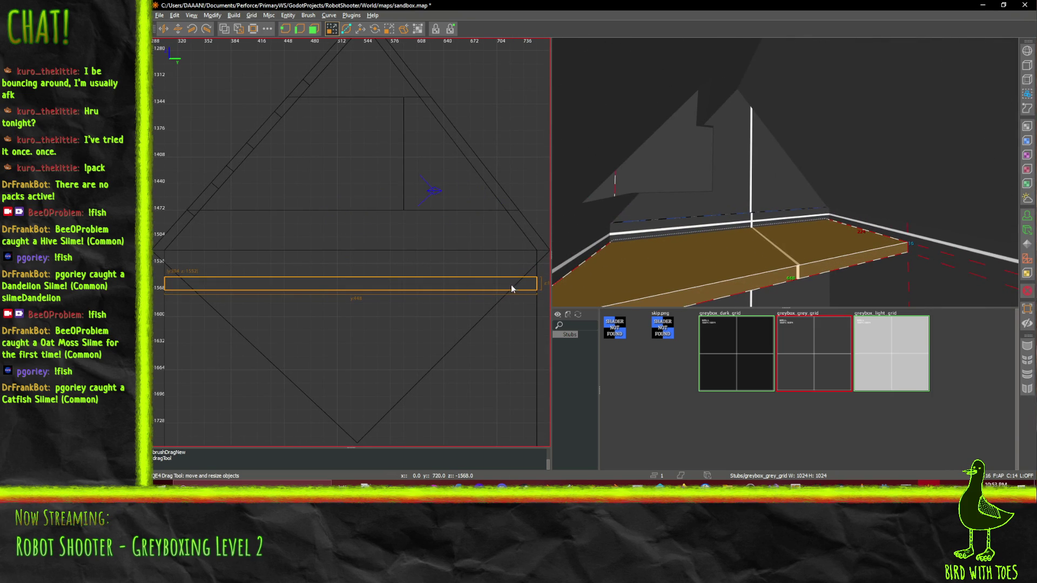
{"action": "scroll", "coordinate": [512, 289], "scroll_direction": "down", "scroll_amount": 2}
{"action": "key", "text": "ctrl+u"}
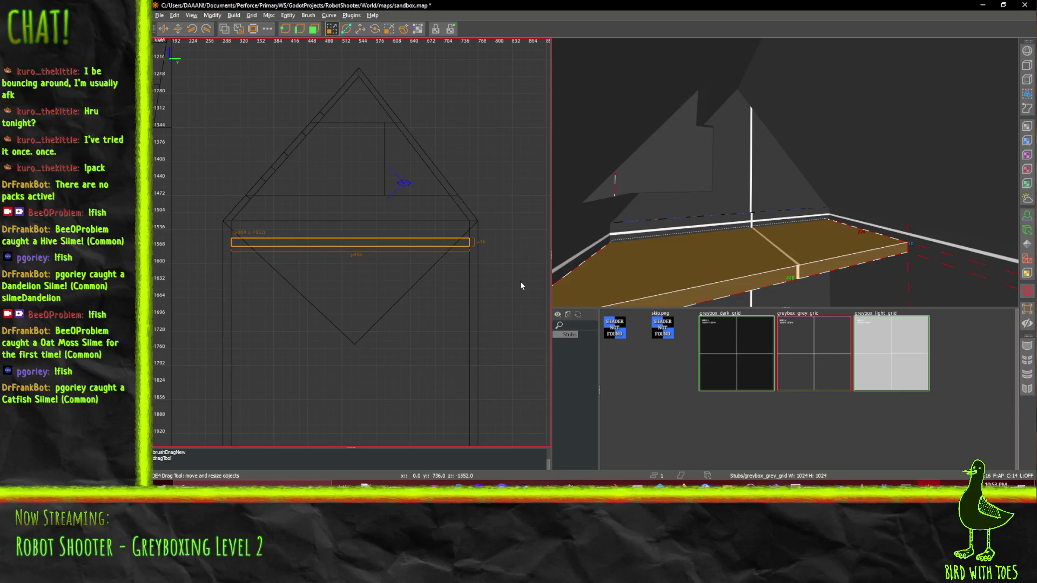
{"action": "key", "text": "ctrl+Tab"}
{"action": "scroll", "coordinate": [290, 236], "scroll_direction": "down", "scroll_amount": 2}
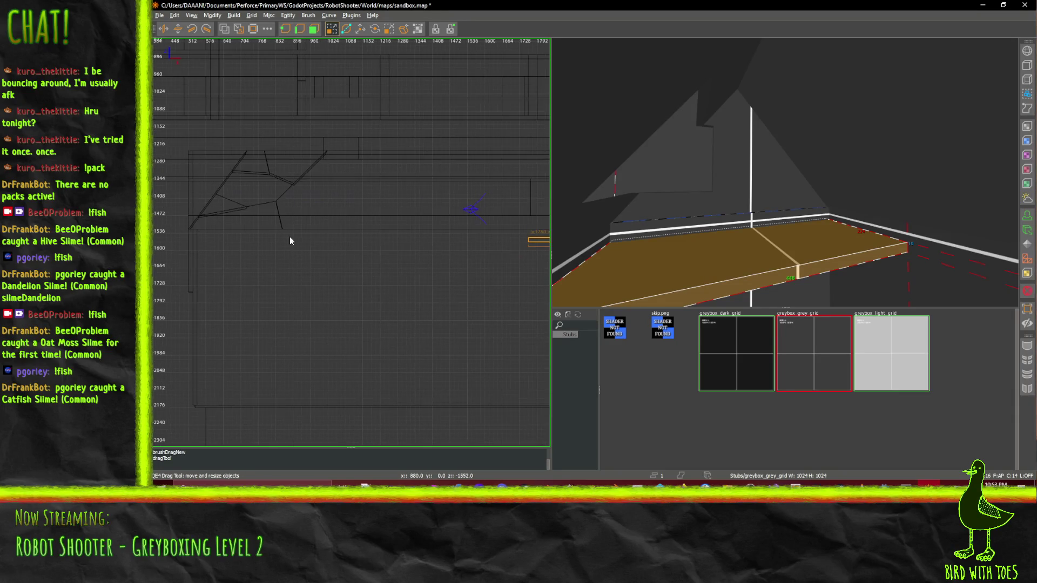
Drag the slab's edge outward so it runs further along the room's length
{"action": "left_click_drag", "start_coordinate": [475, 249], "coordinate": [447, 246]}
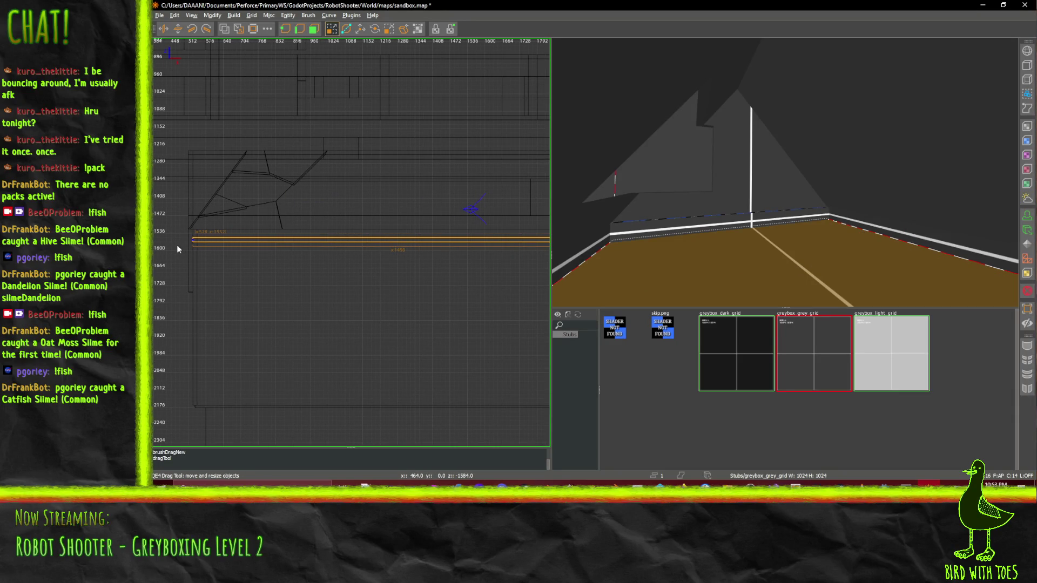
{"action": "mouse_move", "coordinate": [176, 245]}
{"action": "left_mouse_down"}
{"action": "mouse_move", "coordinate": [136, 239]}
{"action": "mouse_move", "coordinate": [153, 234]}
{"action": "left_mouse_up"}
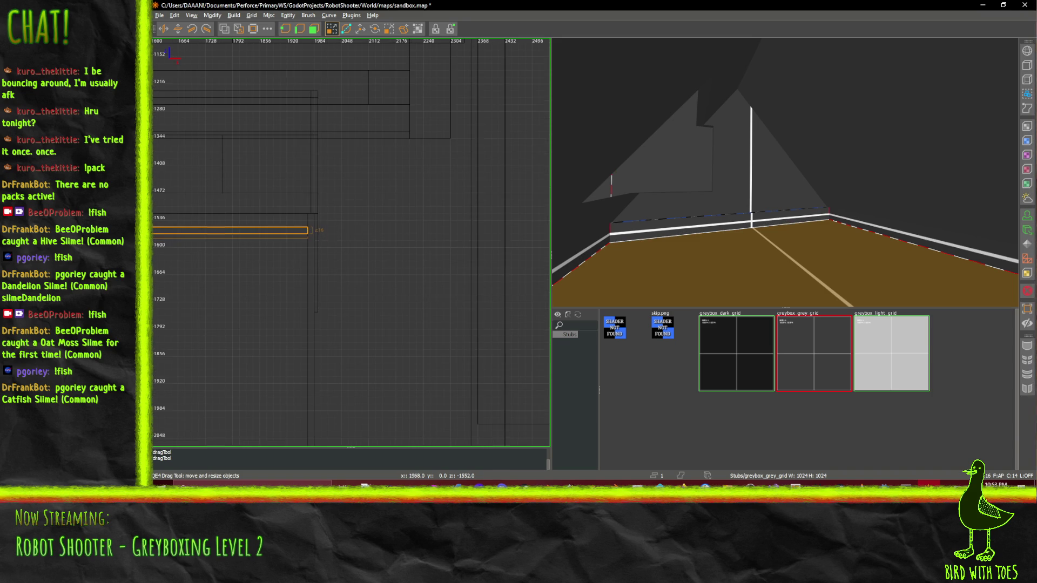
{"action": "scroll", "coordinate": [360, 228], "scroll_direction": "up", "scroll_amount": 2}
{"action": "left_click_drag", "start_coordinate": [361, 228], "coordinate": [540, 229]}
{"action": "left_click_drag", "start_coordinate": [325, 243], "coordinate": [484, 255]}
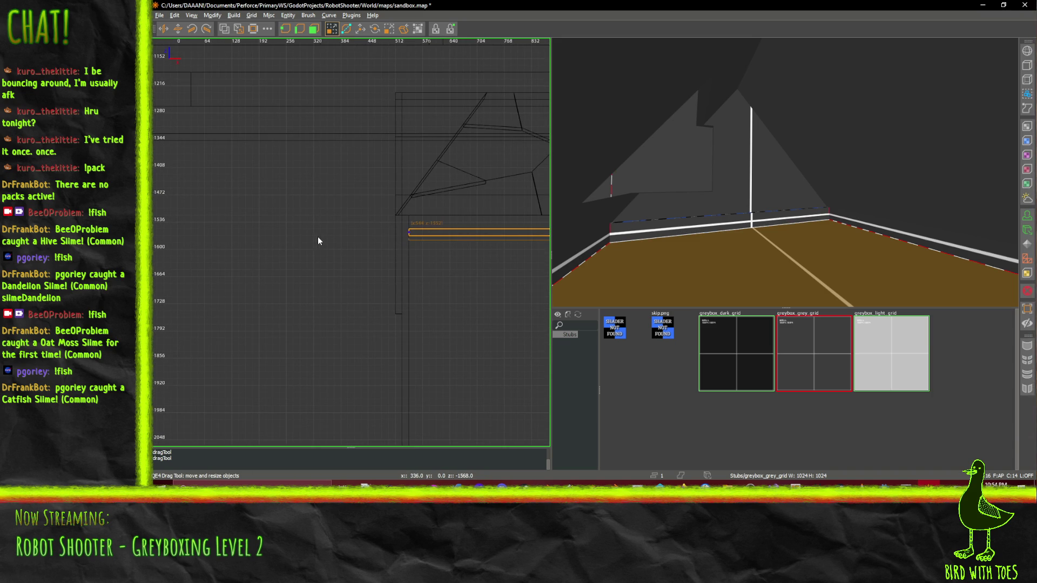
{"action": "scroll", "coordinate": [785, 172], "scroll_direction": "up", "scroll_amount": 10}
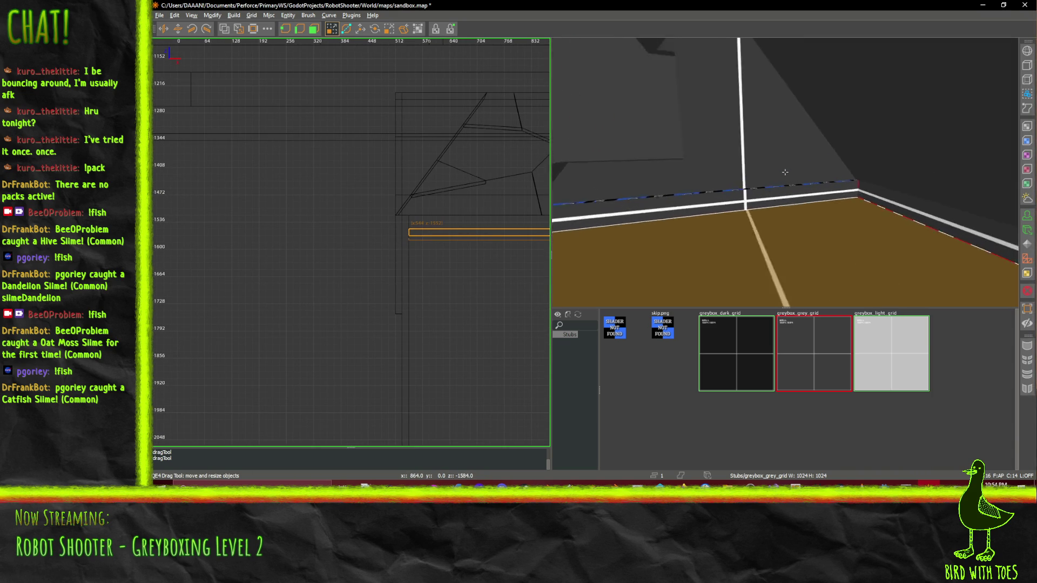
Fly the 3D camera down the corridor to check the lengthened slab against the walls
{"action": "key", "text": "Left"}
{"action": "key", "text": "Left"}
{"action": "key", "text": "Left"}
{"action": "key", "text": "Down"}
{"action": "key", "text": "Down"}
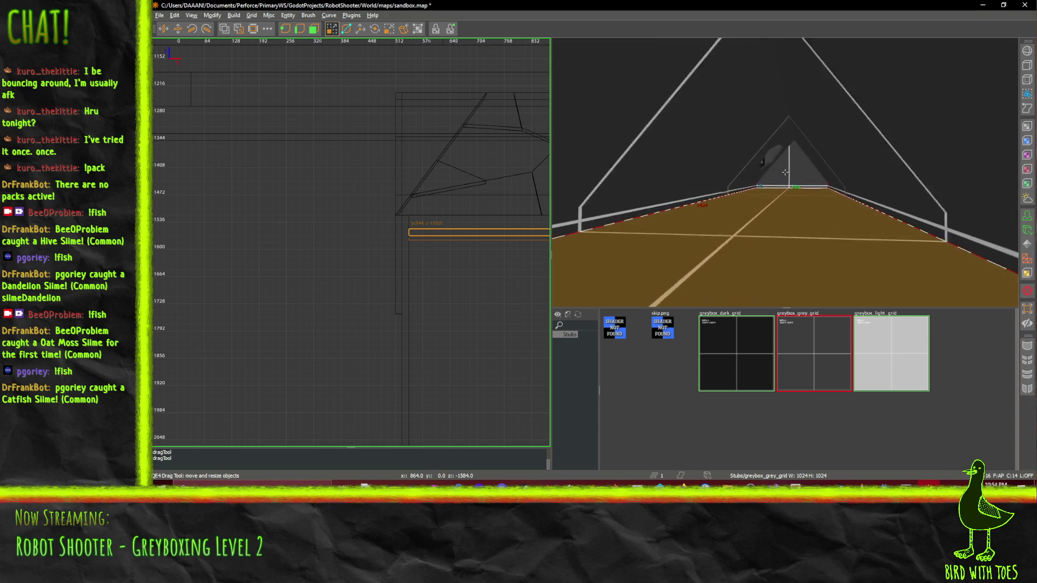
{"action": "scroll", "coordinate": [785, 172], "scroll_direction": "up", "scroll_amount": 10}
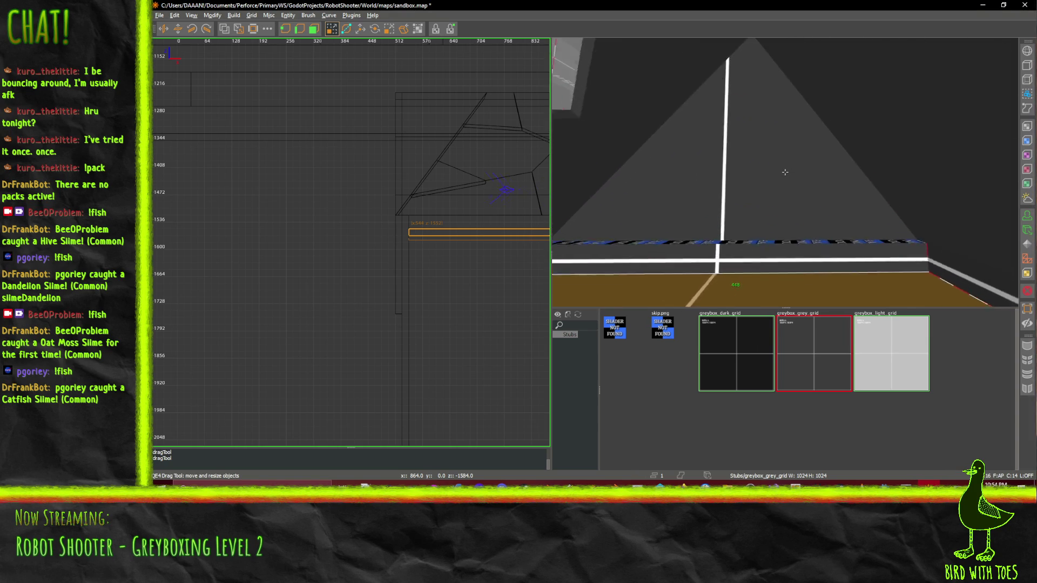
{"action": "key", "text": "Down"}
{"action": "key", "text": "Down"}
{"action": "key", "text": "Down"}
{"action": "key", "text": "Left"}
{"action": "key", "text": "Left"}
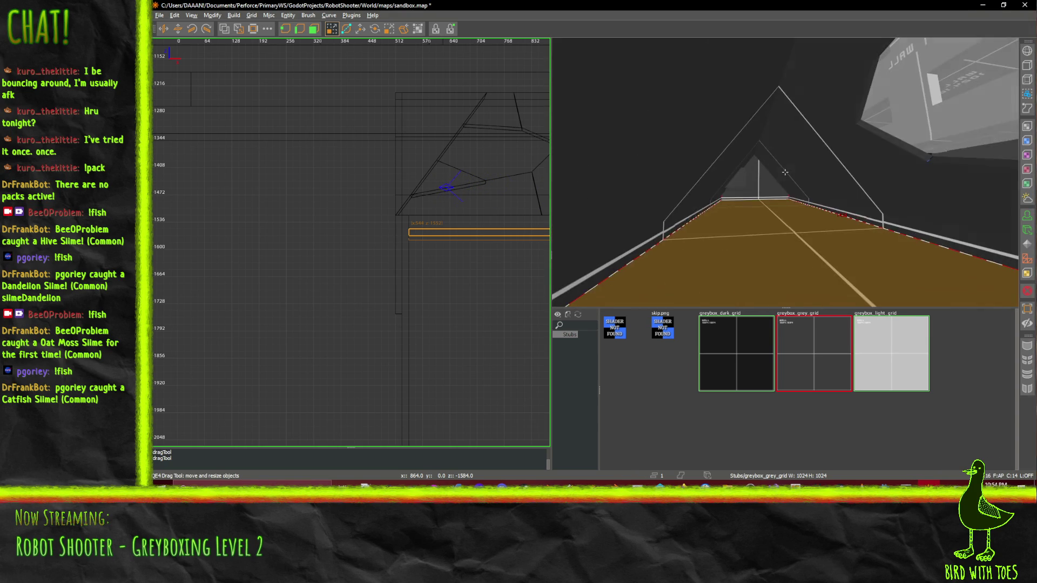
{"action": "key", "text": "Up"}
{"action": "key", "text": "Up"}
{"action": "key", "text": "Up"}
{"action": "key", "text": "Left"}
{"action": "key", "text": "Left"}
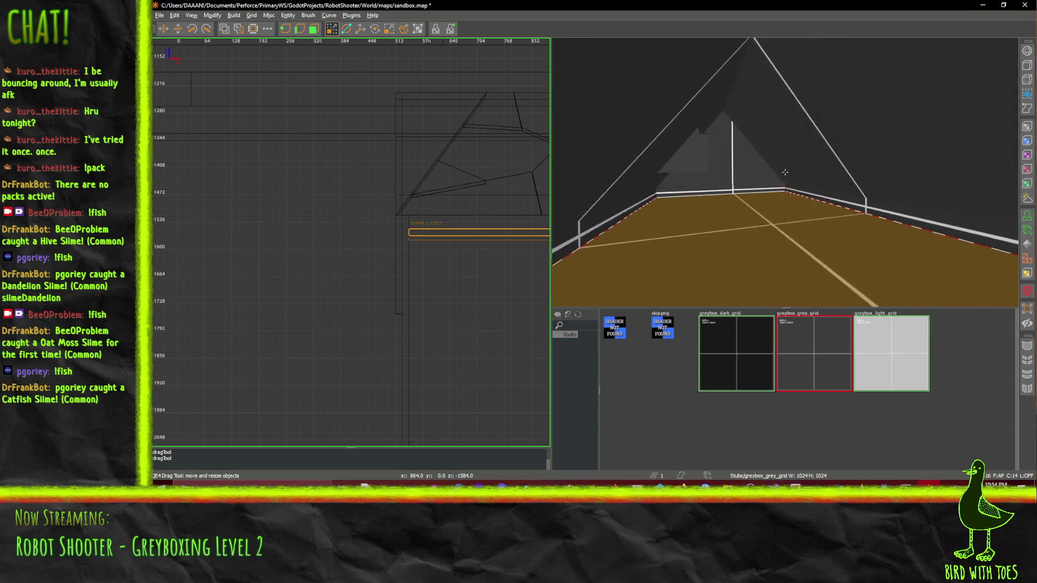
{"action": "key", "text": "Down"}
{"action": "key", "text": "Down"}
{"action": "key", "text": "Right"}
{"action": "key", "text": "Right"}
{"action": "key", "text": "Right"}
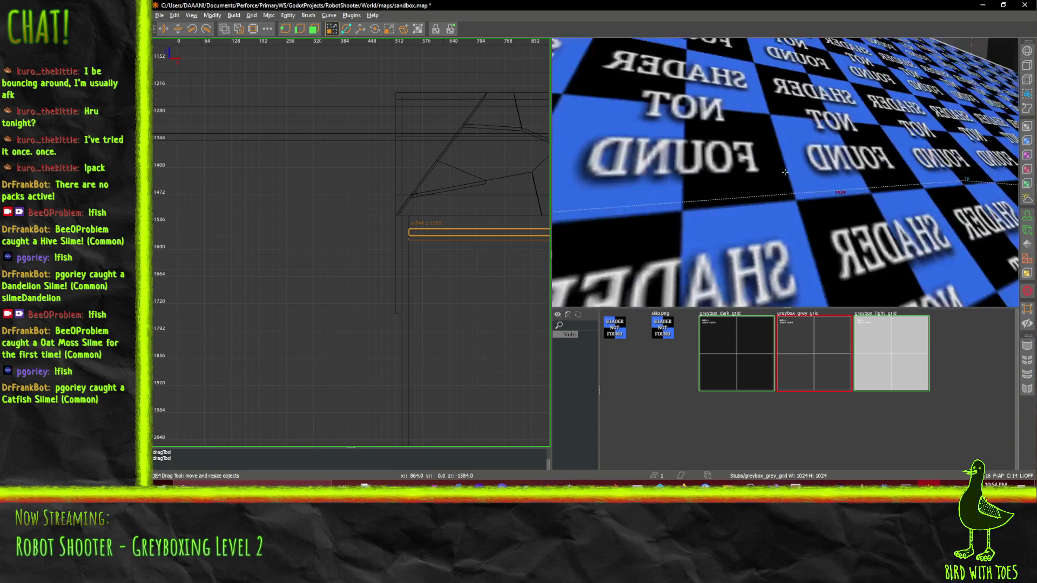
{"action": "key", "text": "Down"}
{"action": "key", "text": "Down"}
{"action": "key", "text": "Down"}
{"action": "key", "text": "Left"}
{"action": "key", "text": "Left"}
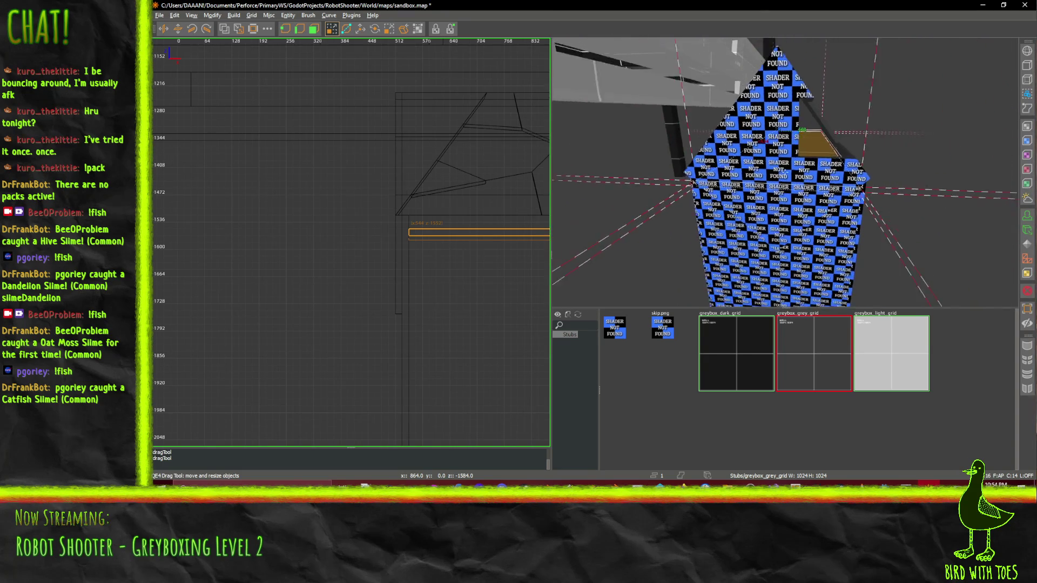
{"action": "key", "text": "Up"}
{"action": "key", "text": "Up"}
{"action": "key", "text": "Up"}
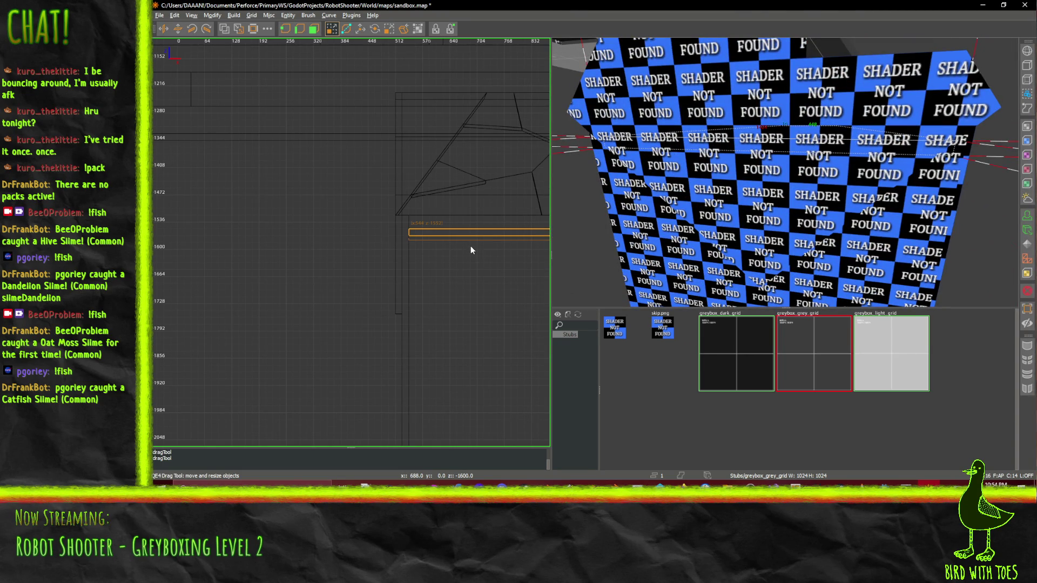
{"action": "scroll", "coordinate": [471, 250], "scroll_direction": "down", "scroll_amount": 2}
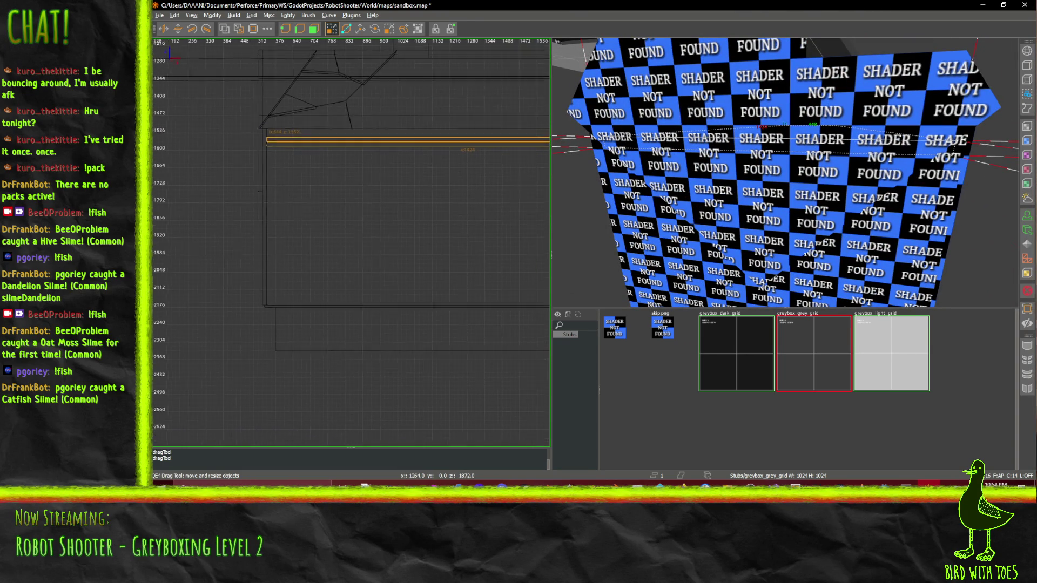
Lower the pasted slab in several drags toward a lower level in the side view
{"action": "mouse_move", "coordinate": [464, 237]}
{"action": "left_mouse_down"}
{"action": "mouse_move", "coordinate": [352, 213]}
{"action": "mouse_move", "coordinate": [293, 112]}
{"action": "left_mouse_up"}
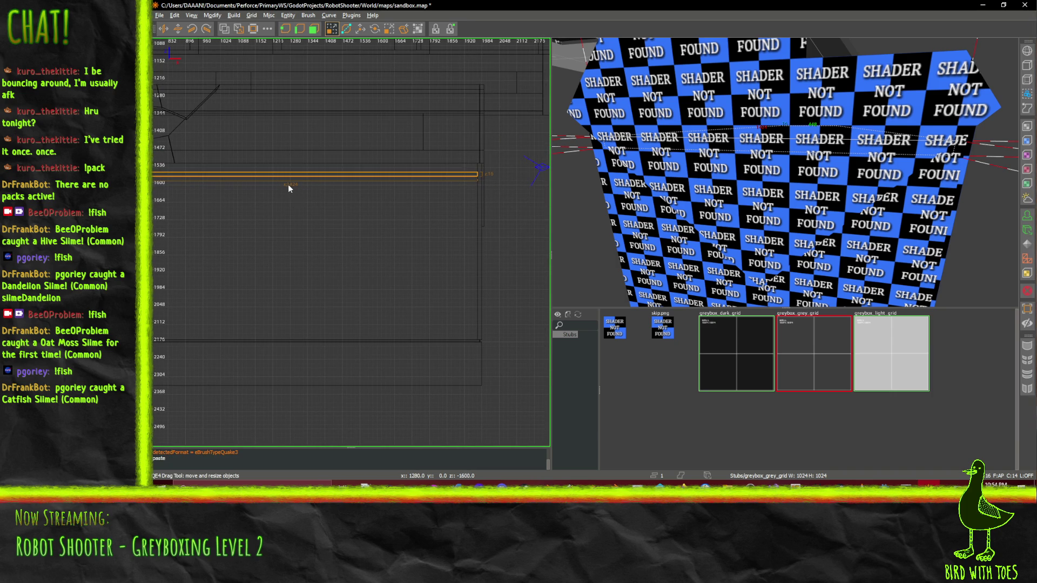
{"action": "left_click_drag", "start_coordinate": [286, 174], "coordinate": [288, 219]}
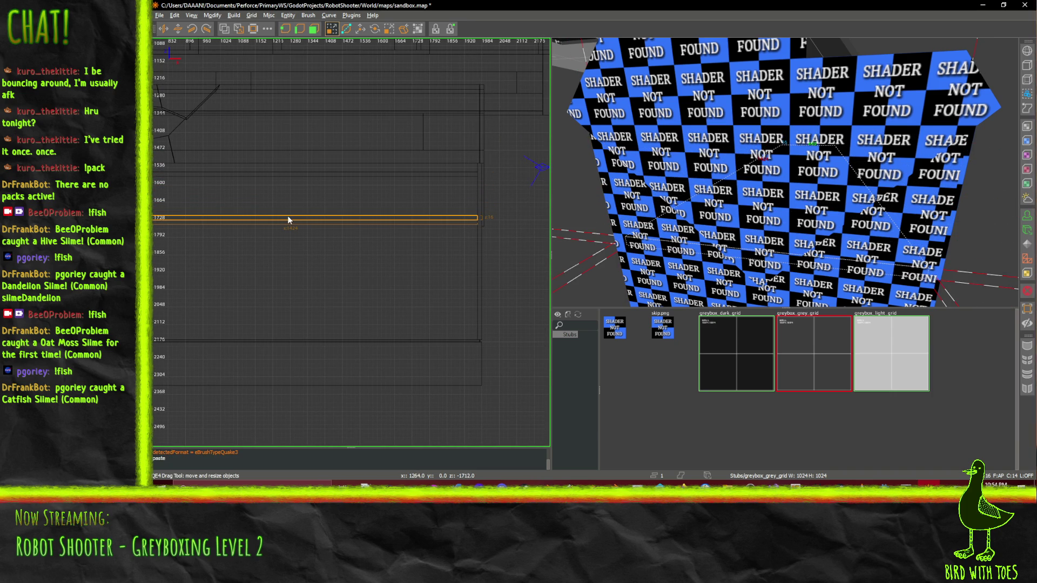
{"action": "scroll", "coordinate": [293, 204], "scroll_direction": "up", "scroll_amount": 2}
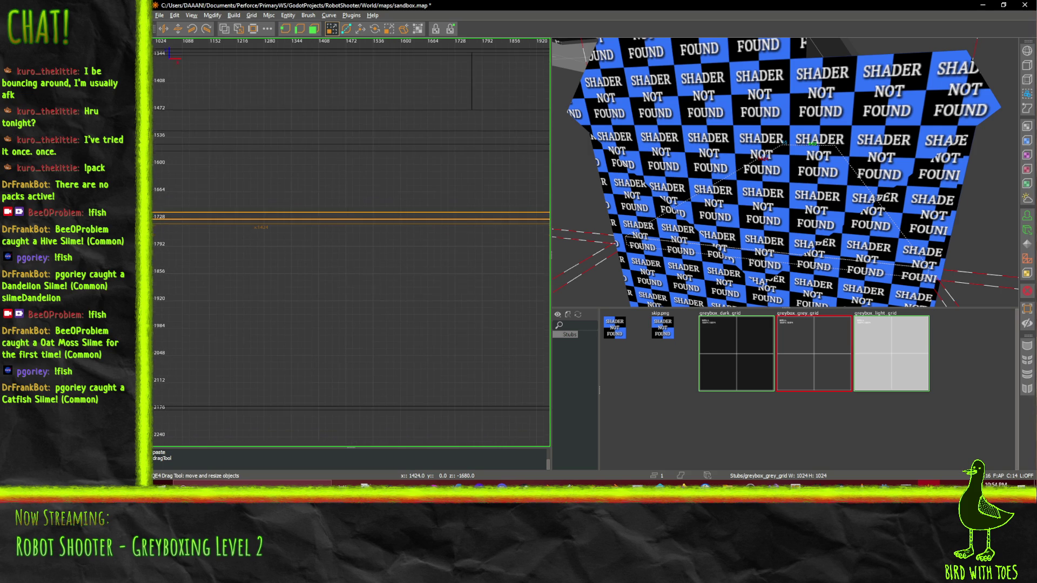
{"action": "left_click_drag", "start_coordinate": [321, 223], "coordinate": [324, 233]}
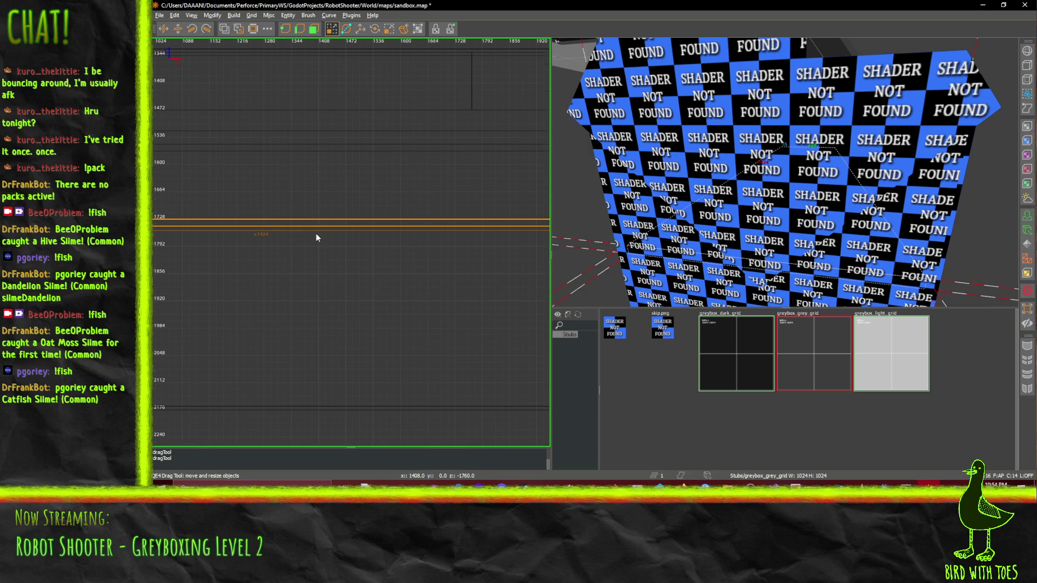
{"action": "scroll", "coordinate": [317, 233], "scroll_direction": "down", "scroll_amount": 2}
{"action": "scroll", "coordinate": [337, 288], "scroll_direction": "down", "scroll_amount": 1}
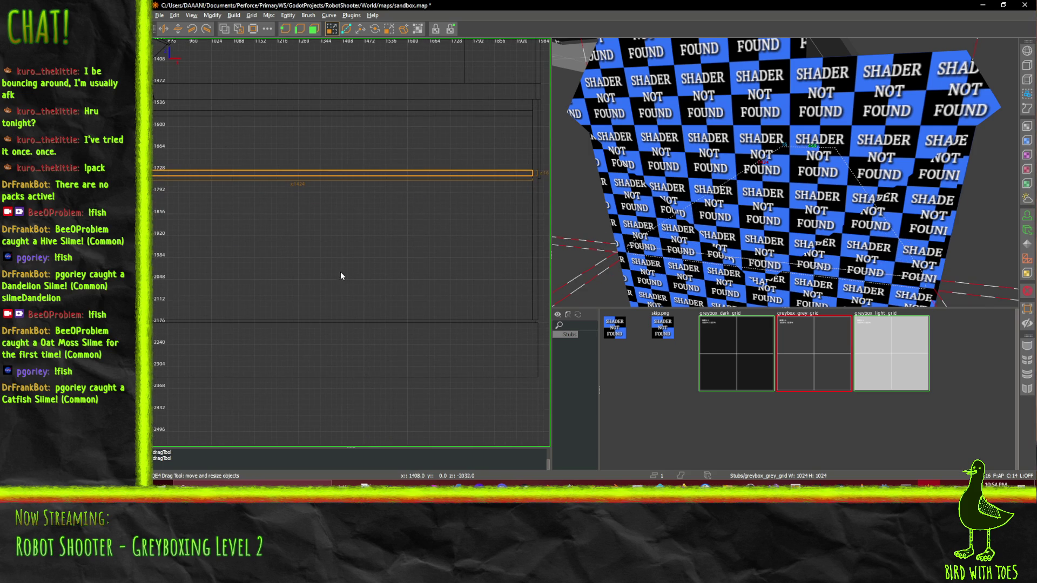
{"action": "left_click_drag", "start_coordinate": [317, 182], "coordinate": [314, 243]}
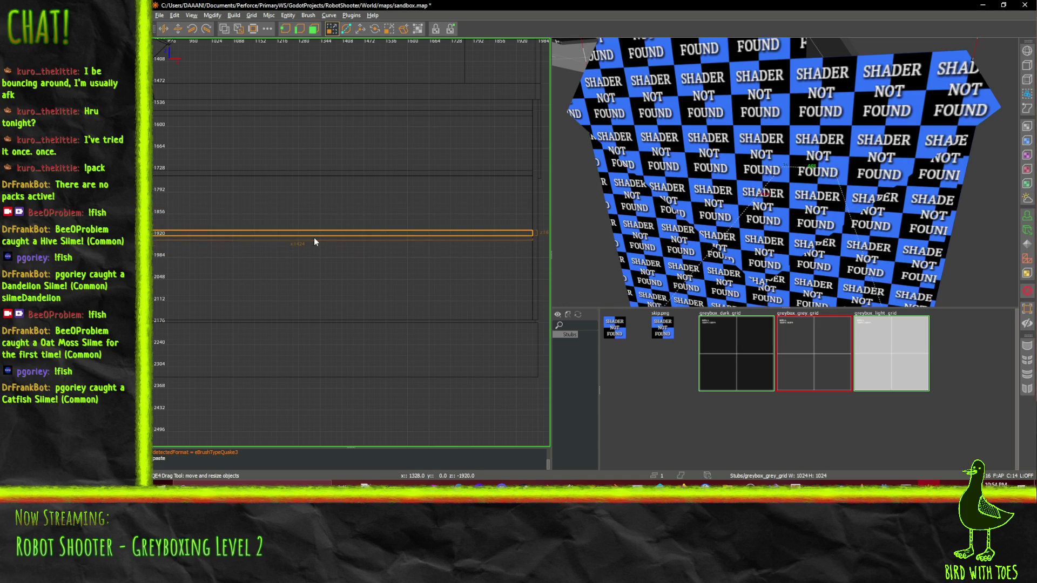
{"action": "key", "text": "q"}
{"action": "scroll", "coordinate": [319, 209], "scroll_direction": "up", "scroll_amount": 2}
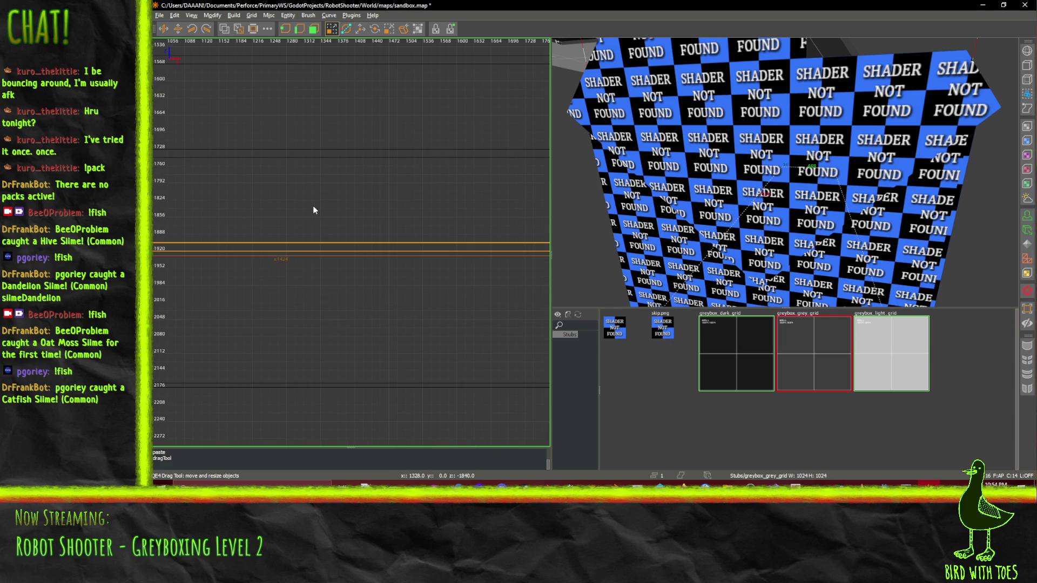
{"action": "key", "text": "q"}
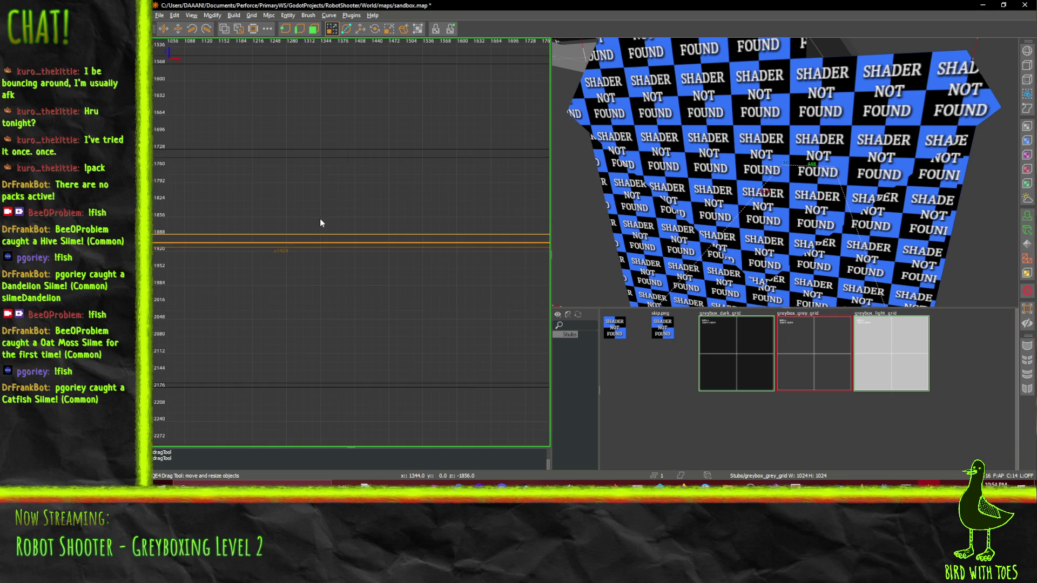
{"action": "scroll", "coordinate": [320, 219], "scroll_direction": "down", "scroll_amount": 3}
{"action": "scroll", "coordinate": [287, 238], "scroll_direction": "up", "scroll_amount": 2}
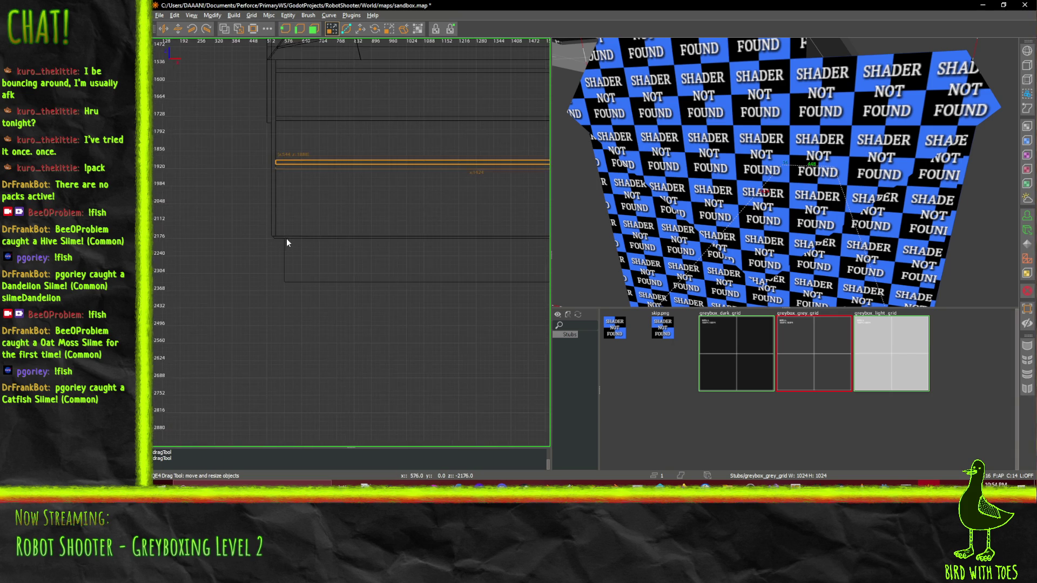
Bring the slab's left end into view and nudge it down to its floor height
{"action": "left_click_drag", "start_coordinate": [358, 236], "coordinate": [284, 220]}
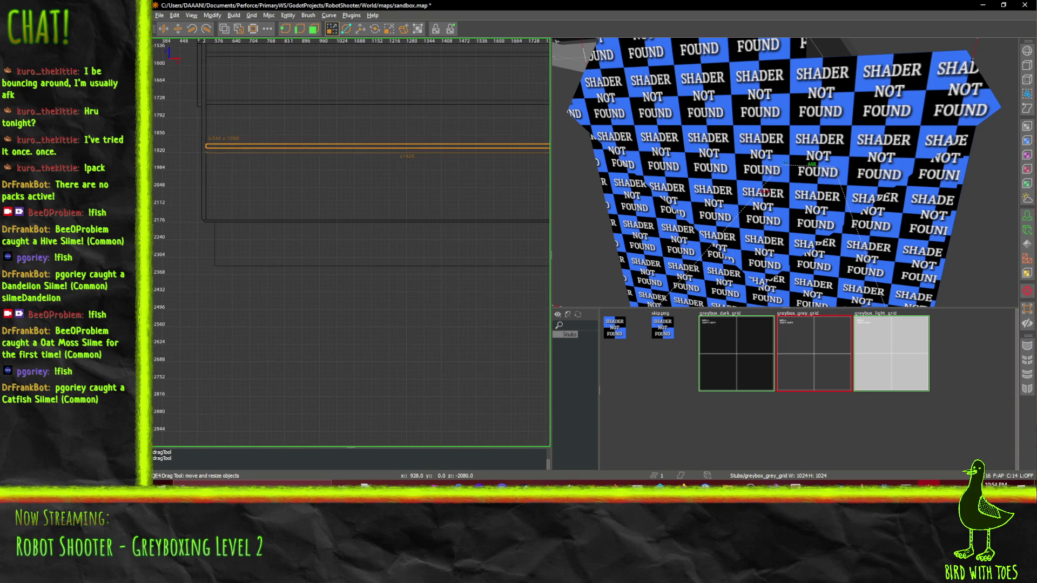
{"action": "scroll", "coordinate": [333, 225], "scroll_direction": "down", "scroll_amount": 2}
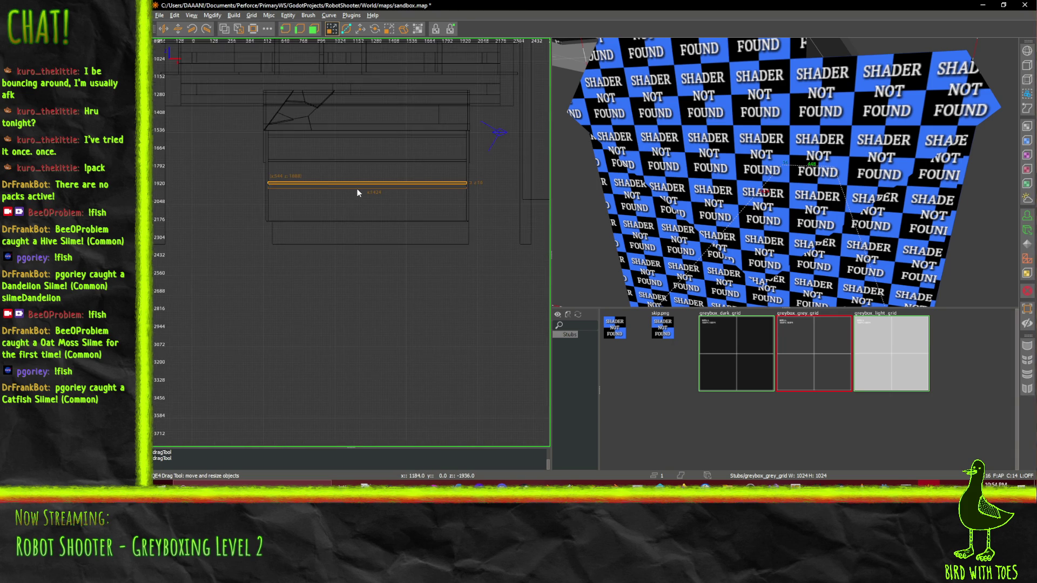
{"action": "scroll", "coordinate": [358, 189], "scroll_direction": "up", "scroll_amount": 4}
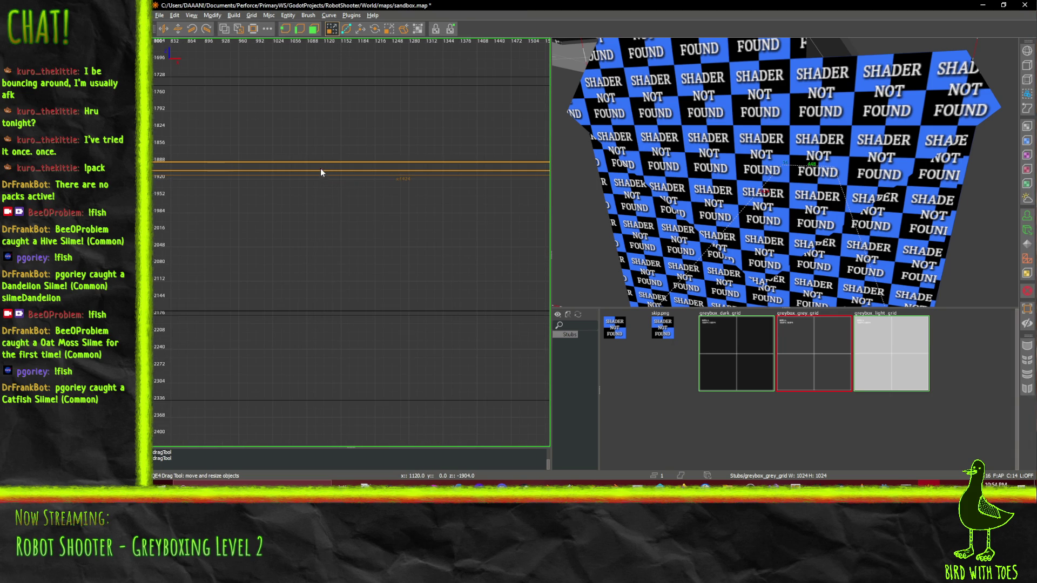
{"action": "left_click_drag", "start_coordinate": [321, 170], "coordinate": [323, 202]}
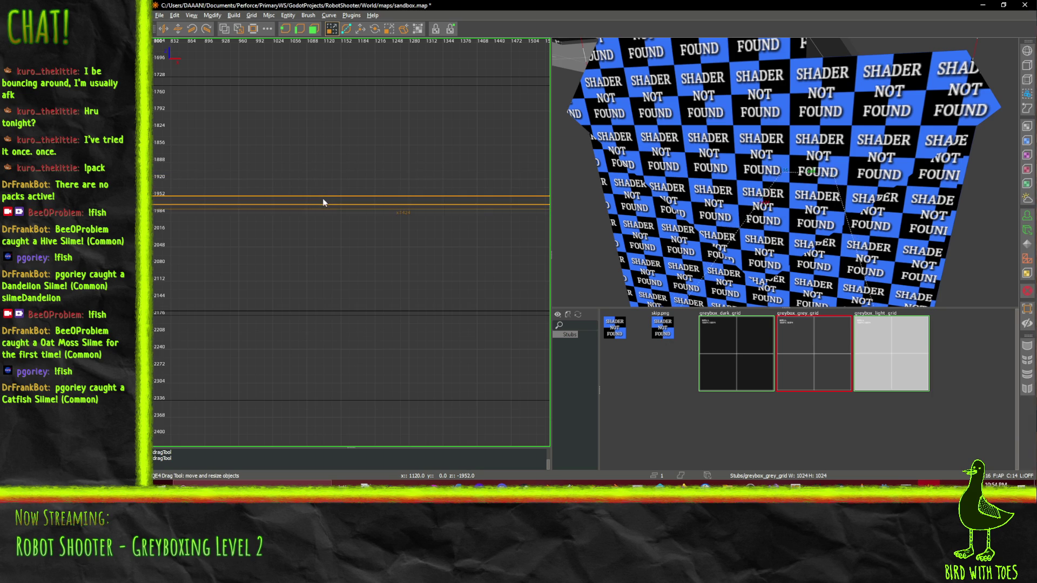
{"action": "scroll", "coordinate": [347, 175], "scroll_direction": "down", "scroll_amount": 1}
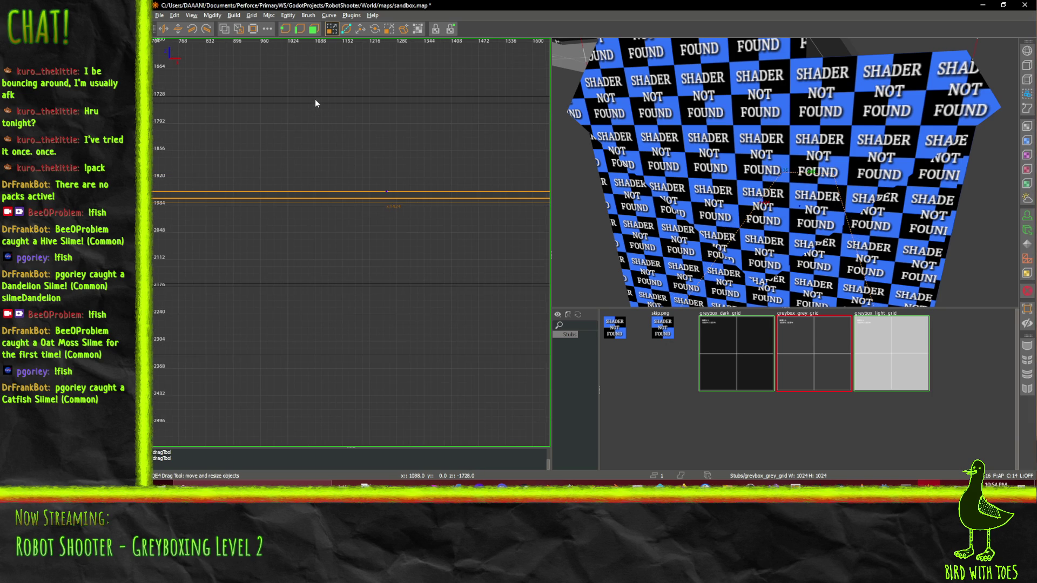
Select the slab at the 2176 level and shift it 32 units vertically
{"action": "left_click", "coordinate": [316, 103]}
{"action": "left_click_drag", "start_coordinate": [316, 102], "coordinate": [317, 113]}
{"action": "left_click_drag", "start_coordinate": [462, 182], "coordinate": [409, 192]}
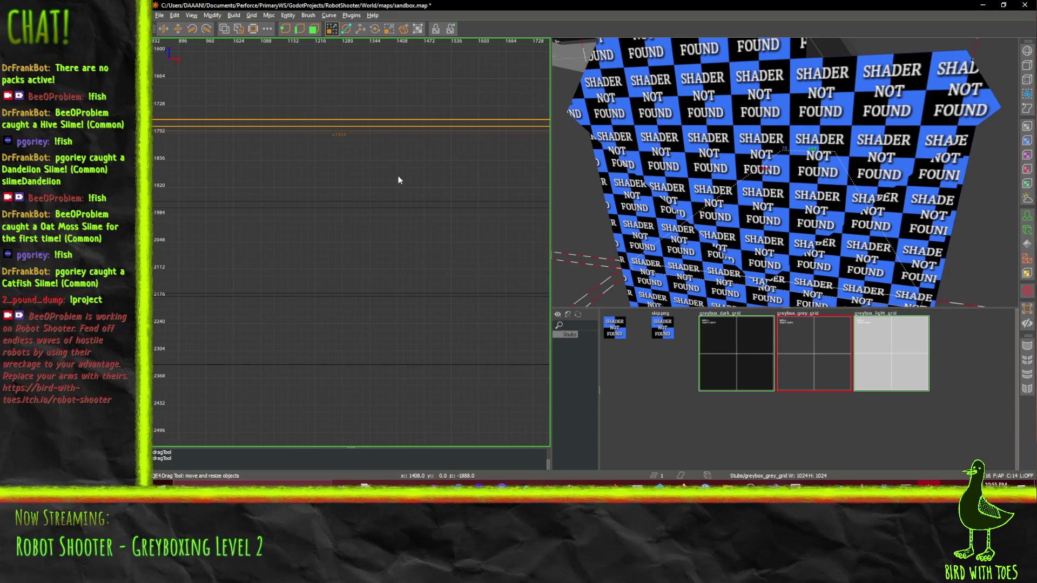
{"action": "mouse_move", "coordinate": [349, 183]}
{"action": "left_mouse_down"}
{"action": "mouse_move", "coordinate": [446, 139]}
{"action": "mouse_move", "coordinate": [447, 124]}
{"action": "left_mouse_up"}
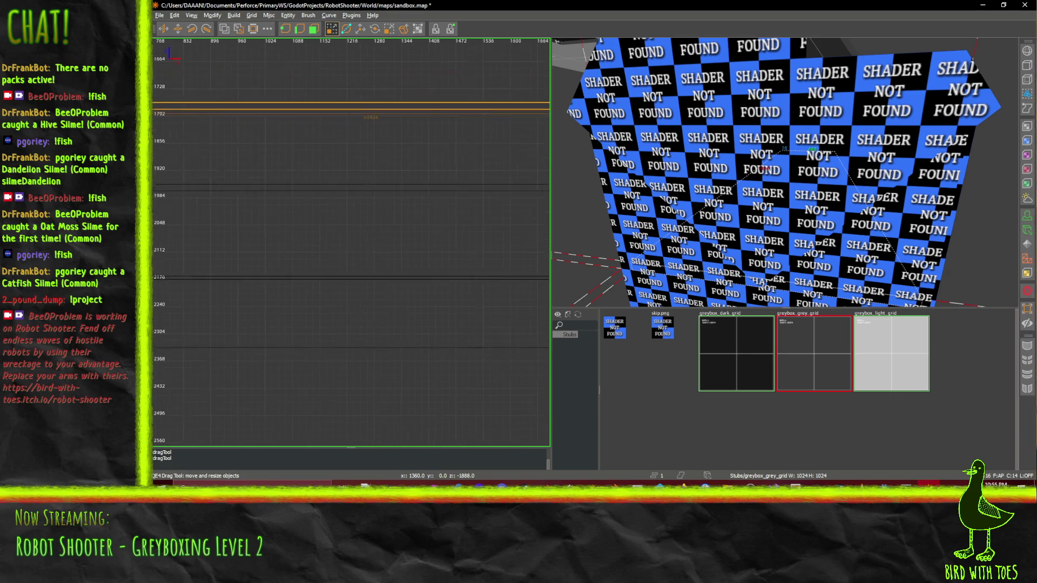
{"action": "left_click_drag", "start_coordinate": [227, 98], "coordinate": [346, 145]}
{"action": "left_click_drag", "start_coordinate": [248, 135], "coordinate": [353, 184]}
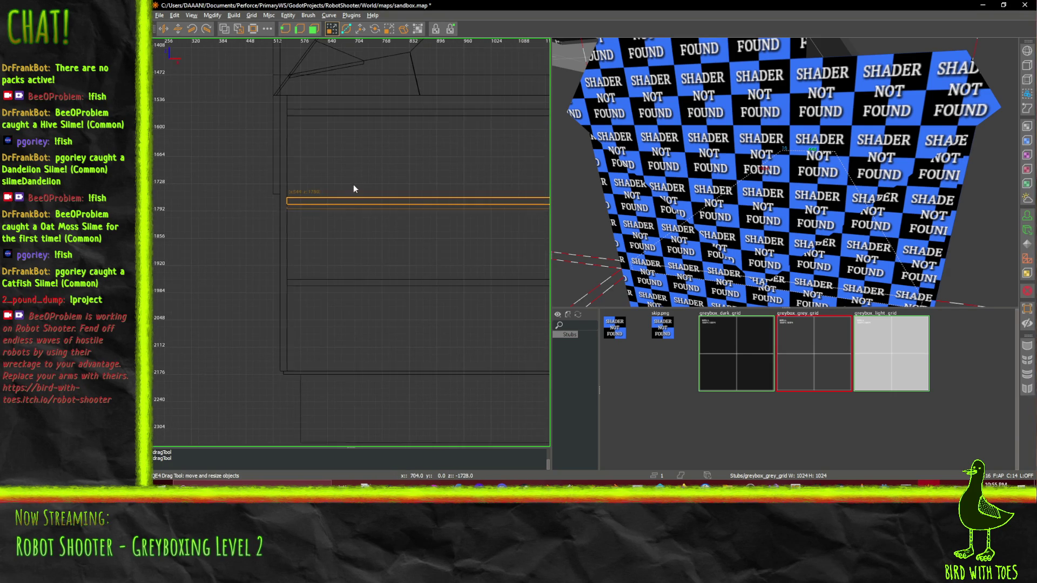
Open the entity creation list, dismiss it without choosing, and switch to the Translate tool
{"action": "right_click", "coordinate": [431, 179]}
{"action": "left_click", "coordinate": [497, 150]}
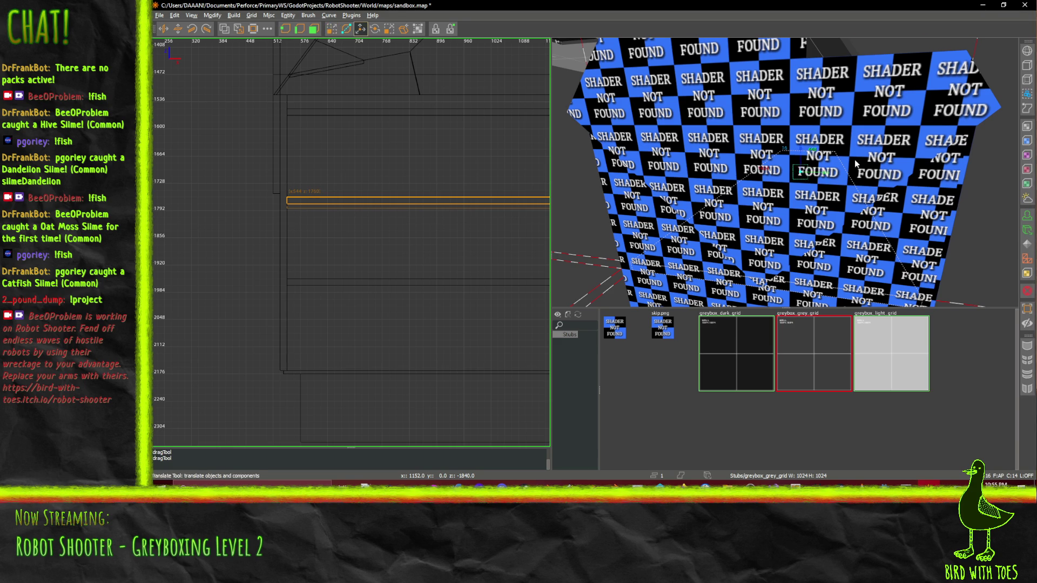
{"action": "key", "text": "w"}
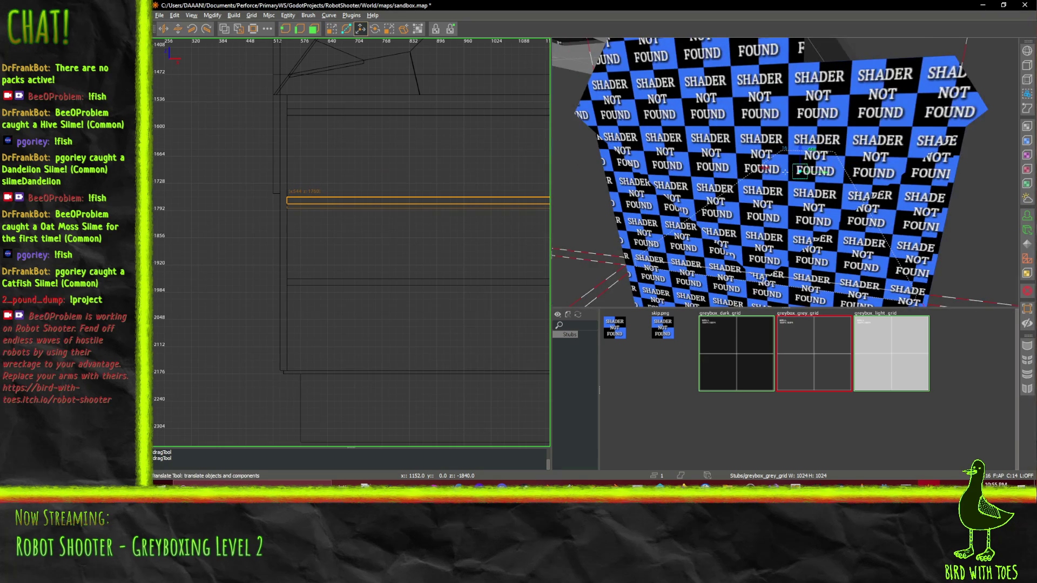
{"action": "right_click", "coordinate": [784, 172]}
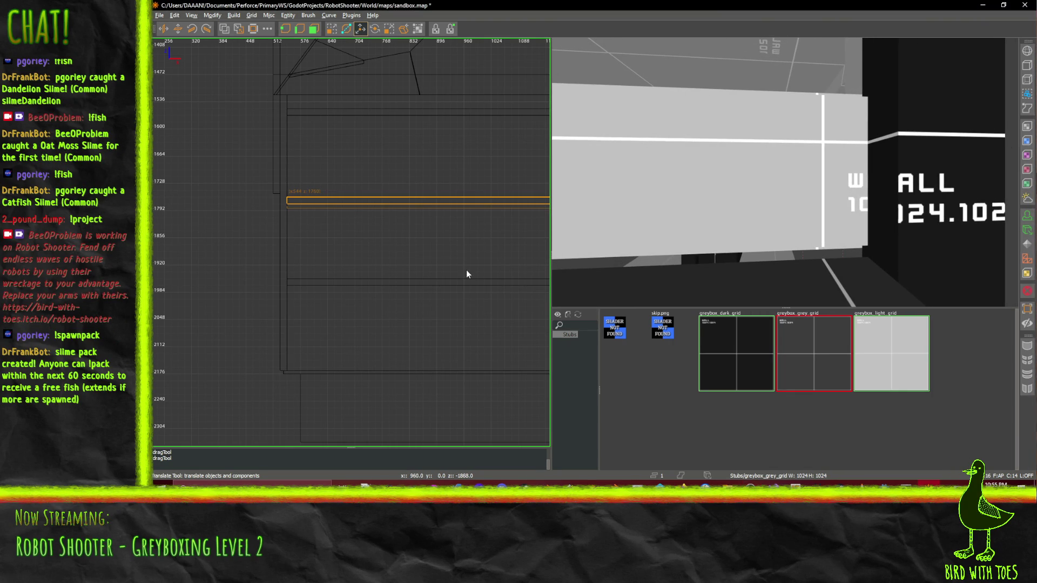
{"action": "scroll", "coordinate": [785, 172], "scroll_direction": "up", "scroll_amount": 3}
{"action": "scroll", "coordinate": [785, 172], "scroll_direction": "down", "scroll_amount": 5}
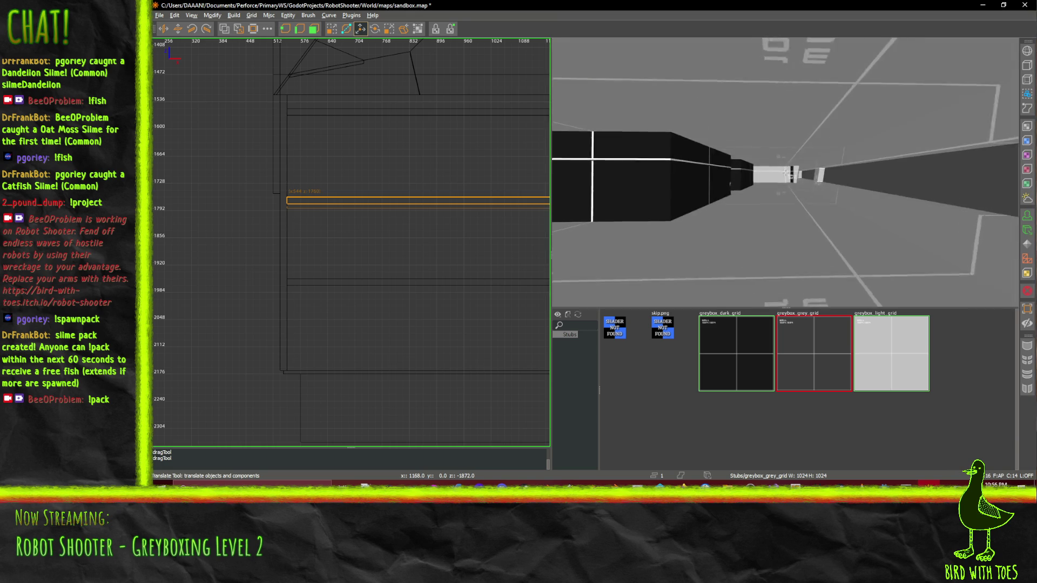
{"action": "scroll", "coordinate": [785, 173], "scroll_direction": "up", "scroll_amount": 4}
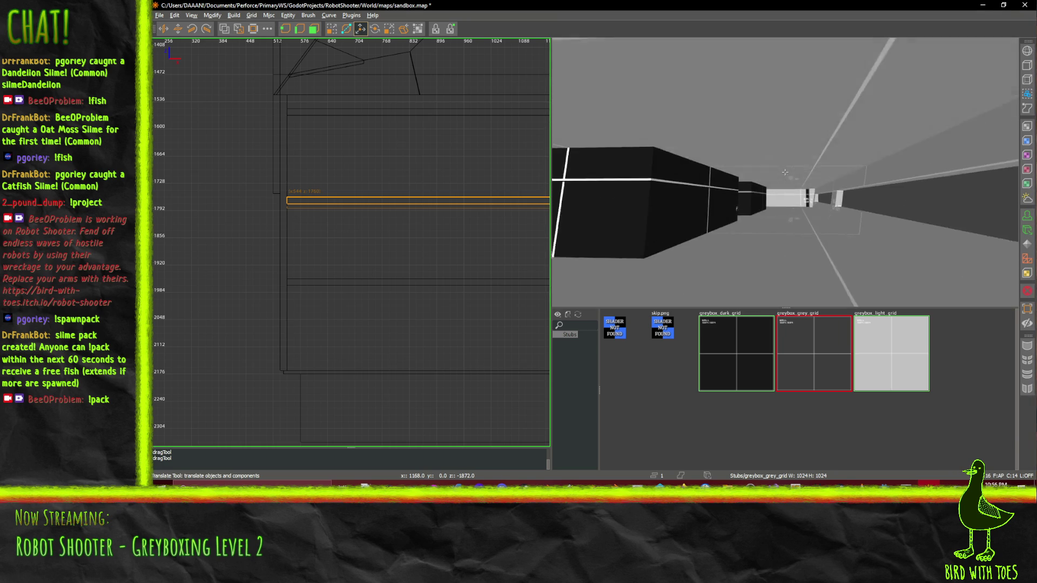
{"action": "scroll", "coordinate": [785, 172], "scroll_direction": "up", "scroll_amount": 2}
{"action": "scroll", "coordinate": [785, 172], "scroll_direction": "up", "scroll_amount": 4}
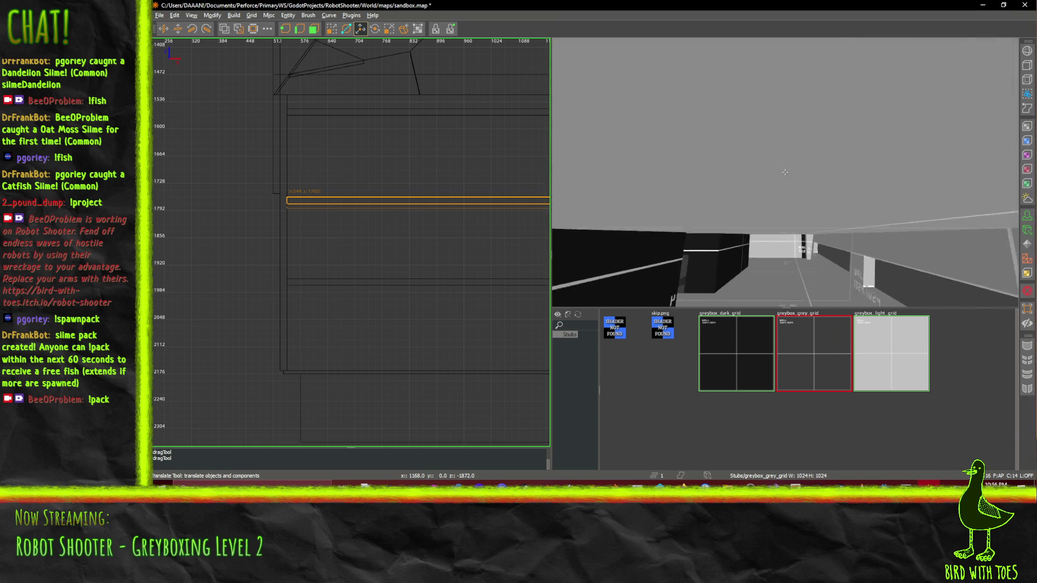
{"action": "scroll", "coordinate": [785, 173], "scroll_direction": "up", "scroll_amount": 8}
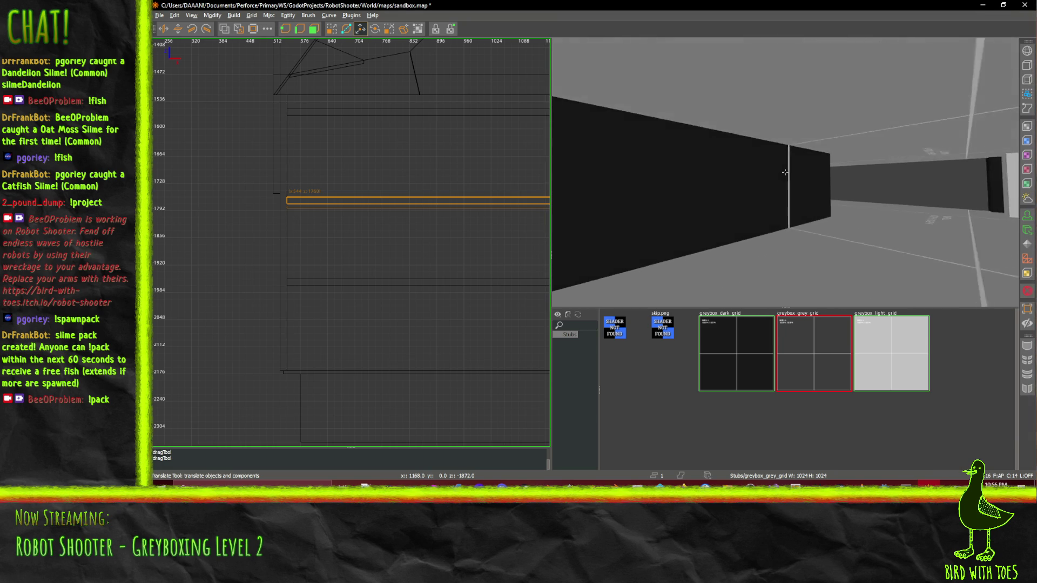
{"action": "scroll", "coordinate": [785, 173], "scroll_direction": "down", "scroll_amount": 8}
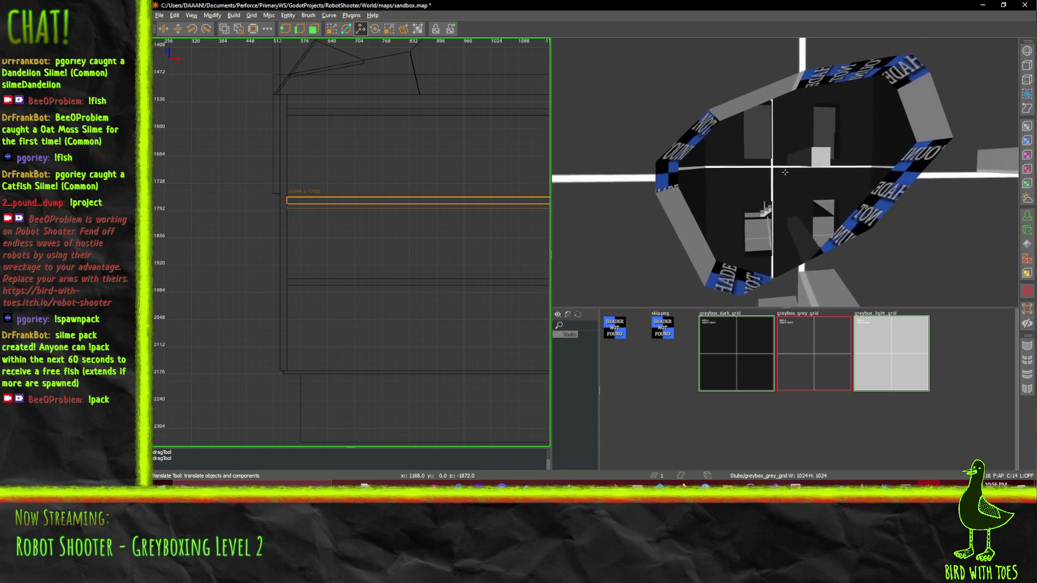
{"action": "scroll", "coordinate": [785, 172], "scroll_direction": "up", "scroll_amount": 10}
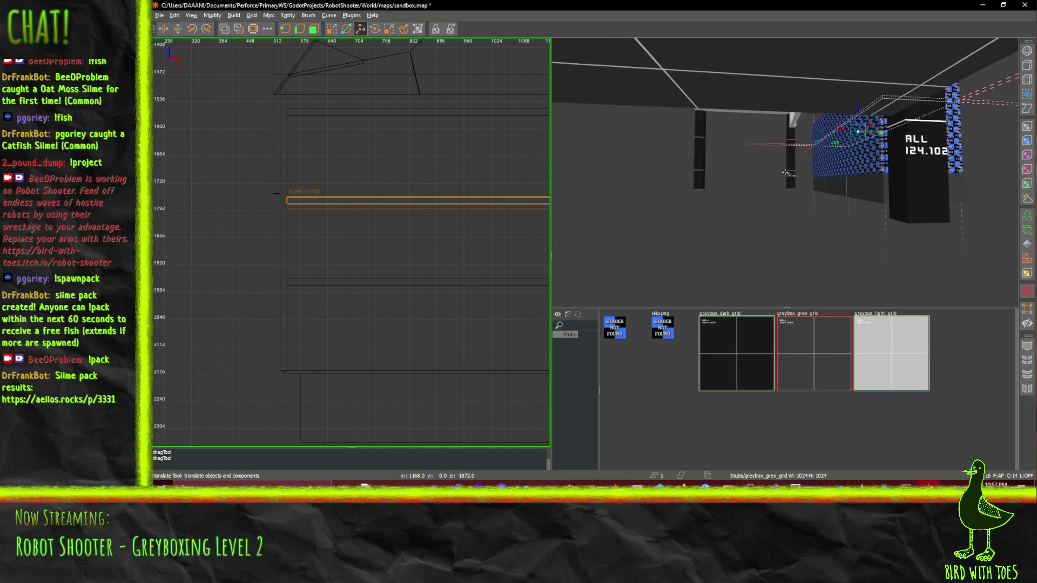
Clone the slab brush in place, then select the pillar brush in the 3D view
{"action": "mouse_move", "coordinate": [784, 172]}
{"action": "left_mouse_down"}
{"action": "mouse_move", "coordinate": [785, 140]}
{"action": "mouse_move", "coordinate": [784, 171]}
{"action": "left_mouse_up"}
{"action": "key", "text": "space"}
{"action": "left_click", "coordinate": [764, 160]}
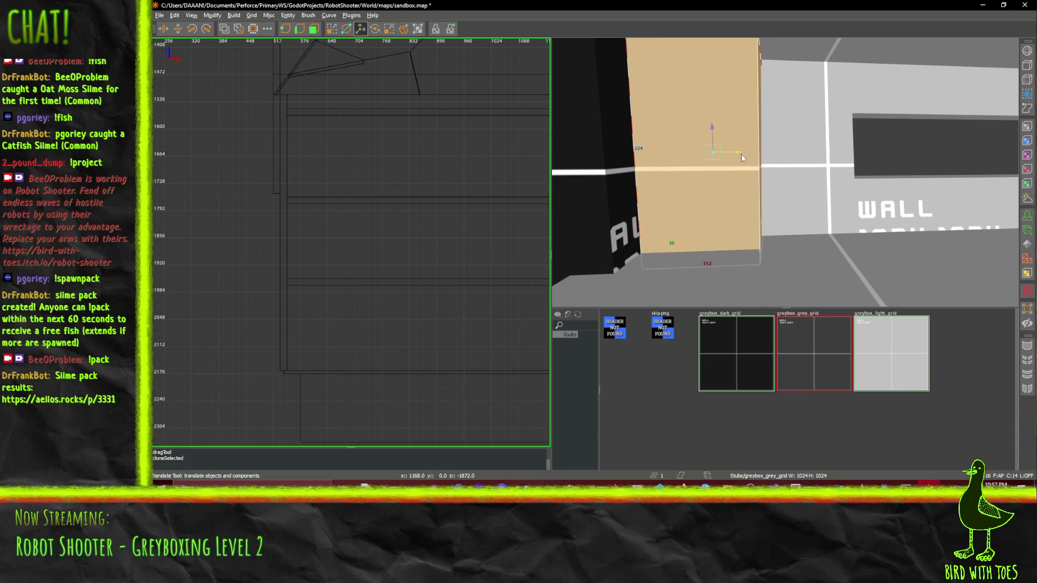
{"action": "left_click_drag", "start_coordinate": [789, 160], "coordinate": [784, 172]}
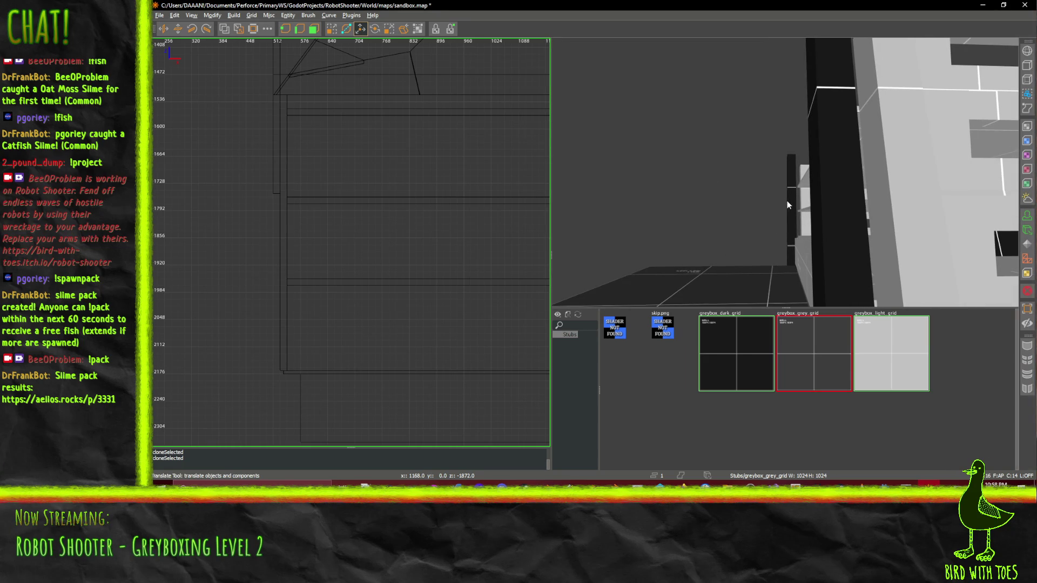
Select the tall wall brush and the thin strip beside it, undoing an accidental move
{"action": "left_click", "coordinate": [788, 201]}
{"action": "left_click", "coordinate": [833, 205], "text": "ctrl"}
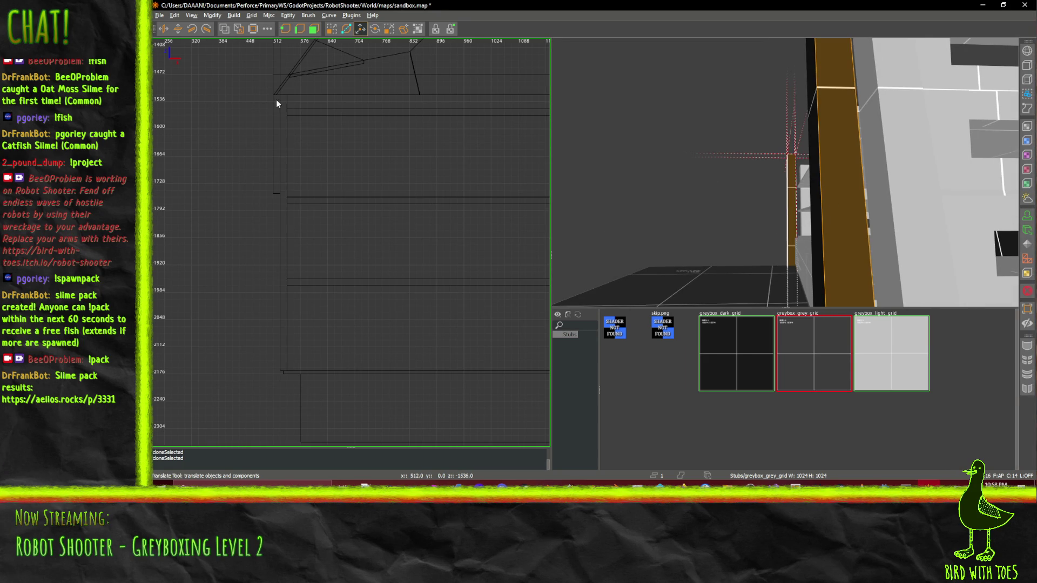
{"action": "right_click", "coordinate": [734, 224]}
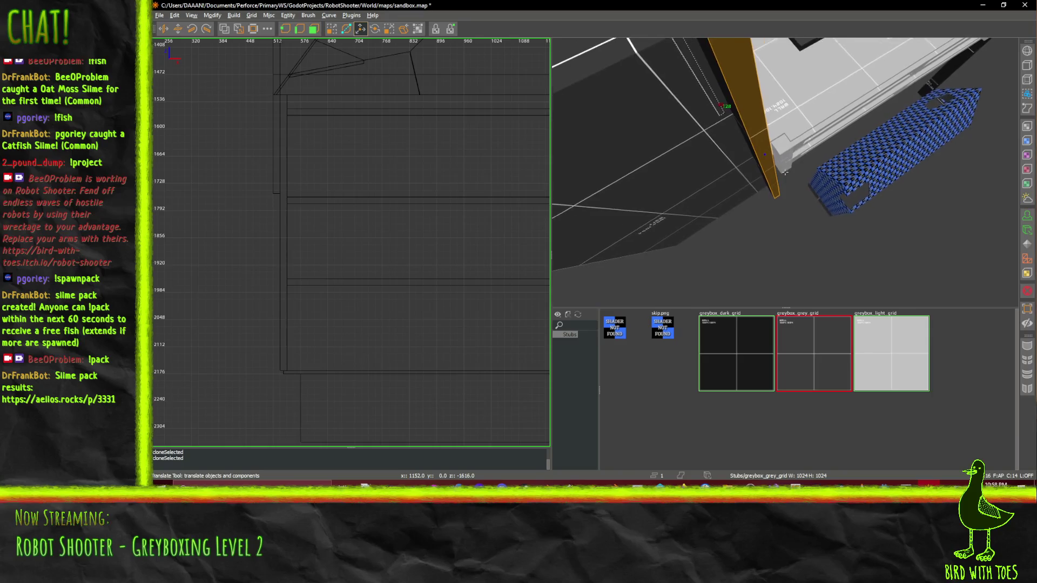
{"action": "left_click_drag", "start_coordinate": [785, 172], "coordinate": [785, 172]}
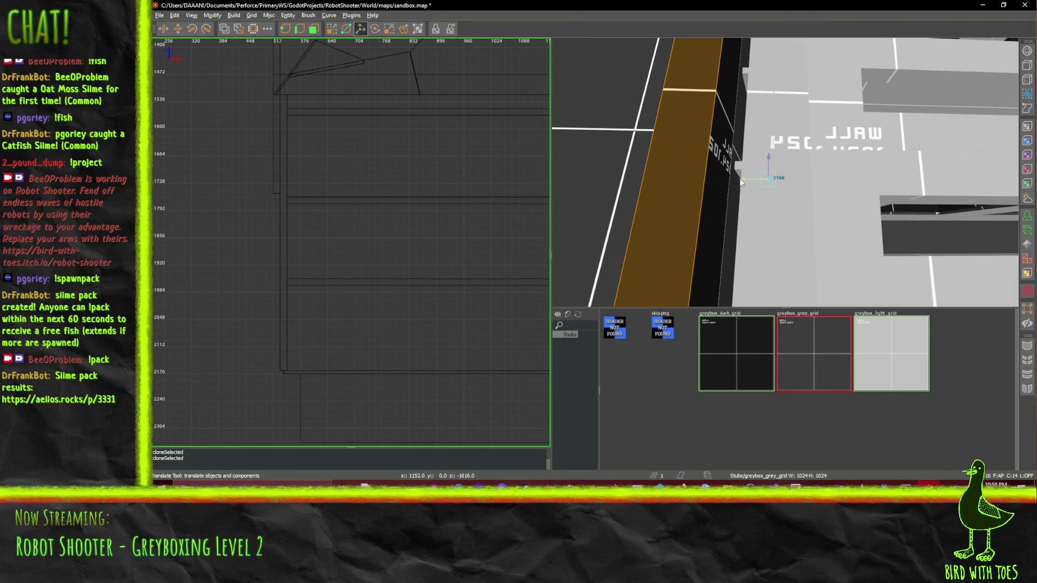
{"action": "key", "text": "ctrl+z"}
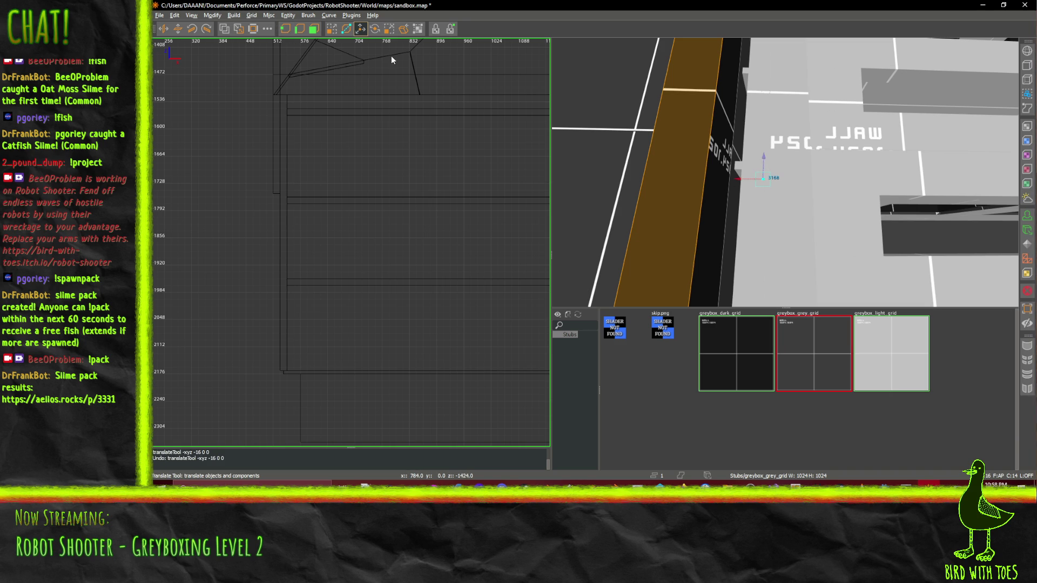
{"action": "left_click", "coordinate": [331, 29]}
{"action": "left_click", "coordinate": [709, 175], "text": "shift"}
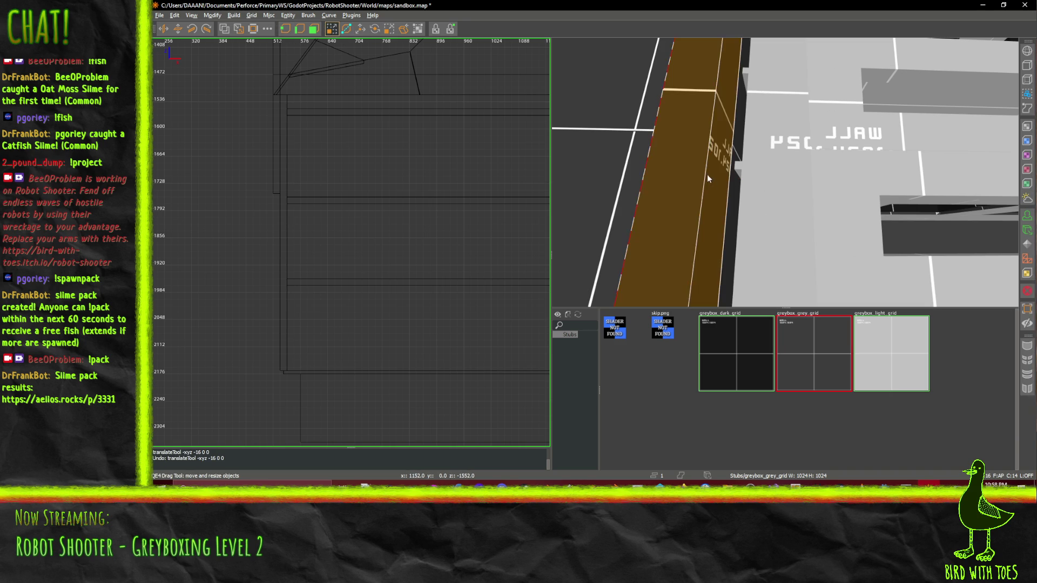
{"action": "right_click", "coordinate": [733, 208]}
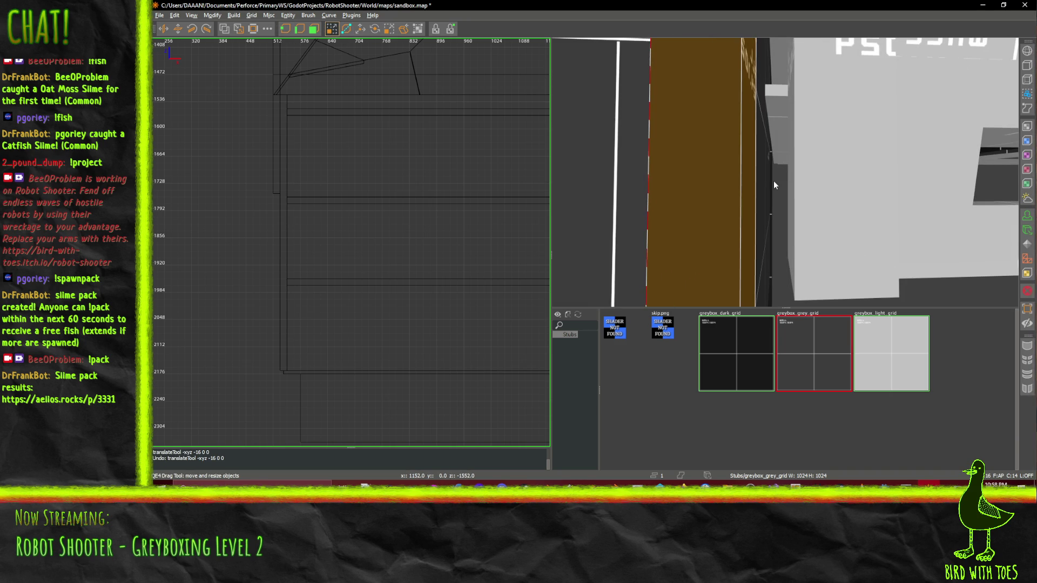
{"action": "left_click", "coordinate": [769, 184], "text": "shift"}
{"action": "left_click", "coordinate": [726, 209]}
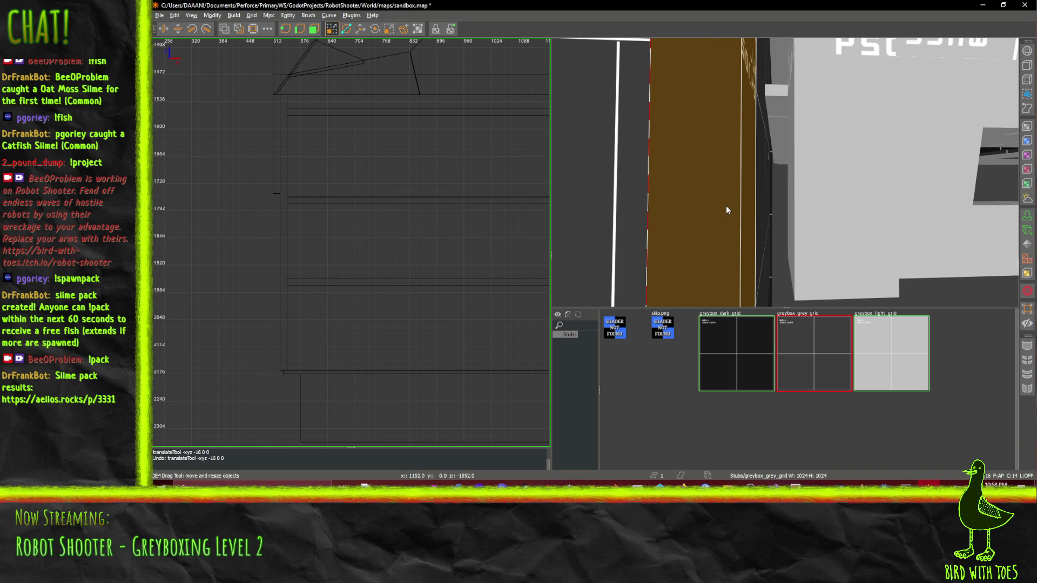
{"action": "left_click", "coordinate": [771, 204], "text": "shift"}
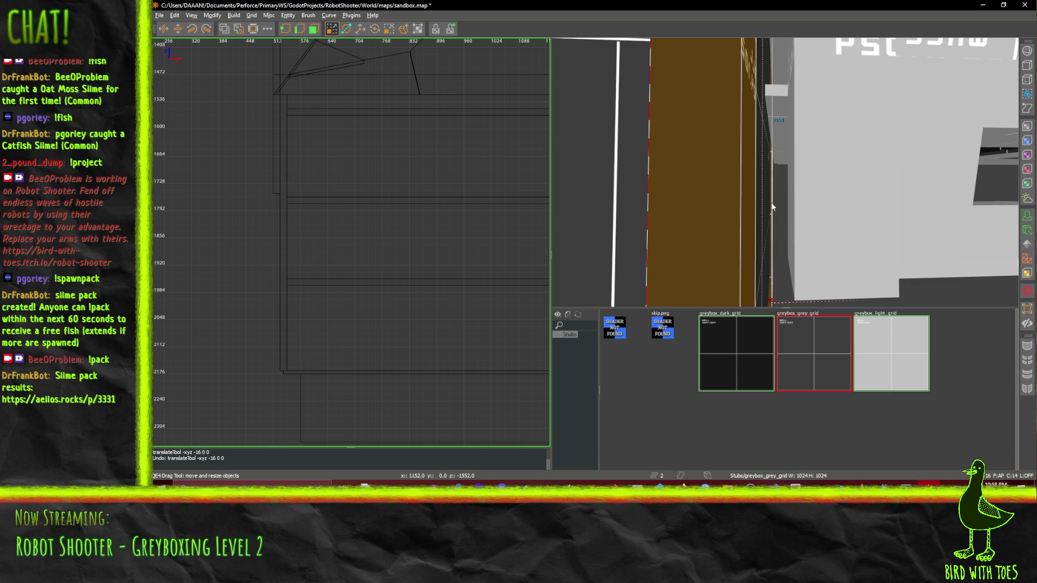
Slide the wall and strip 48 units along the X axis, then select the floor slab
{"action": "right_click", "coordinate": [788, 158]}
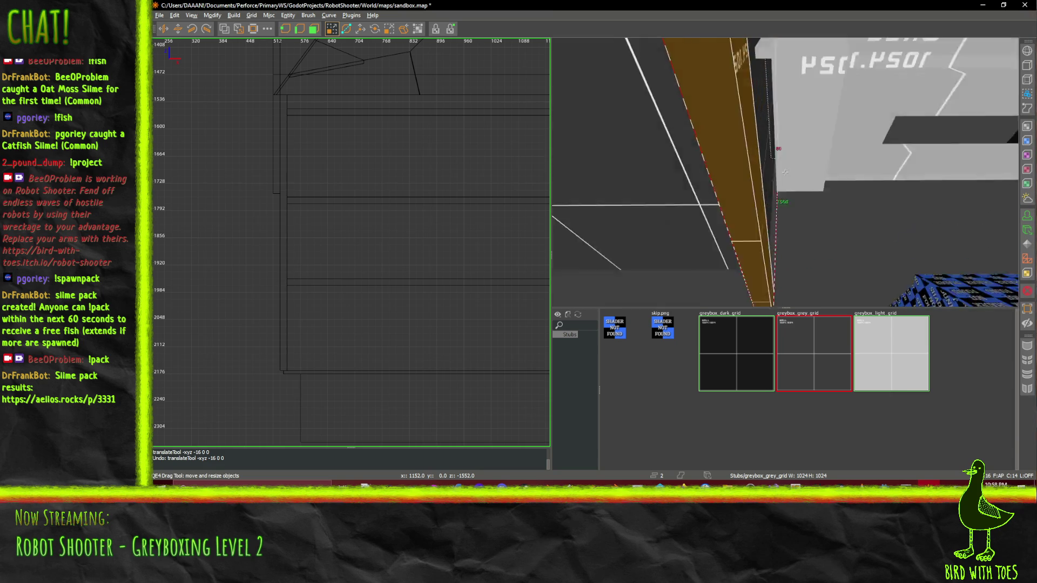
{"action": "key", "text": "Down"}
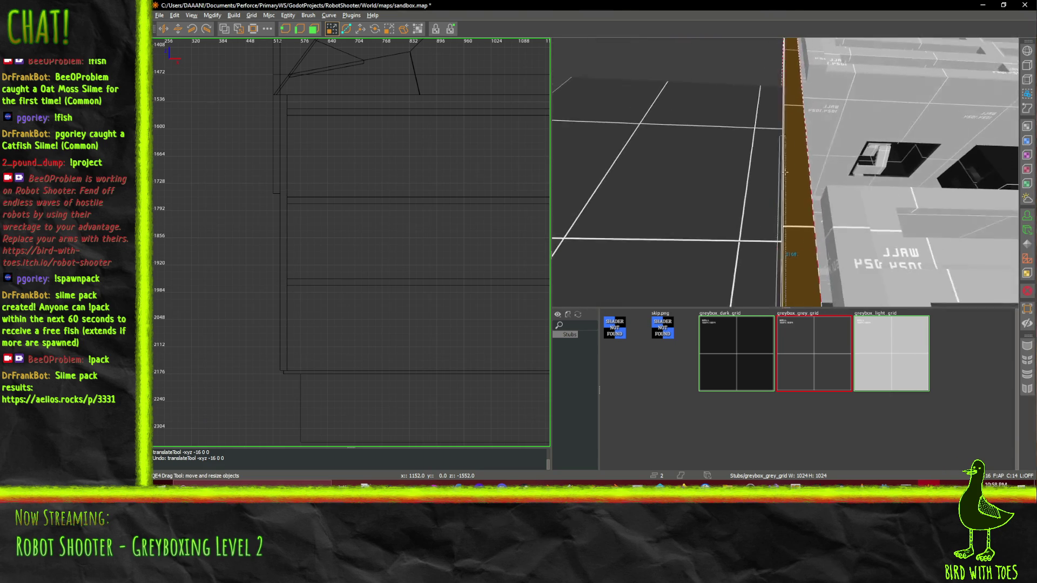
{"action": "key", "text": "Down"}
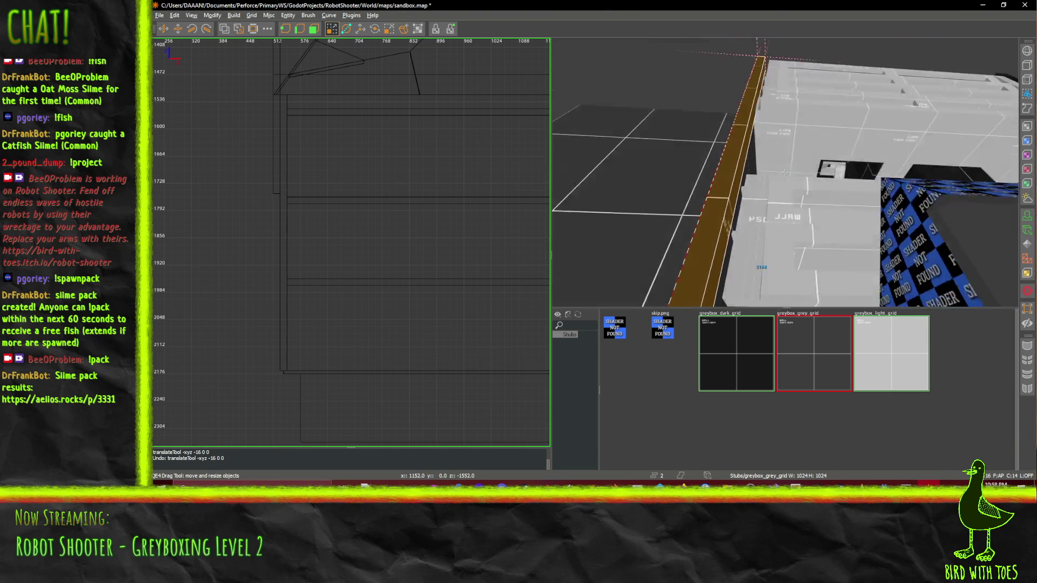
{"action": "key", "text": "Up"}
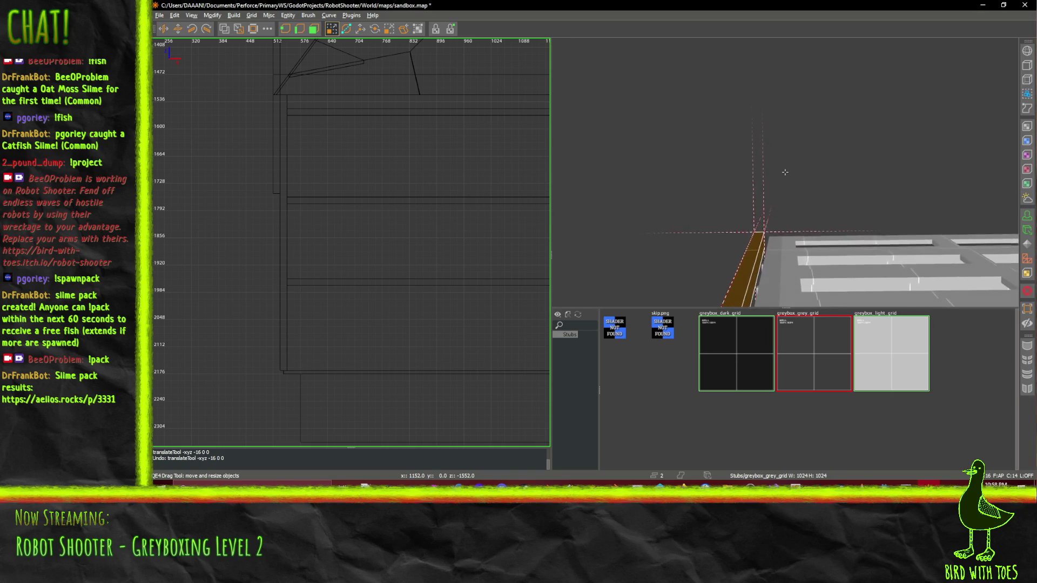
{"action": "key", "text": "Up"}
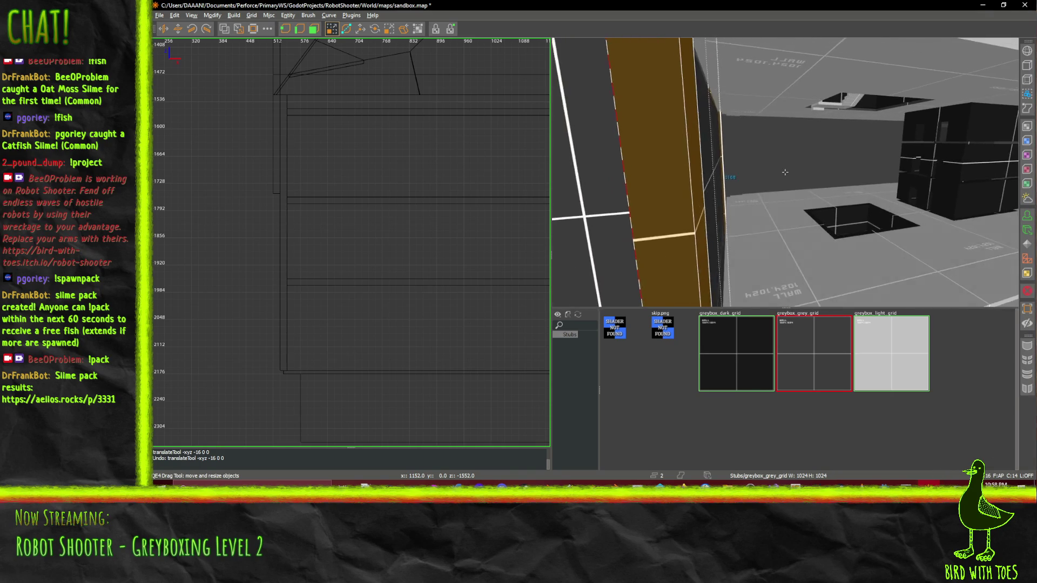
{"action": "right_click", "coordinate": [785, 172]}
{"action": "left_click", "coordinate": [361, 29]}
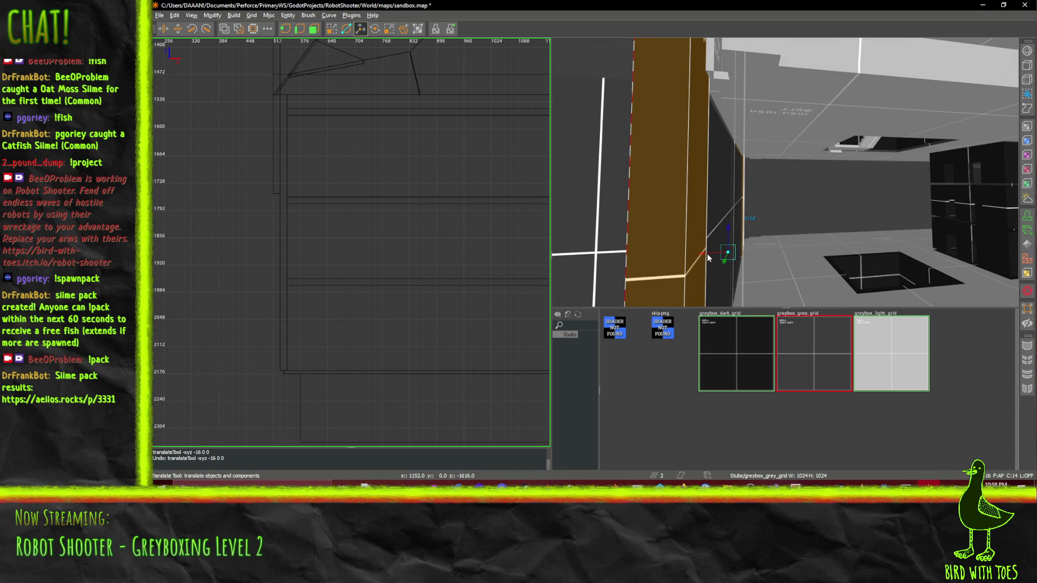
{"action": "left_click_drag", "start_coordinate": [704, 253], "coordinate": [710, 251]}
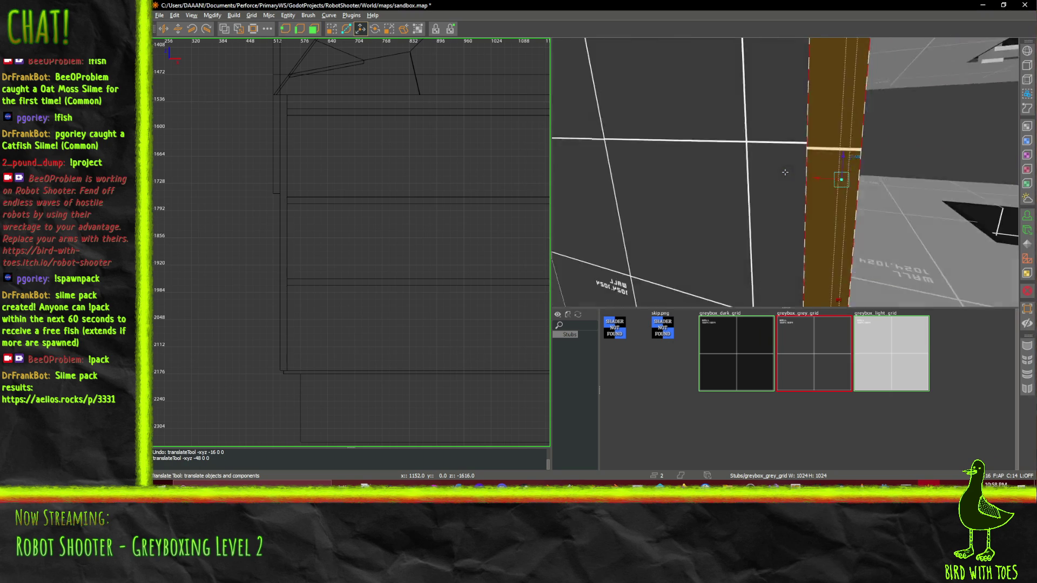
{"action": "key", "text": "Escape"}
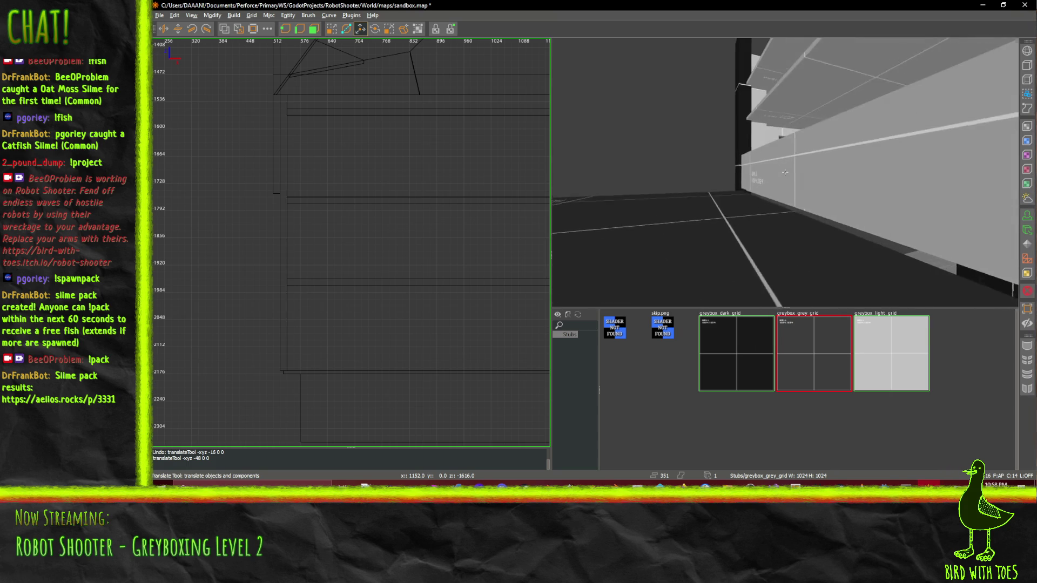
{"action": "left_click", "coordinate": [705, 221]}
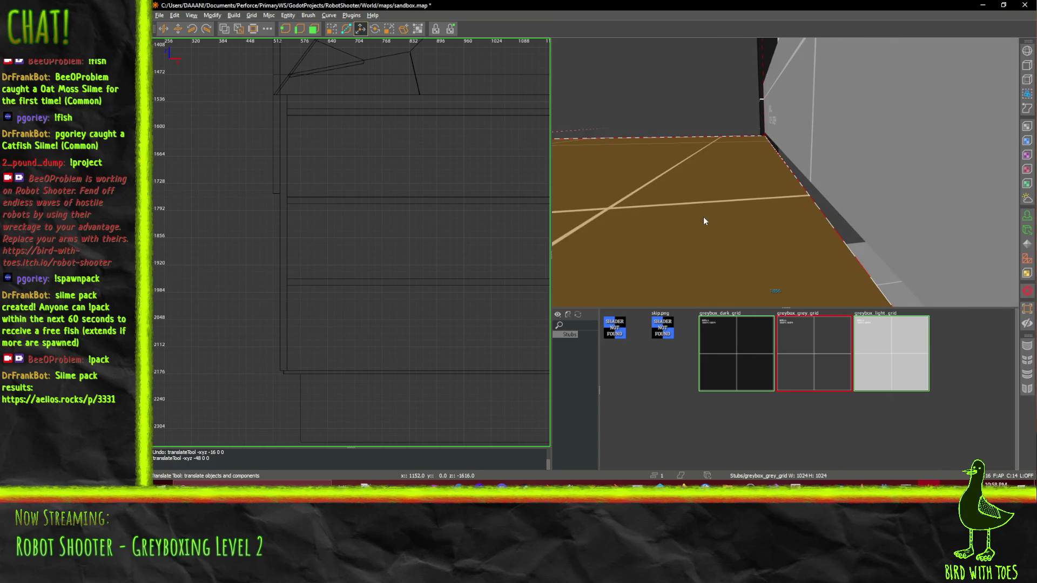
In the top-down 2D view, pull the large orange brush's edge slightly inward
{"action": "key", "text": "ctrl+Tab"}
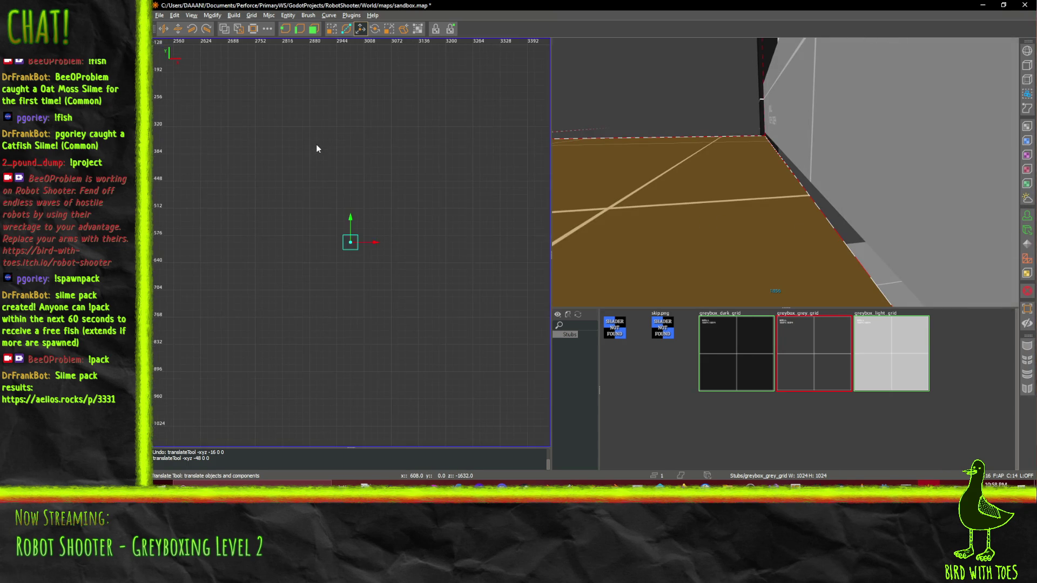
{"action": "scroll", "coordinate": [270, 178], "scroll_direction": "down", "scroll_amount": 3}
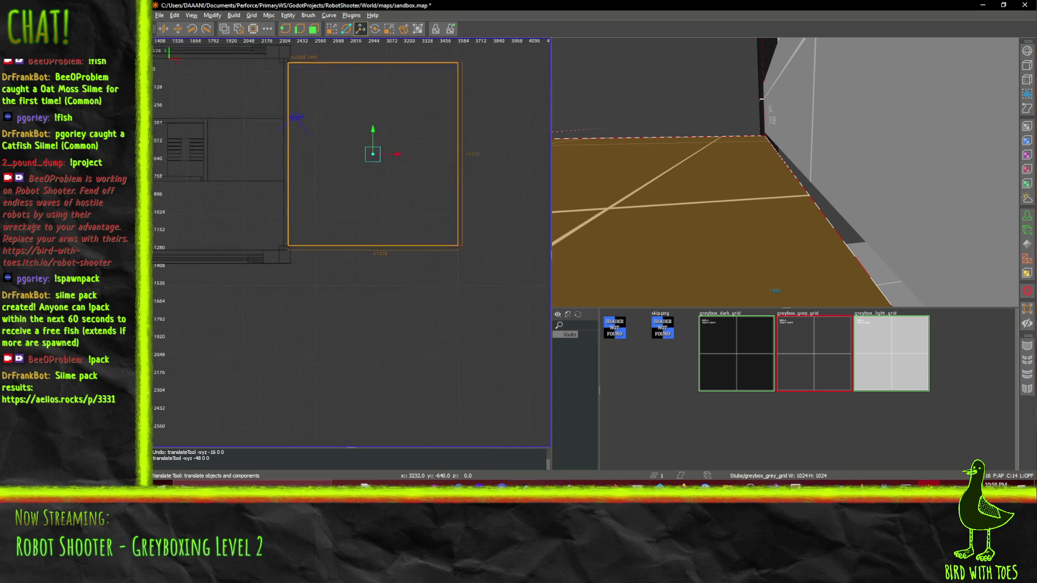
{"action": "scroll", "coordinate": [243, 185], "scroll_direction": "up", "scroll_amount": 4}
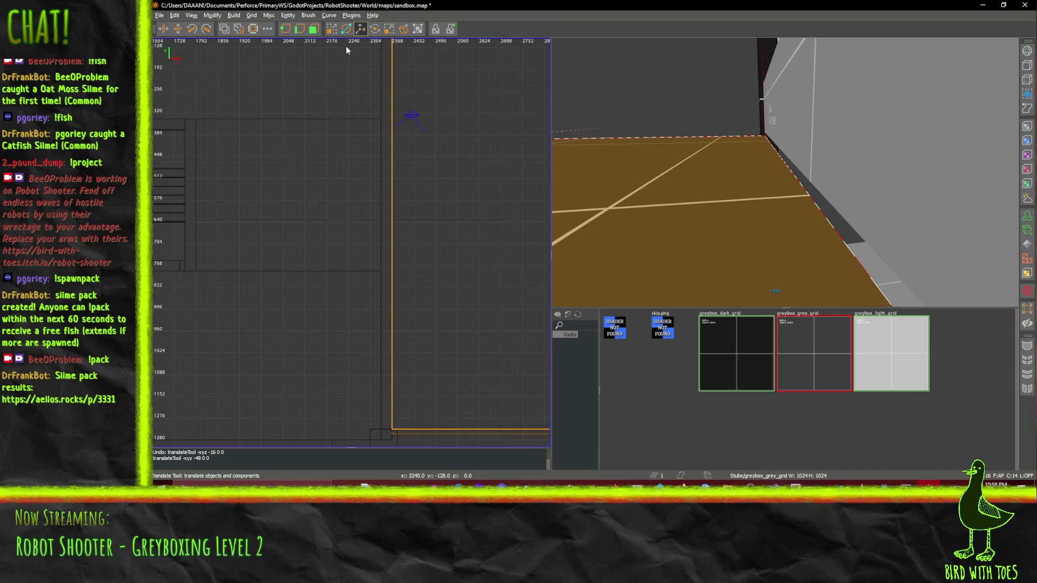
{"action": "left_click", "coordinate": [332, 29]}
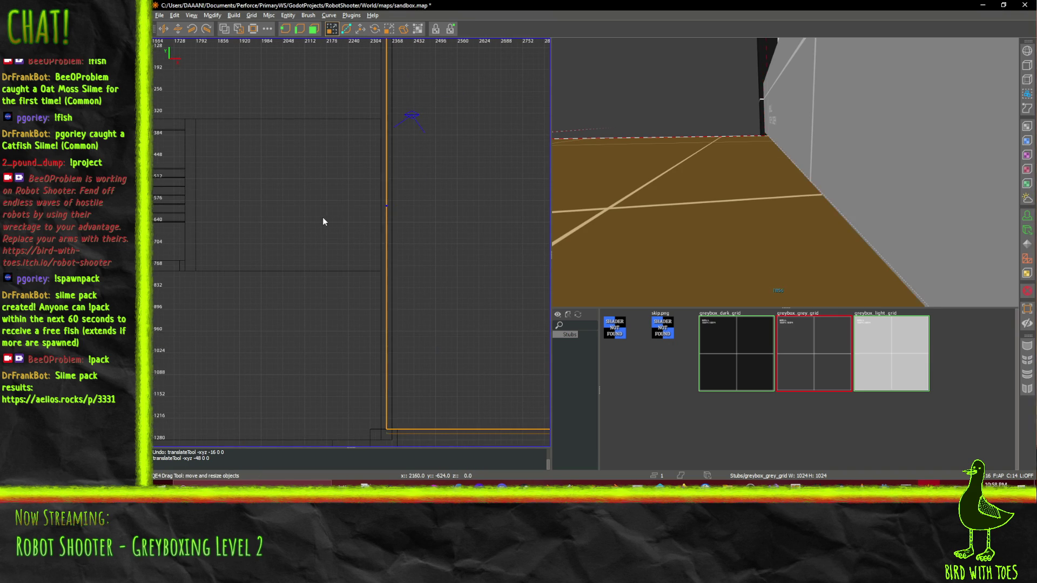
{"action": "left_click_drag", "start_coordinate": [330, 216], "coordinate": [326, 216]}
Fly the 3D camera into the floor hole, around the blue brush, and back to the sloped roof
{"action": "right_click", "coordinate": [694, 208]}
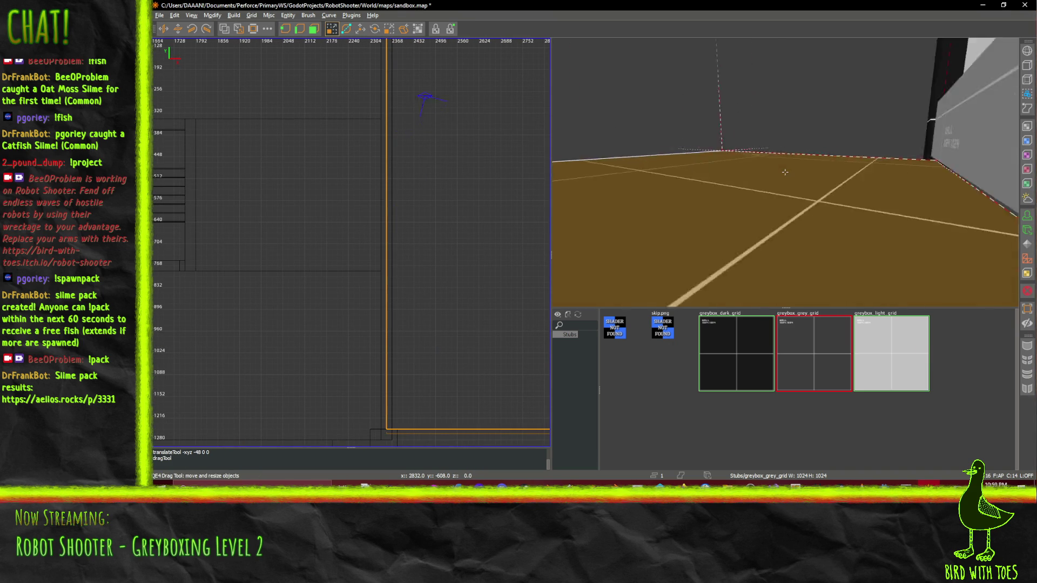
{"action": "key", "text": "Up"}
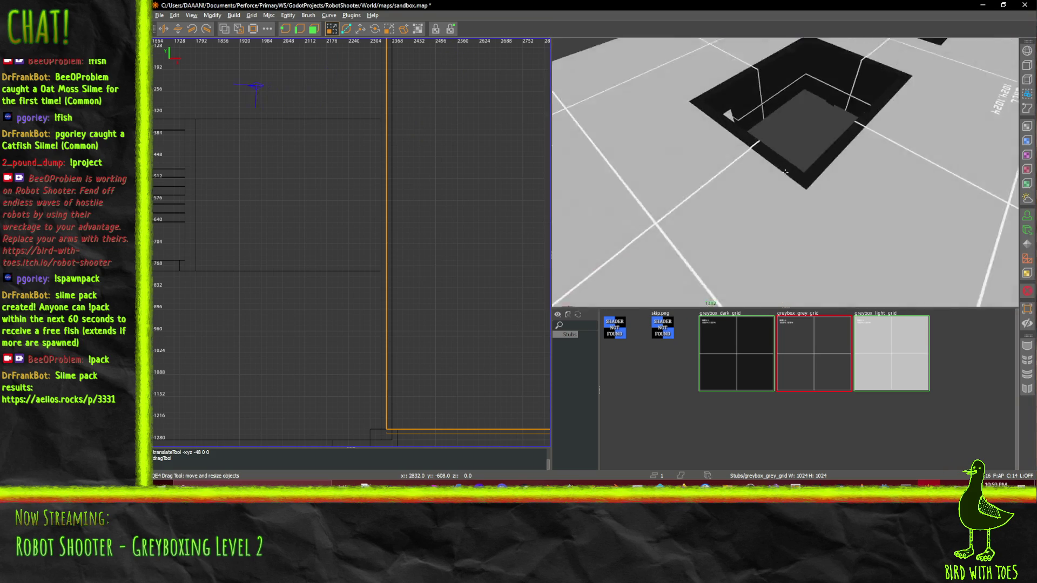
{"action": "key", "text": "Down"}
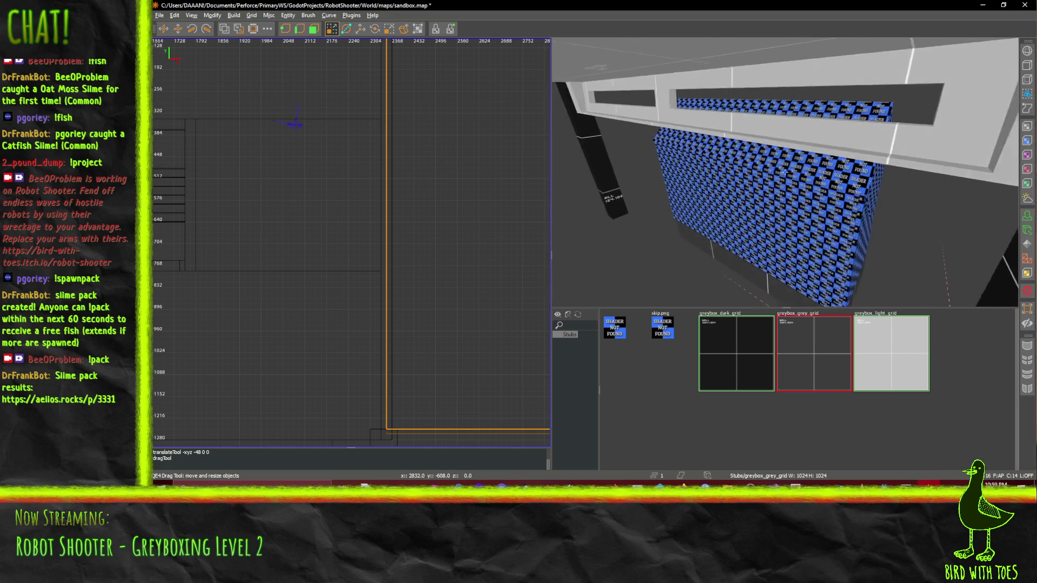
{"action": "key", "text": "Up"}
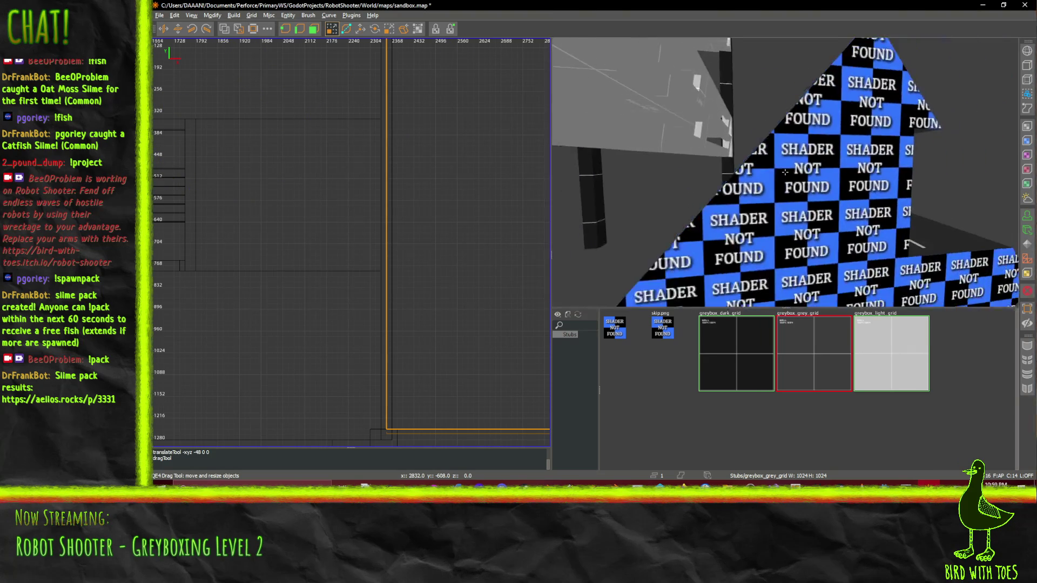
{"action": "key", "text": "Down"}
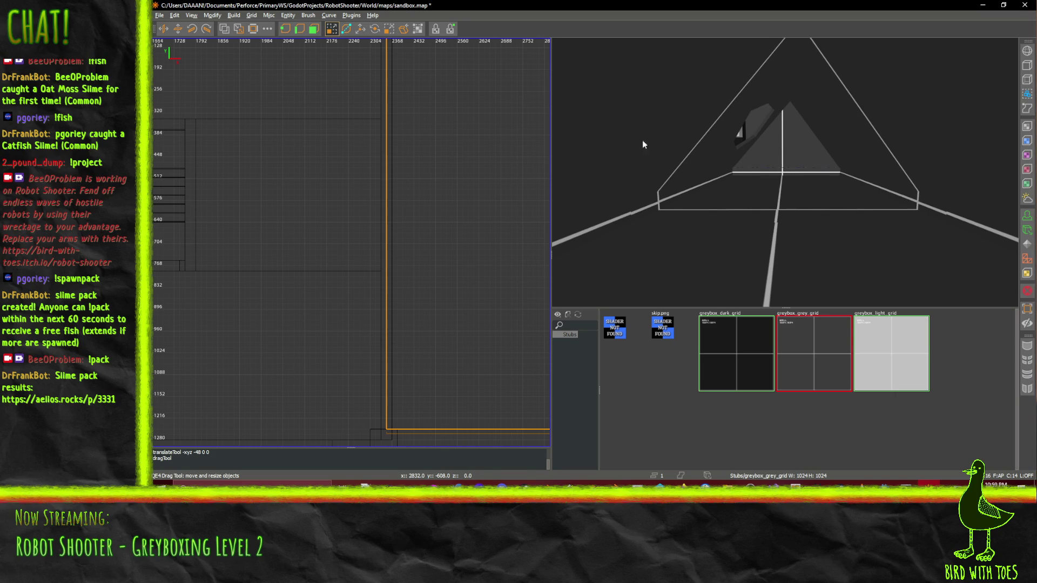
{"action": "scroll", "coordinate": [422, 229], "scroll_direction": "down", "scroll_amount": 3}
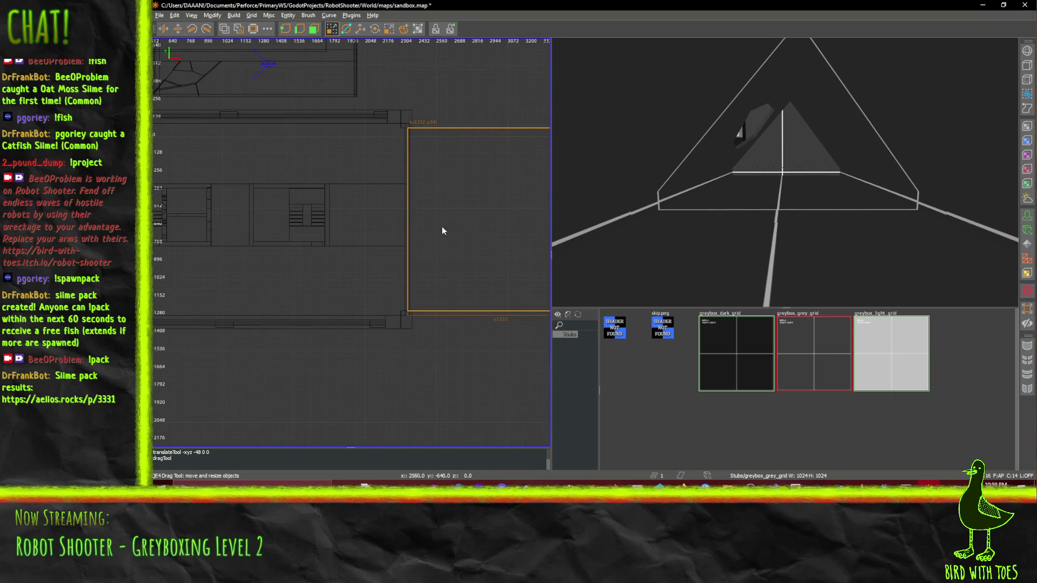
Select the floor slab brush and pan the 2D view across it
{"action": "left_click", "coordinate": [808, 220], "text": "shift"}
{"action": "scroll", "coordinate": [235, 67], "scroll_direction": "up", "scroll_amount": 5}
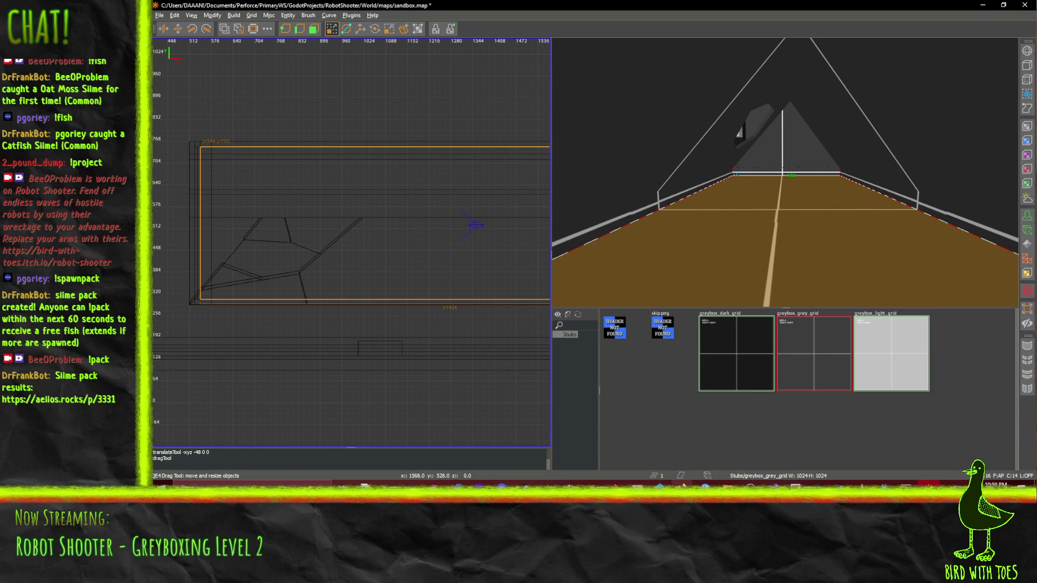
{"action": "mouse_move", "coordinate": [683, 484]}
{"action": "mouse_move", "coordinate": [576, 436]}
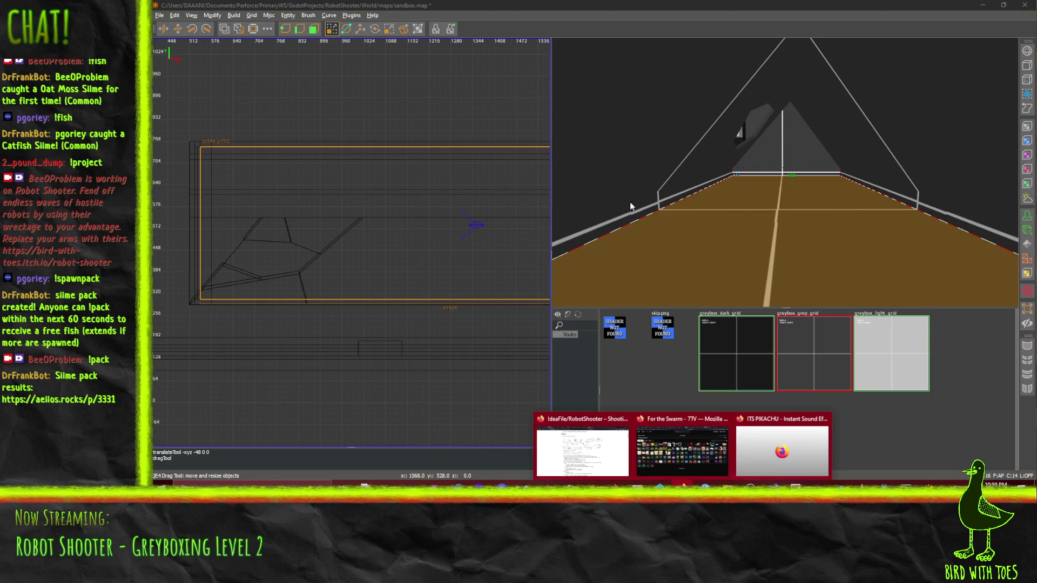
{"action": "scroll", "coordinate": [419, 222], "scroll_direction": "down", "scroll_amount": 1}
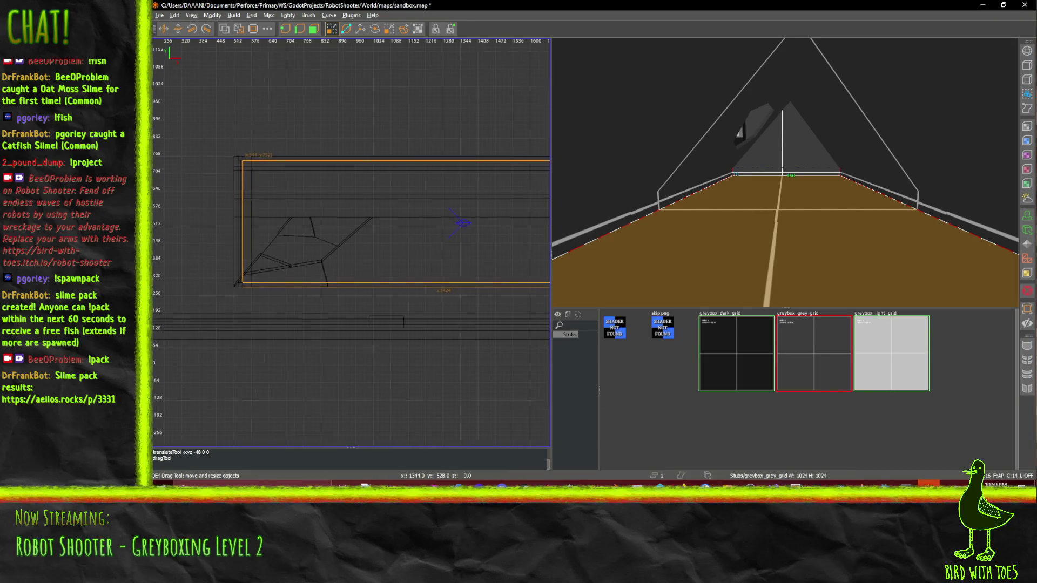
{"action": "mouse_move", "coordinate": [324, 270]}
{"action": "left_mouse_down"}
{"action": "mouse_move", "coordinate": [418, 237]}
{"action": "mouse_move", "coordinate": [407, 231]}
{"action": "left_mouse_up"}
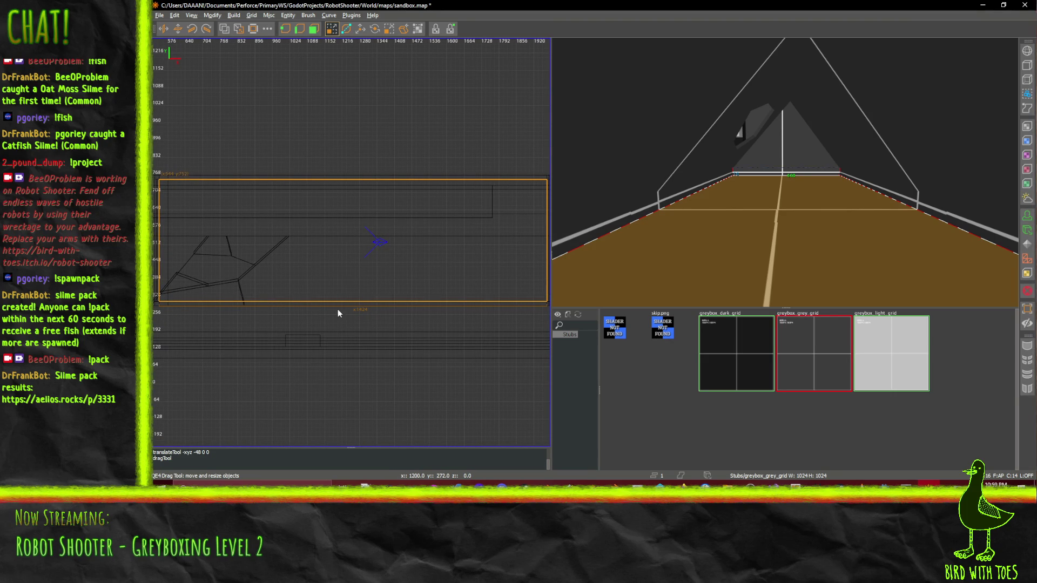
{"action": "scroll", "coordinate": [336, 307], "scroll_direction": "up", "scroll_amount": 2}
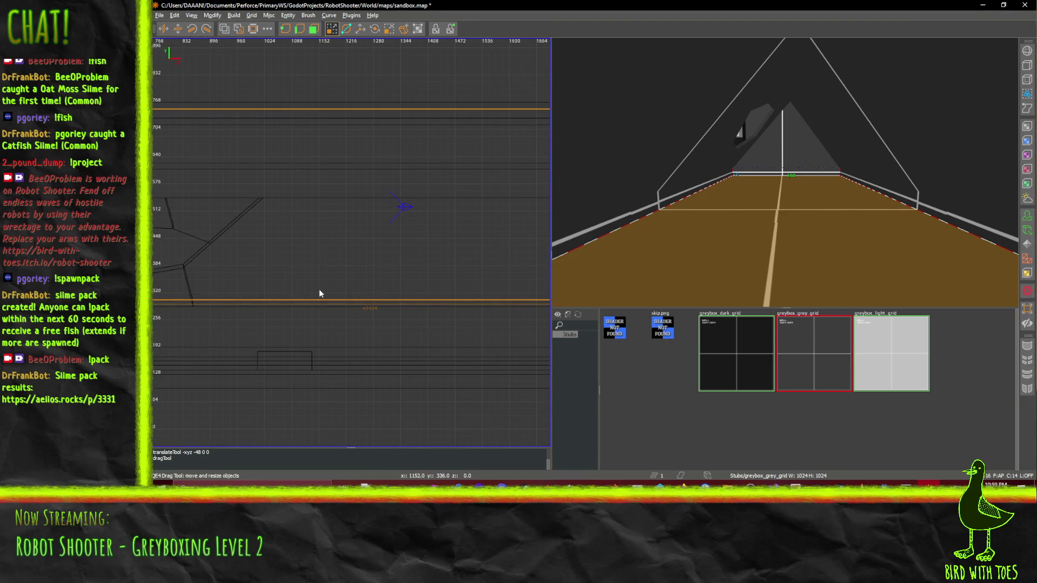
Undo a trial 80-unit raise of the floor, deselect it, and draw a new box brush inside the floor area
{"action": "left_click_drag", "start_coordinate": [335, 303], "coordinate": [336, 264]}
{"action": "key", "text": "ctrl+z"}
{"action": "key", "text": "ctrl+z"}
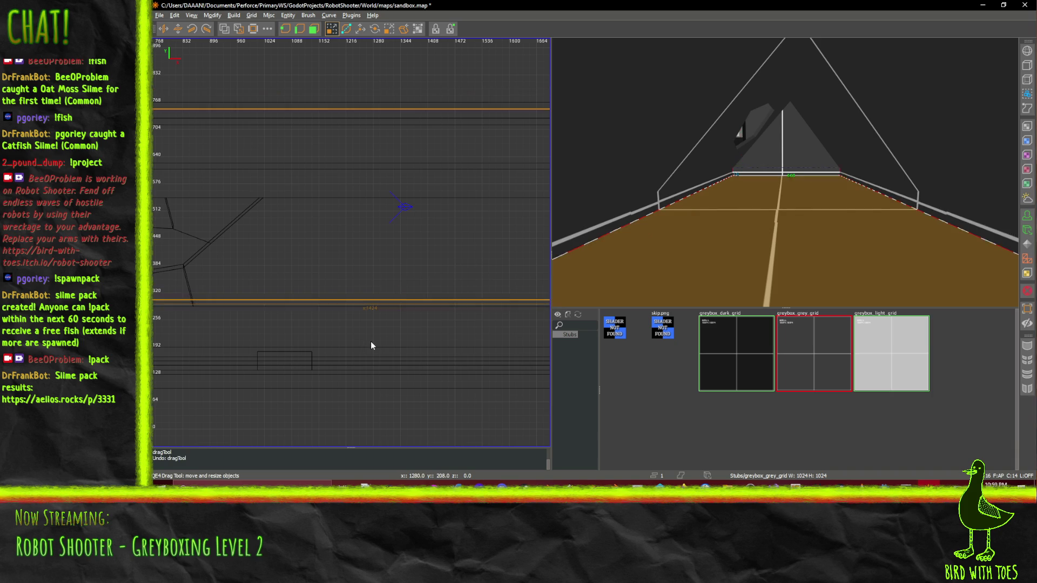
{"action": "key", "text": "Escape"}
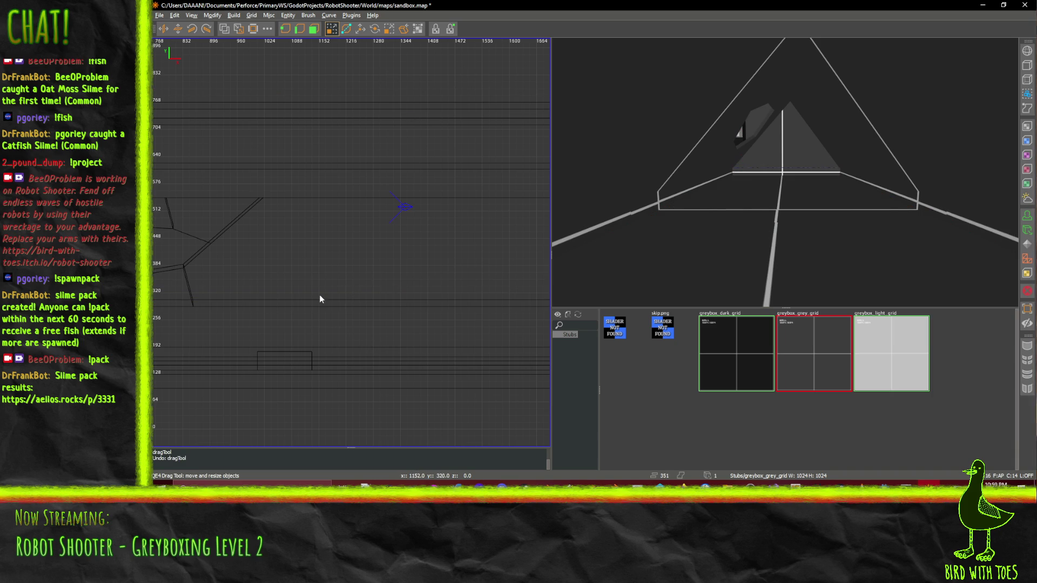
{"action": "mouse_move", "coordinate": [320, 295]}
{"action": "left_mouse_down"}
{"action": "mouse_move", "coordinate": [347, 274]}
{"action": "mouse_move", "coordinate": [428, 266]}
{"action": "mouse_move", "coordinate": [428, 252]}
{"action": "mouse_move", "coordinate": [356, 250]}
{"action": "mouse_move", "coordinate": [268, 205]}
{"action": "mouse_move", "coordinate": [340, 227]}
{"action": "mouse_move", "coordinate": [632, 198]}
{"action": "left_mouse_up"}
Widen the new brush from 256 to 288 units and lower it by 16
{"action": "left_click_drag", "start_coordinate": [540, 253], "coordinate": [450, 274]}
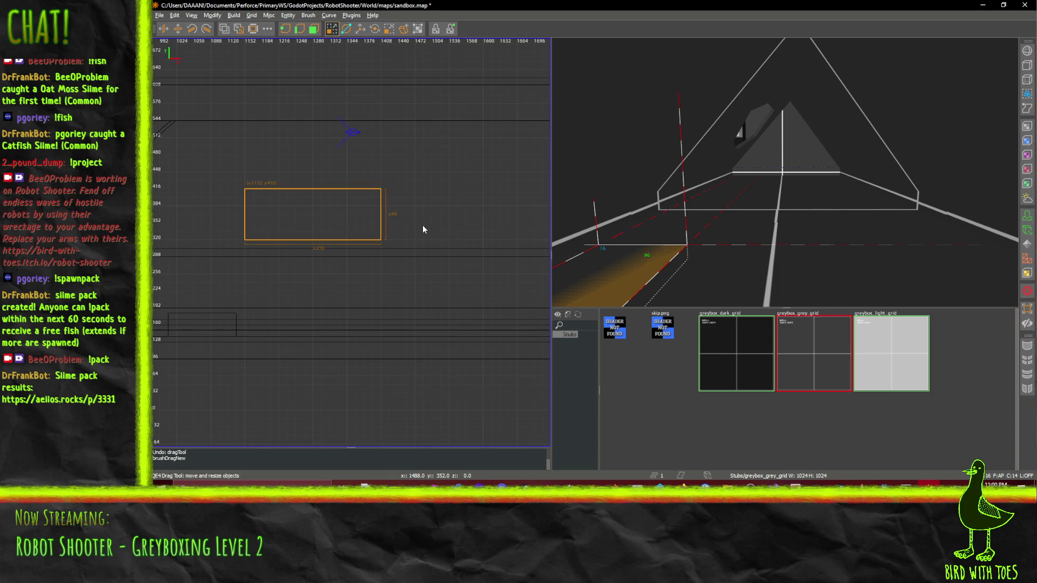
{"action": "left_click_drag", "start_coordinate": [425, 226], "coordinate": [437, 229]}
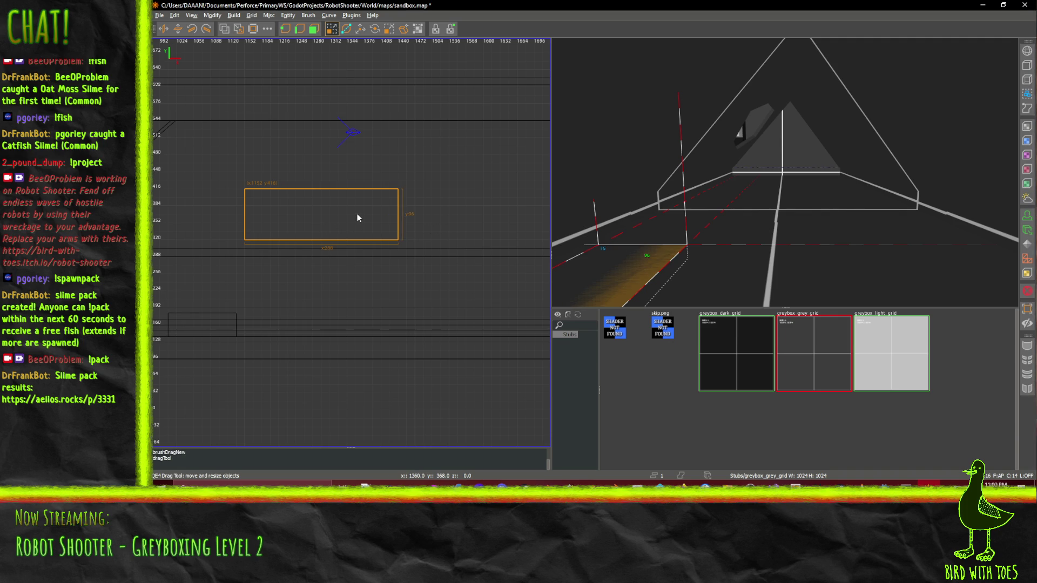
{"action": "left_click_drag", "start_coordinate": [357, 220], "coordinate": [357, 227]}
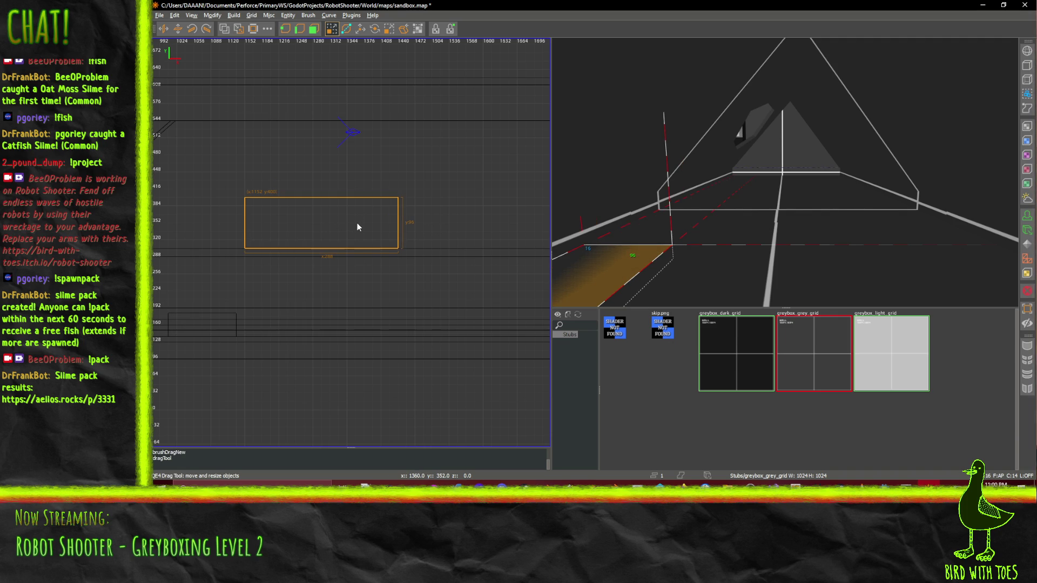
{"action": "scroll", "coordinate": [300, 210], "scroll_direction": "up", "scroll_amount": 1}
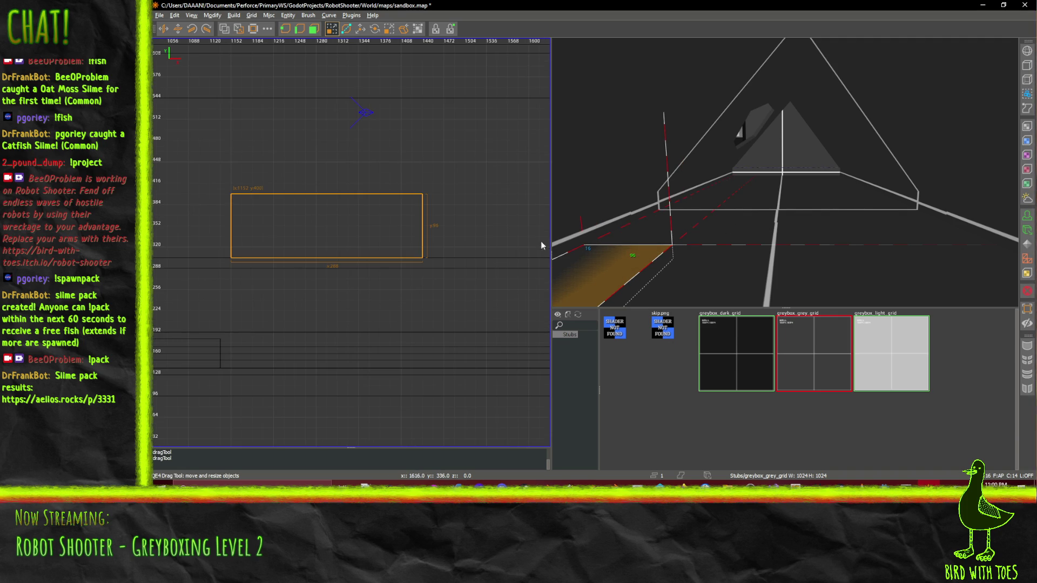
{"action": "left_click_drag", "start_coordinate": [602, 265], "coordinate": [590, 243]}
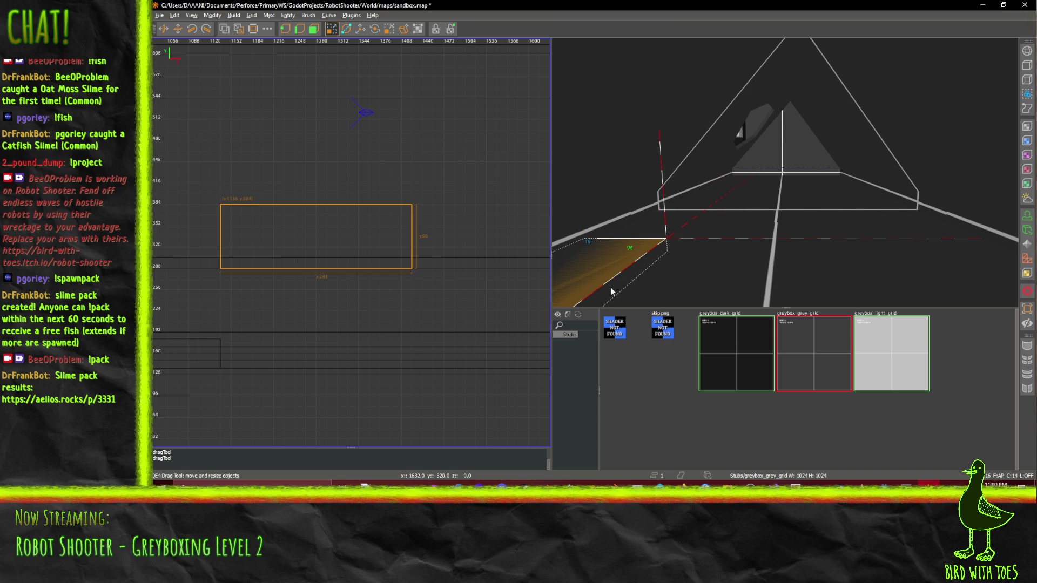
{"action": "key", "text": "ctrl+z"}
Subtract the new brush from the floor slab, delete the cutter, inspect the hole, then restore the cutter
{"action": "right_click", "coordinate": [675, 277]}
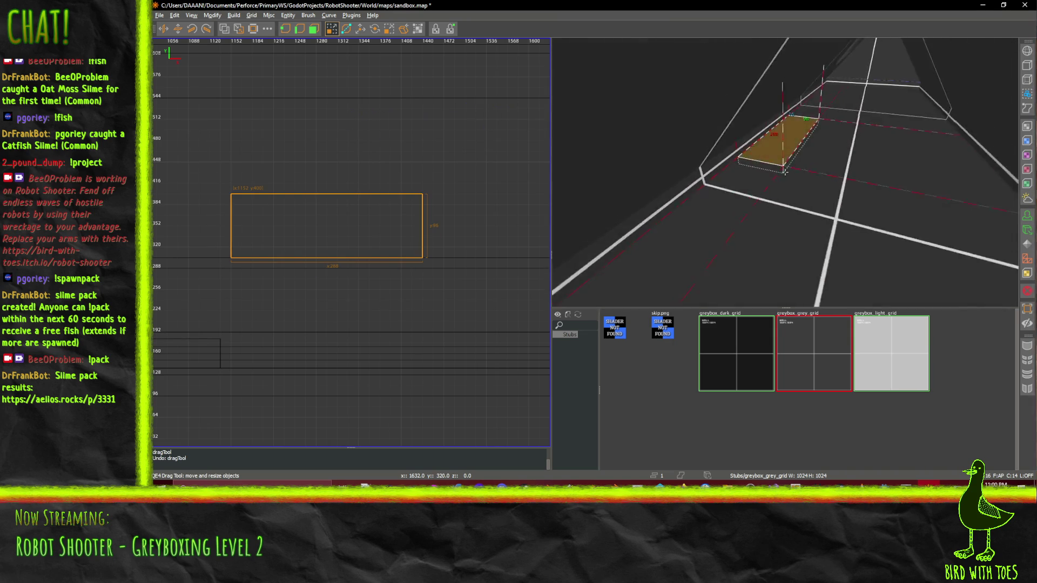
{"action": "right_click", "coordinate": [785, 172]}
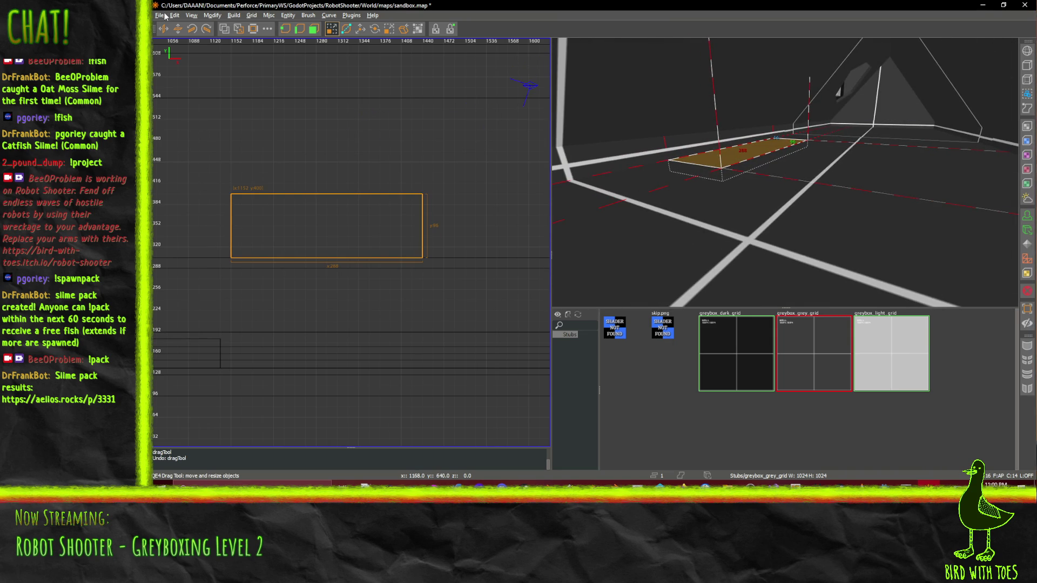
{"action": "left_click", "coordinate": [226, 31]}
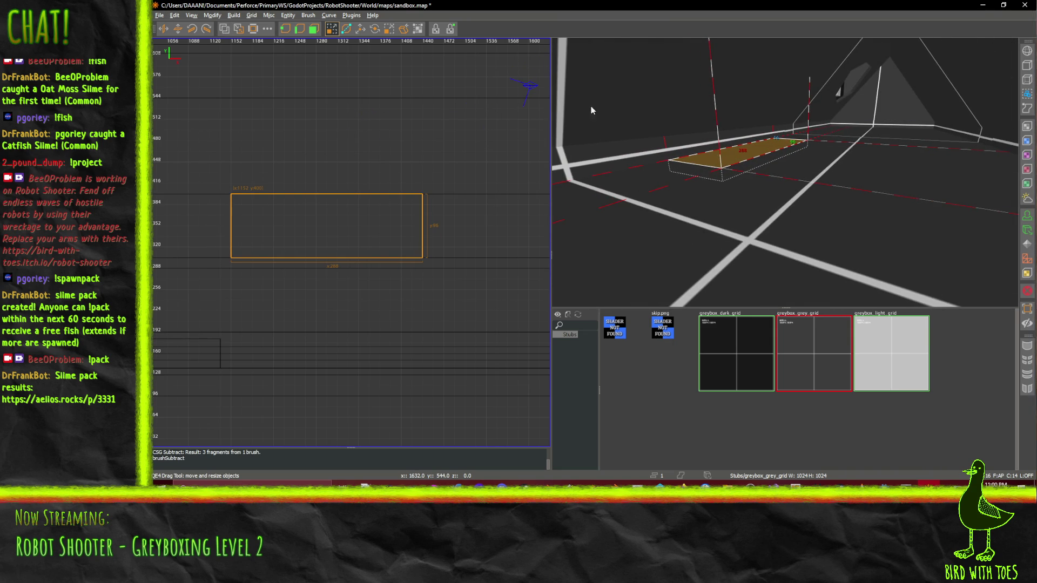
{"action": "key", "text": "BackSpace"}
{"action": "right_click", "coordinate": [714, 154]}
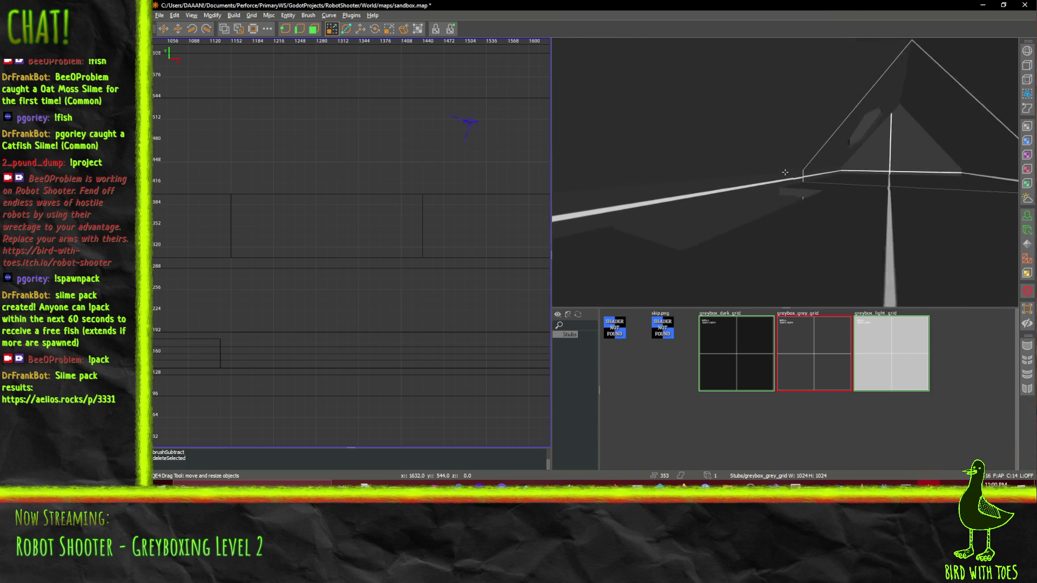
{"action": "key", "text": "w"}
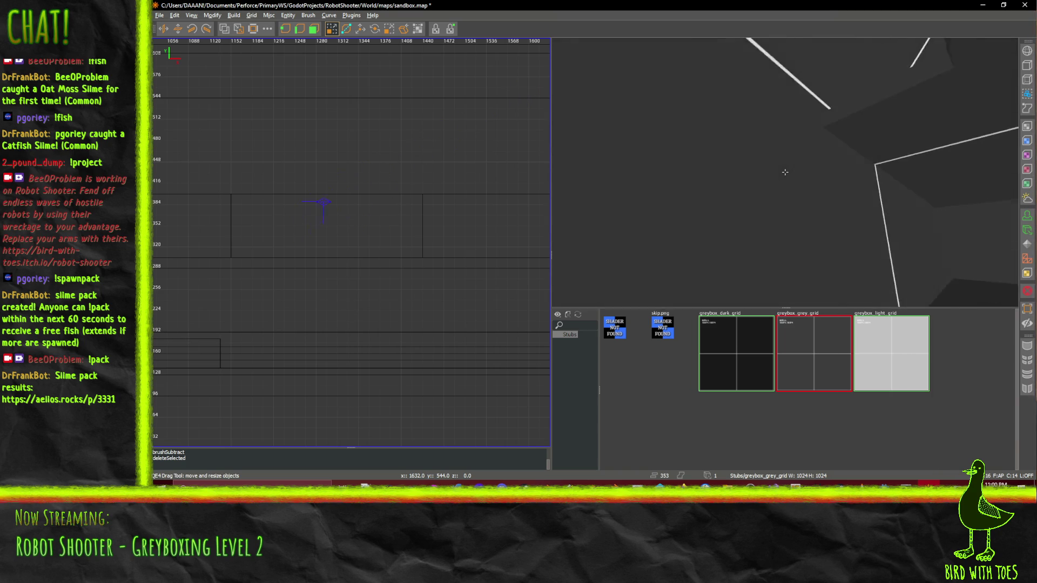
{"action": "key", "text": "s"}
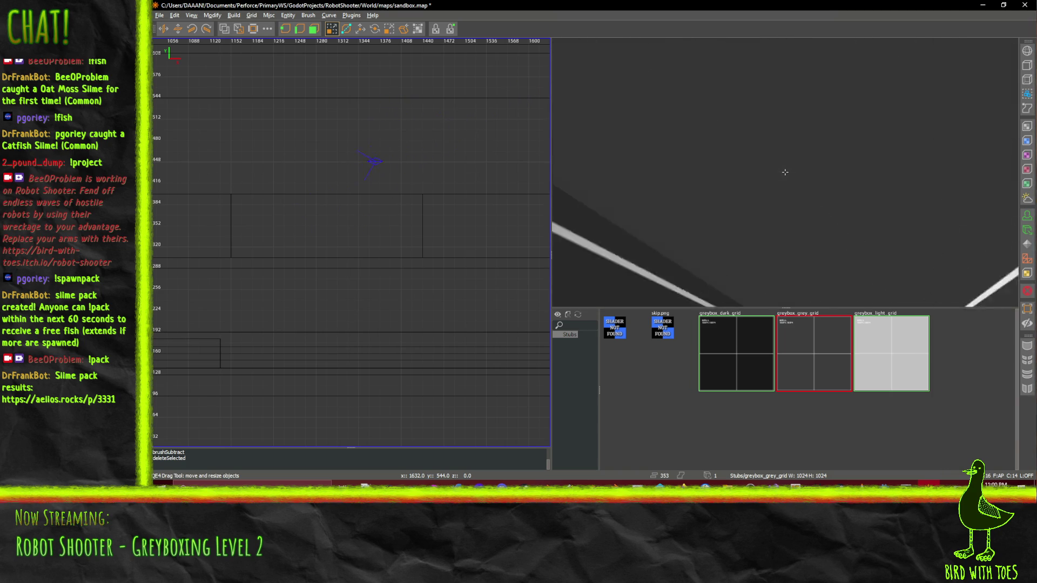
{"action": "key", "text": "w"}
{"action": "right_click", "coordinate": [785, 172]}
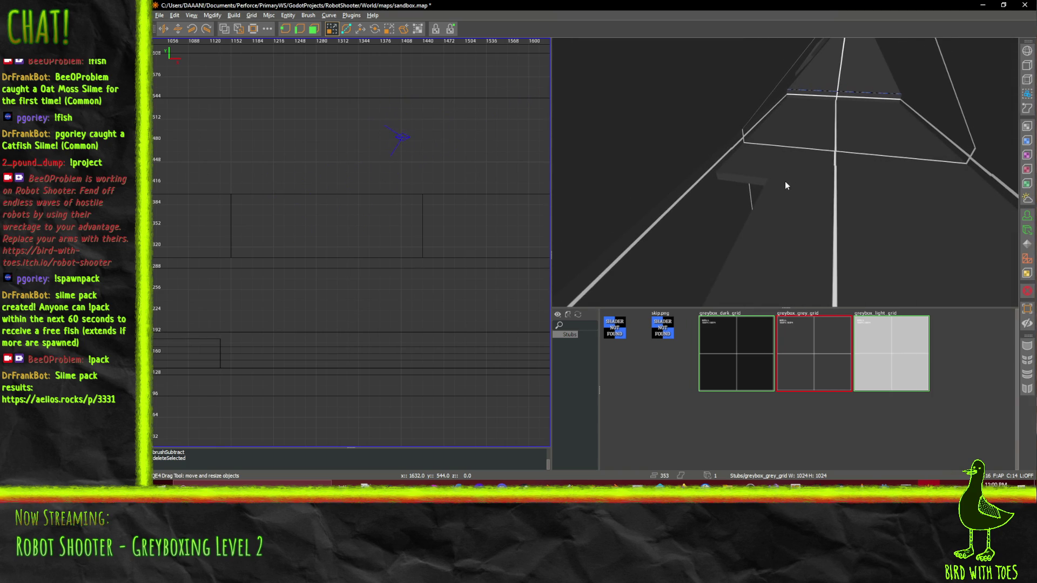
{"action": "key", "text": "ctrl+z"}
Select the brush strip beside the hole and check the level plan on the RobotShooter wiki
{"action": "left_click", "coordinate": [707, 211]}
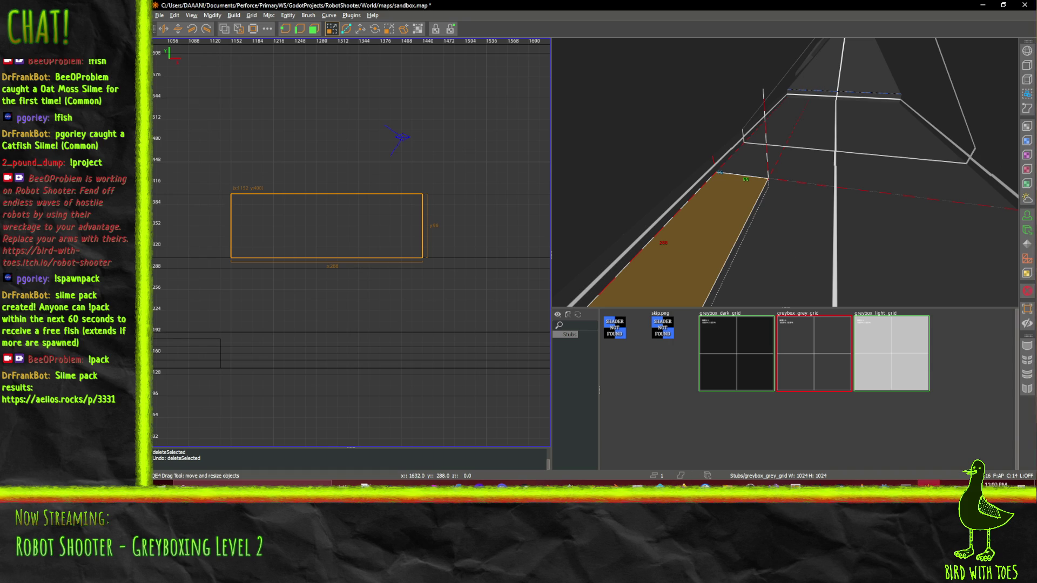
{"action": "left_click", "coordinate": [751, 483]}
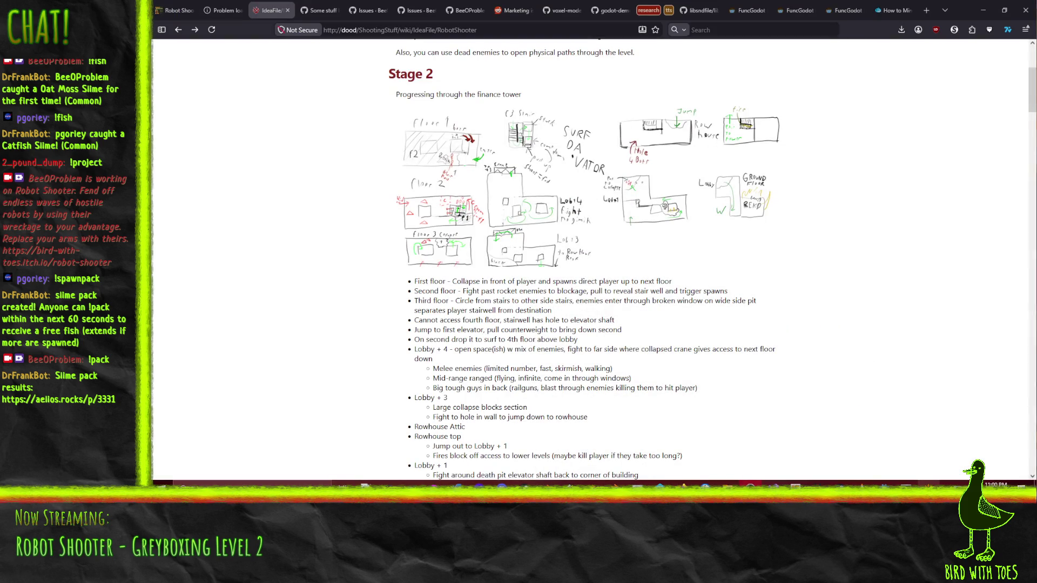
{"action": "key", "text": "alt+Tab"}
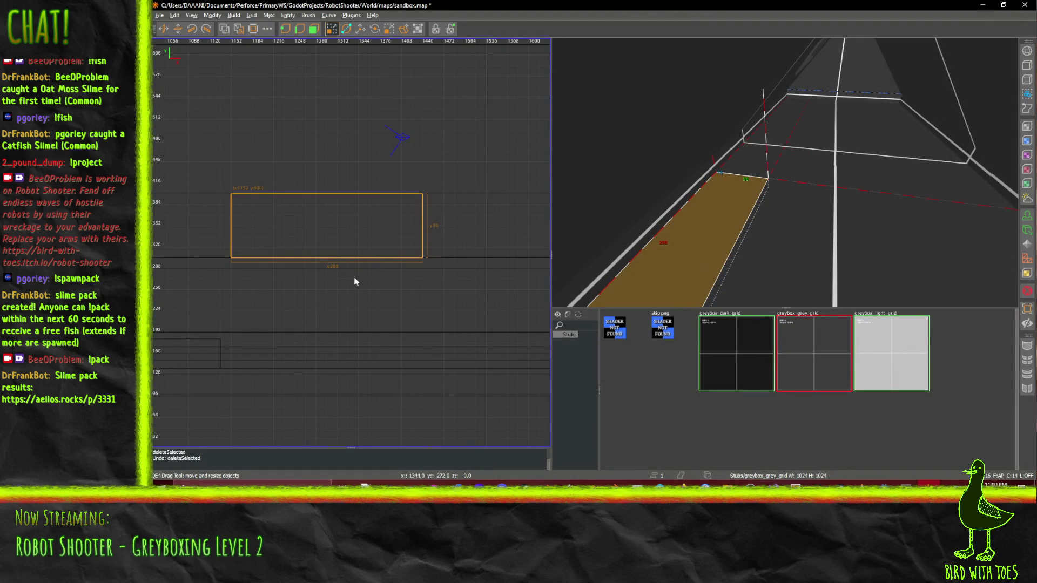
Undo the earlier floor subtraction and raise the cutter brush to 144 units tall
{"action": "left_click_drag", "start_coordinate": [338, 178], "coordinate": [332, 128]}
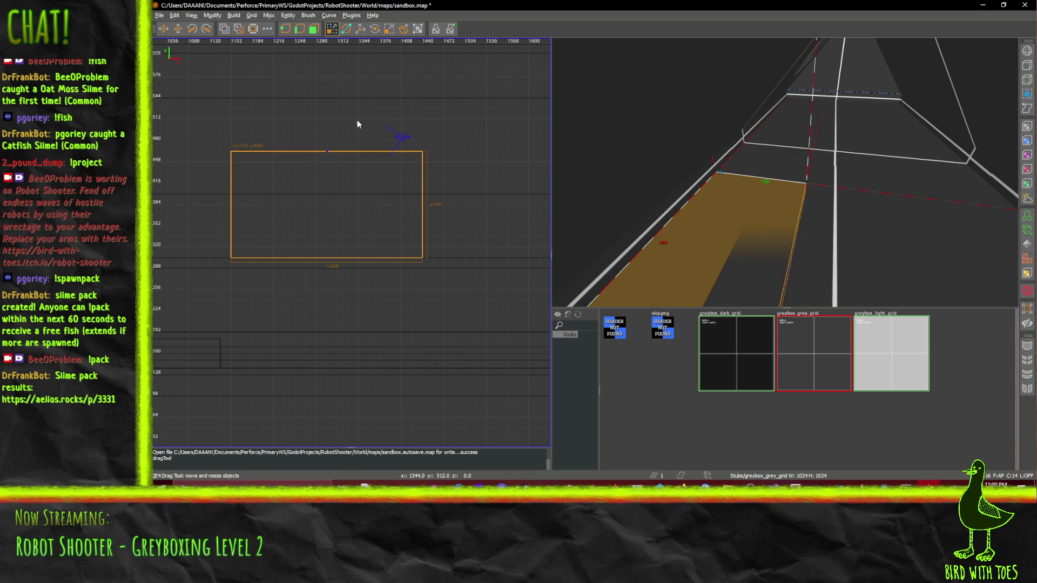
{"action": "key", "text": "ctrl+z"}
{"action": "key", "text": "ctrl+y"}
{"action": "key", "text": "ctrl+z"}
{"action": "key", "text": "ctrl+z"}
{"action": "key", "text": "ctrl+z"}
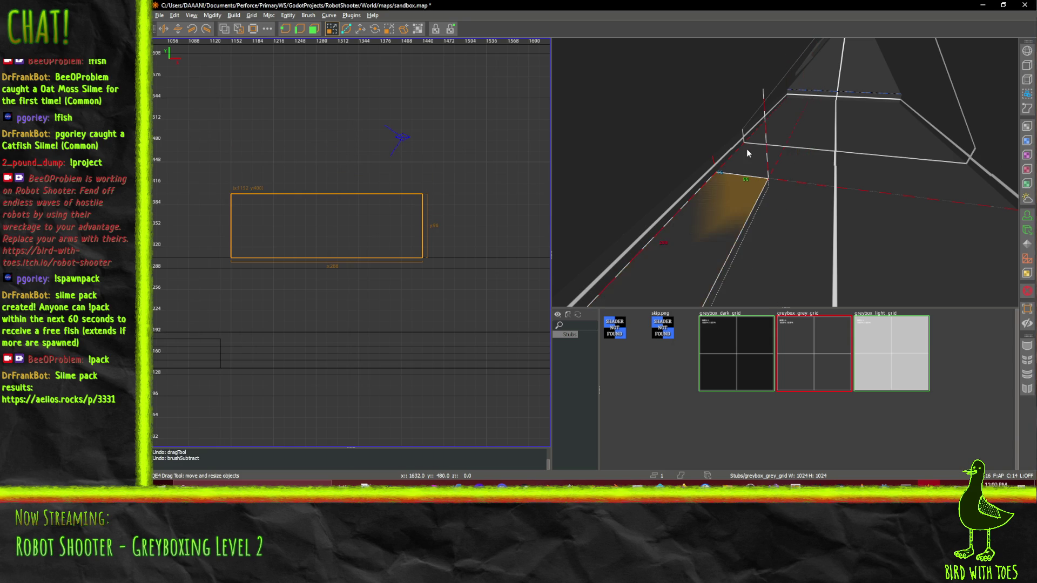
{"action": "mouse_move", "coordinate": [352, 156]}
{"action": "left_mouse_down"}
{"action": "mouse_move", "coordinate": [351, 144]}
{"action": "mouse_move", "coordinate": [352, 157]}
{"action": "left_mouse_up"}
{"action": "key", "text": "ctrl+z"}
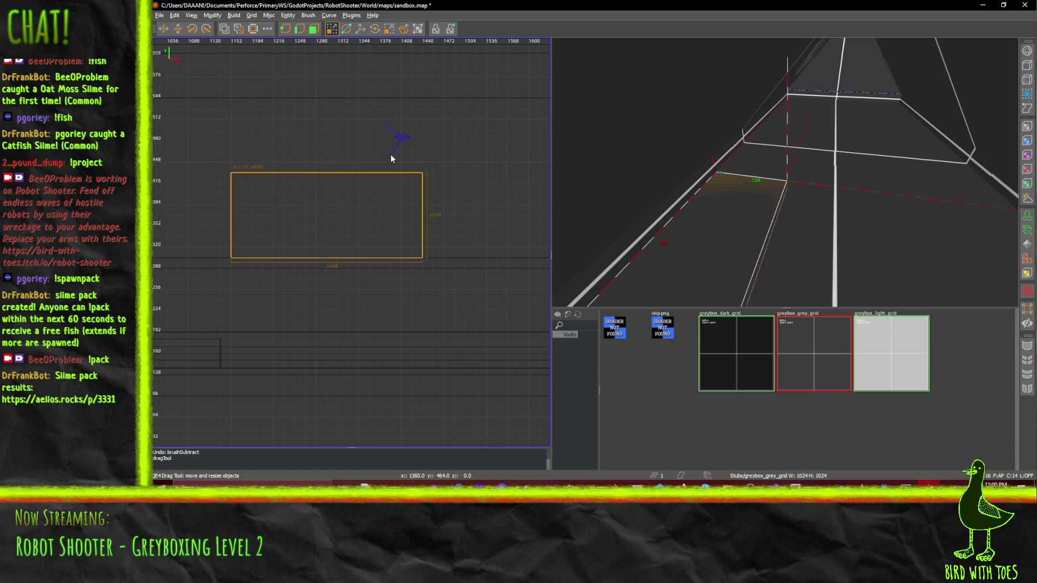
Subtract the taller cutter, delete it and inspect in 3D, then undo both and reselect the floor slab
{"action": "left_click", "coordinate": [221, 32]}
{"action": "key", "text": "Delete"}
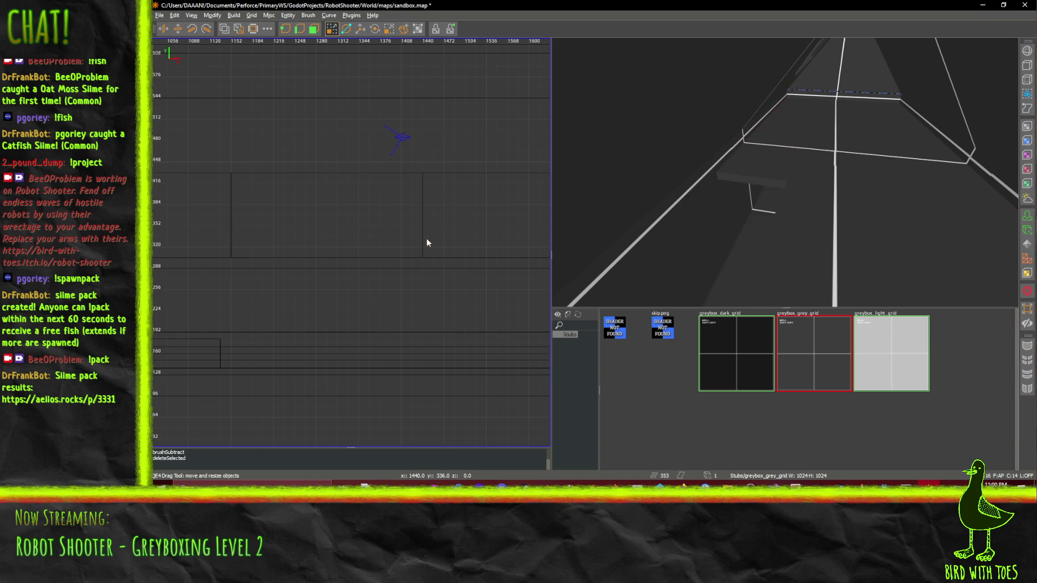
{"action": "right_click", "coordinate": [821, 254]}
{"action": "key", "text": "w"}
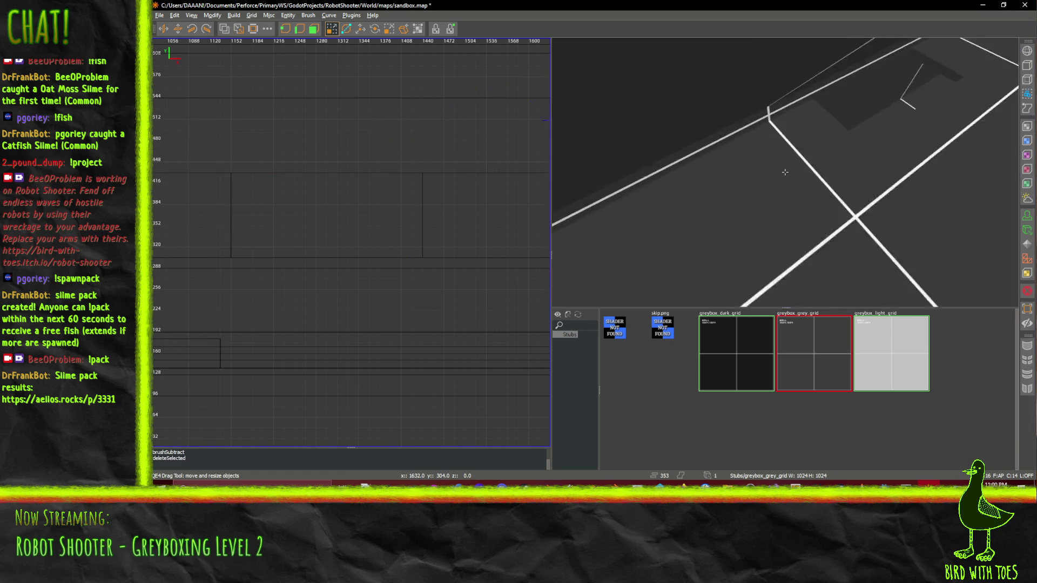
{"action": "key", "text": "s"}
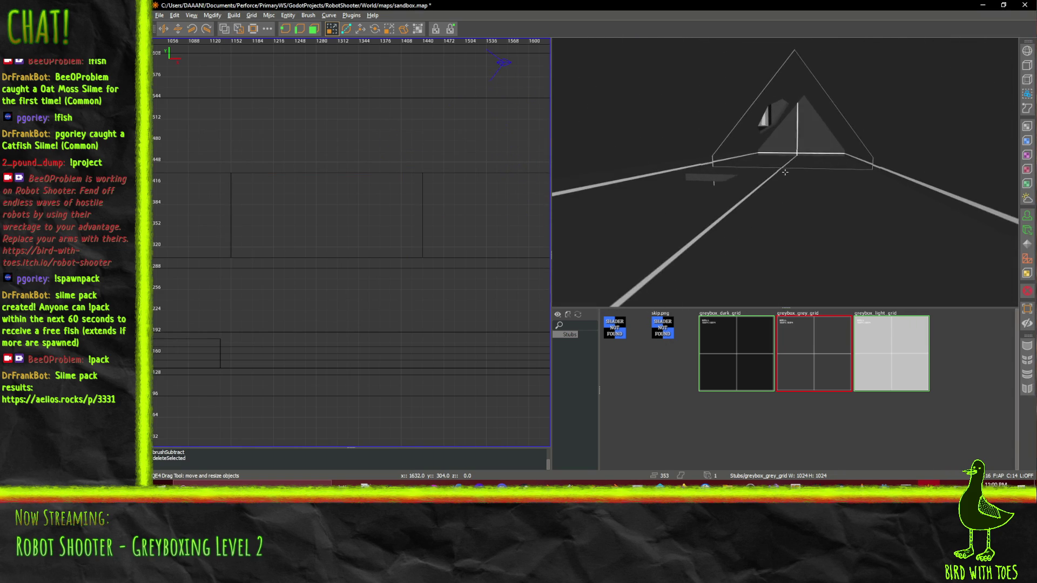
{"action": "right_click", "coordinate": [786, 173]}
{"action": "key", "text": "ctrl+z"}
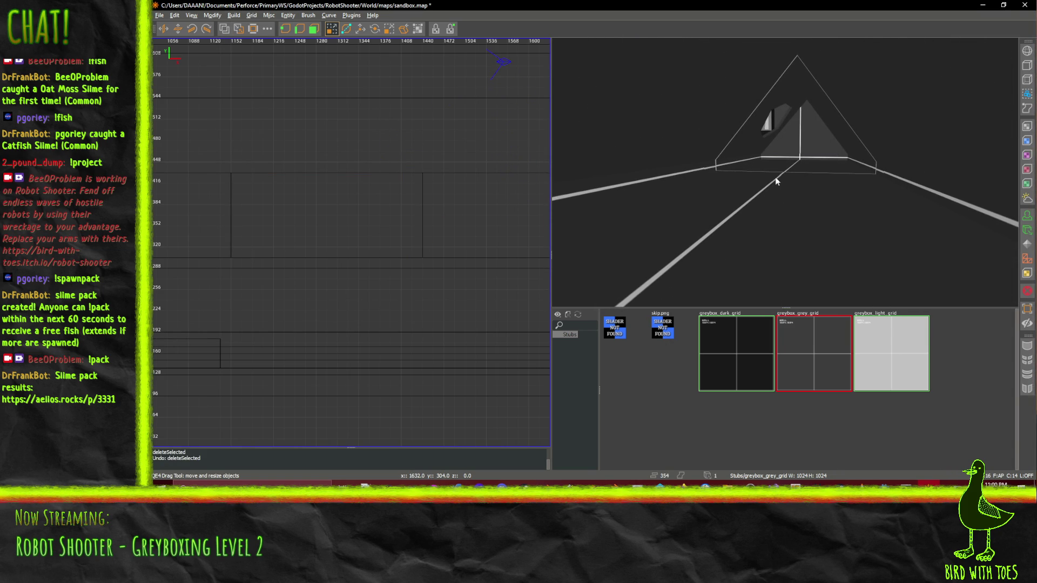
{"action": "key", "text": "ctrl+z"}
{"action": "left_click", "coordinate": [670, 189]}
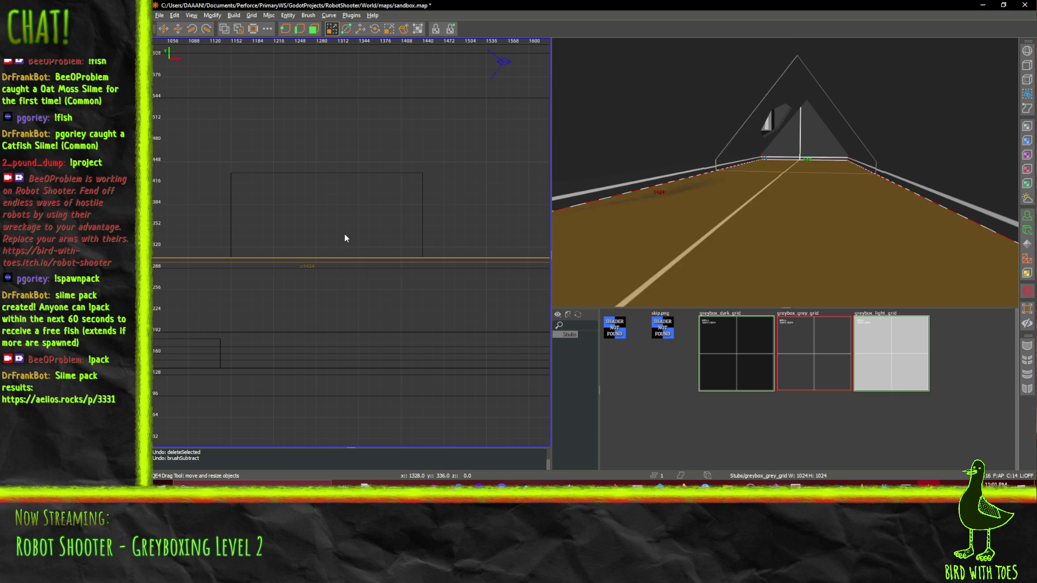
Resize the cutter brush to 160 units tall, subtract it from the floor slab, and delete it
{"action": "left_click", "coordinate": [364, 209]}
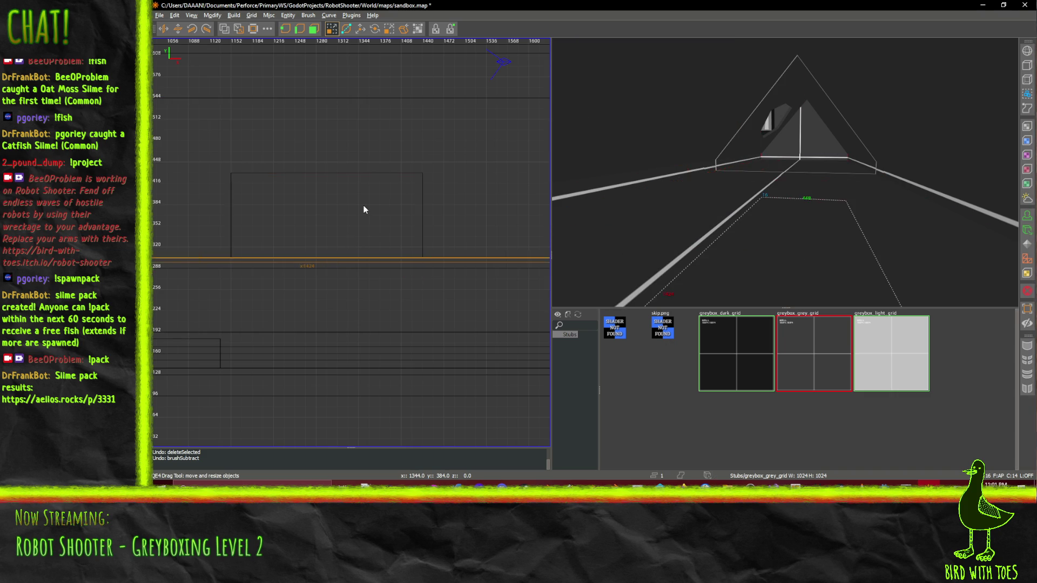
{"action": "left_click", "coordinate": [375, 198]}
{"action": "left_click", "coordinate": [375, 198]}
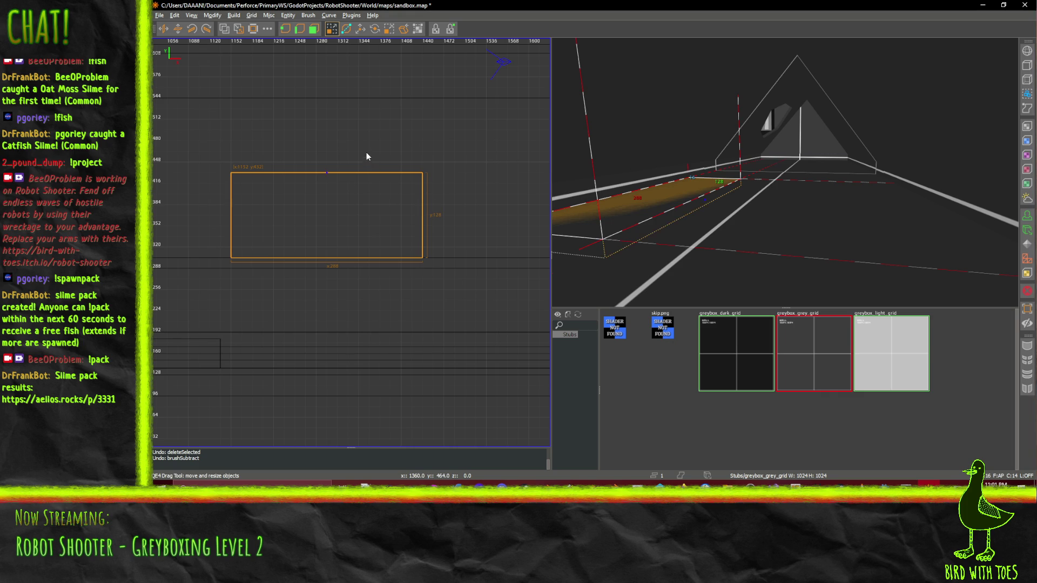
{"action": "left_click_drag", "start_coordinate": [368, 157], "coordinate": [383, 112]}
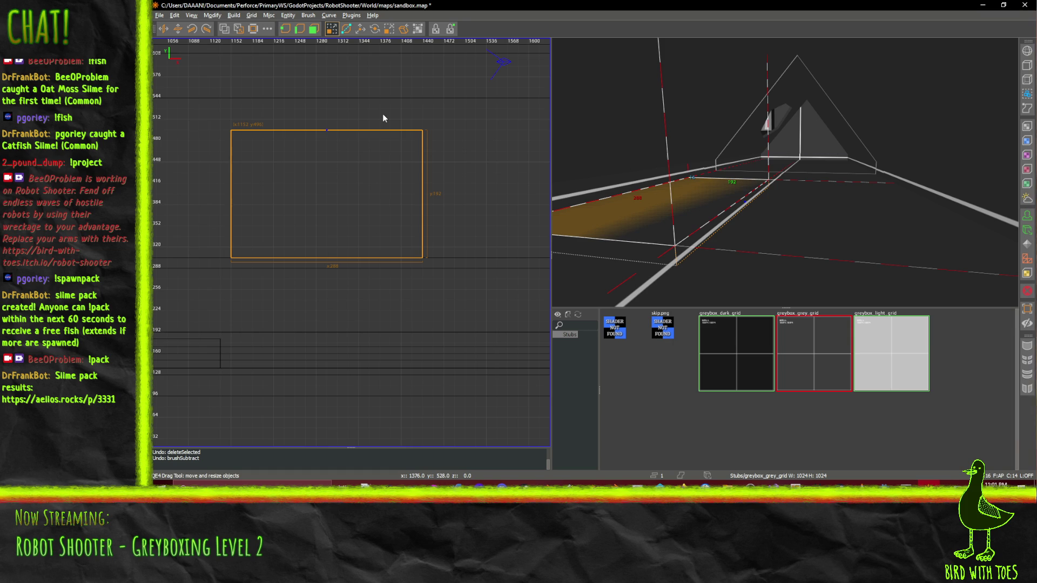
{"action": "mouse_move", "coordinate": [383, 117]}
{"action": "left_mouse_down"}
{"action": "mouse_move", "coordinate": [378, 147]}
{"action": "mouse_move", "coordinate": [383, 128]}
{"action": "left_mouse_up"}
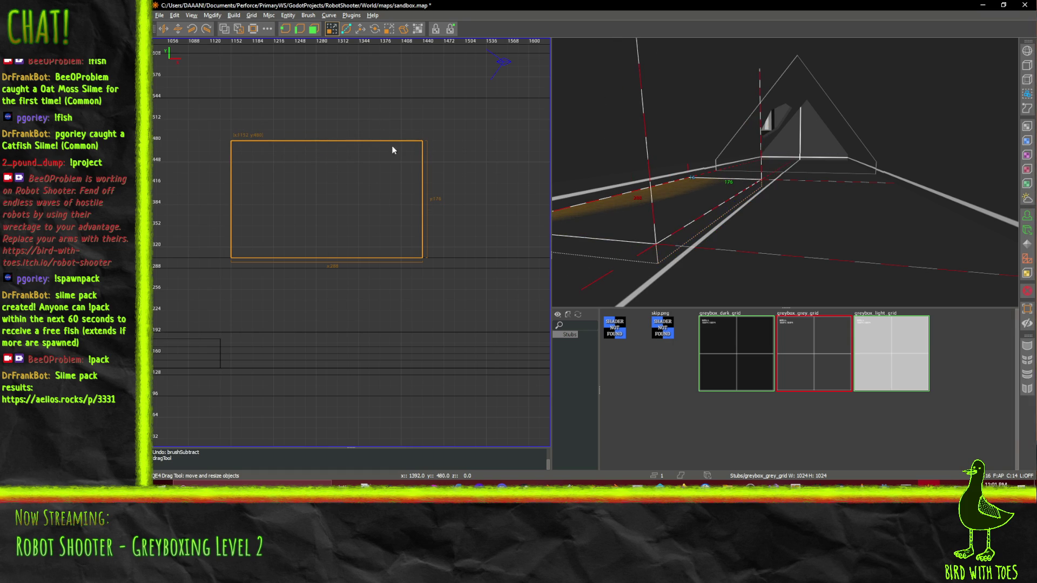
{"action": "left_click", "coordinate": [233, 33]}
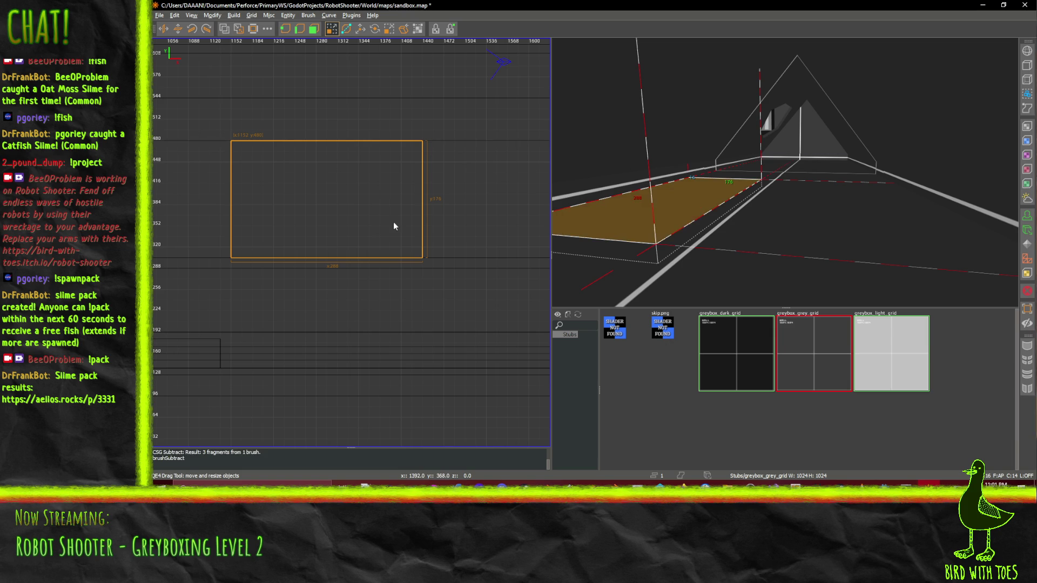
{"action": "key", "text": "Delete"}
Inspect the carved floor in 3D, then draw a thin new 16×208 brush in the 2D view
{"action": "right_click", "coordinate": [675, 202]}
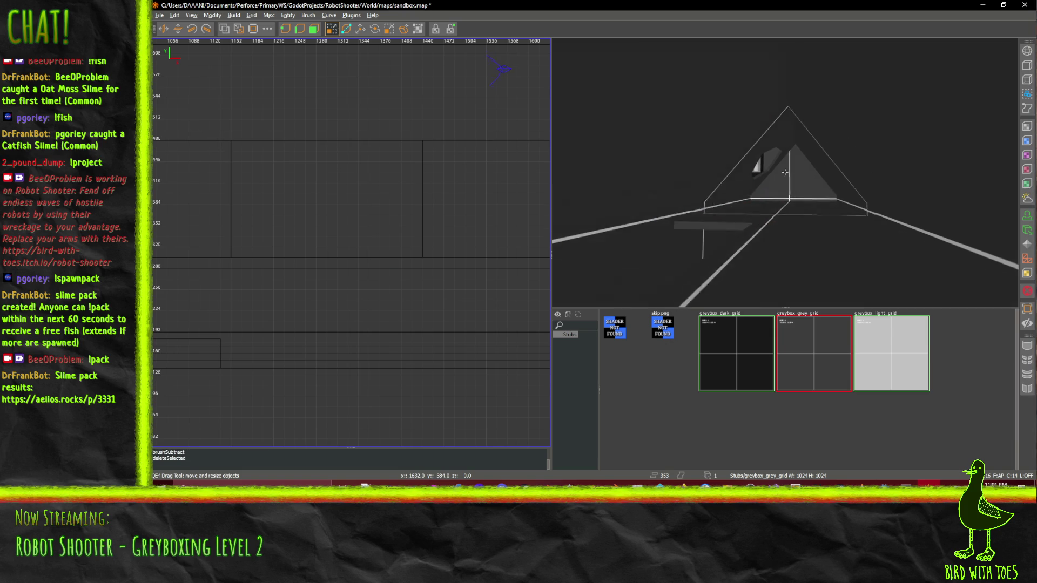
{"action": "key", "text": "w"}
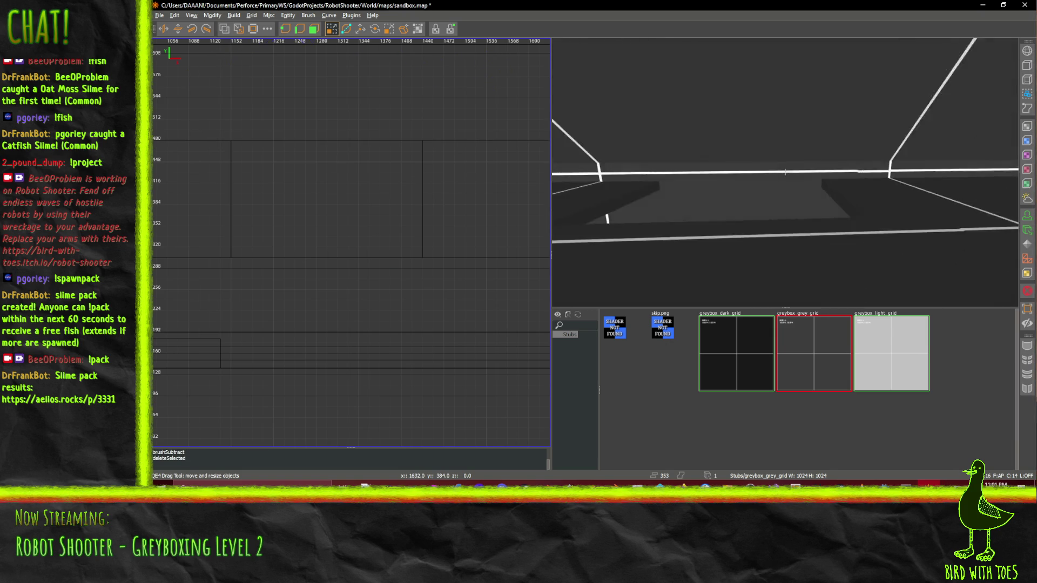
{"action": "key", "text": "w"}
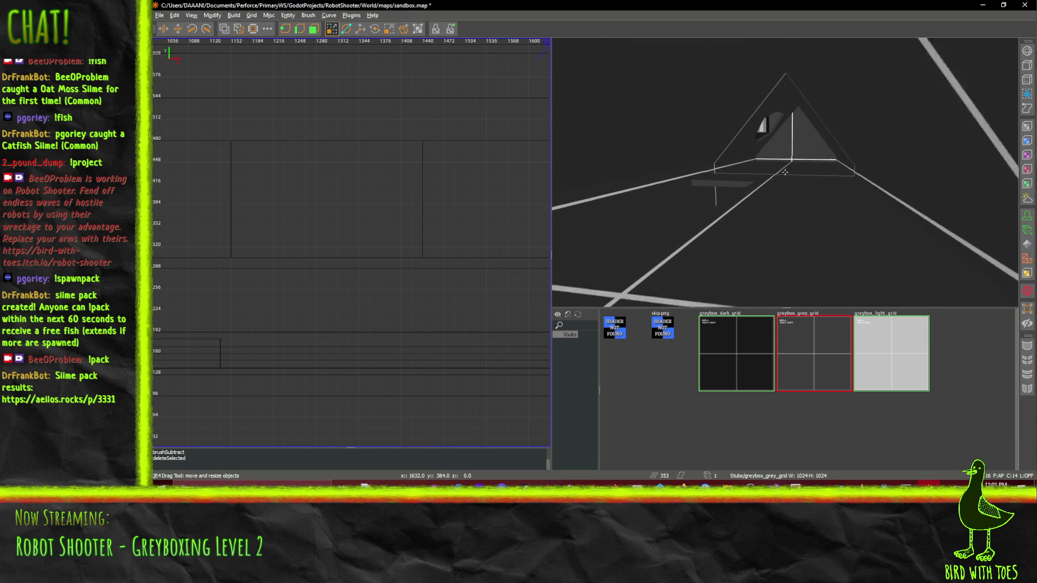
{"action": "key", "text": "w"}
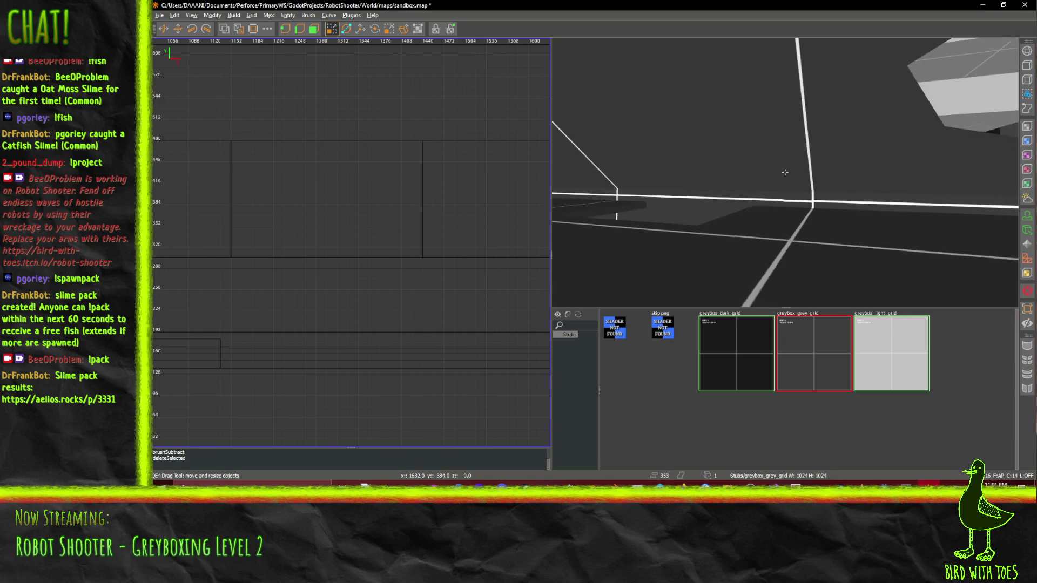
{"action": "key", "text": "s"}
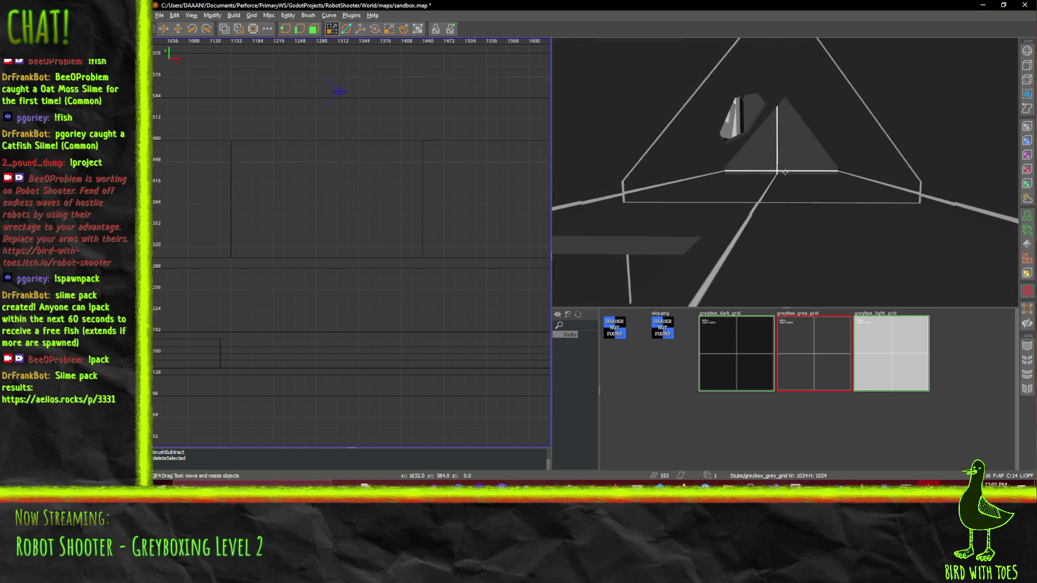
{"action": "right_click", "coordinate": [785, 171]}
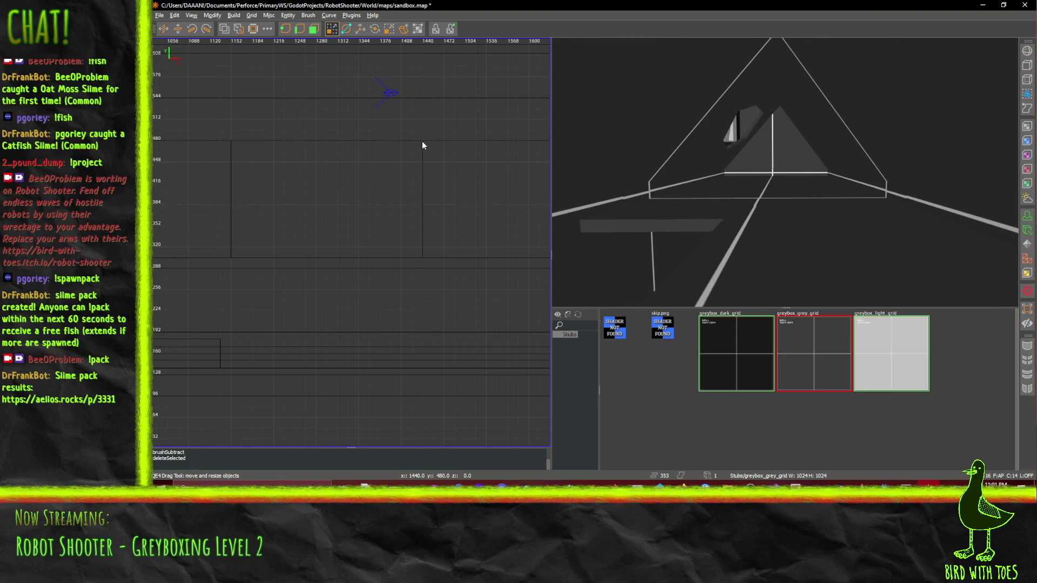
{"action": "mouse_move", "coordinate": [422, 141]}
{"action": "left_mouse_down"}
{"action": "mouse_move", "coordinate": [428, 296]}
{"action": "mouse_move", "coordinate": [431, 270]}
{"action": "left_mouse_up"}
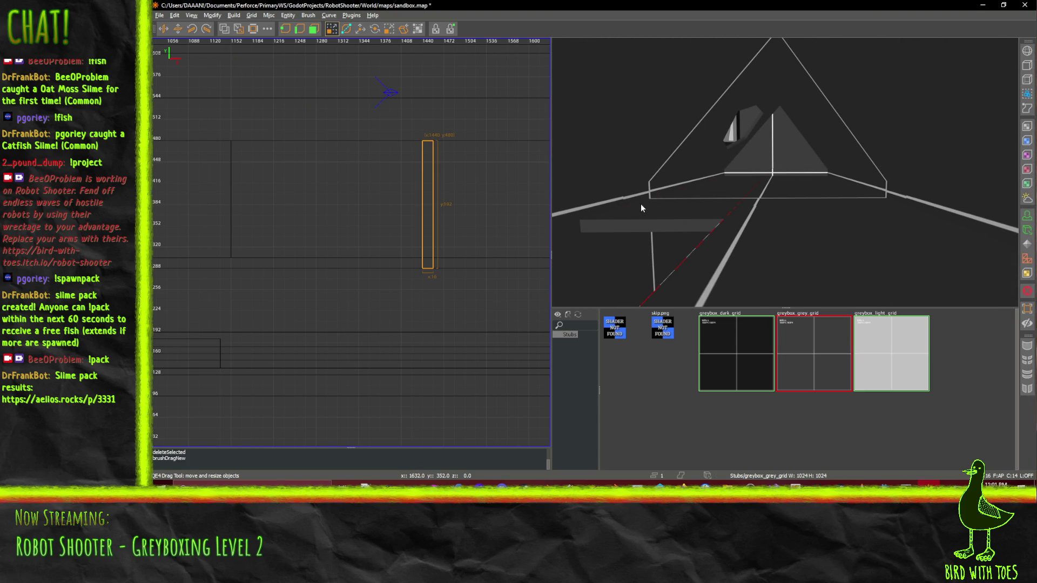
In the front view, stretch the new brush upward, move it left, and raise it to 272 tall
{"action": "scroll", "coordinate": [784, 172], "scroll_direction": "up", "scroll_amount": 5}
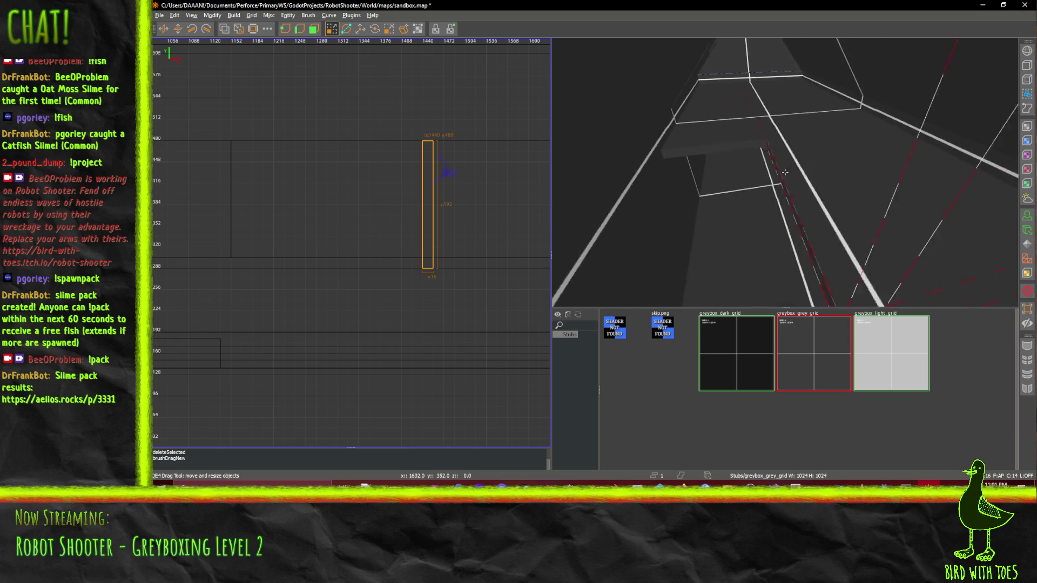
{"action": "key", "text": "ctrl+Tab"}
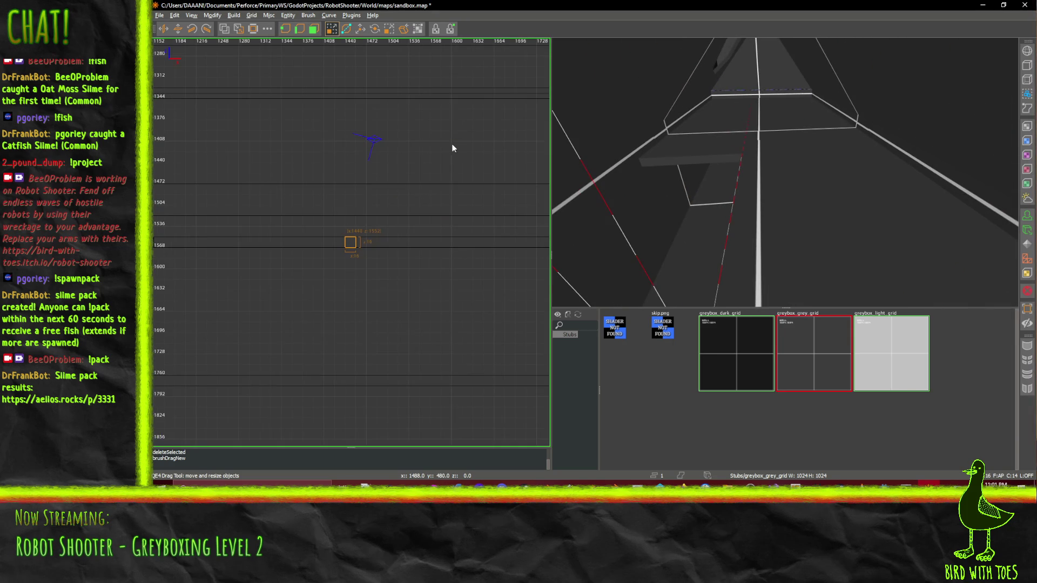
{"action": "left_click_drag", "start_coordinate": [351, 247], "coordinate": [351, 129]}
{"action": "scroll", "coordinate": [351, 129], "scroll_direction": "down", "scroll_amount": 4}
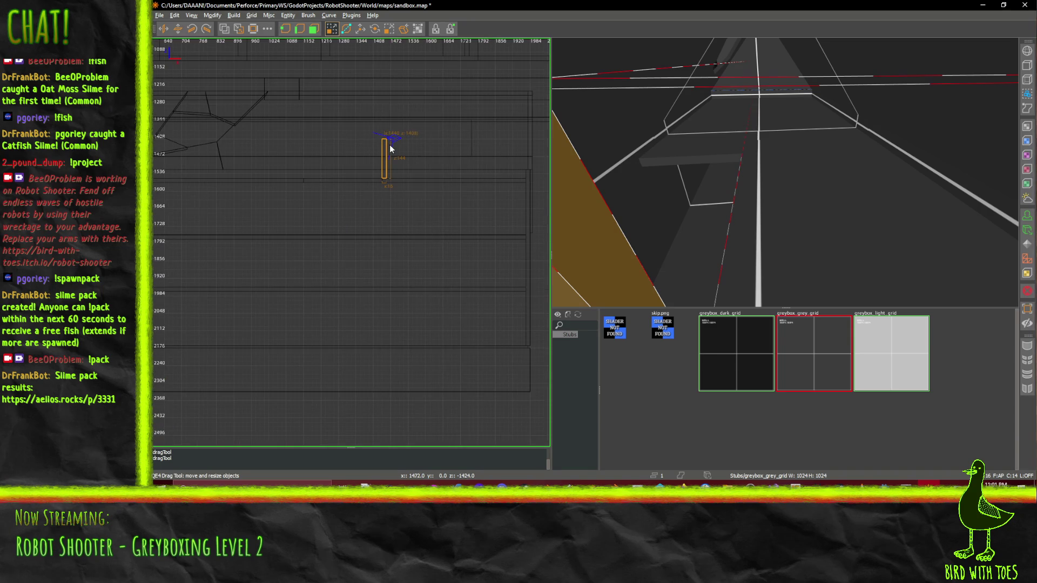
{"action": "left_click_drag", "start_coordinate": [385, 164], "coordinate": [301, 162]}
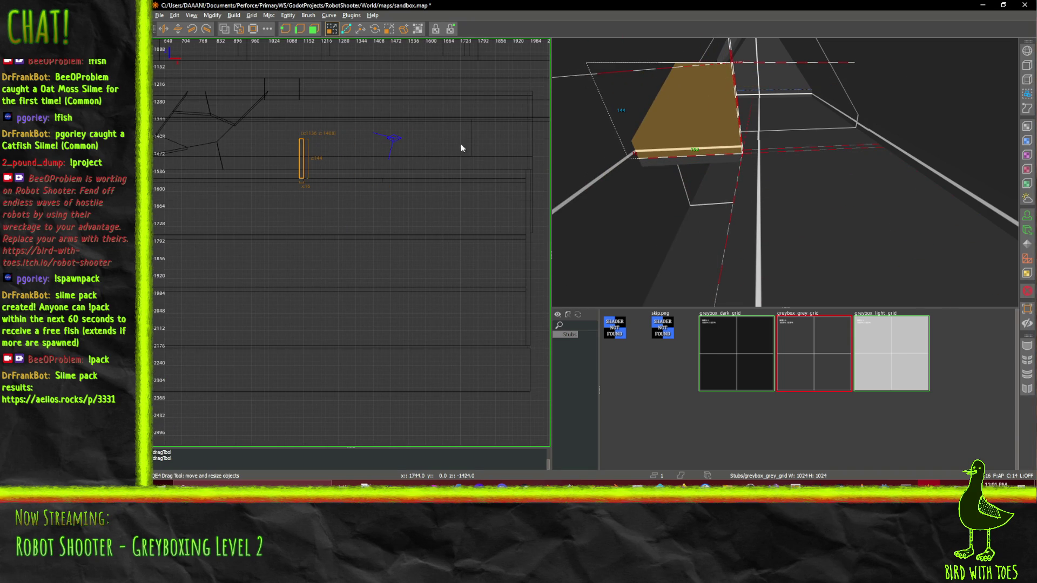
{"action": "left_click_drag", "start_coordinate": [303, 135], "coordinate": [303, 125]}
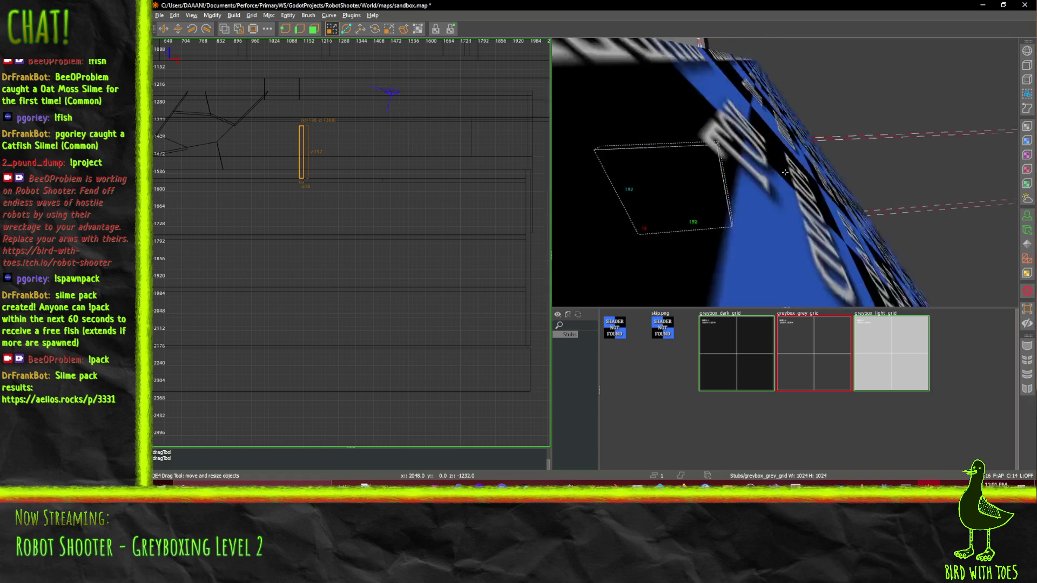
{"action": "right_click", "coordinate": [786, 177]}
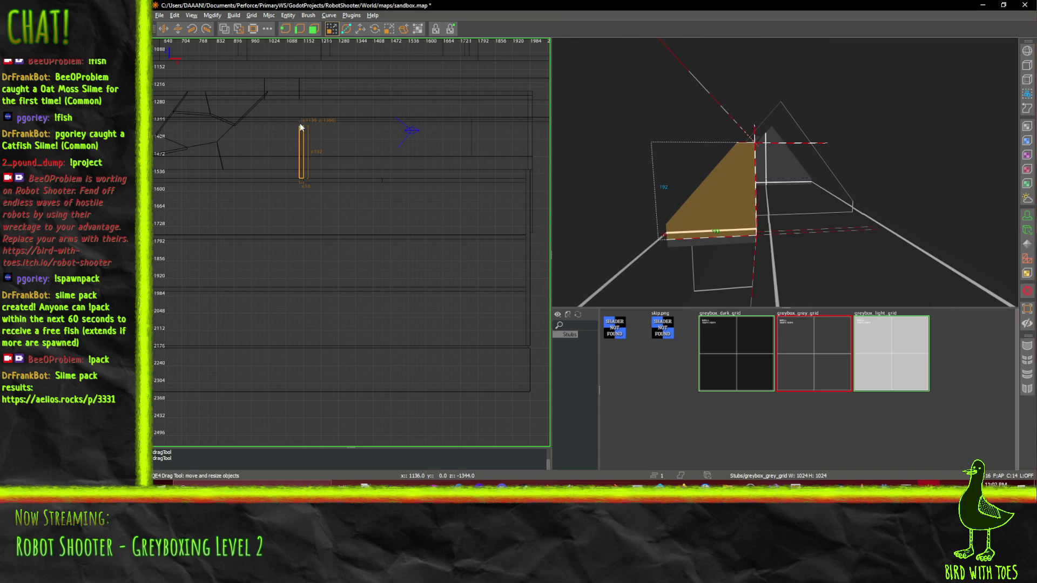
{"action": "left_click_drag", "start_coordinate": [302, 125], "coordinate": [303, 107]}
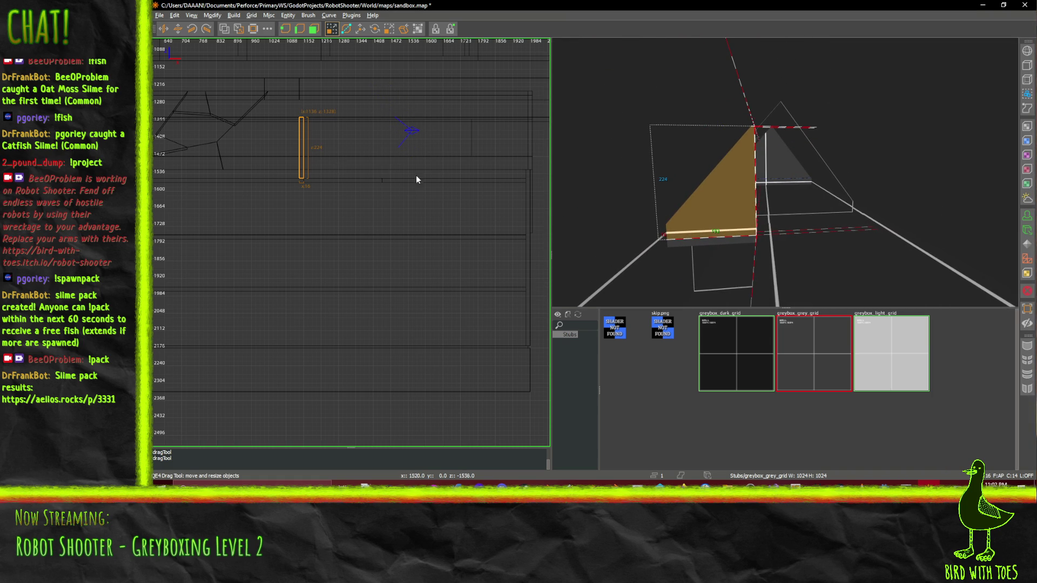
{"action": "left_click_drag", "start_coordinate": [779, 183], "coordinate": [798, 182]}
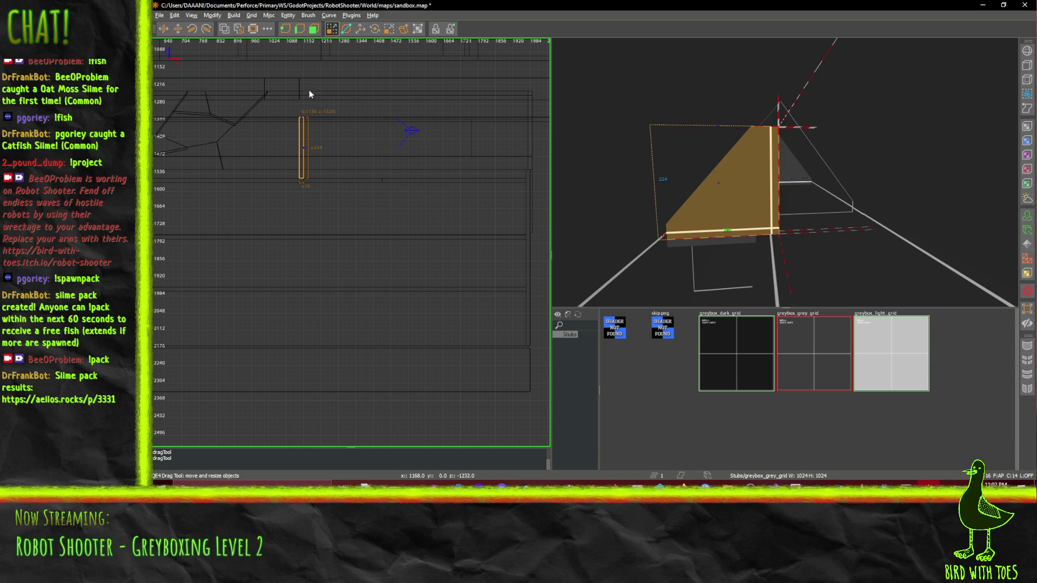
{"action": "left_click_drag", "start_coordinate": [309, 89], "coordinate": [308, 76]}
Orbit the 3D camera to view the new brush against the far wall
{"action": "right_click", "coordinate": [738, 142]}
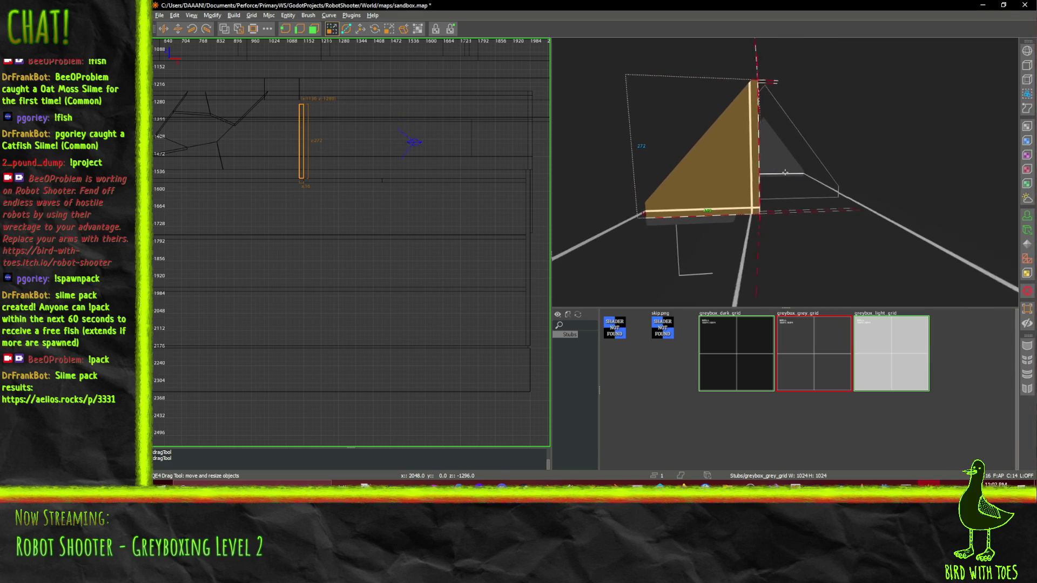
{"action": "right_click", "coordinate": [786, 175]}
{"action": "key", "text": "w"}
{"action": "scroll", "coordinate": [778, 180], "scroll_direction": "up", "scroll_amount": 6}
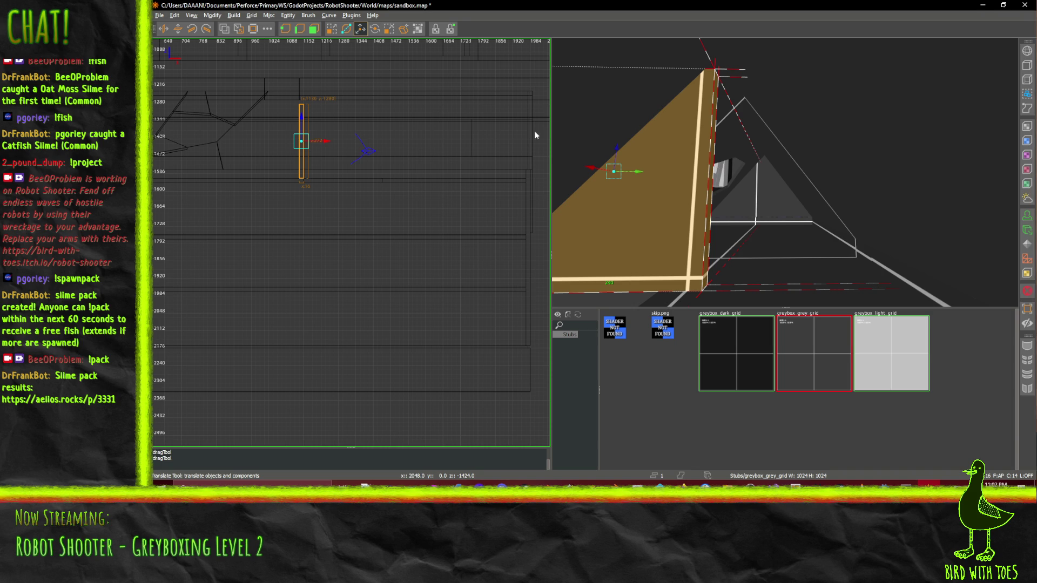
{"action": "right_click", "coordinate": [784, 172]}
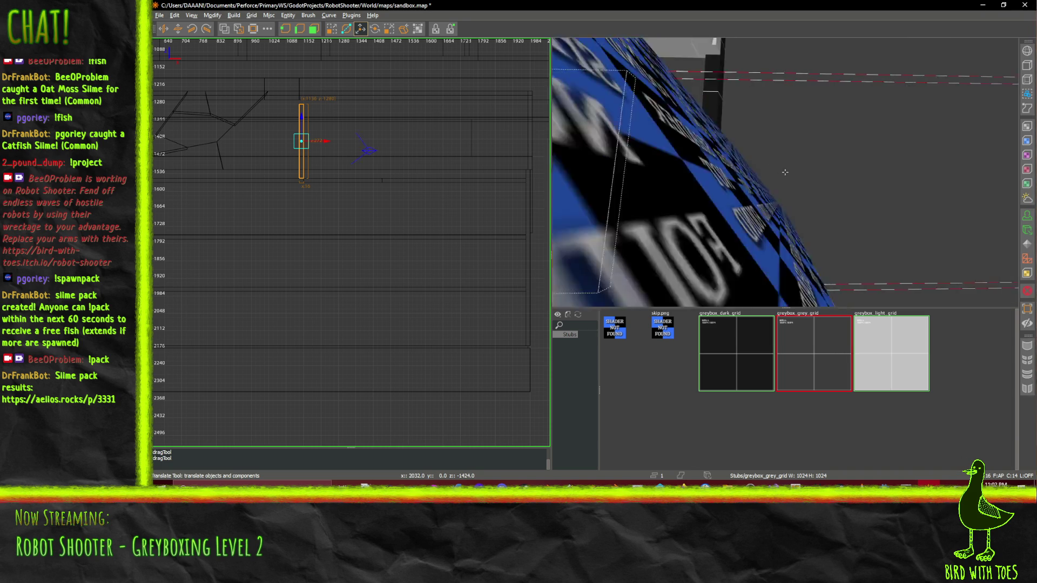
{"action": "key", "text": "s"}
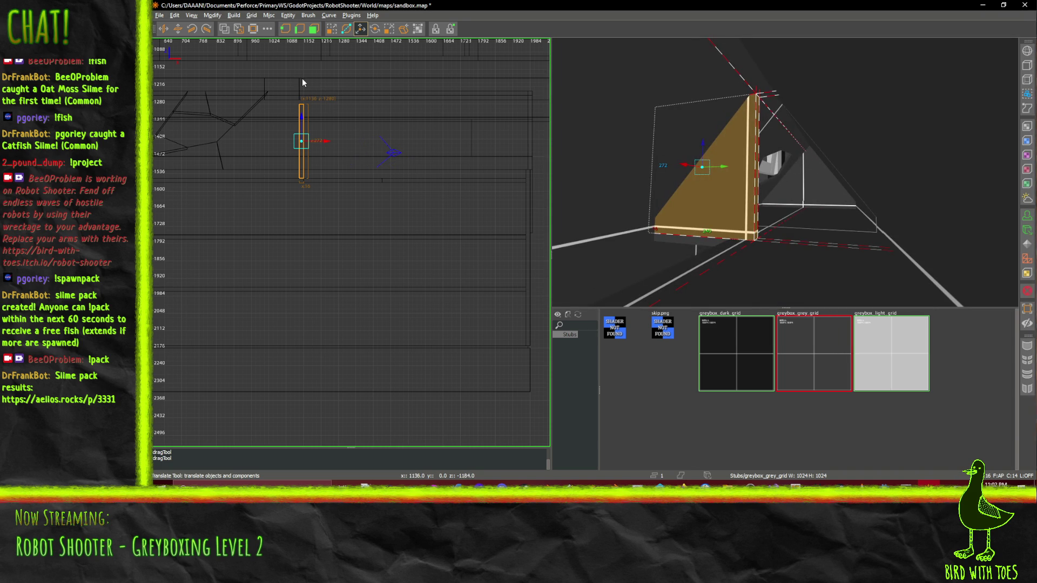
{"action": "scroll", "coordinate": [316, 92], "scroll_direction": "up", "scroll_amount": 2}
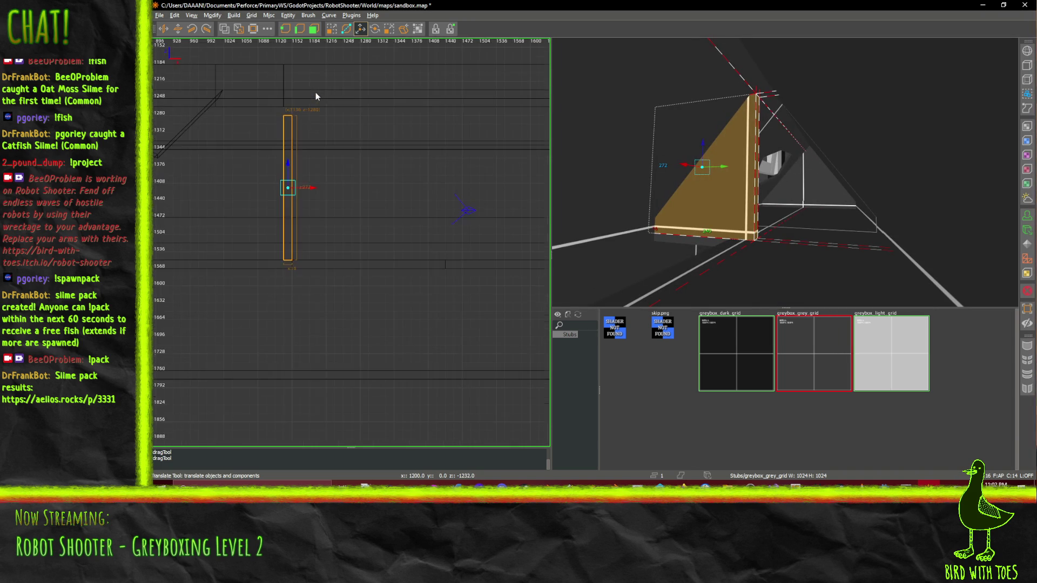
Widen the wedge brush from 240 to 256 and raise its height from 272 to 320, then select it
{"action": "left_click", "coordinate": [331, 29]}
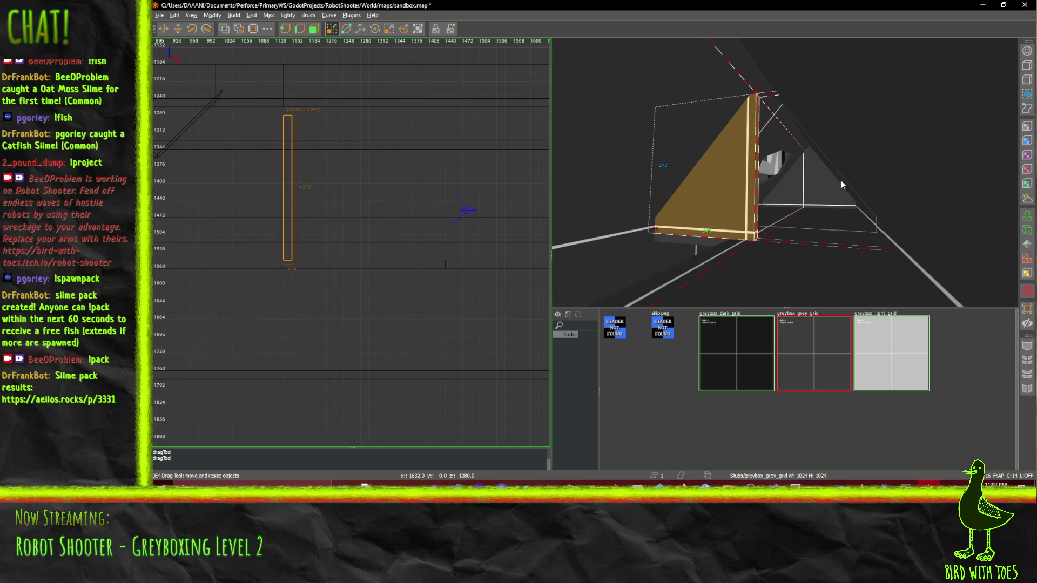
{"action": "left_click_drag", "start_coordinate": [773, 183], "coordinate": [776, 160]}
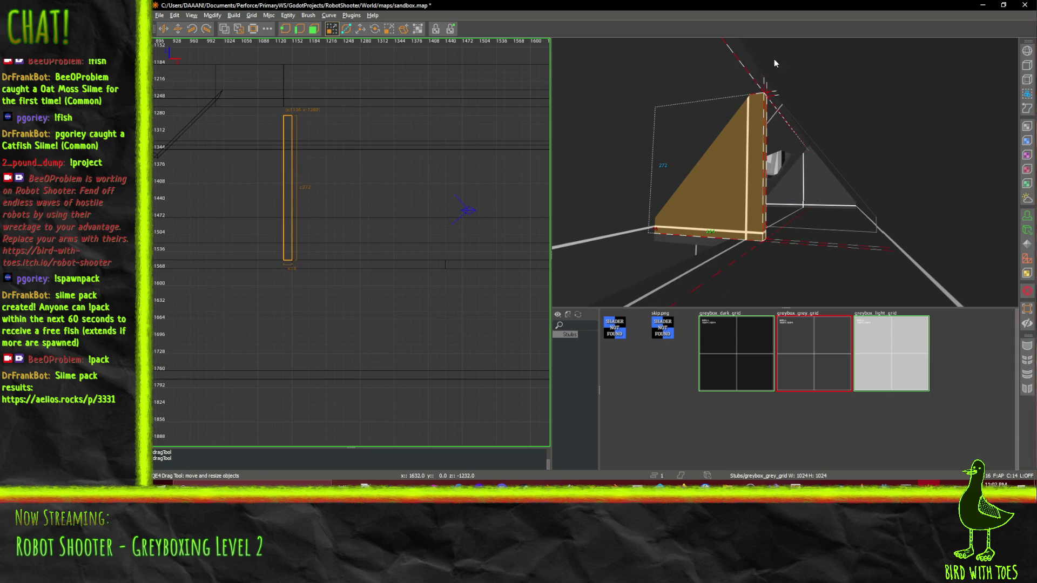
{"action": "mouse_move", "coordinate": [754, 78]}
{"action": "left_mouse_down"}
{"action": "mouse_move", "coordinate": [753, 50]}
{"action": "mouse_move", "coordinate": [785, 172]}
{"action": "mouse_move", "coordinate": [832, 225]}
{"action": "left_mouse_up"}
{"action": "left_click", "coordinate": [832, 225]}
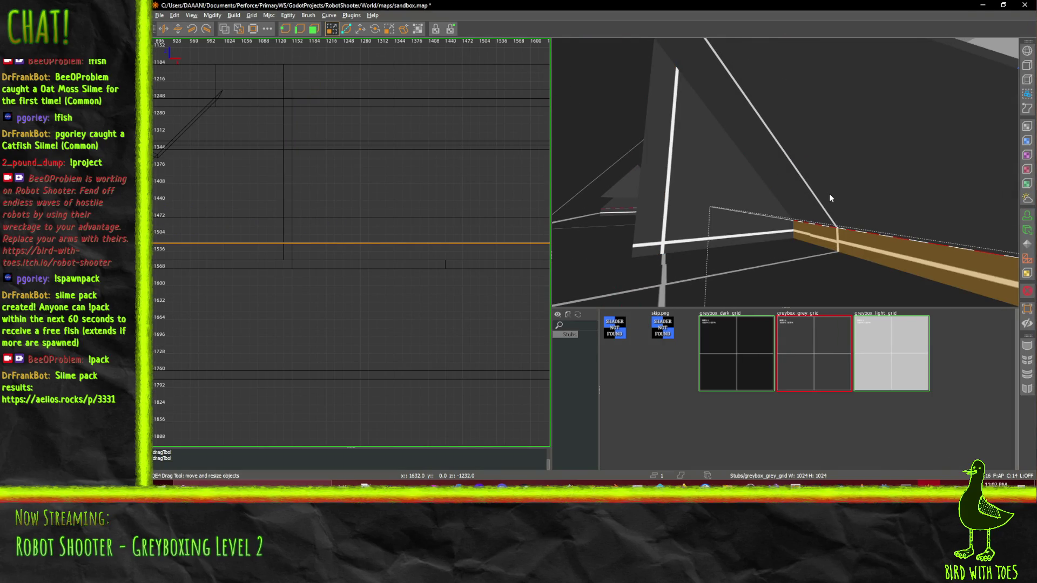
{"action": "left_click", "coordinate": [830, 194]}
{"action": "left_click", "coordinate": [830, 194]}
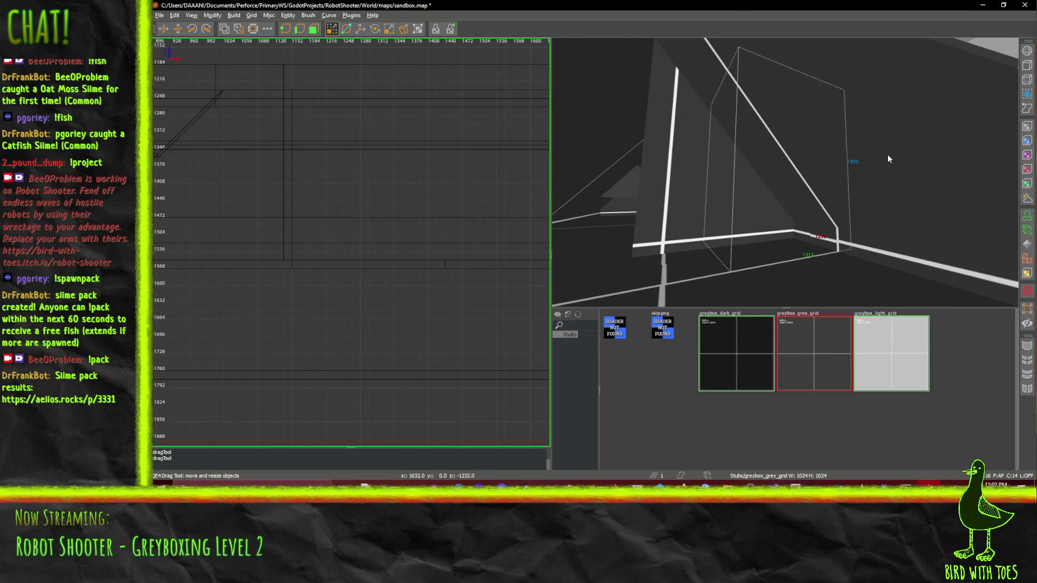
Subtract the wedge from the large wall brush and delete the leftover thin fragment
{"action": "left_click", "coordinate": [845, 177]}
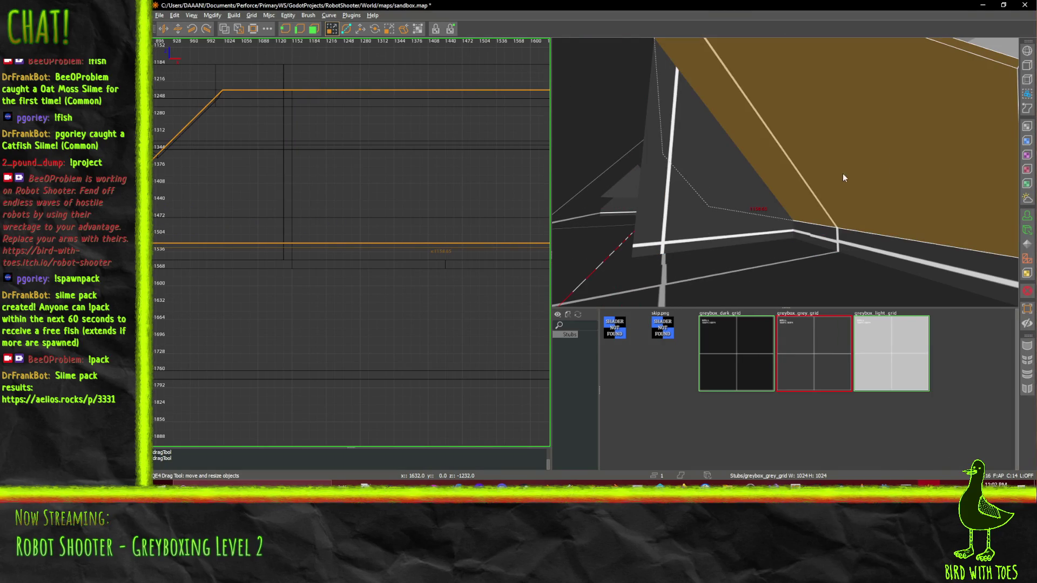
{"action": "left_click", "coordinate": [224, 28]}
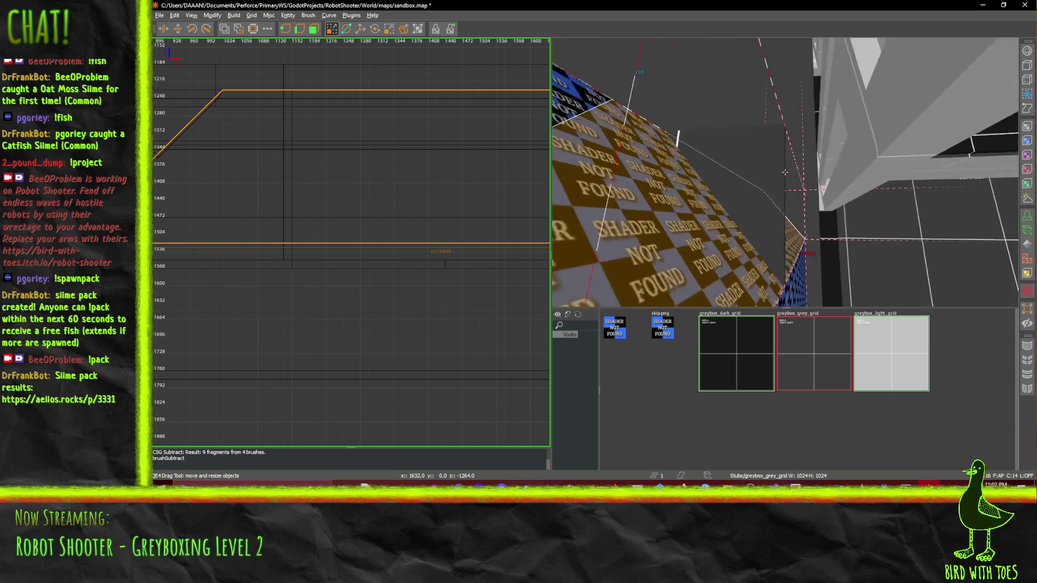
{"action": "left_click", "coordinate": [768, 194]}
{"action": "key", "text": "Delete"}
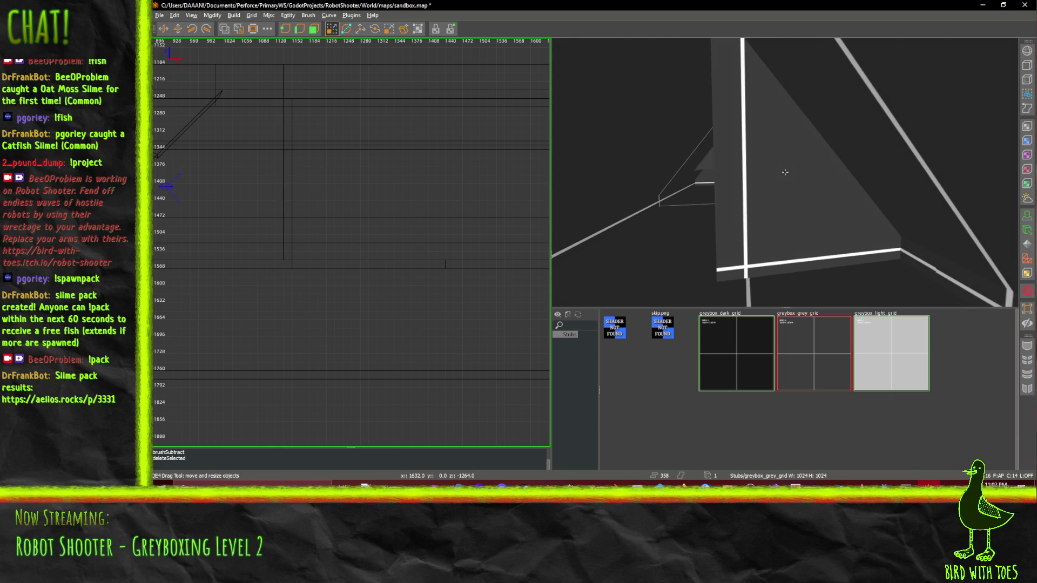
Open and close the surface texture settings, then select the thin 256-unit brush
{"action": "key", "text": "s"}
{"action": "left_click", "coordinate": [911, 258], "text": "shift"}
{"action": "left_click", "coordinate": [697, 215]}
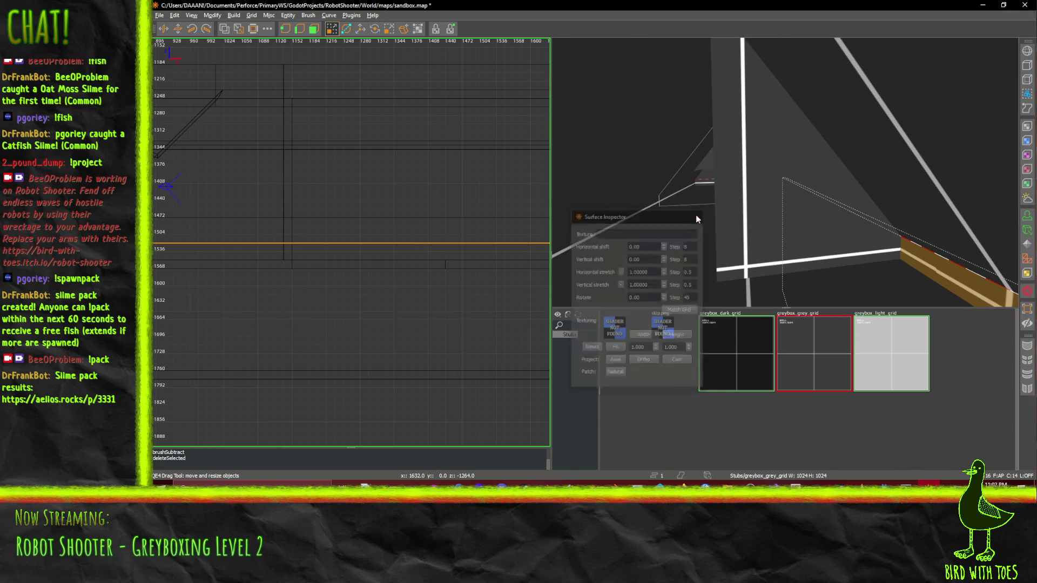
{"action": "left_click", "coordinate": [855, 240], "text": "shift"}
{"action": "left_click", "coordinate": [846, 252], "text": "shift"}
{"action": "key", "text": "d"}
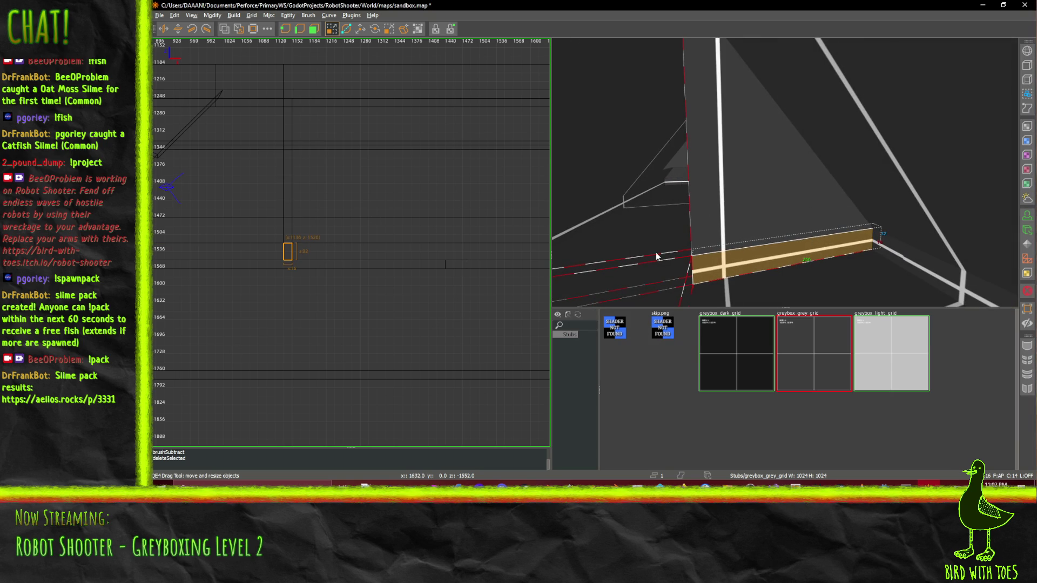
Stretch the thin beam into a long slab and raise its bottom so its height goes from 256 to 240
{"action": "mouse_move", "coordinate": [916, 225]}
{"action": "left_mouse_down"}
{"action": "mouse_move", "coordinate": [929, 244]}
{"action": "mouse_move", "coordinate": [922, 235]}
{"action": "mouse_move", "coordinate": [834, 257]}
{"action": "mouse_move", "coordinate": [786, 253]}
{"action": "left_mouse_up"}
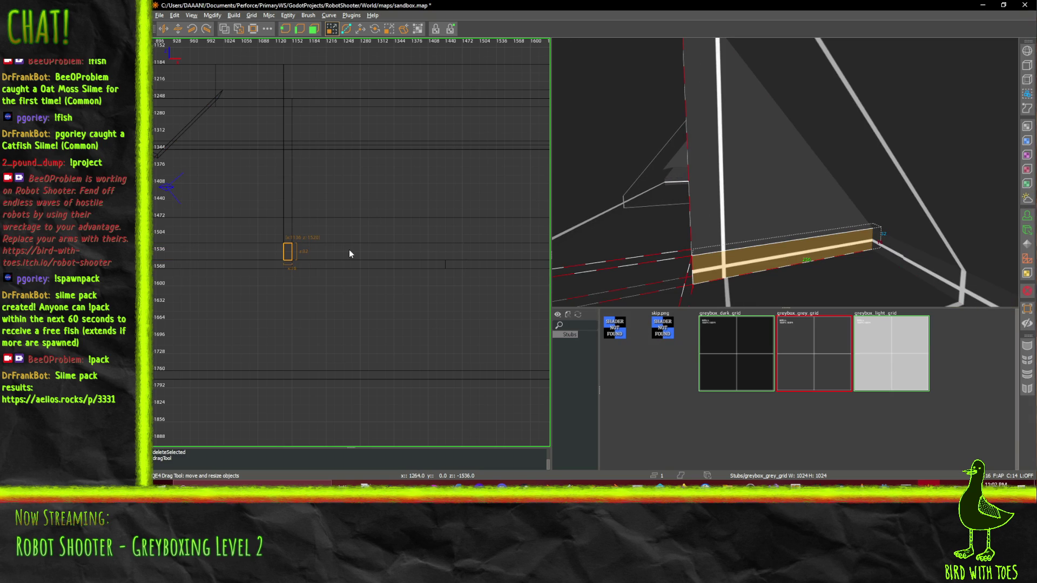
{"action": "key", "text": "ctrl+Tab"}
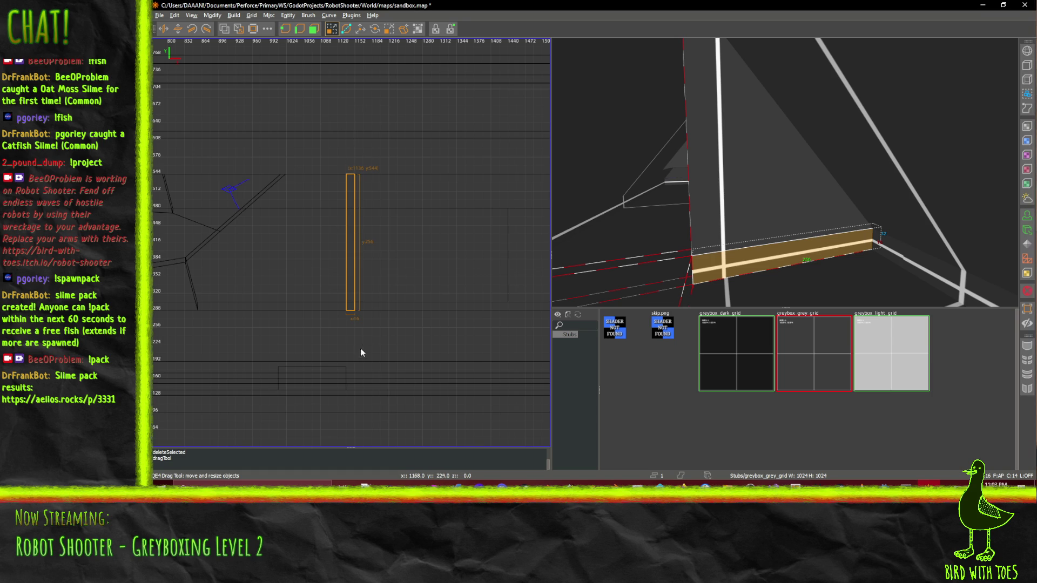
{"action": "mouse_move", "coordinate": [361, 349]}
{"action": "left_mouse_down"}
{"action": "mouse_move", "coordinate": [355, 334]}
{"action": "mouse_move", "coordinate": [353, 349]}
{"action": "left_mouse_up"}
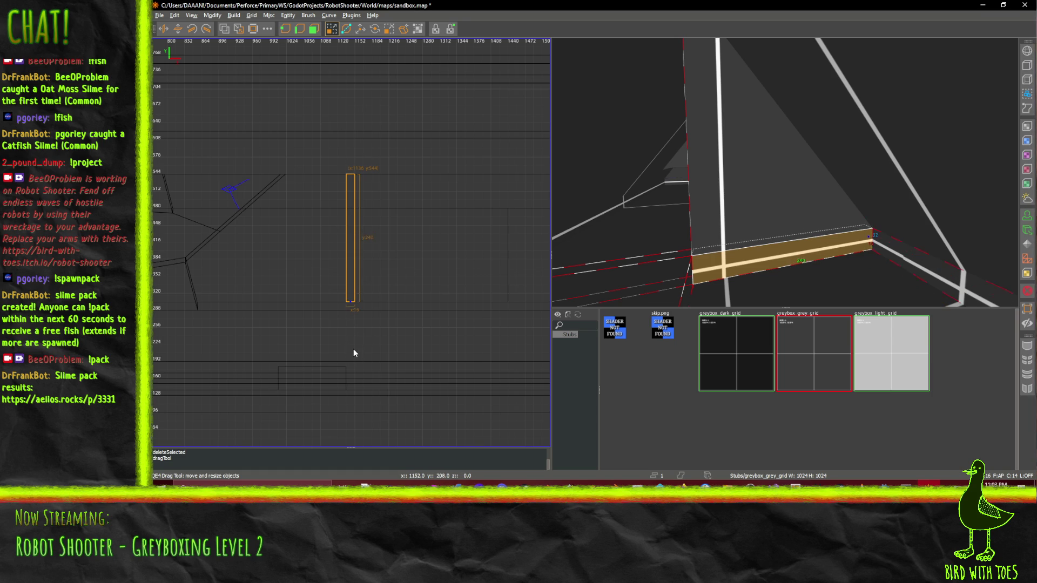
Zoom out the front view and check the Stage 2 design notes on the wiki
{"action": "scroll", "coordinate": [785, 172], "scroll_direction": "down", "scroll_amount": 5}
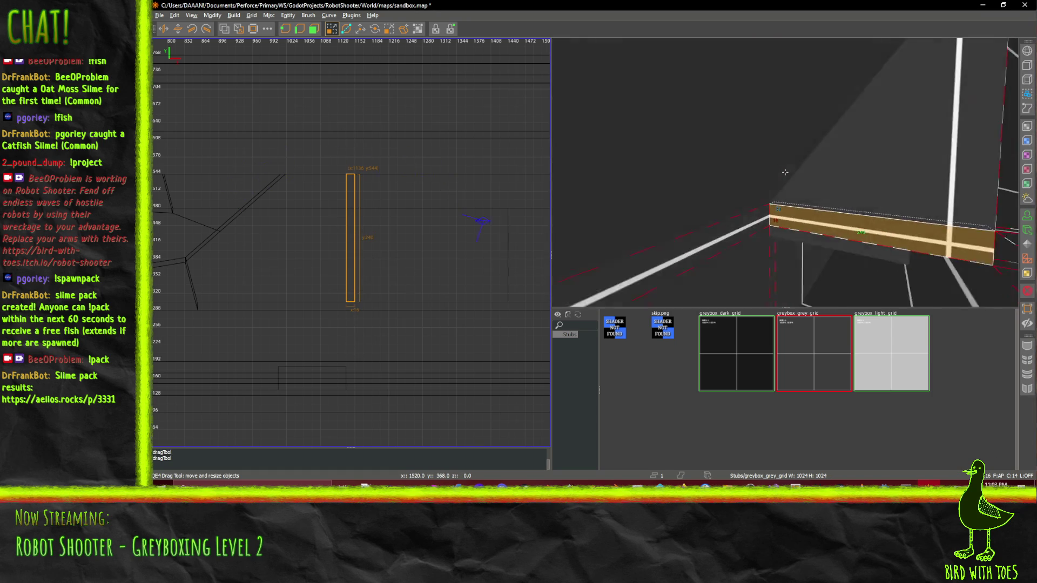
{"action": "scroll", "coordinate": [784, 172], "scroll_direction": "down", "scroll_amount": 3}
{"action": "scroll", "coordinate": [785, 172], "scroll_direction": "down", "scroll_amount": 1}
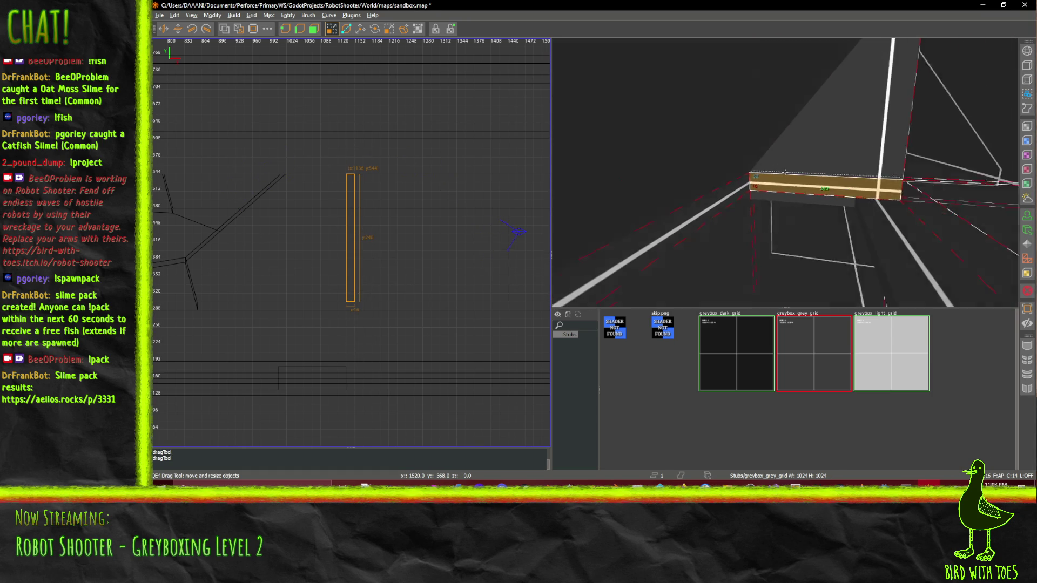
{"action": "scroll", "coordinate": [784, 172], "scroll_direction": "down", "scroll_amount": 5}
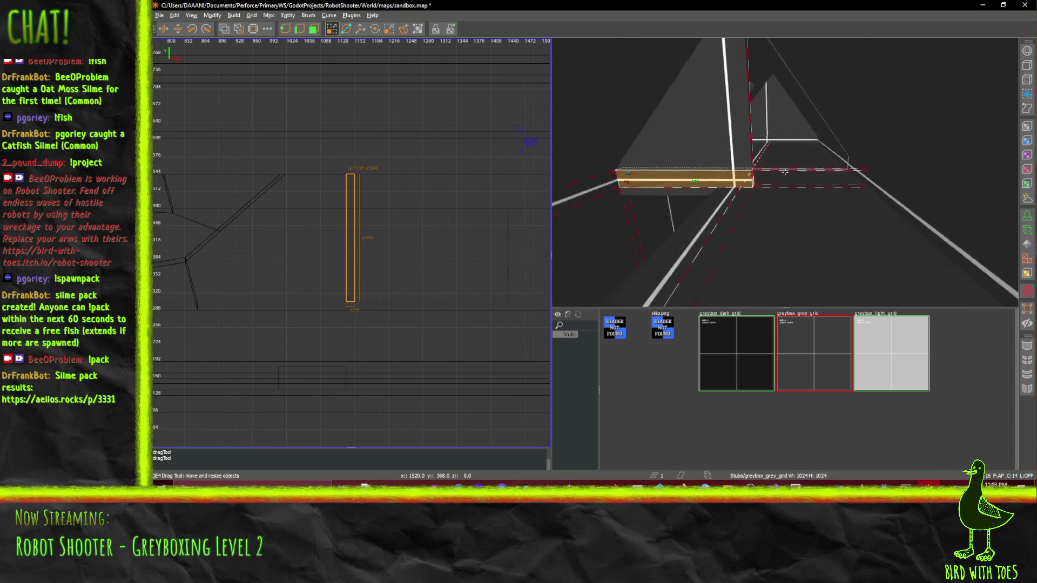
{"action": "scroll", "coordinate": [785, 172], "scroll_direction": "down", "scroll_amount": 8}
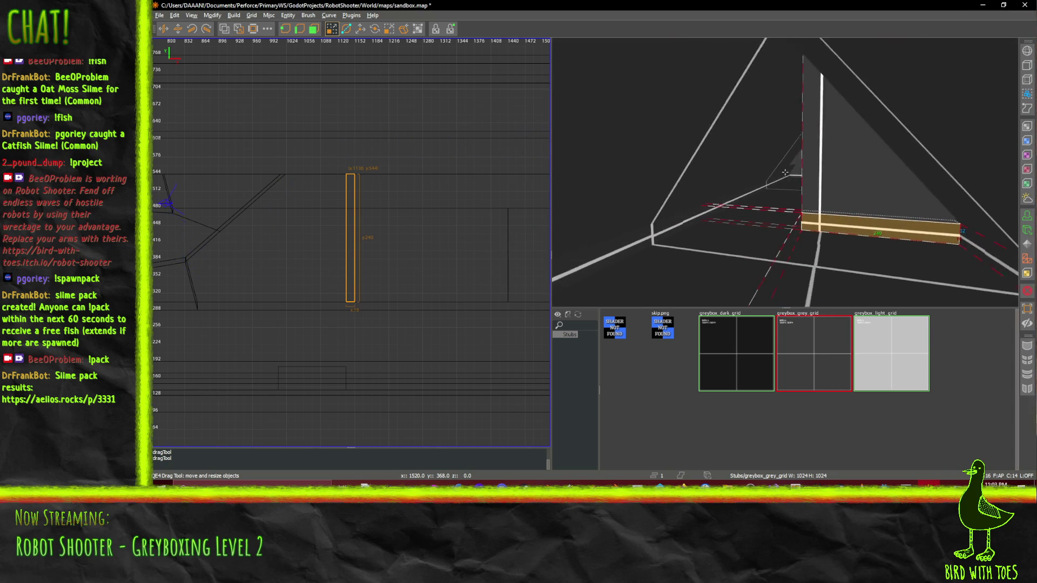
{"action": "scroll", "coordinate": [785, 172], "scroll_direction": "down", "scroll_amount": 8}
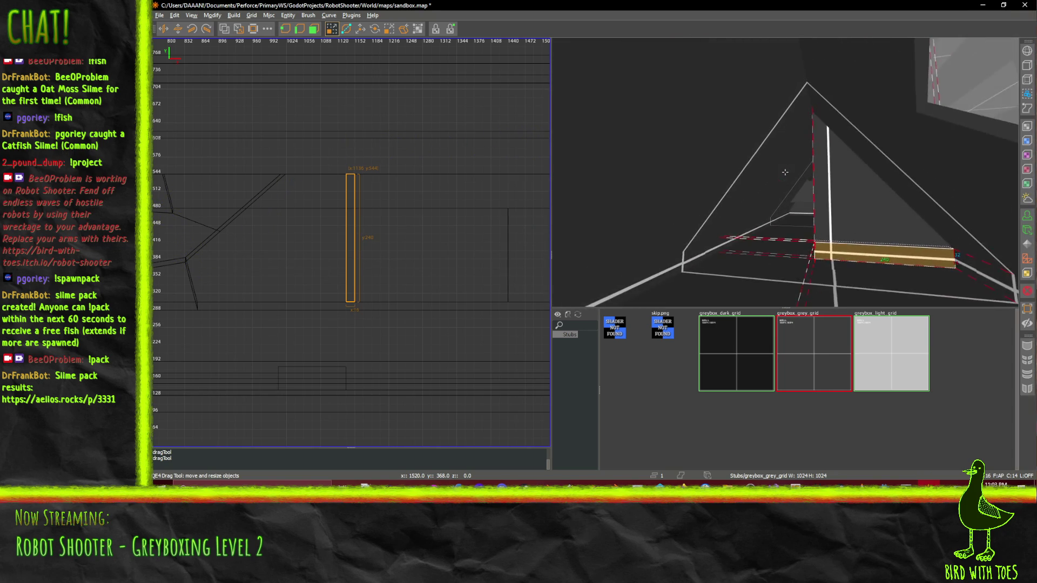
{"action": "scroll", "coordinate": [785, 172], "scroll_direction": "down", "scroll_amount": 8}
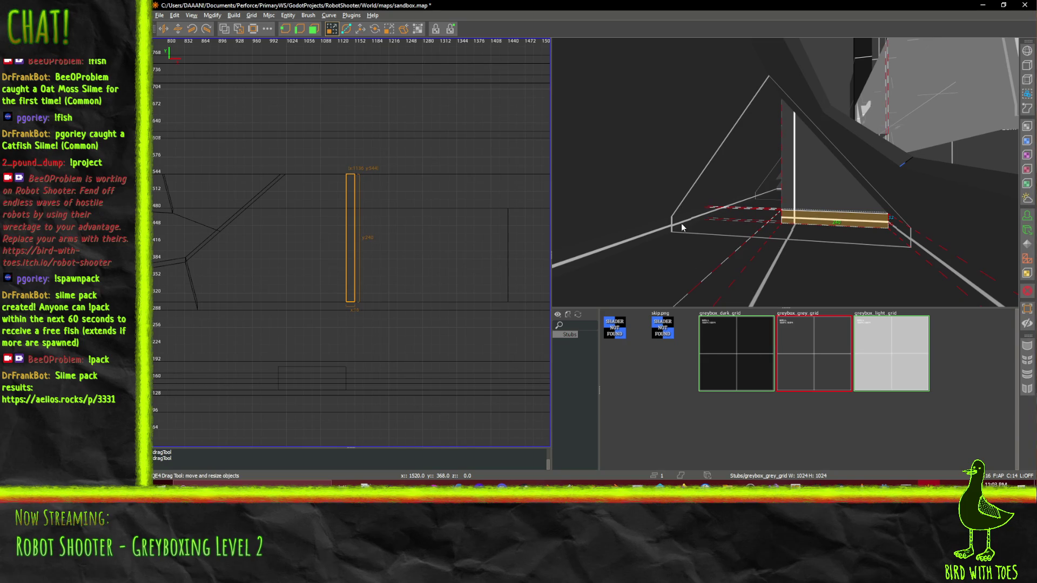
{"action": "left_click", "coordinate": [947, 501]}
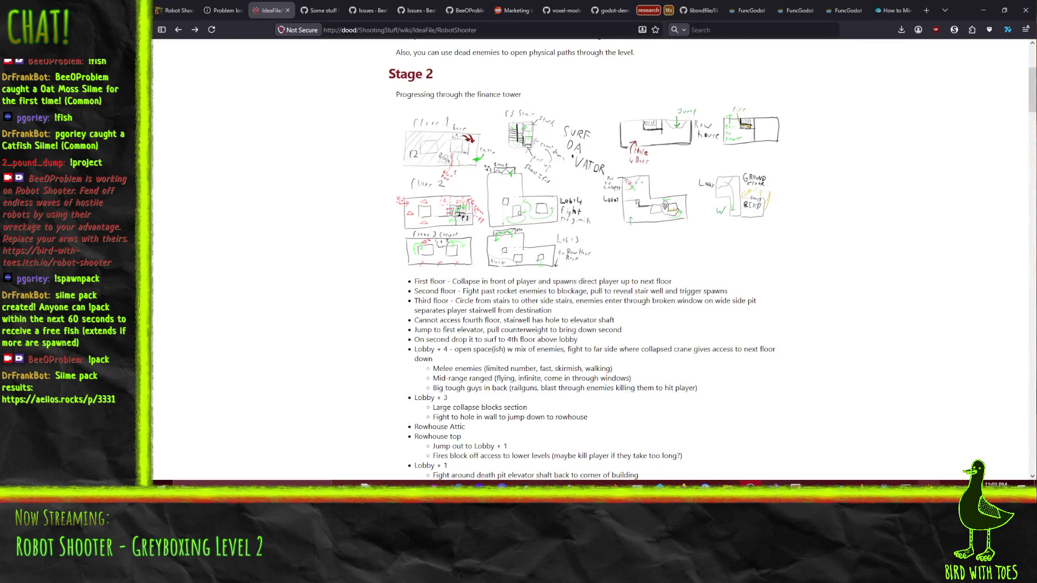
{"action": "key", "text": "alt+Tab"}
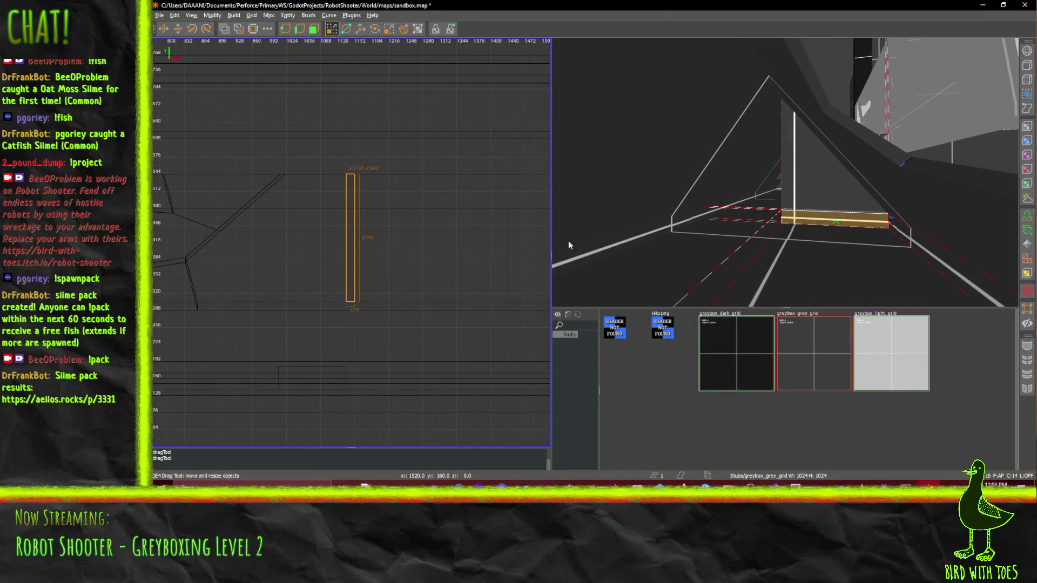
Reshape the selected brush into a large slanted slab, then clear the selection
{"action": "scroll", "coordinate": [380, 153], "scroll_direction": "down", "scroll_amount": 2}
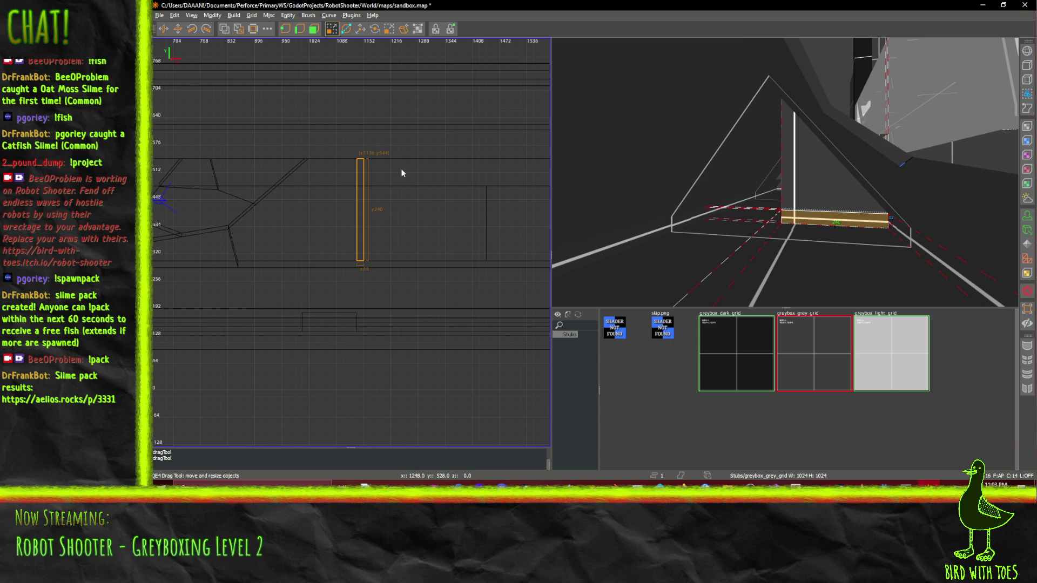
{"action": "scroll", "coordinate": [351, 191], "scroll_direction": "up", "scroll_amount": 2}
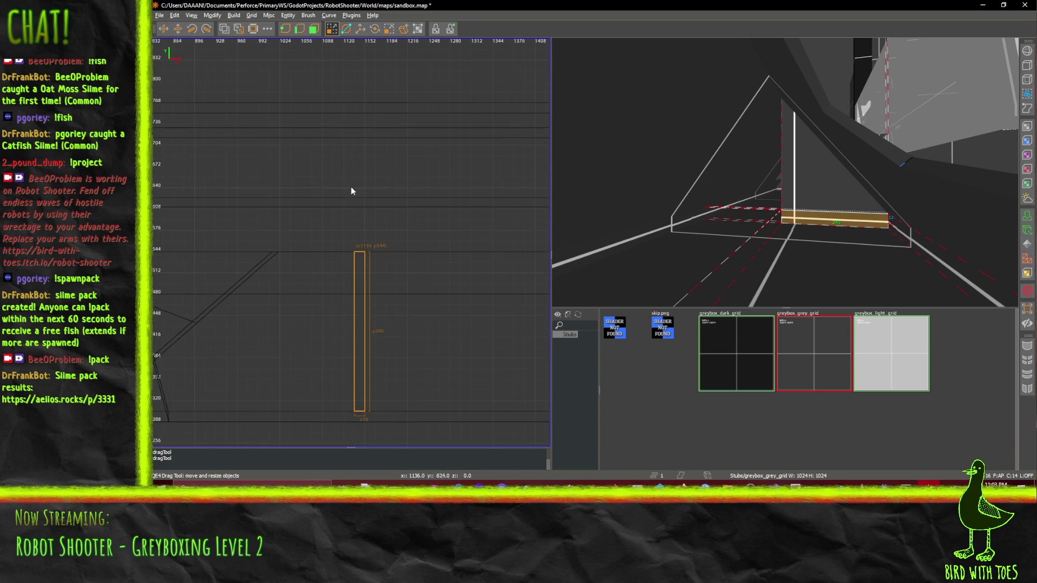
{"action": "scroll", "coordinate": [357, 216], "scroll_direction": "up", "scroll_amount": 3}
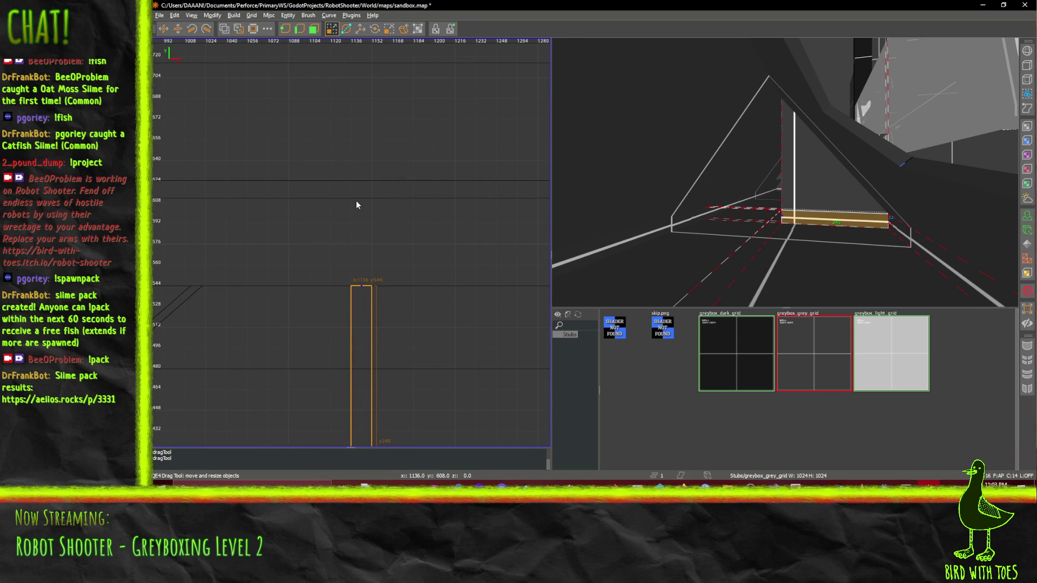
{"action": "mouse_move", "coordinate": [355, 200]}
{"action": "left_mouse_down"}
{"action": "mouse_move", "coordinate": [382, 310]}
{"action": "mouse_move", "coordinate": [361, 319]}
{"action": "left_mouse_up"}
{"action": "scroll", "coordinate": [436, 88], "scroll_direction": "down", "scroll_amount": 2}
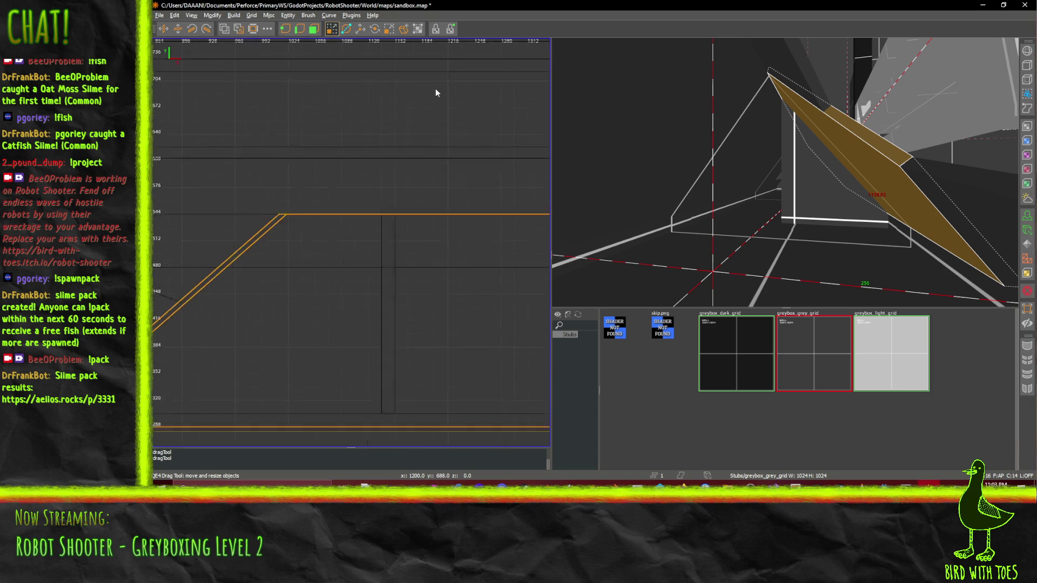
{"action": "left_click", "coordinate": [390, 29]}
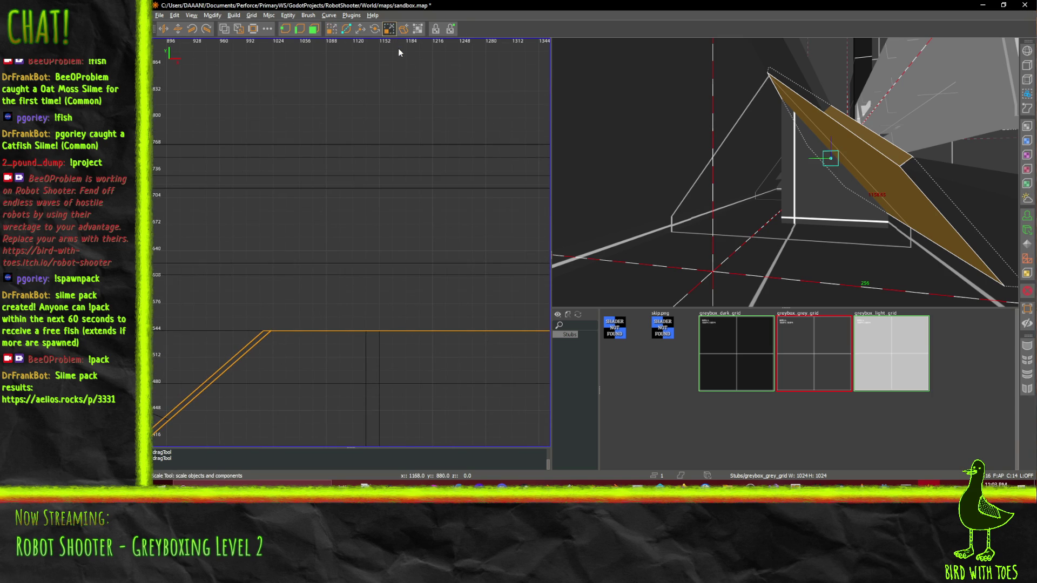
{"action": "key", "text": "q"}
{"action": "key", "text": "Escape"}
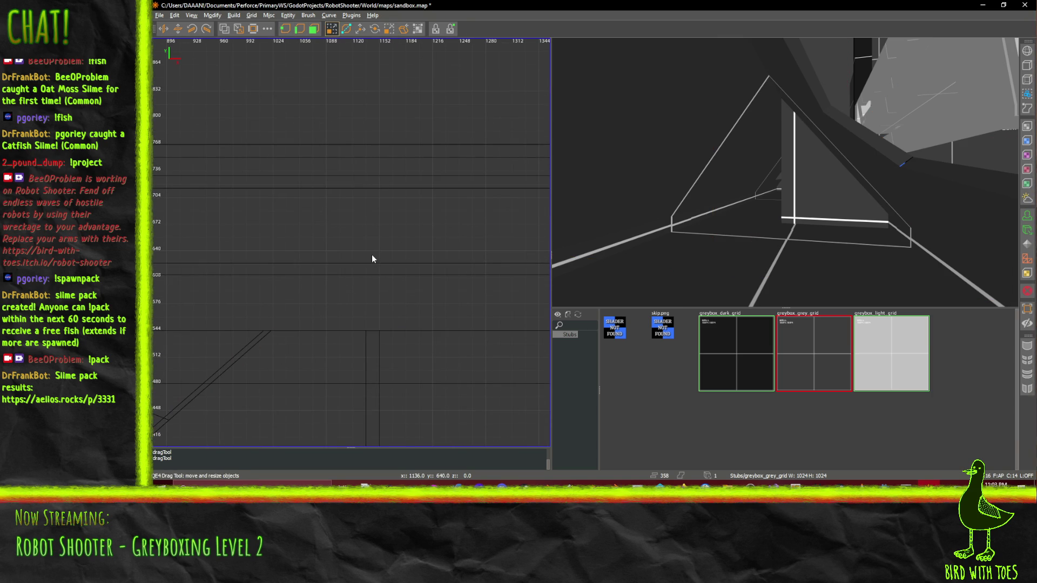
Draw a new narrow brush, extending its depth from 288 to 320 and height from 112 to 160
{"action": "mouse_move", "coordinate": [369, 280]}
{"action": "left_mouse_down"}
{"action": "mouse_move", "coordinate": [380, 171]}
{"action": "mouse_move", "coordinate": [367, 211]}
{"action": "mouse_move", "coordinate": [368, 180]}
{"action": "left_mouse_up"}
{"action": "left_click_drag", "start_coordinate": [726, 226], "coordinate": [718, 235]}
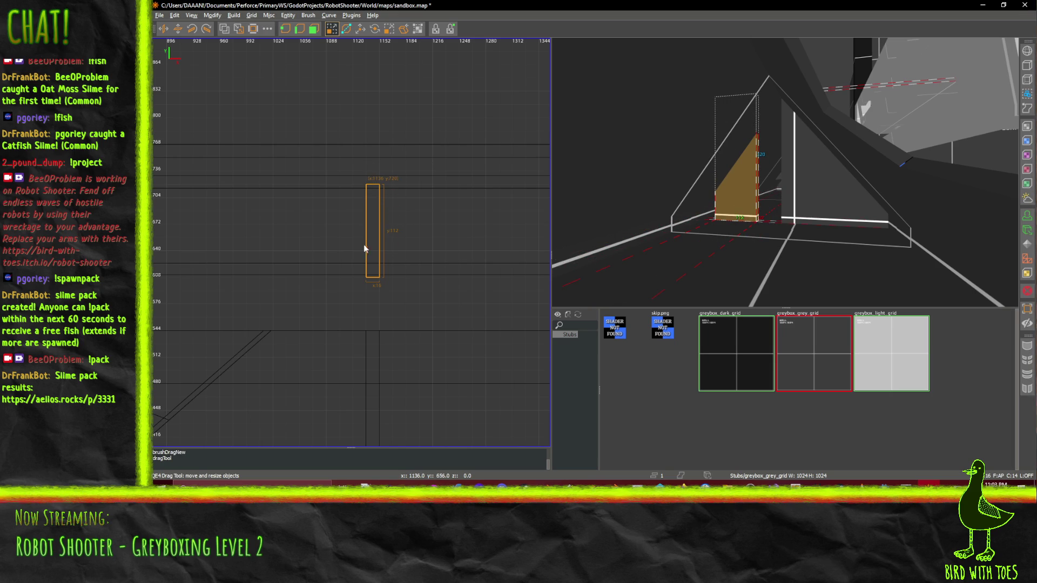
{"action": "mouse_move", "coordinate": [379, 170]}
{"action": "left_mouse_down"}
{"action": "mouse_move", "coordinate": [367, 114]}
{"action": "mouse_move", "coordinate": [368, 157]}
{"action": "left_mouse_up"}
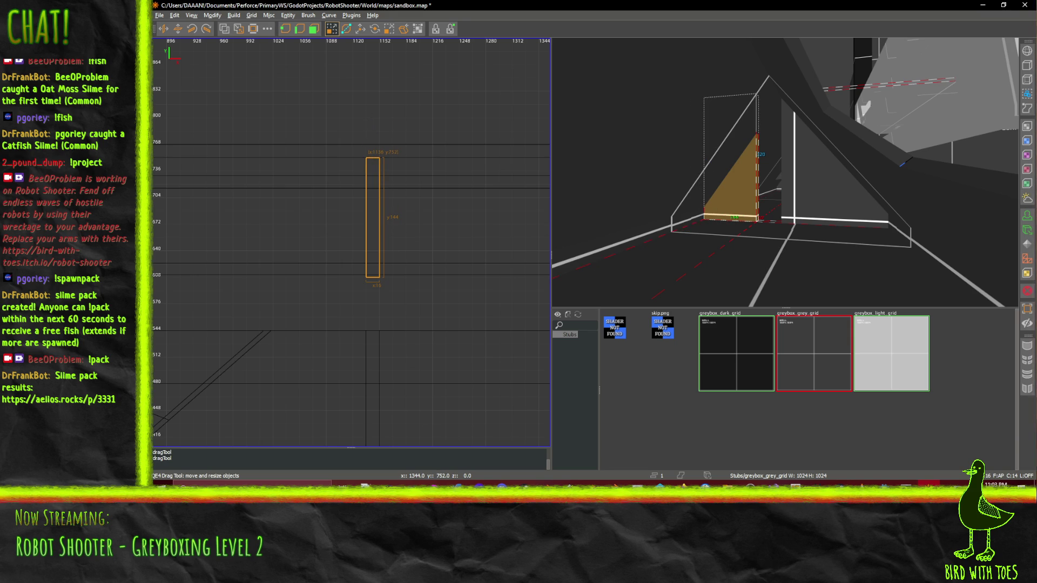
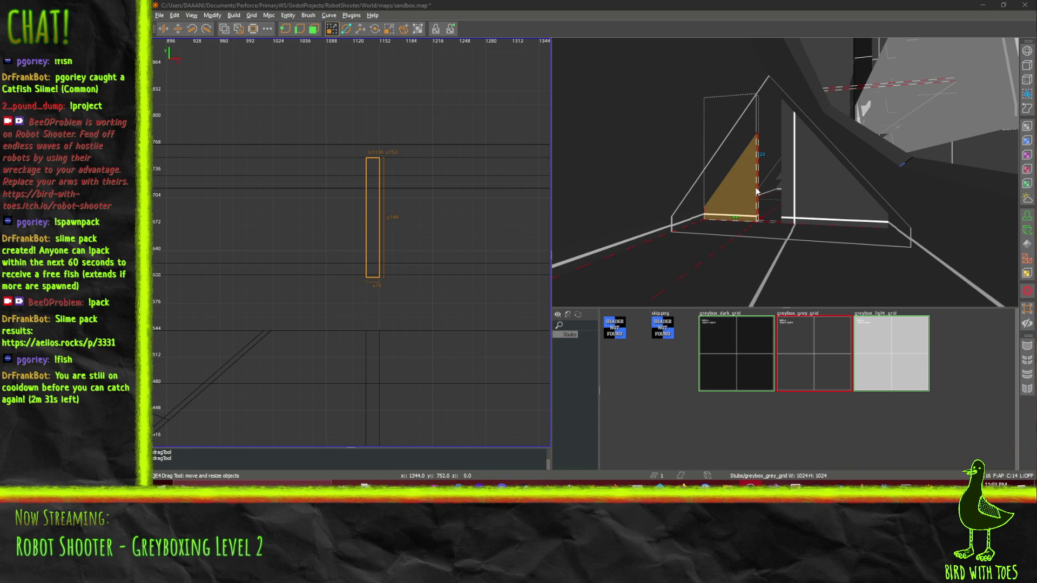
Draw a 16x64 brush above the tall pillar and raise it to open a gap below
{"action": "right_click", "coordinate": [766, 231]}
{"action": "key", "text": "Up"}
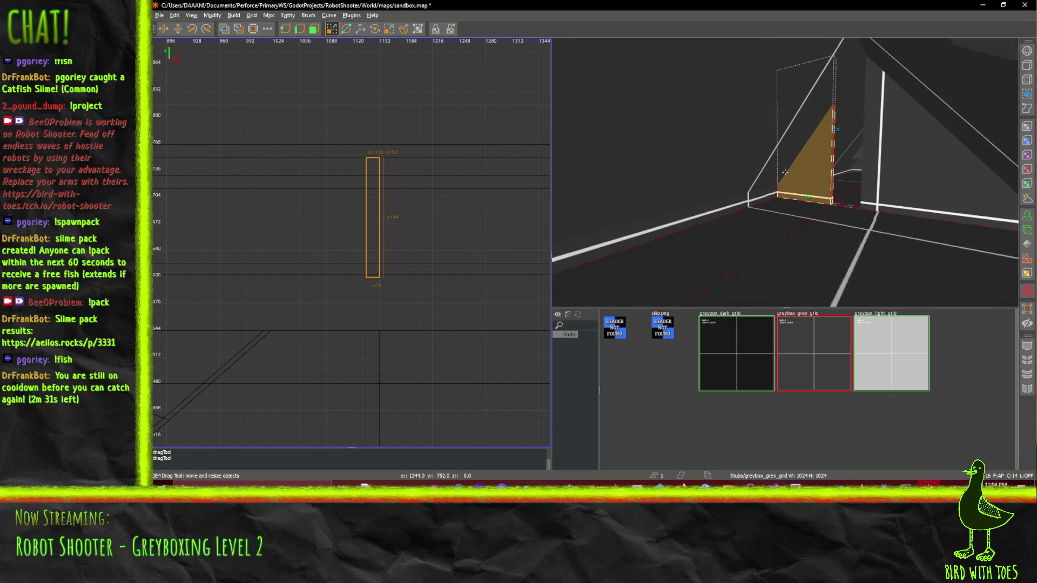
{"action": "key", "text": "Up"}
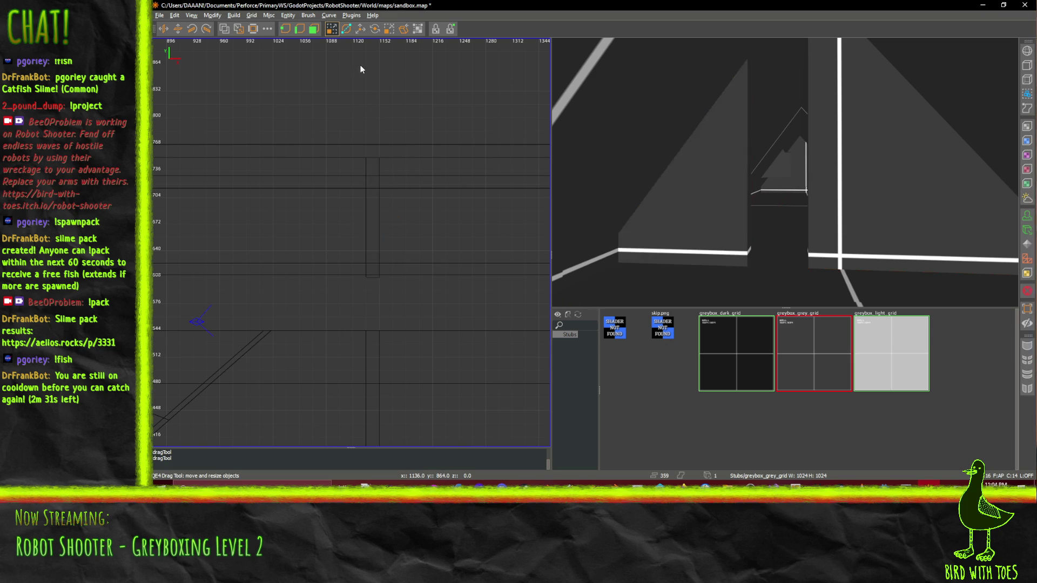
{"action": "mouse_move", "coordinate": [367, 79]}
{"action": "left_mouse_down"}
{"action": "mouse_move", "coordinate": [380, 132]}
{"action": "mouse_move", "coordinate": [377, 300]}
{"action": "left_mouse_up"}
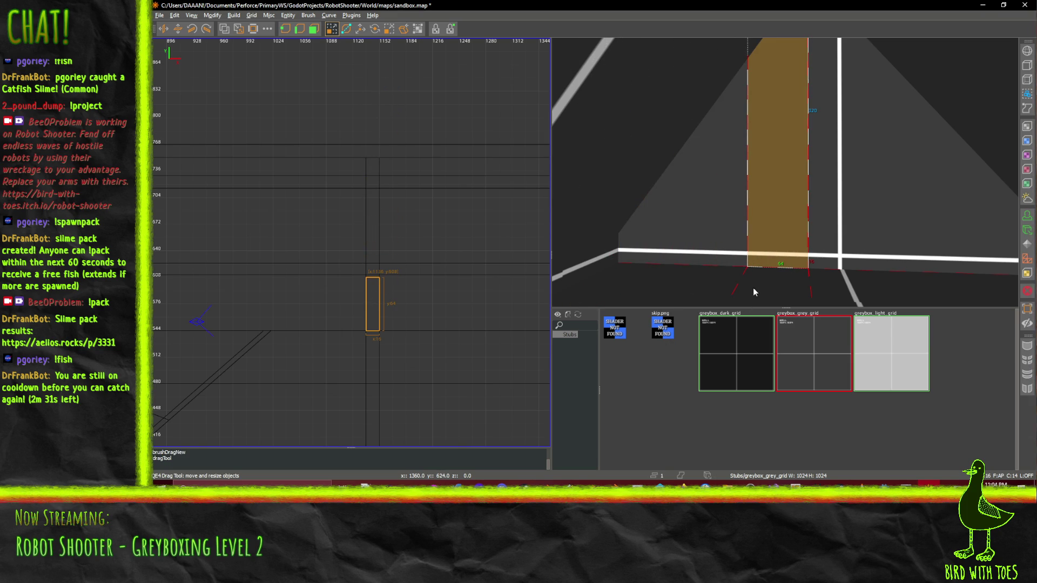
{"action": "left_click_drag", "start_coordinate": [770, 299], "coordinate": [776, 180]}
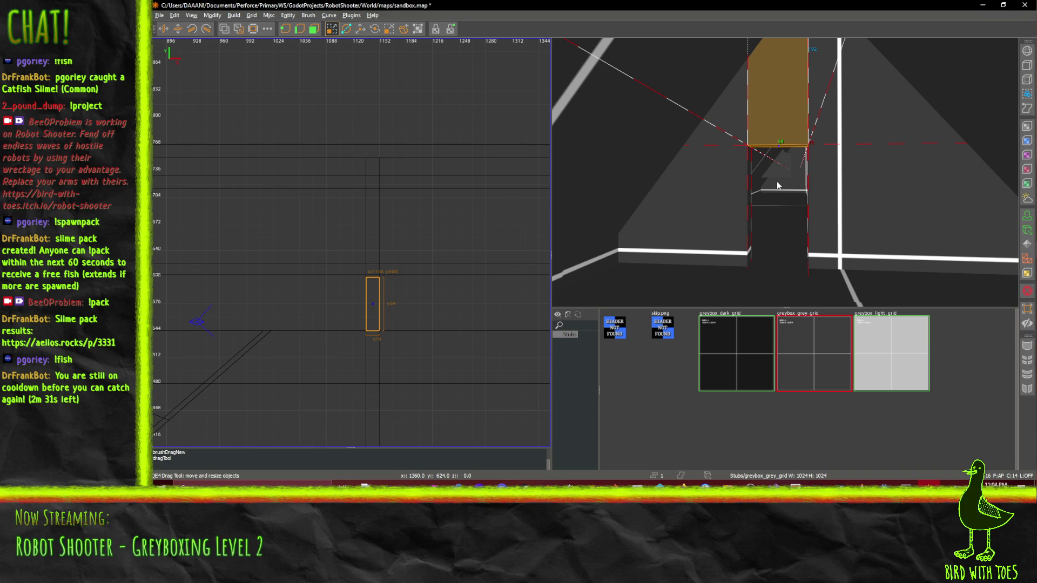
Stretch the new brush out through the sloped wall
{"action": "scroll", "coordinate": [782, 197], "scroll_direction": "down", "scroll_amount": 2}
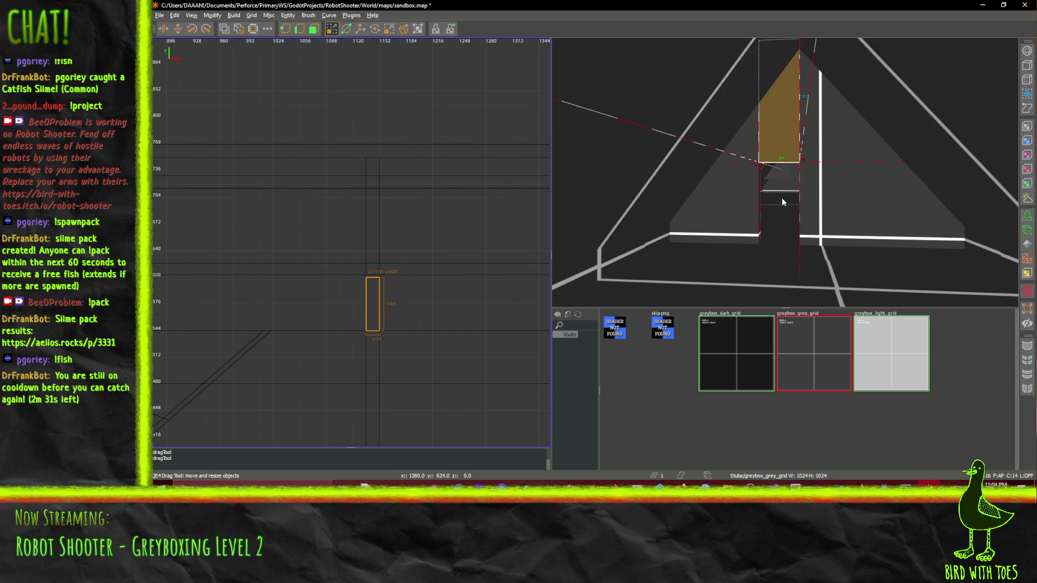
{"action": "scroll", "coordinate": [785, 179], "scroll_direction": "down", "scroll_amount": 1}
{"action": "scroll", "coordinate": [785, 172], "scroll_direction": "up", "scroll_amount": 5}
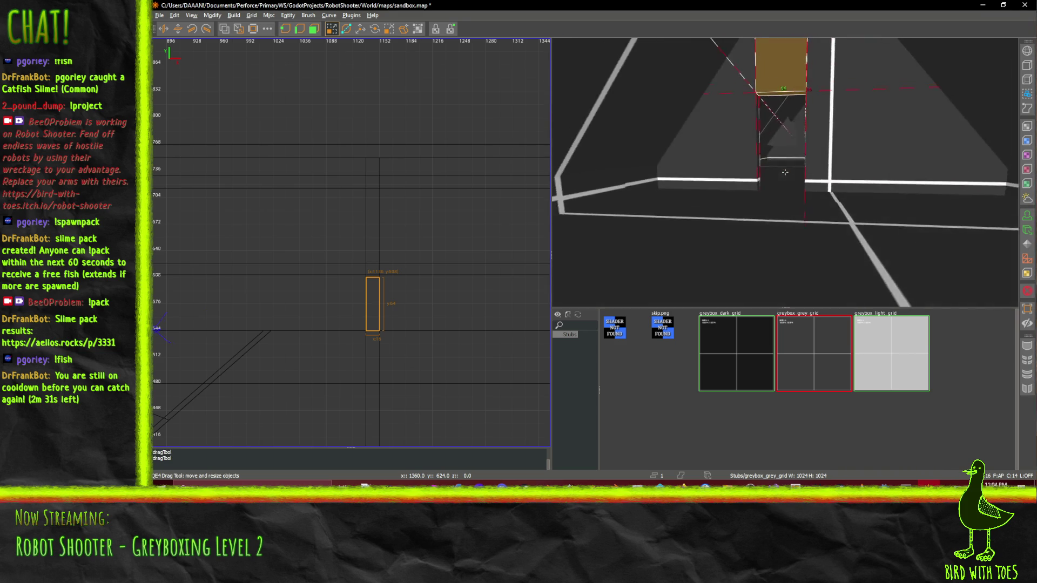
{"action": "scroll", "coordinate": [785, 171], "scroll_direction": "up", "scroll_amount": 3}
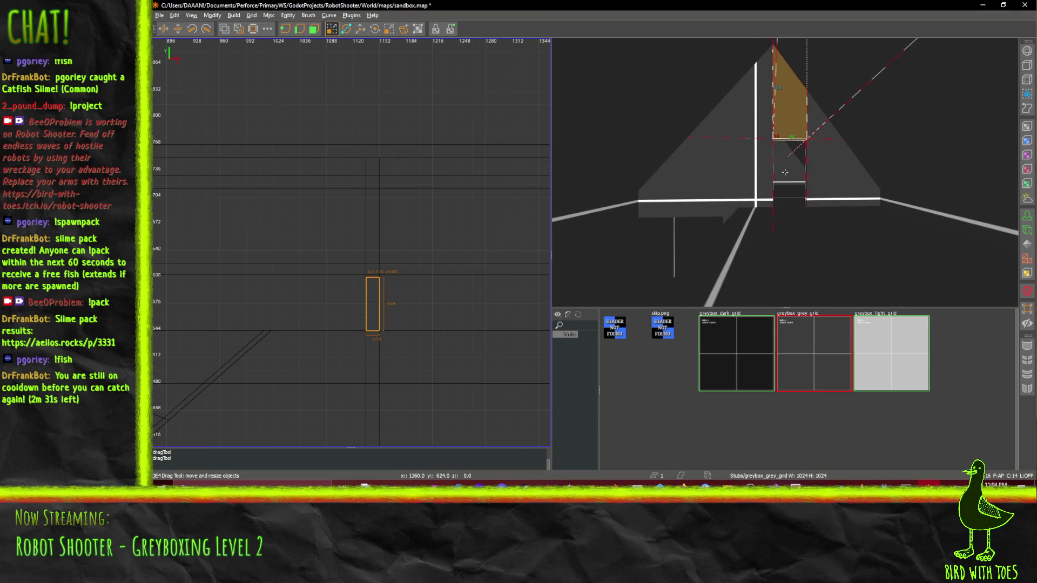
{"action": "scroll", "coordinate": [785, 172], "scroll_direction": "up", "scroll_amount": 8}
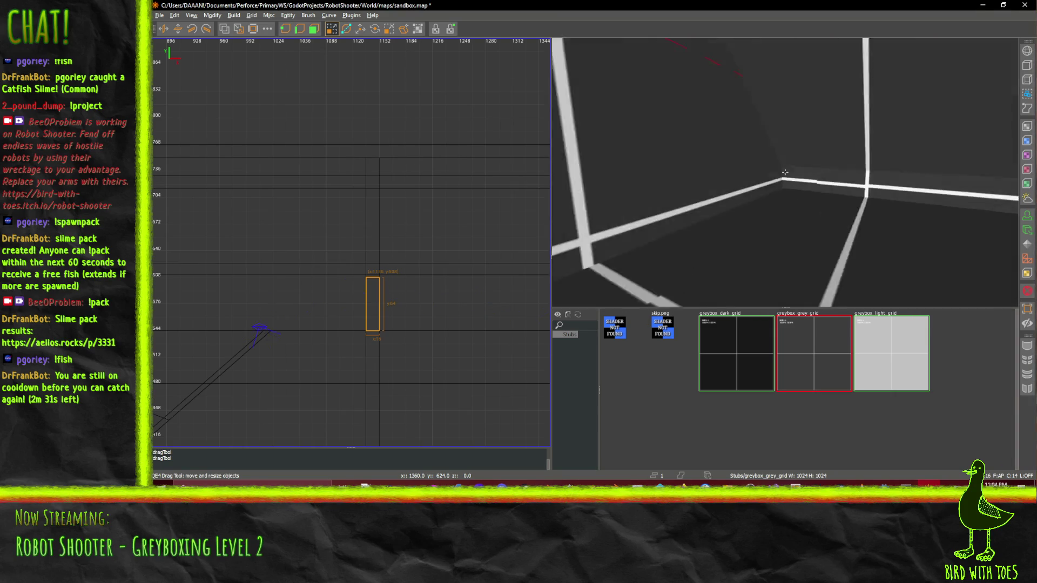
{"action": "scroll", "coordinate": [784, 172], "scroll_direction": "down", "scroll_amount": 5}
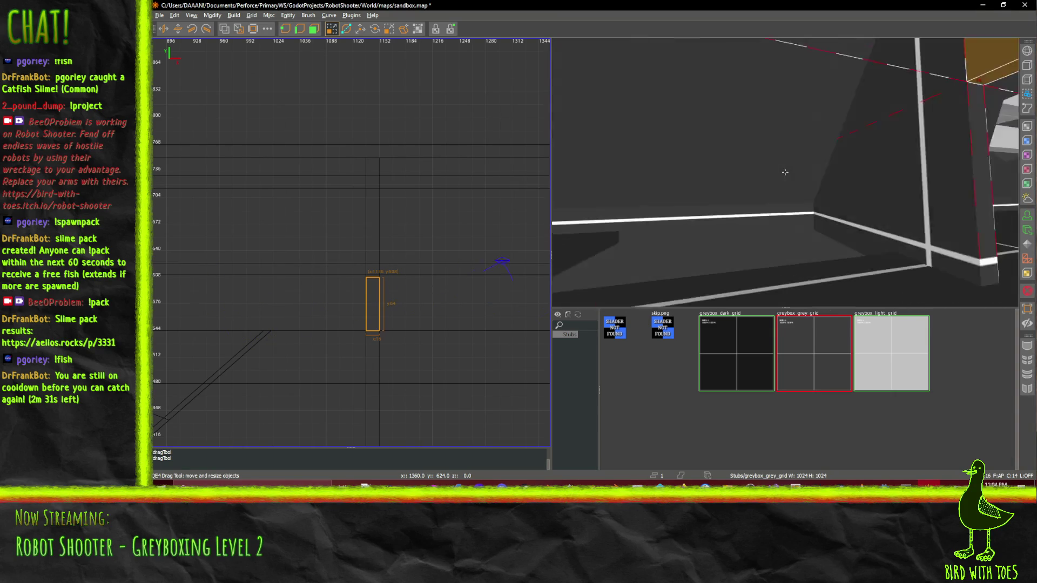
{"action": "scroll", "coordinate": [785, 172], "scroll_direction": "up", "scroll_amount": 10}
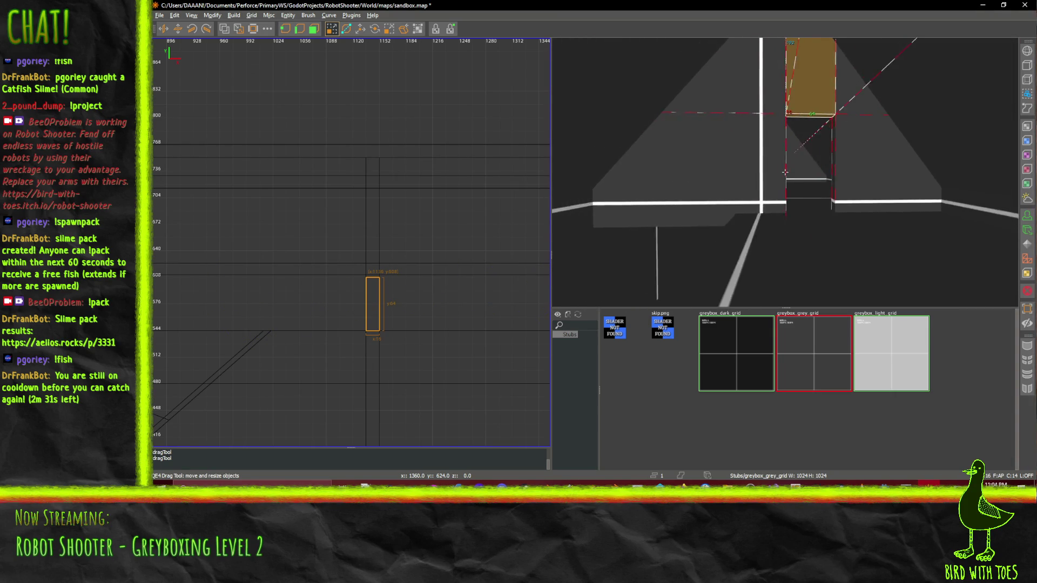
{"action": "scroll", "coordinate": [785, 172], "scroll_direction": "down", "scroll_amount": 10}
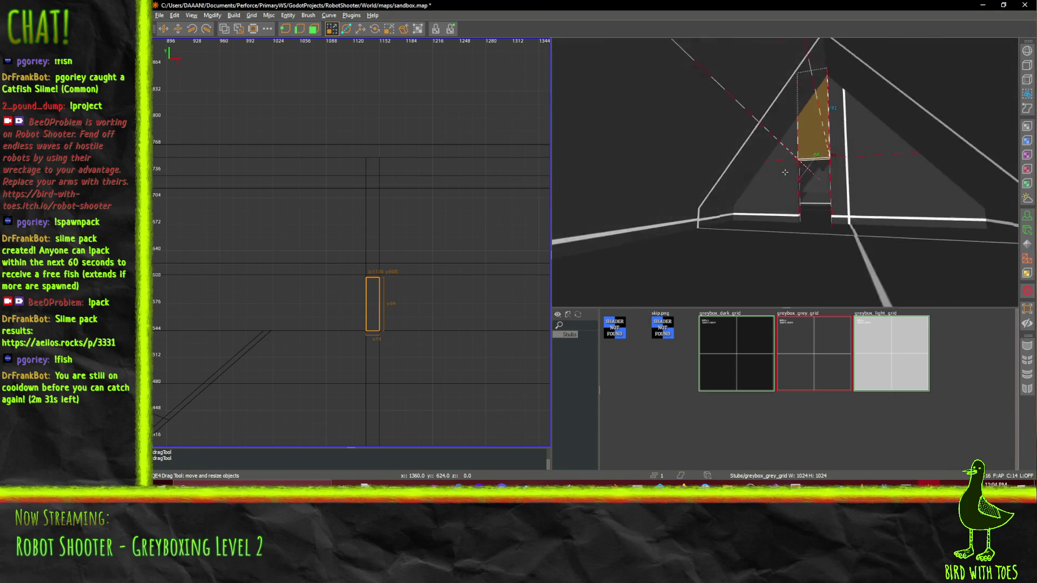
{"action": "key", "text": "a"}
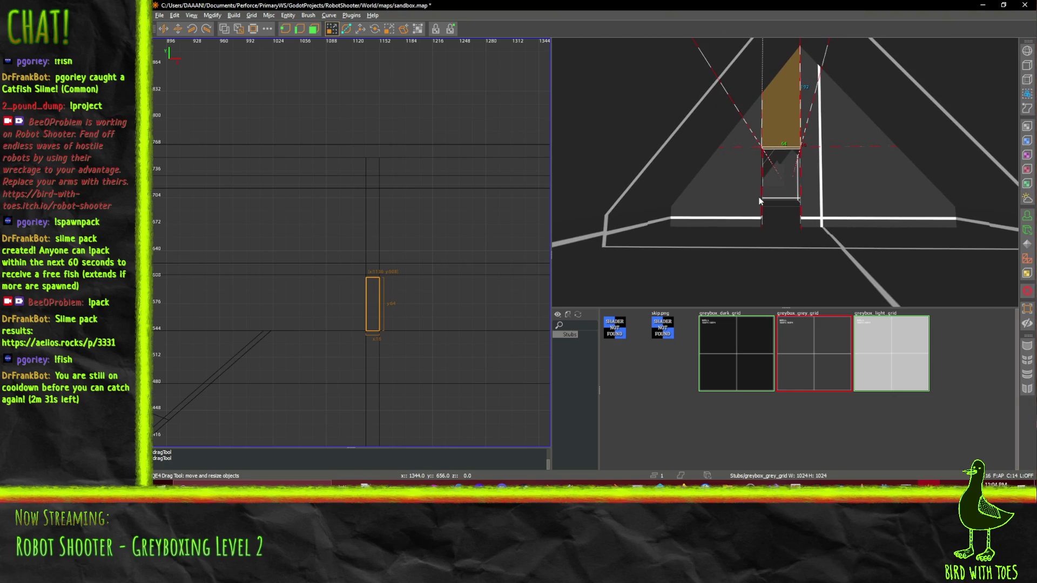
{"action": "left_click_drag", "start_coordinate": [737, 93], "coordinate": [723, 101]}
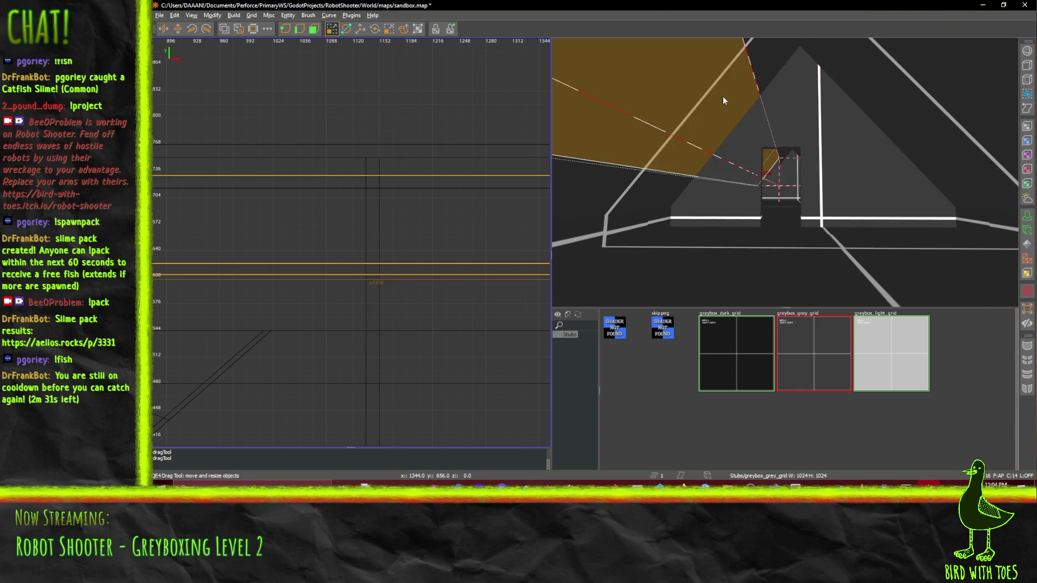
{"action": "mouse_move", "coordinate": [780, 124]}
{"action": "left_mouse_down"}
{"action": "mouse_move", "coordinate": [766, 49]}
{"action": "mouse_move", "coordinate": [768, 59]}
{"action": "mouse_move", "coordinate": [715, 92]}
{"action": "mouse_move", "coordinate": [651, 185]}
{"action": "left_mouse_up"}
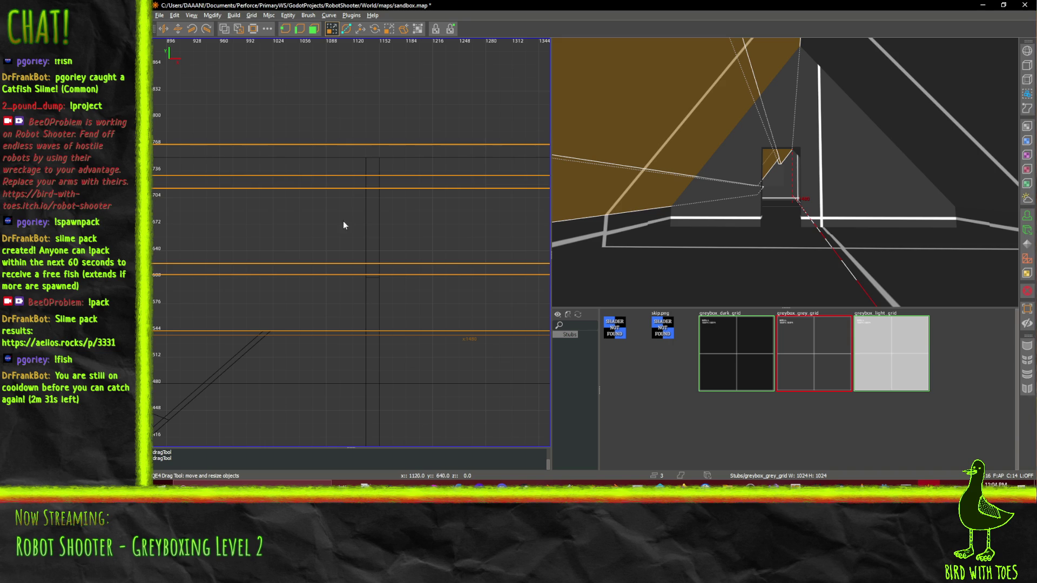
CSG-subtract the brush from the walls and select the leftover thin pillar
{"action": "key", "text": "ctrl+k"}
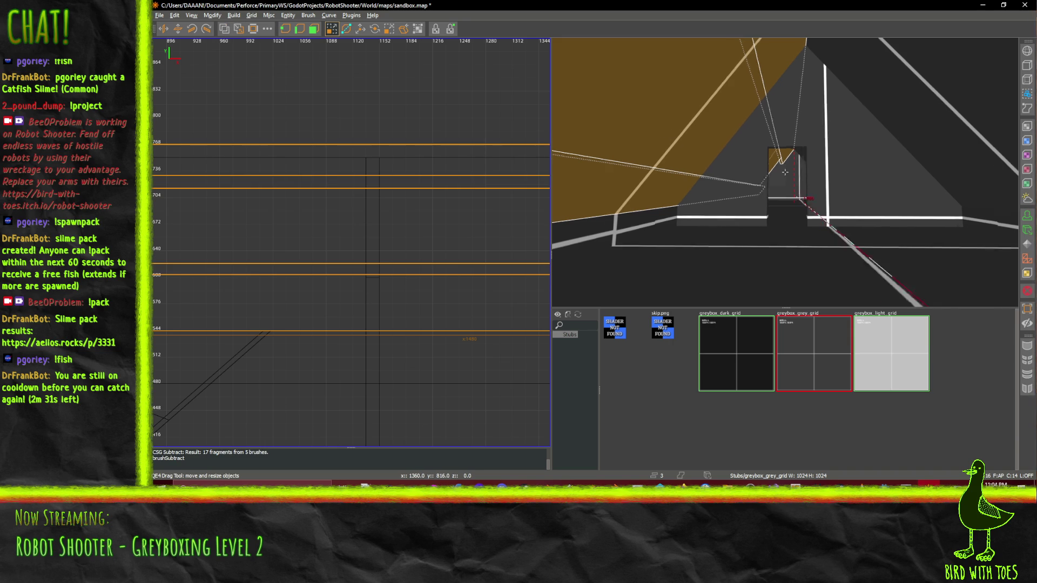
{"action": "scroll", "coordinate": [705, 175], "scroll_direction": "up", "scroll_amount": 6}
{"action": "left_click", "coordinate": [796, 238]}
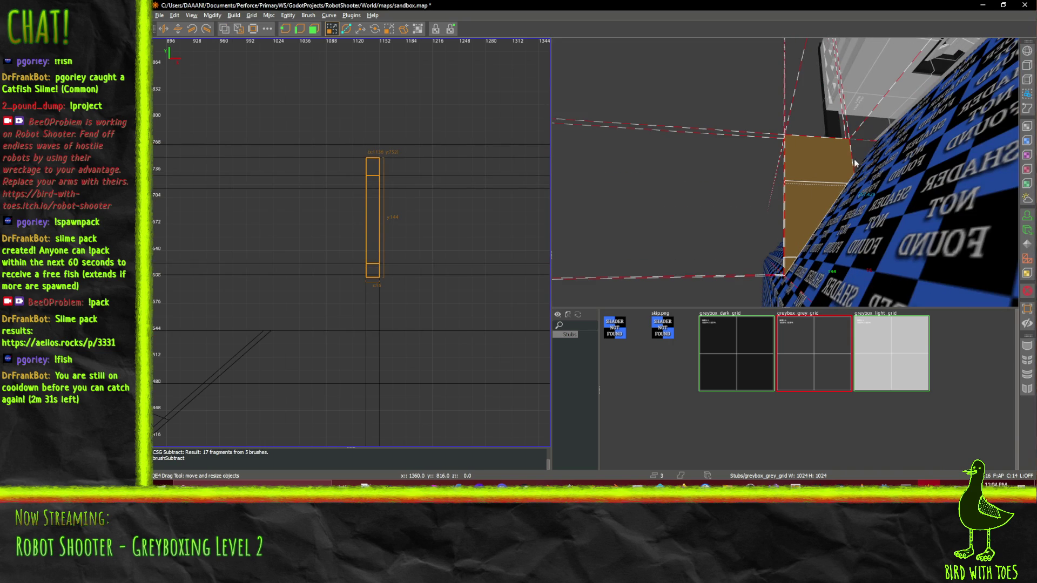
Delete the leftover thin pillar brush
{"action": "key", "text": "BackSpace"}
{"action": "scroll", "coordinate": [785, 172], "scroll_direction": "down", "scroll_amount": 8}
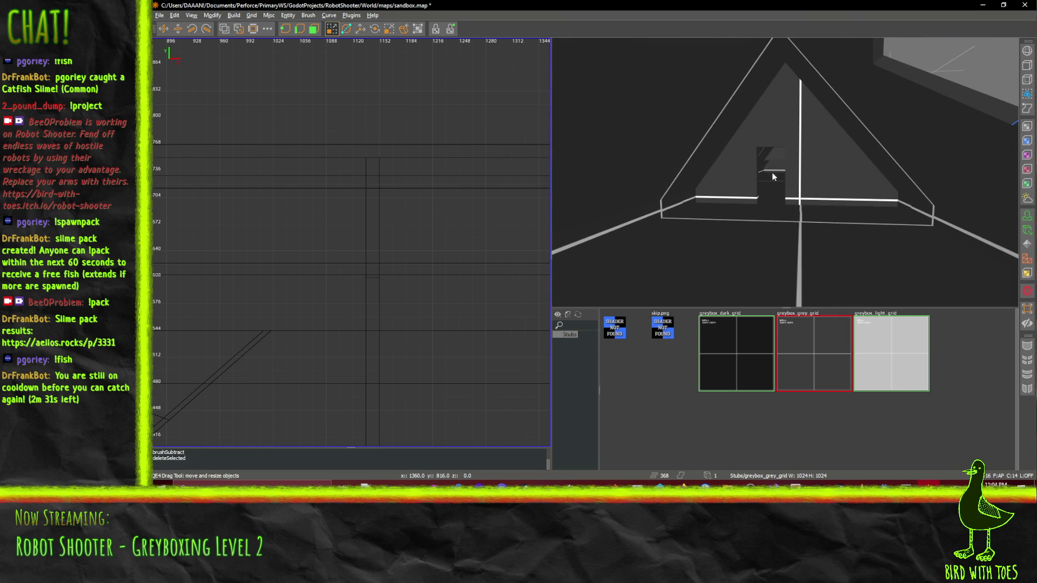
{"action": "scroll", "coordinate": [785, 172], "scroll_direction": "up", "scroll_amount": 6}
{"action": "scroll", "coordinate": [784, 171], "scroll_direction": "down", "scroll_amount": 8}
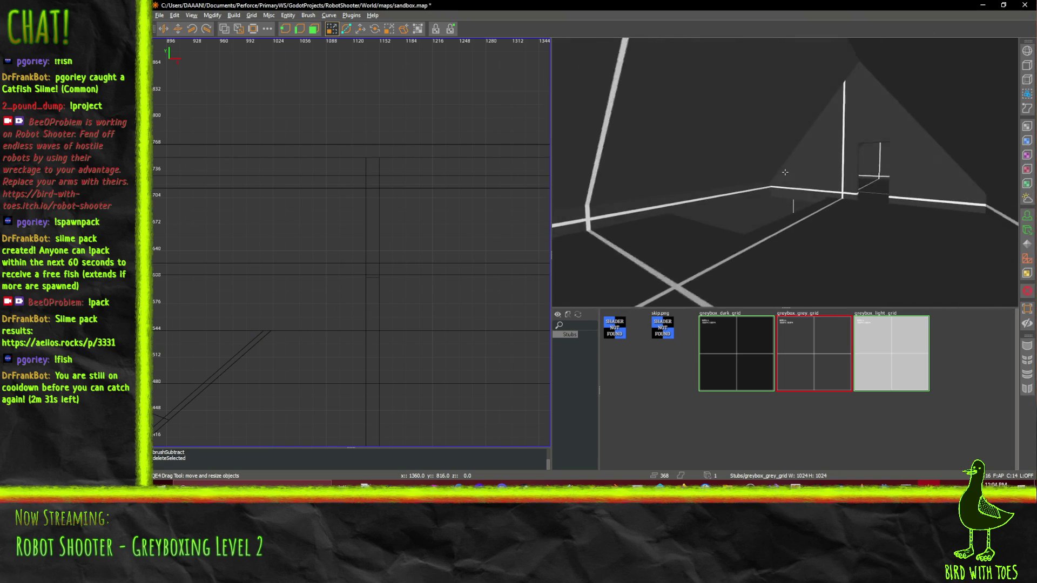
{"action": "scroll", "coordinate": [785, 171], "scroll_direction": "up", "scroll_amount": 8}
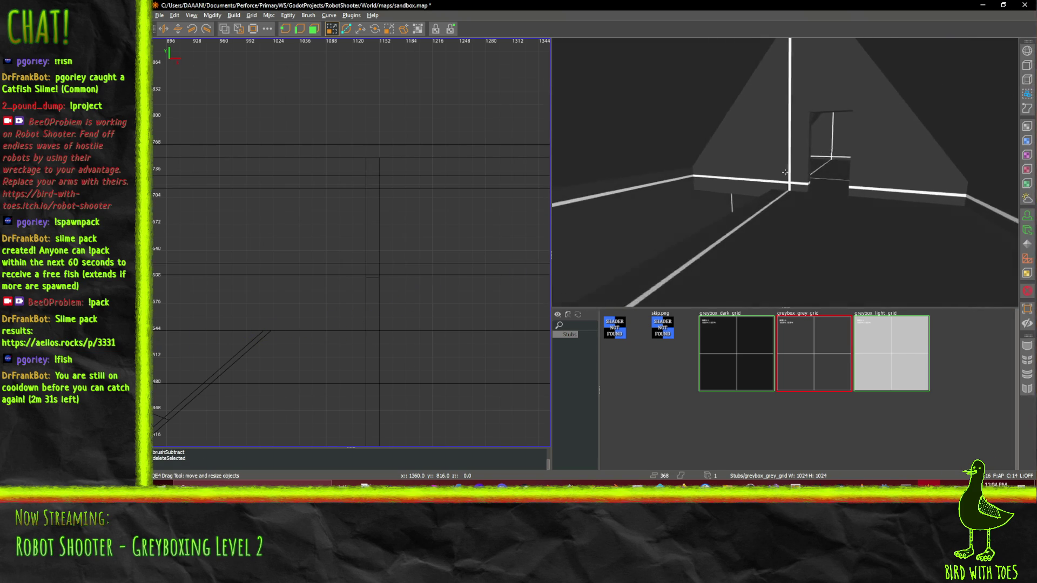
{"action": "scroll", "coordinate": [784, 172], "scroll_direction": "up", "scroll_amount": 8}
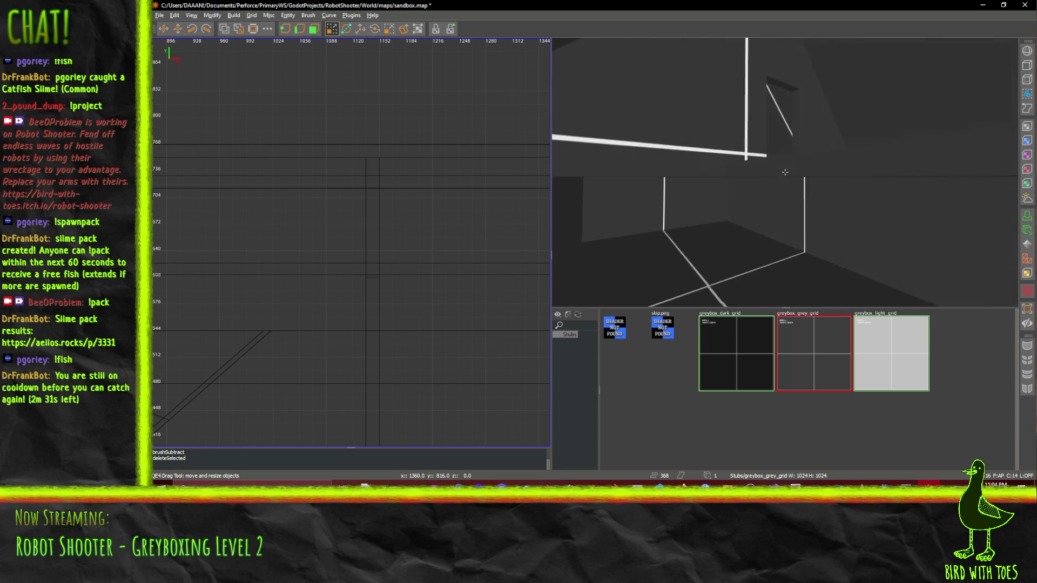
{"action": "scroll", "coordinate": [785, 172], "scroll_direction": "down", "scroll_amount": 3}
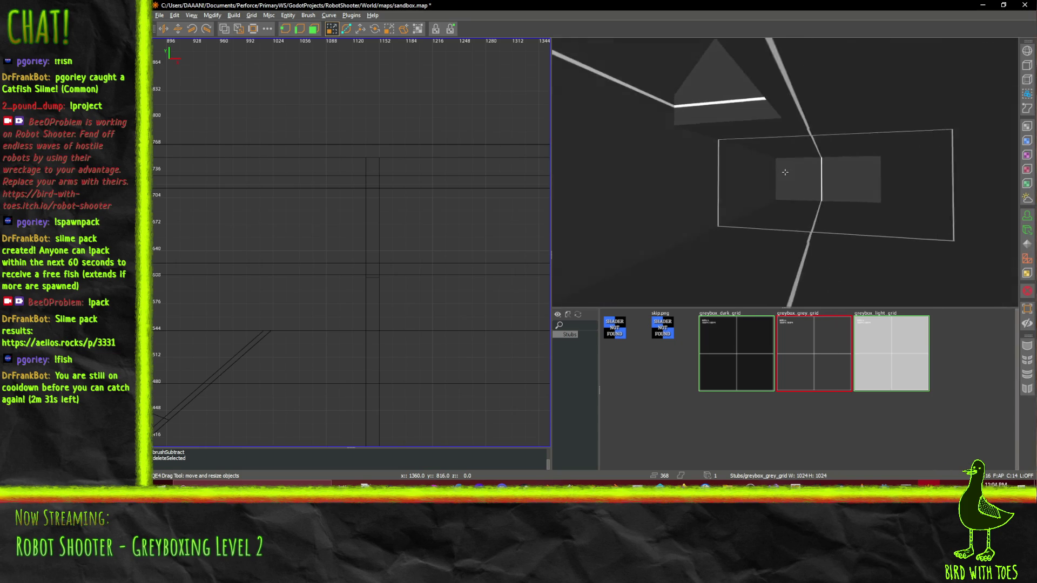
{"action": "scroll", "coordinate": [785, 172], "scroll_direction": "up", "scroll_amount": 8}
{"action": "scroll", "coordinate": [785, 172], "scroll_direction": "up", "scroll_amount": 8}
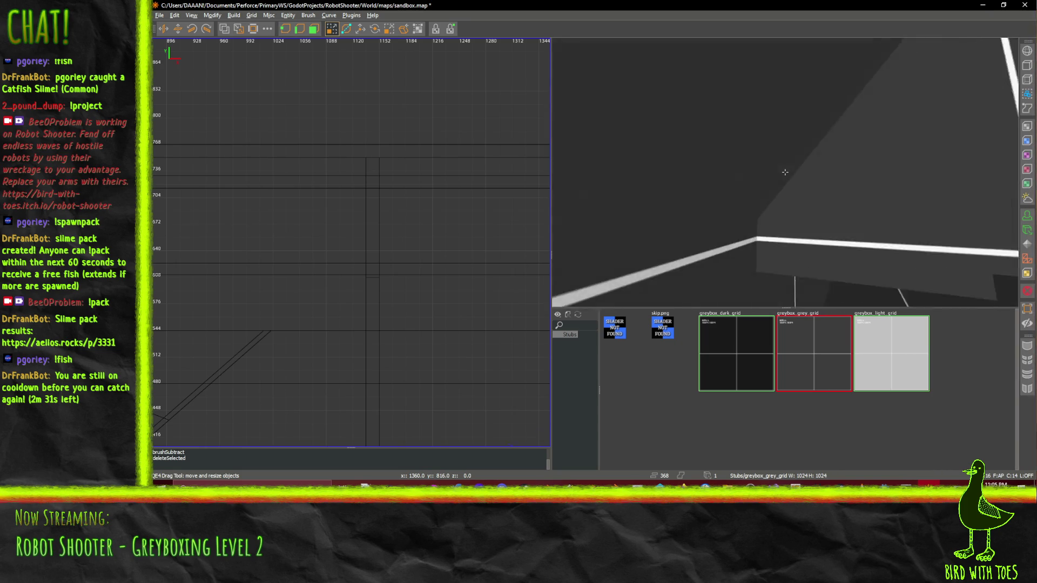
{"action": "scroll", "coordinate": [784, 171], "scroll_direction": "up", "scroll_amount": 5}
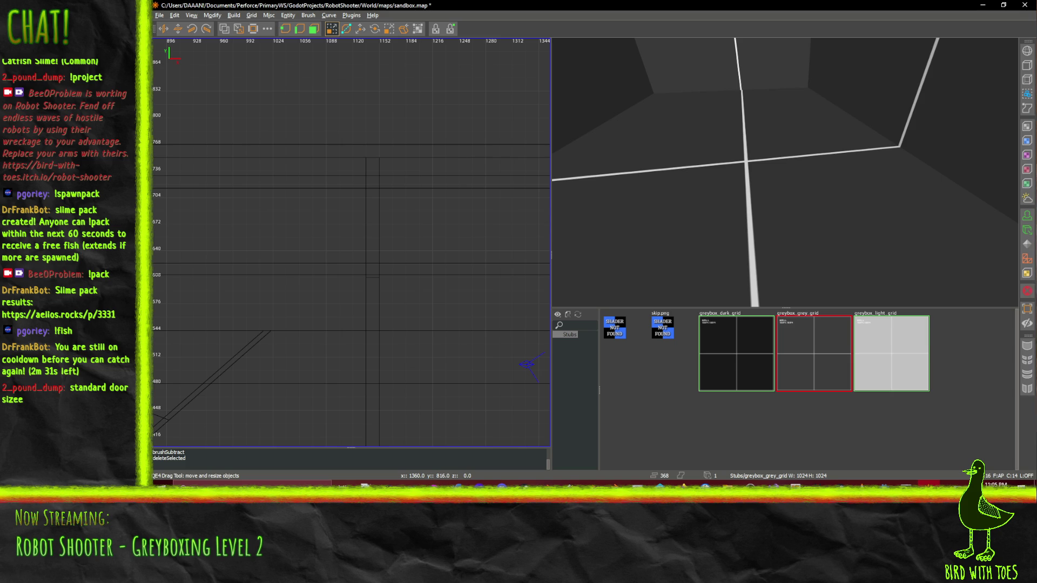
Look around the room in 3D to inspect the cleared doorway
{"action": "key", "text": "alt+Tab"}
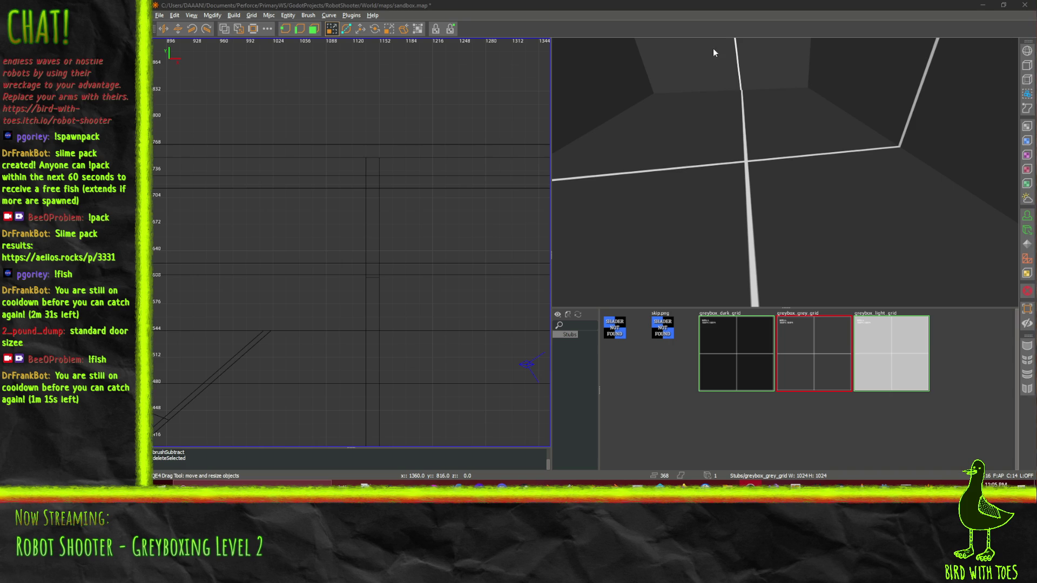
{"action": "left_click_drag", "start_coordinate": [713, 53], "coordinate": [784, 172]}
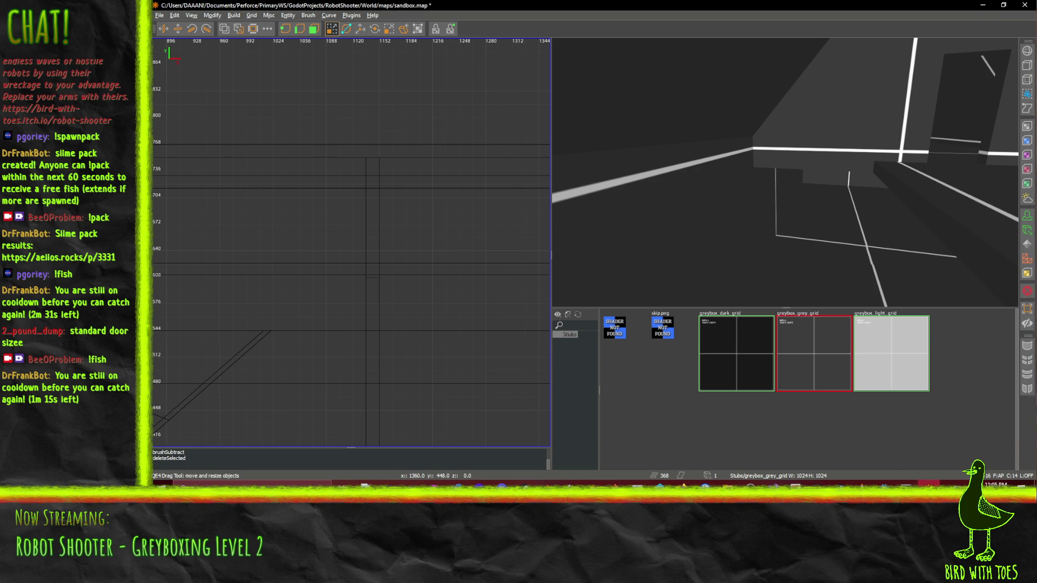
{"action": "left_click_drag", "start_coordinate": [785, 171], "coordinate": [784, 172]}
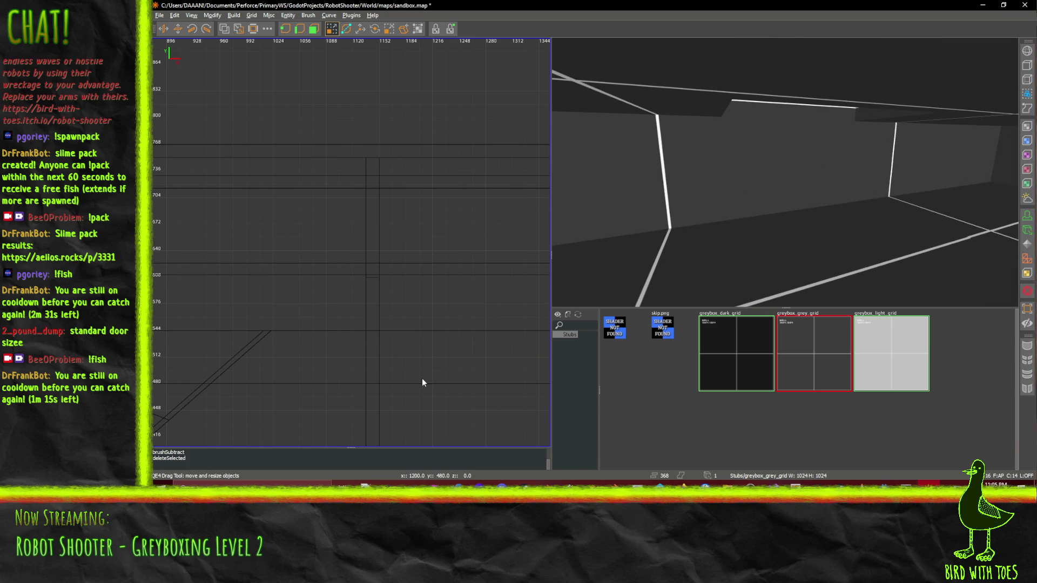
{"action": "mouse_move", "coordinate": [681, 483]}
{"action": "mouse_move", "coordinate": [566, 444]}
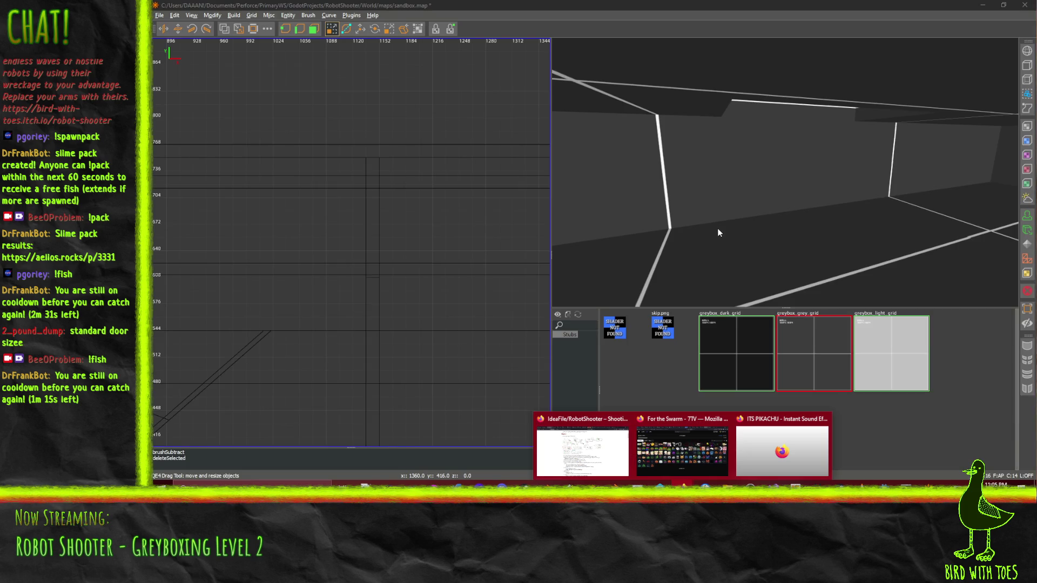
{"action": "left_click", "coordinate": [721, 232]}
{"action": "left_click_drag", "start_coordinate": [784, 172], "coordinate": [785, 172]}
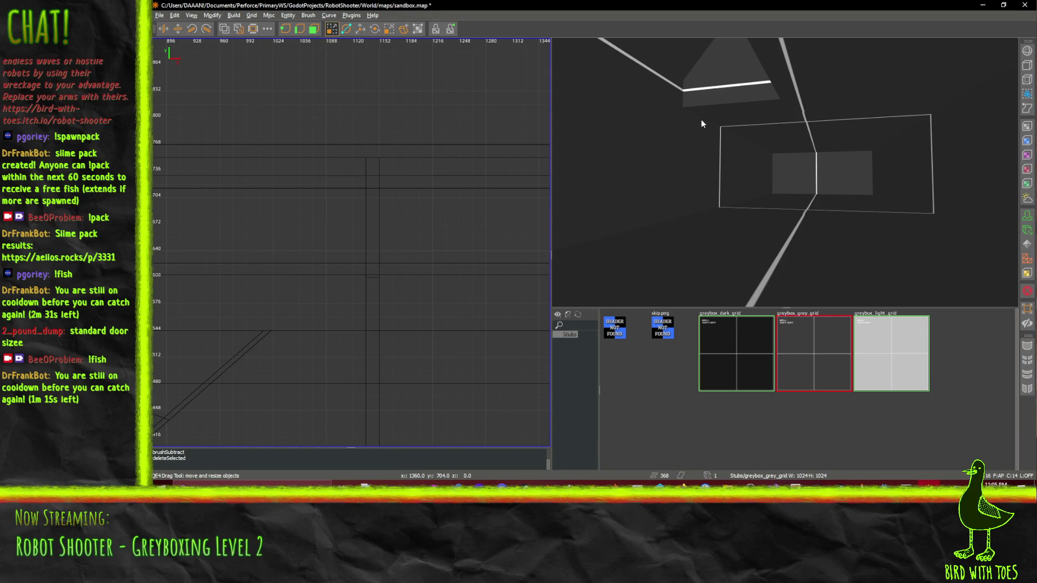
{"action": "scroll", "coordinate": [356, 254], "scroll_direction": "down", "scroll_amount": 2}
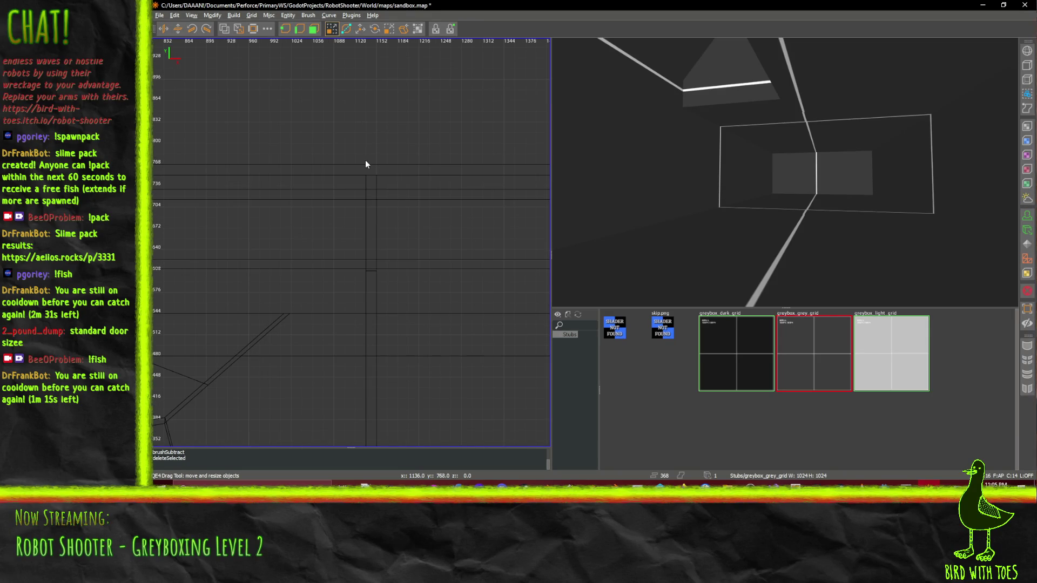
Draw a tall wall brush, trim its ends to 752, and lower it 256 units
{"action": "mouse_move", "coordinate": [366, 164]}
{"action": "left_mouse_down"}
{"action": "mouse_move", "coordinate": [374, 188]}
{"action": "mouse_move", "coordinate": [364, 440]}
{"action": "mouse_move", "coordinate": [371, 387]}
{"action": "mouse_move", "coordinate": [370, 409]}
{"action": "left_mouse_up"}
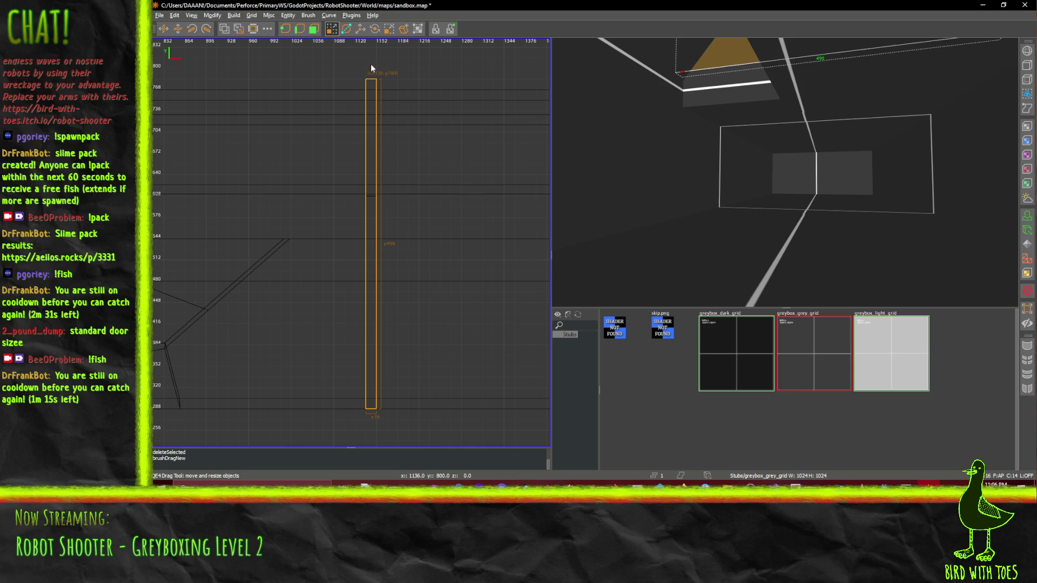
{"action": "left_click_drag", "start_coordinate": [371, 64], "coordinate": [376, 100]}
{"action": "left_click_drag", "start_coordinate": [368, 433], "coordinate": [371, 419]}
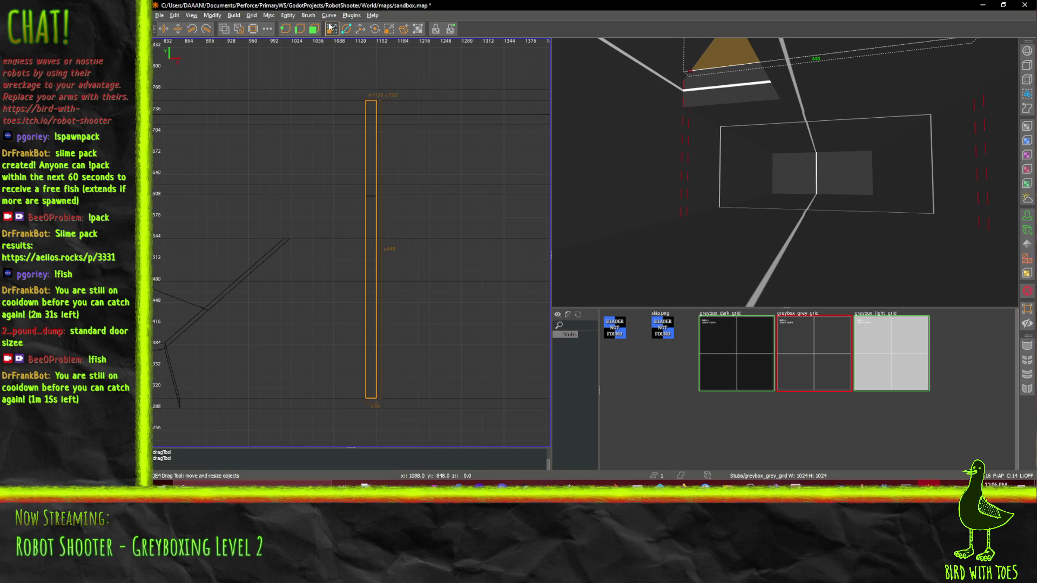
{"action": "left_click", "coordinate": [361, 28]}
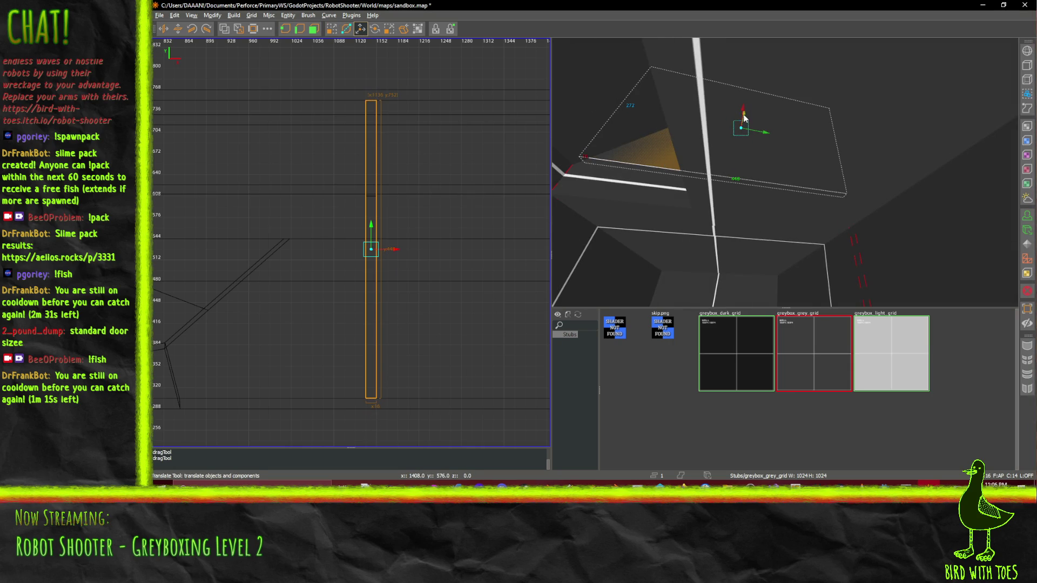
{"action": "left_click_drag", "start_coordinate": [744, 128], "coordinate": [721, 217]}
Bring the wall's top face down to height 176 and inspect it in 3D
{"action": "right_click", "coordinate": [721, 217]}
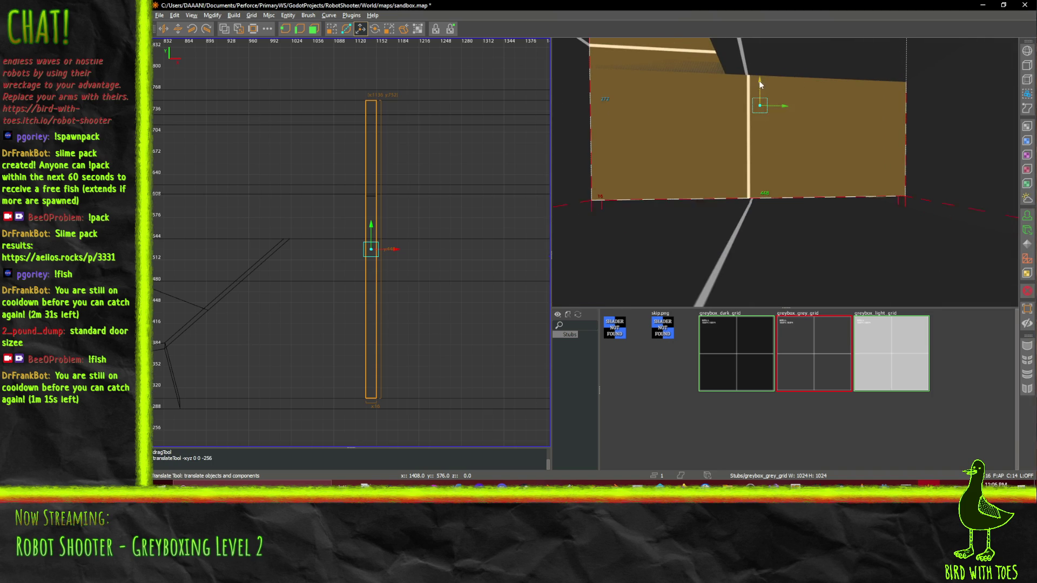
{"action": "scroll", "coordinate": [773, 135], "scroll_direction": "up", "scroll_amount": 4}
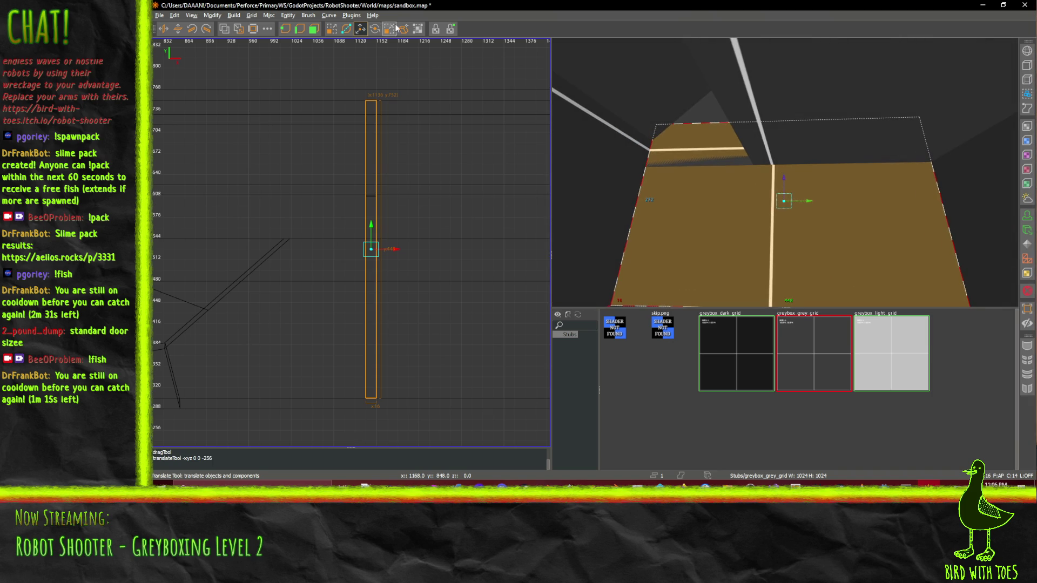
{"action": "mouse_move", "coordinate": [700, 90]}
{"action": "left_mouse_down"}
{"action": "mouse_move", "coordinate": [700, 158]}
{"action": "mouse_move", "coordinate": [702, 143]}
{"action": "left_mouse_up"}
{"action": "right_click", "coordinate": [705, 131]}
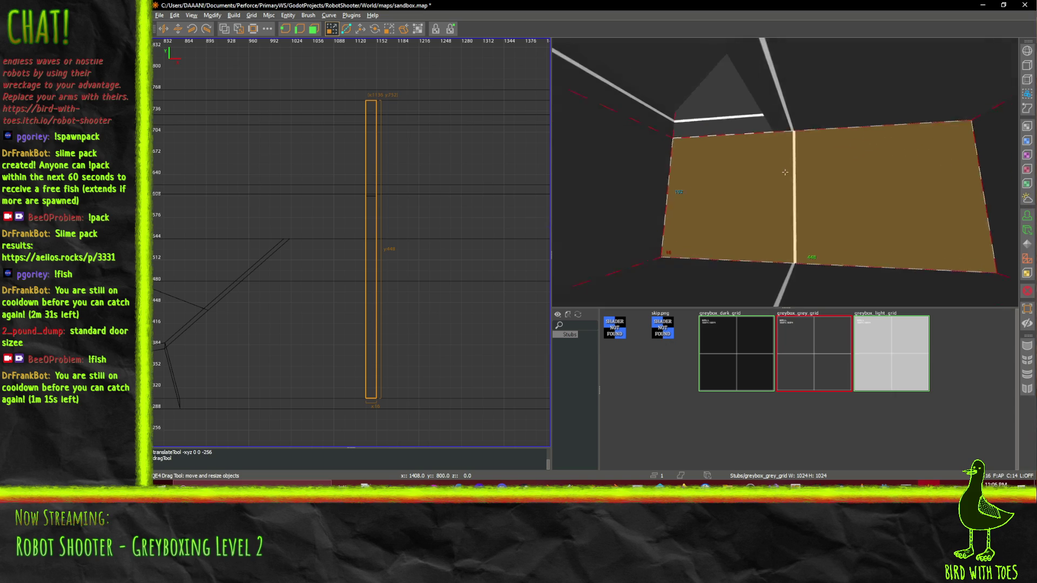
{"action": "key", "text": "Up"}
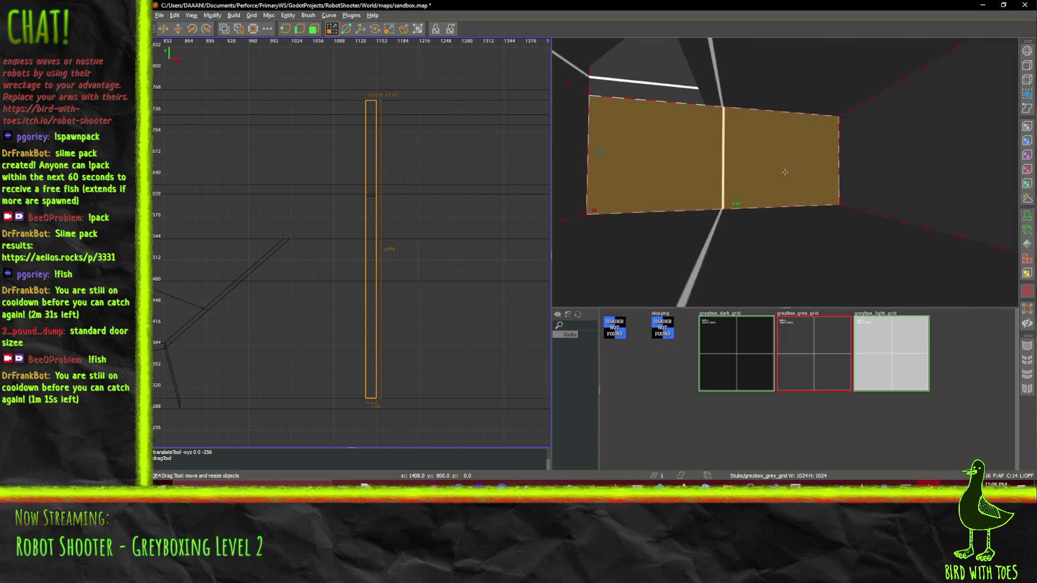
{"action": "key", "text": "Down"}
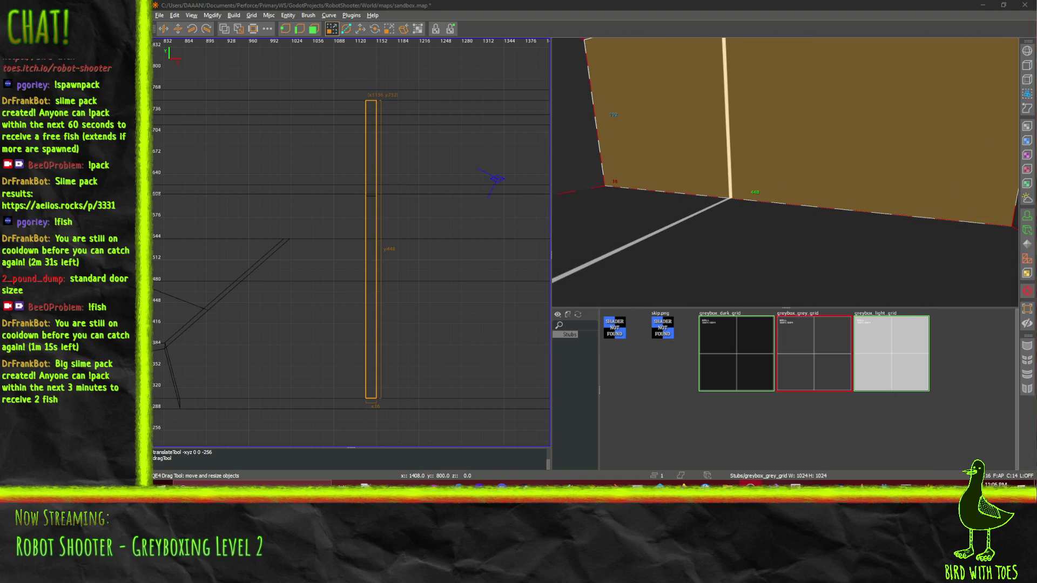
{"action": "right_click", "coordinate": [897, 173]}
{"action": "key", "text": "Down"}
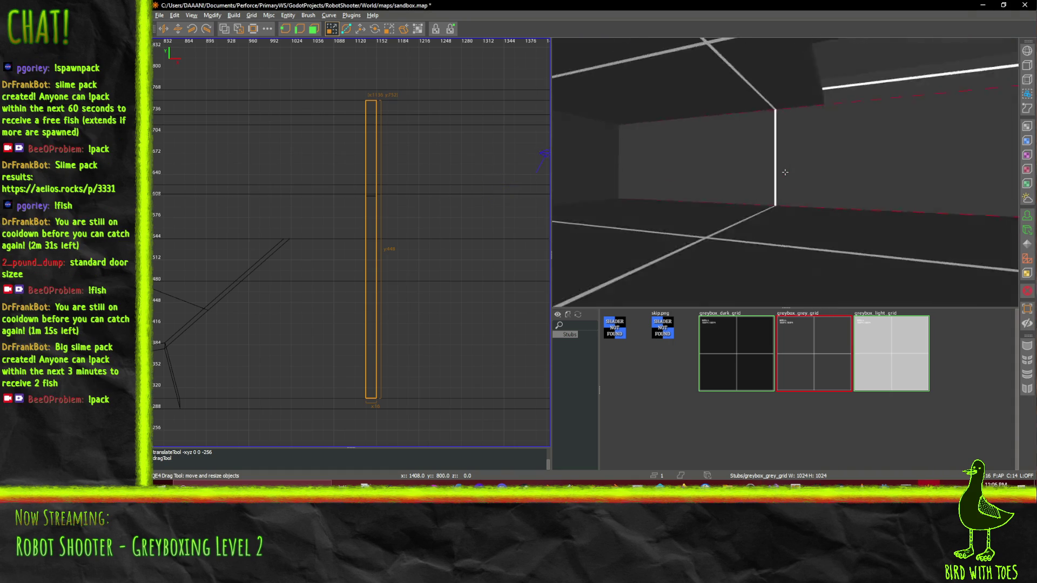
{"action": "right_click", "coordinate": [785, 172]}
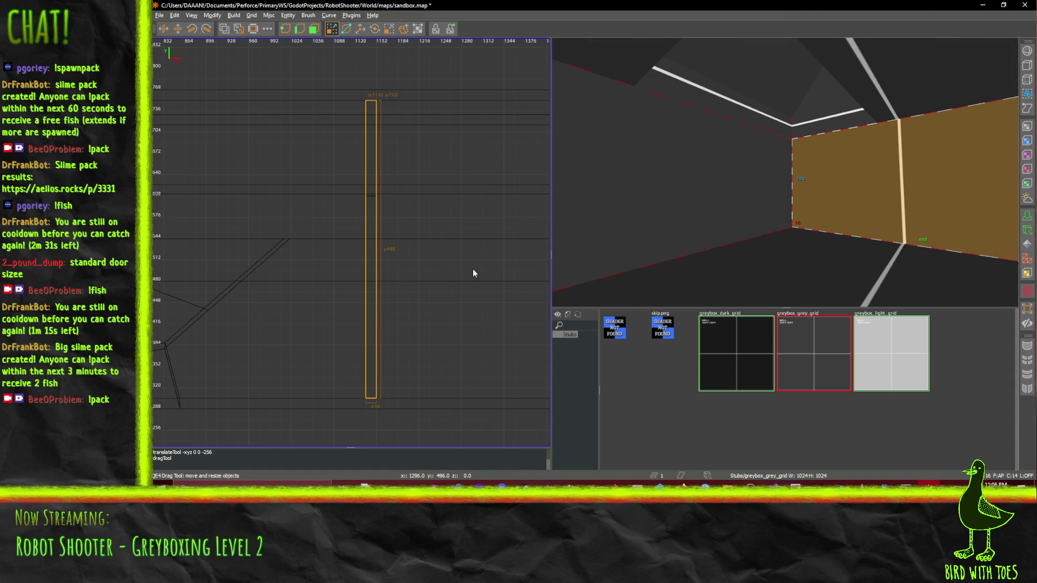
{"action": "scroll", "coordinate": [473, 272], "scroll_direction": "down", "scroll_amount": 2}
Draw a 288x176 block brush, extend it below the floor, and carve it out of the geometry
{"action": "key", "text": "Escape"}
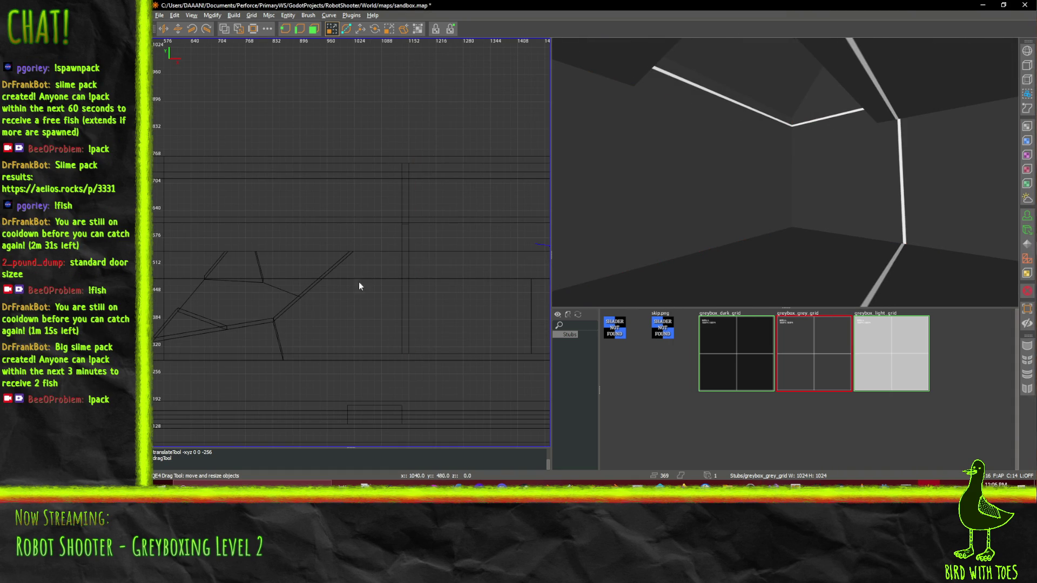
{"action": "mouse_move", "coordinate": [370, 354]}
{"action": "left_mouse_down"}
{"action": "mouse_move", "coordinate": [329, 302]}
{"action": "mouse_move", "coordinate": [207, 272]}
{"action": "left_mouse_up"}
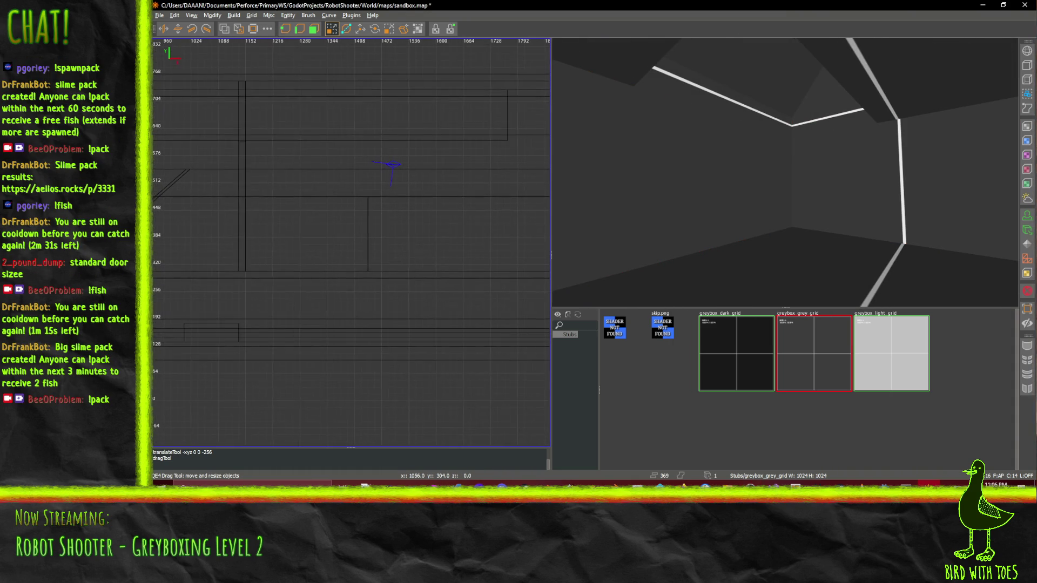
{"action": "mouse_move", "coordinate": [253, 210]}
{"action": "left_mouse_down"}
{"action": "mouse_move", "coordinate": [323, 264]}
{"action": "mouse_move", "coordinate": [366, 275]}
{"action": "left_mouse_up"}
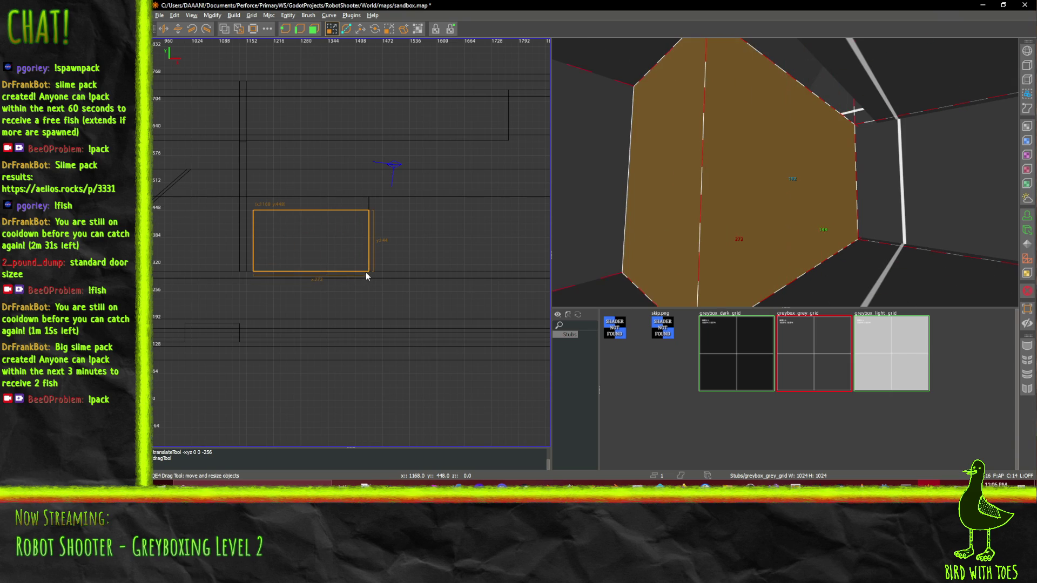
{"action": "left_click_drag", "start_coordinate": [238, 255], "coordinate": [234, 255]}
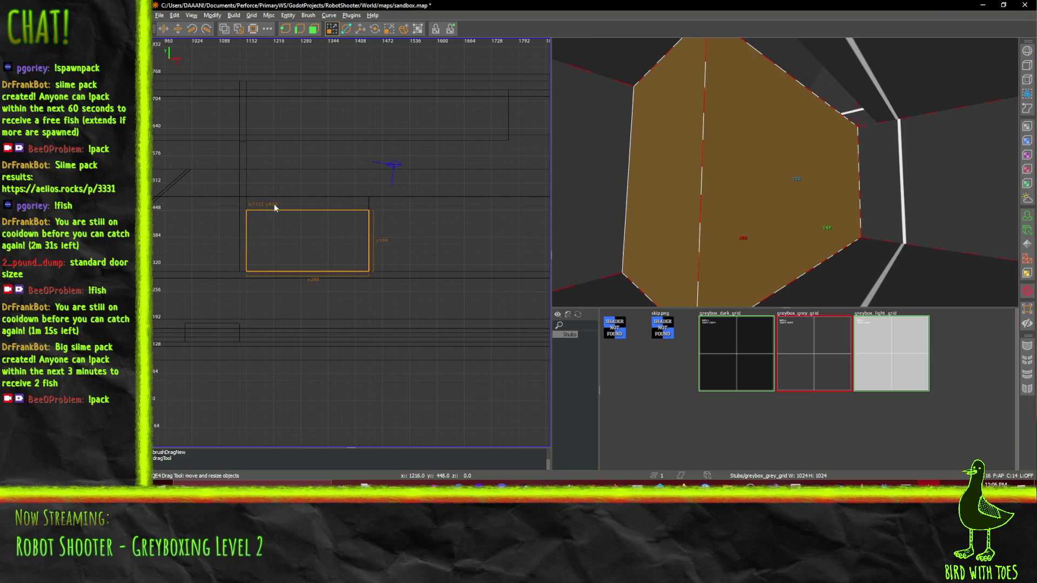
{"action": "left_click_drag", "start_coordinate": [274, 208], "coordinate": [276, 191]}
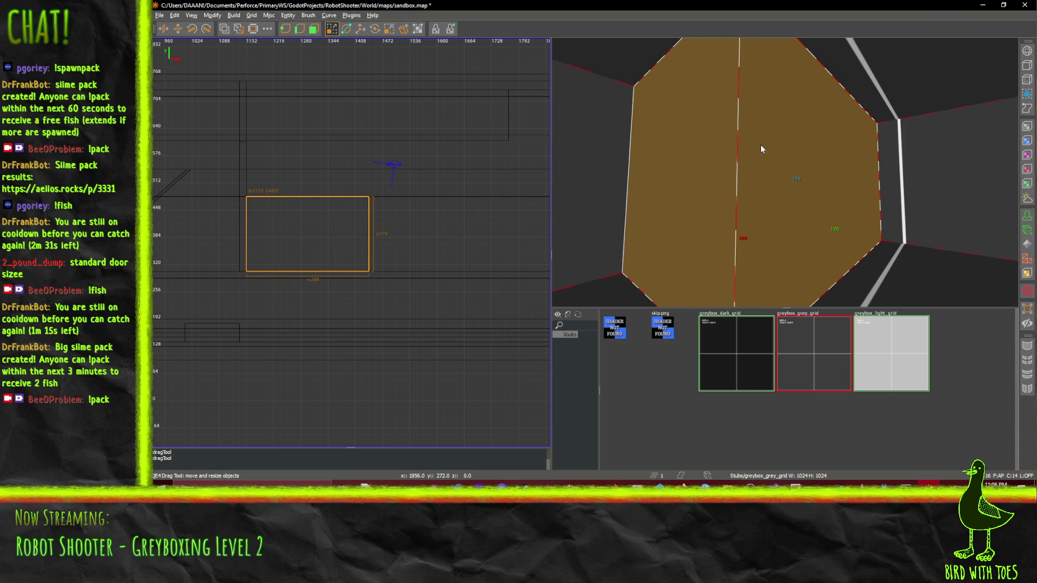
{"action": "scroll", "coordinate": [766, 142], "scroll_direction": "down", "scroll_amount": 3}
{"action": "right_click", "coordinate": [808, 51]}
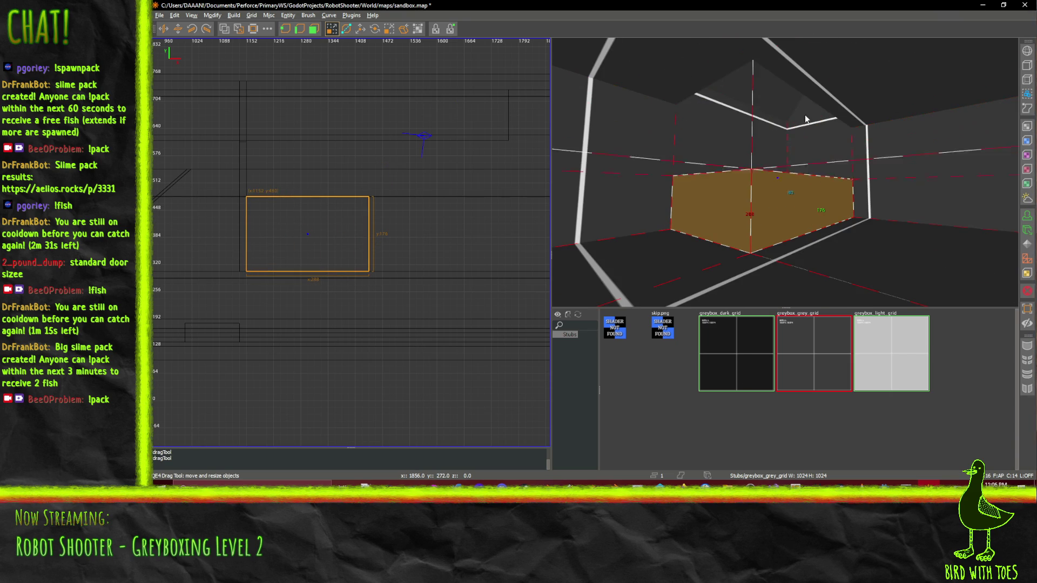
{"action": "right_click", "coordinate": [798, 158]}
{"action": "left_click_drag", "start_coordinate": [768, 261], "coordinate": [777, 285]}
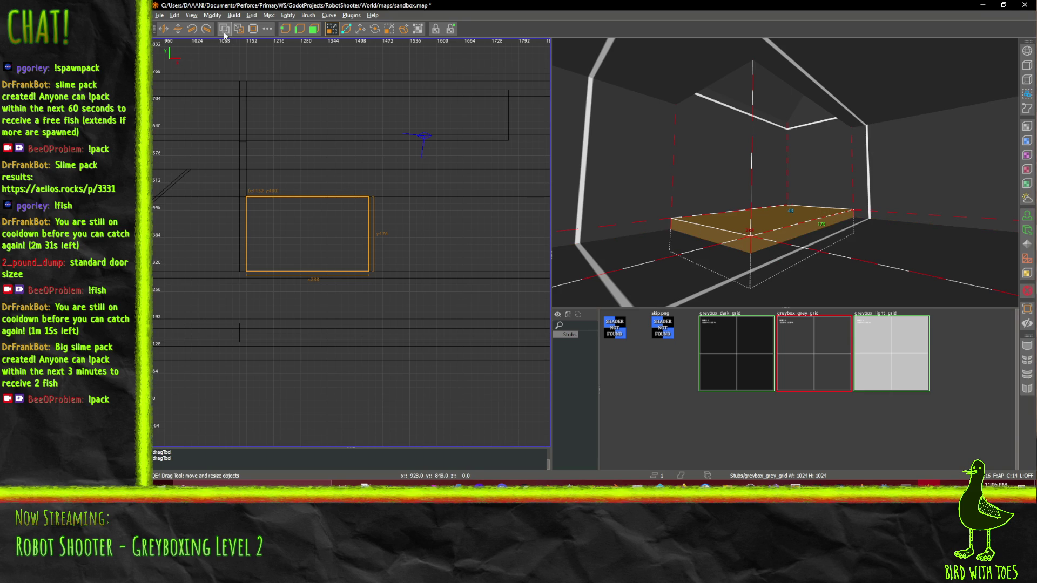
{"action": "key", "text": "BackSpace"}
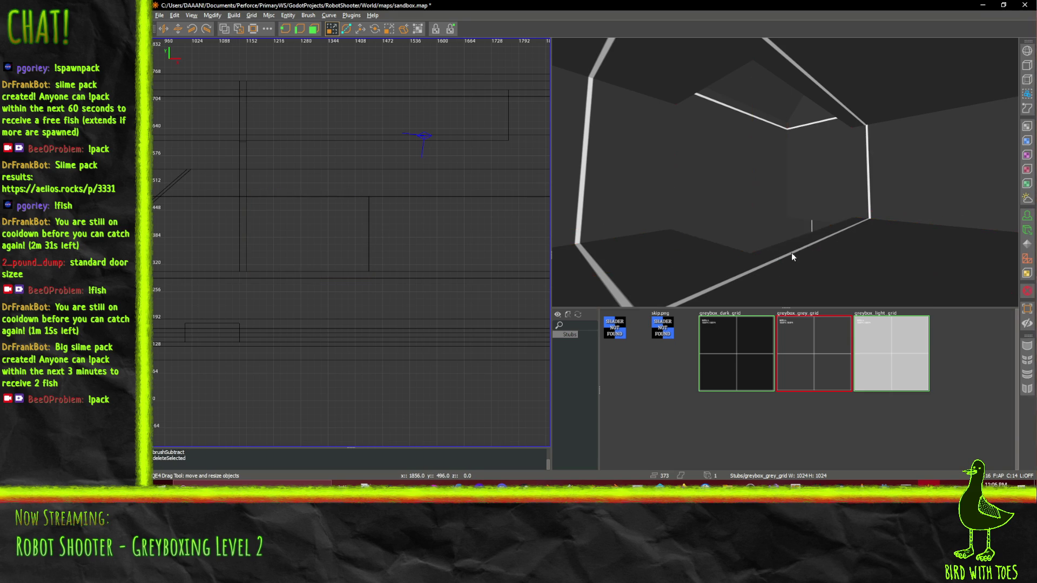
{"action": "right_click", "coordinate": [784, 238]}
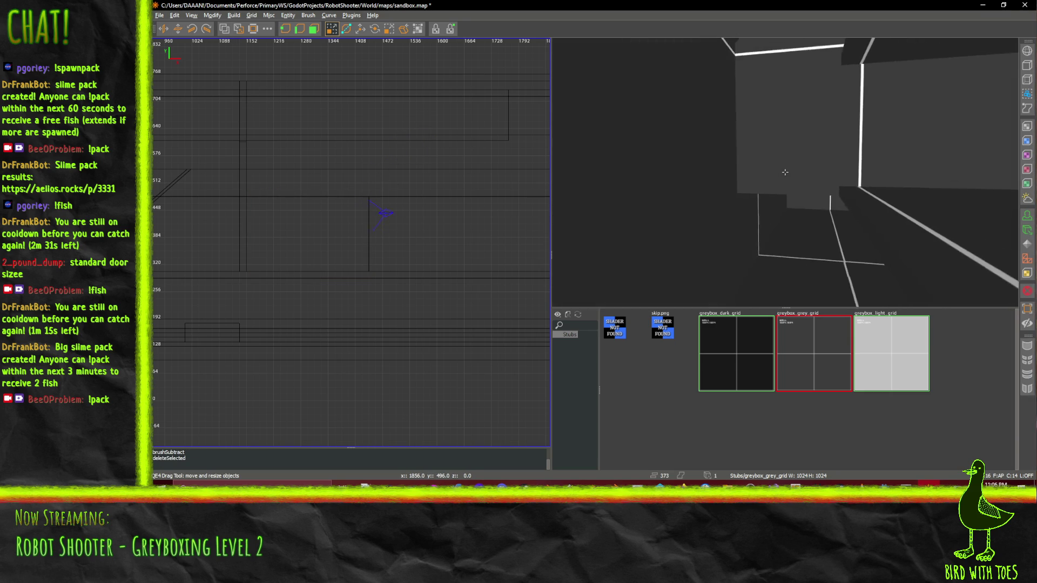
{"action": "key", "text": "Up"}
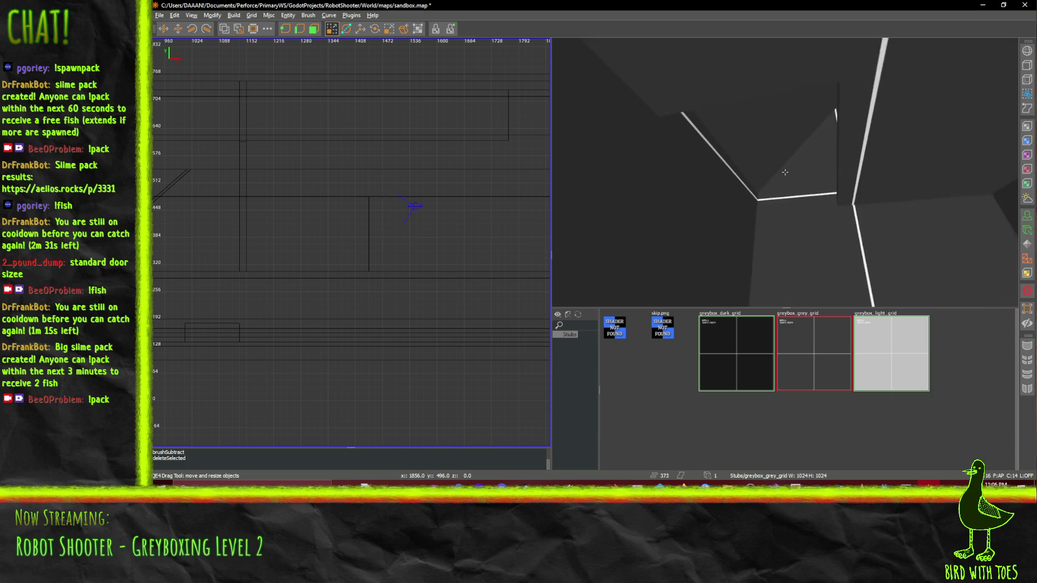
{"action": "key", "text": "Up"}
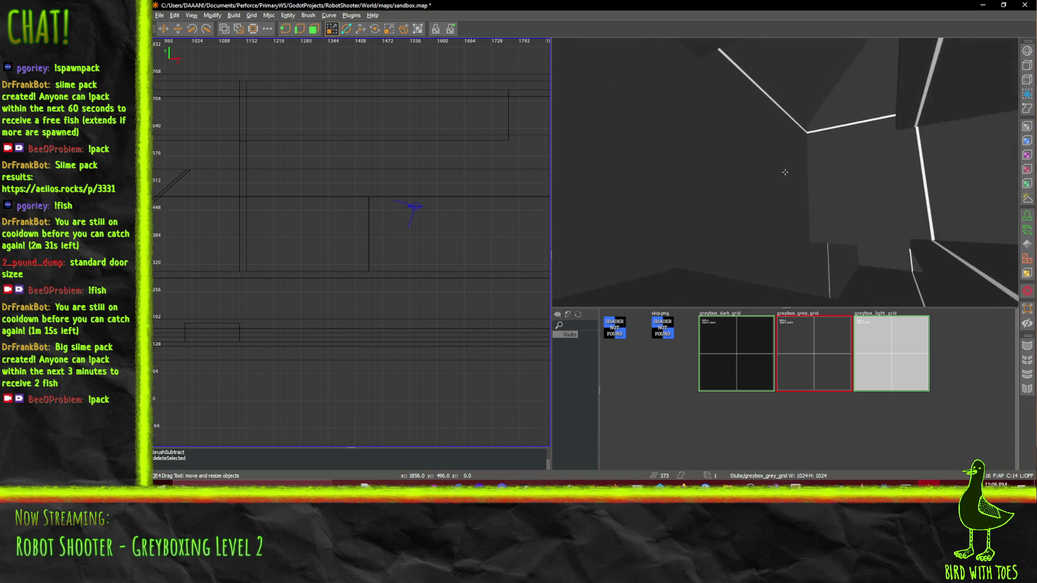
{"action": "key", "text": "Up"}
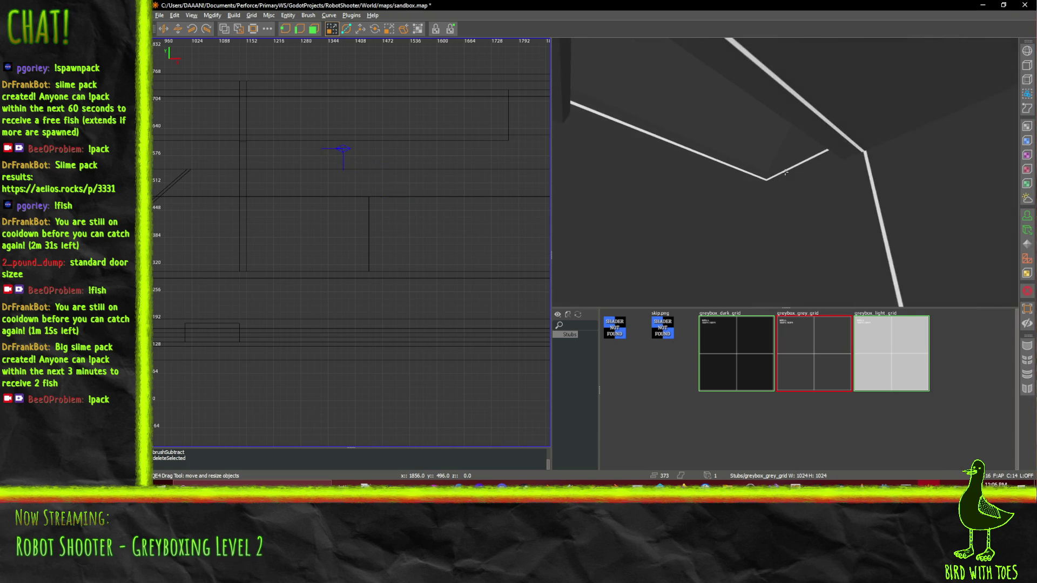
{"action": "key", "text": "Up"}
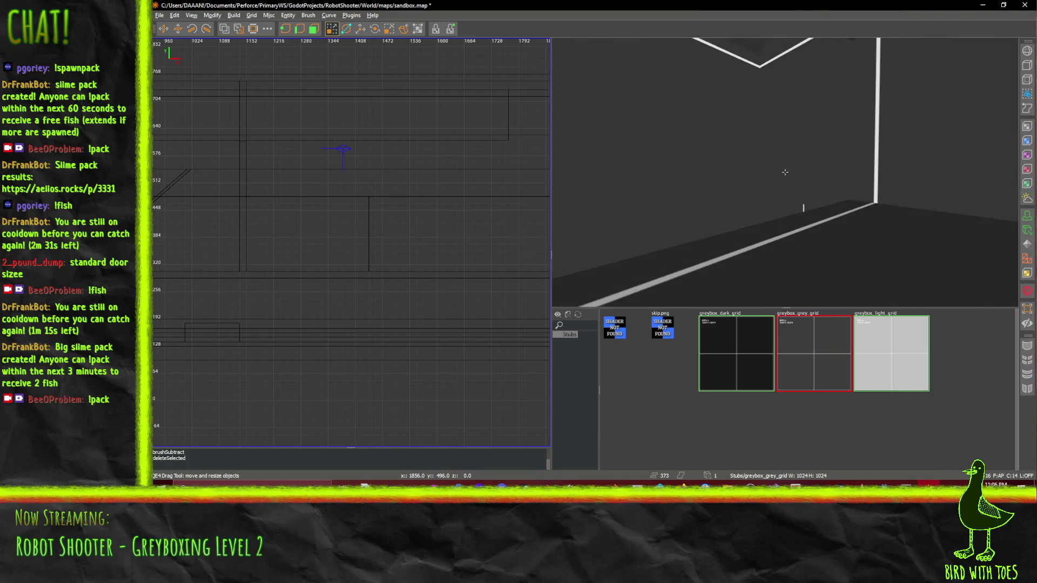
{"action": "key", "text": "Up"}
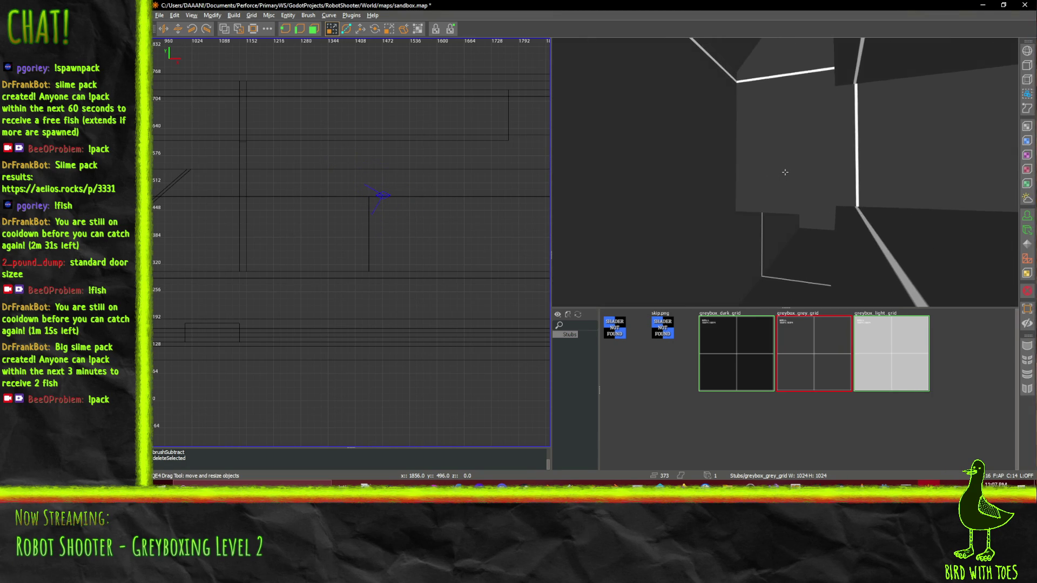
{"action": "key", "text": "Left"}
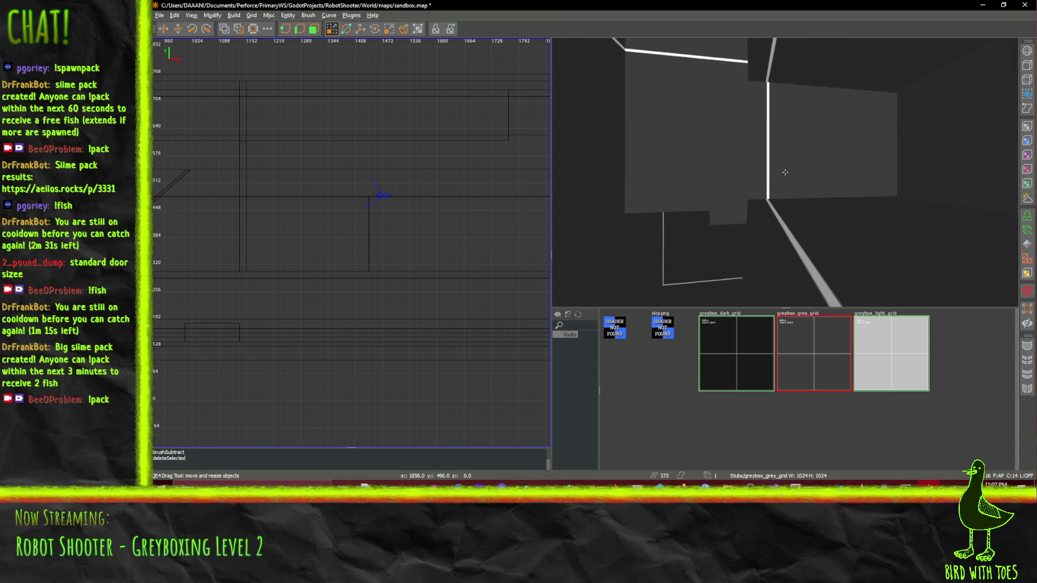
{"action": "key", "text": "Up"}
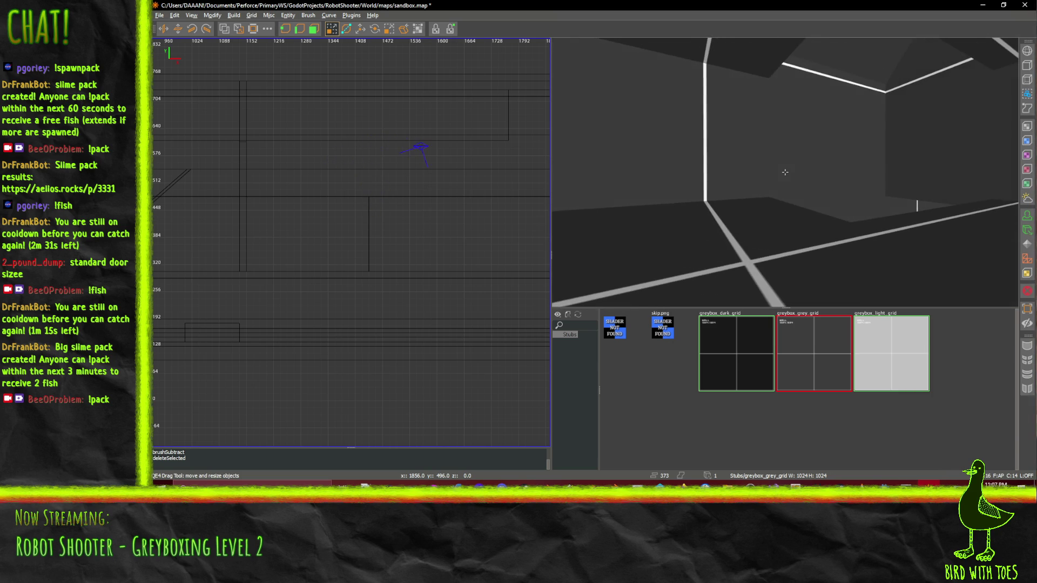
{"action": "key", "text": "alt+Tab"}
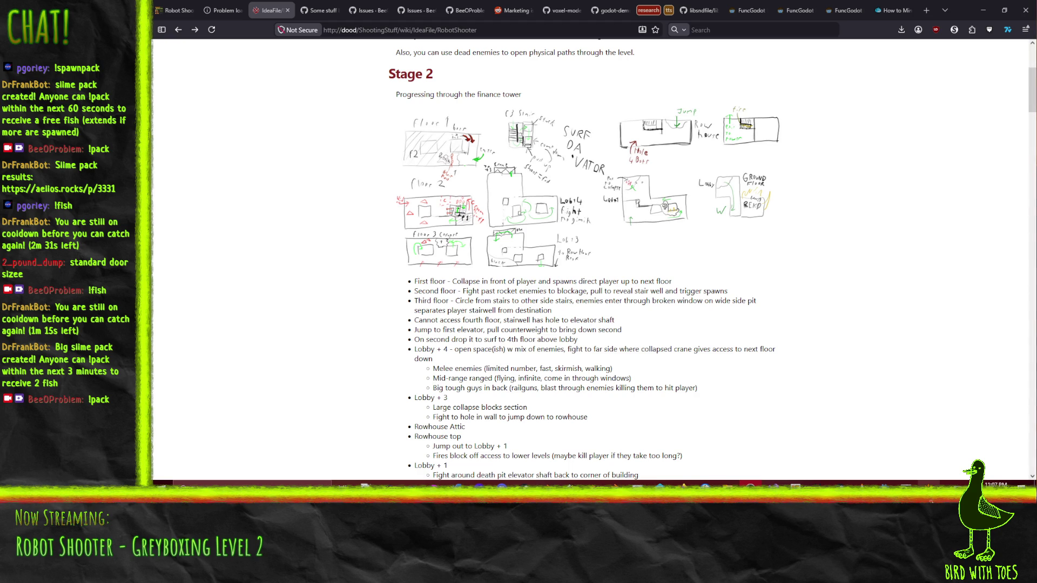
Undo to restore the deleted block, then redo to delete it again, leaving 373 brushes
{"action": "key", "text": "alt+Tab"}
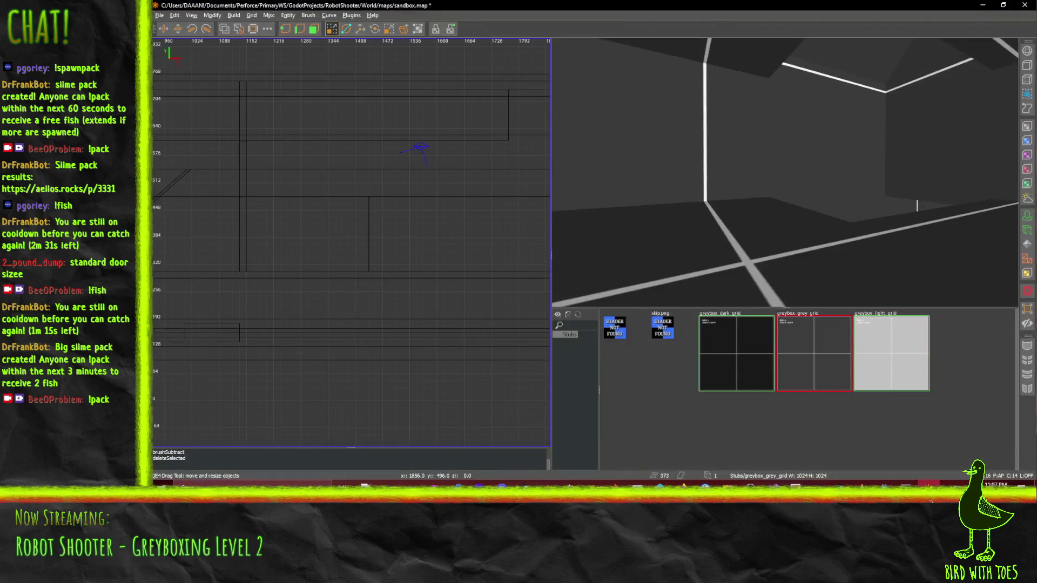
{"action": "key", "text": "shift+z"}
{"action": "key", "text": "d"}
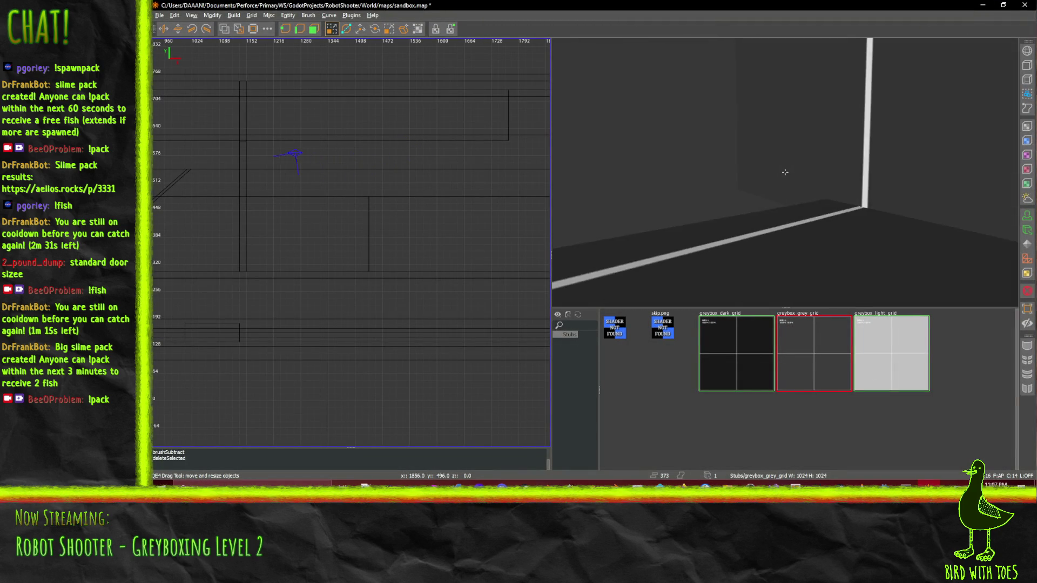
{"action": "key", "text": "ctrl+z"}
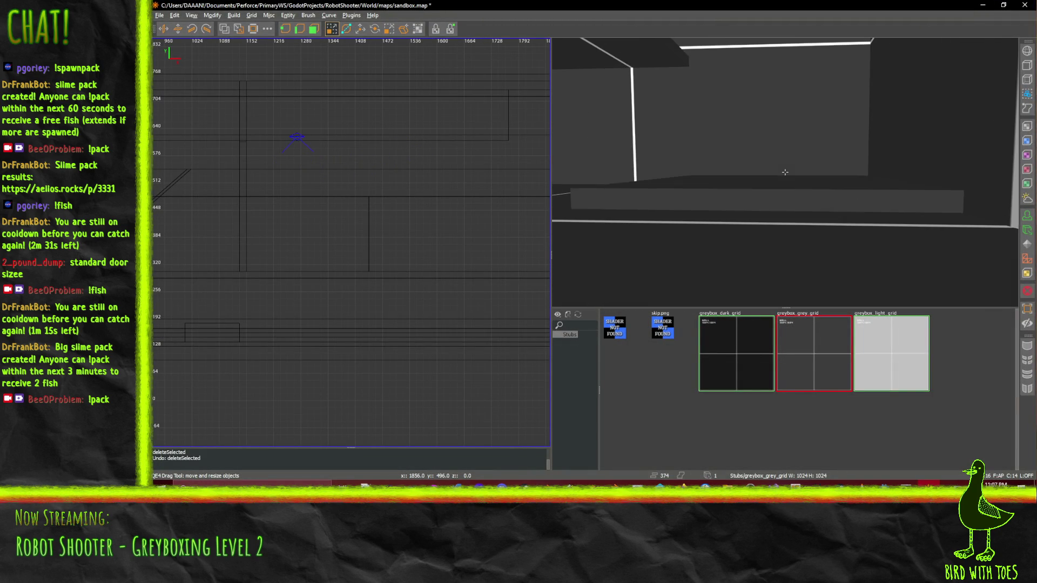
{"action": "key", "text": "Down"}
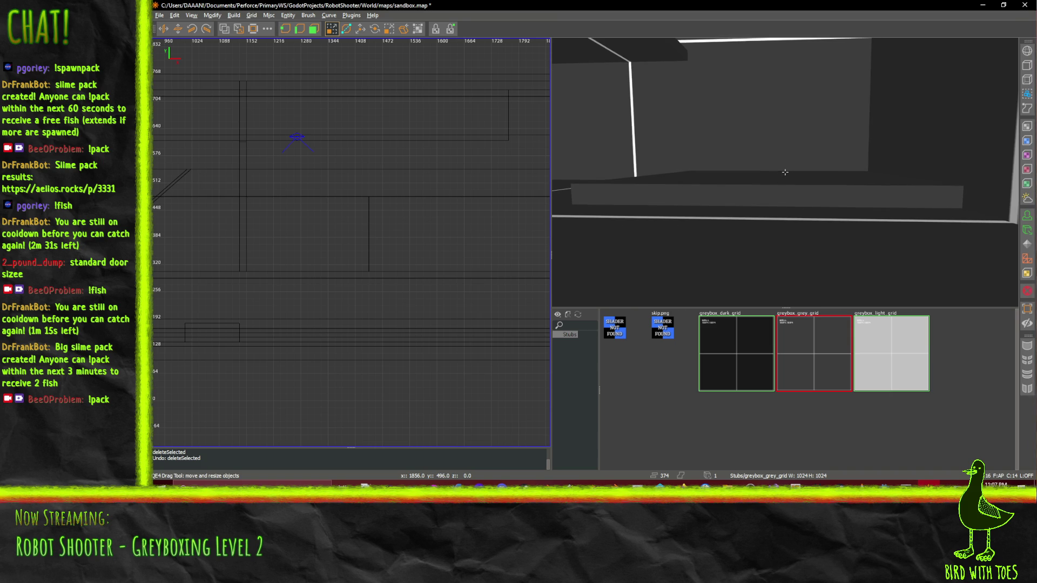
{"action": "key", "text": "ctrl+y"}
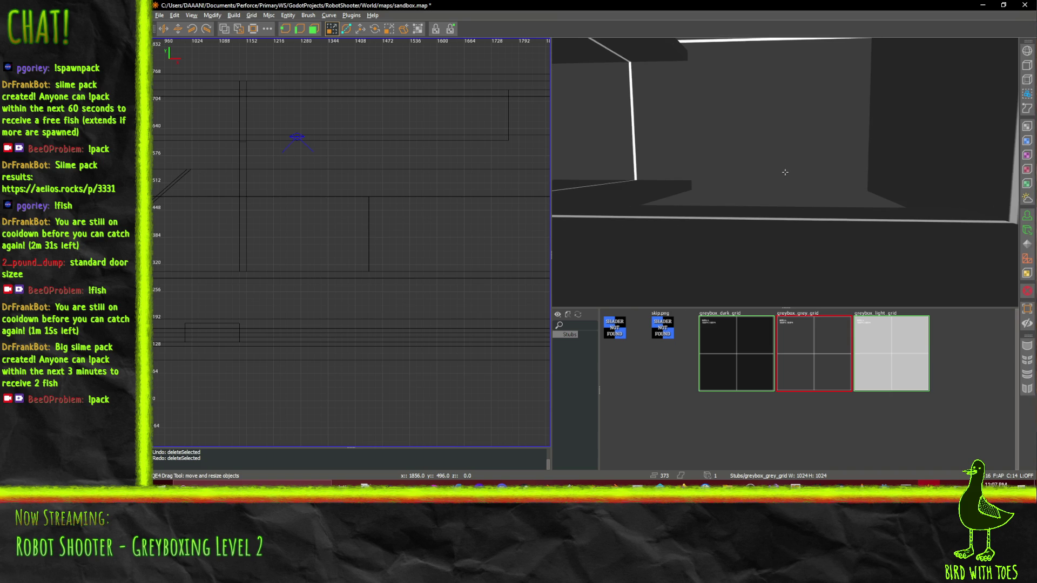
{"action": "key", "text": "Down"}
{"action": "right_click", "coordinate": [722, 178]}
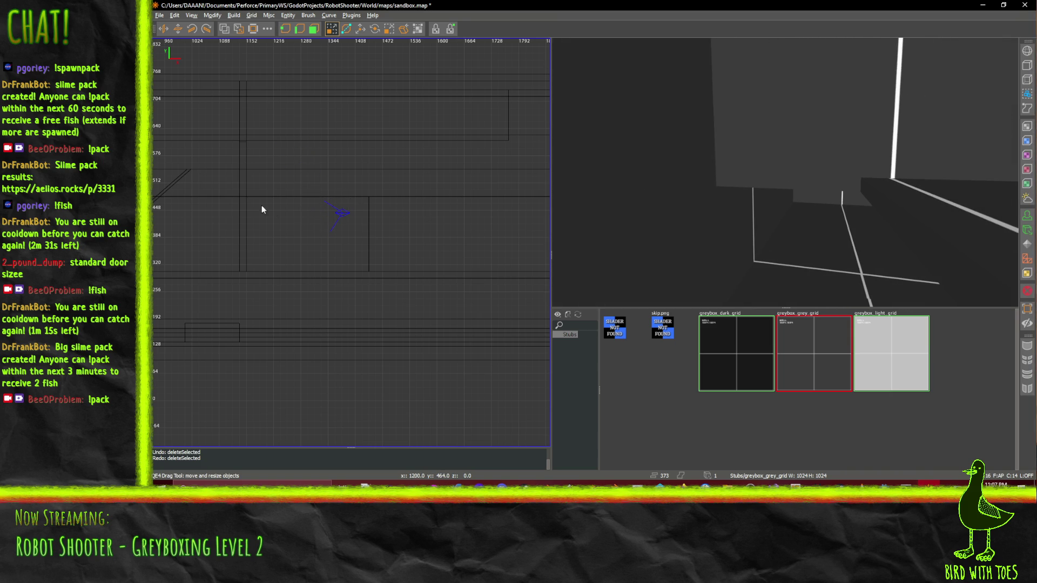
Draw a corridor brush and size it to 80 units wide and 32 high
{"action": "mouse_move", "coordinate": [248, 201]}
{"action": "left_mouse_down"}
{"action": "mouse_move", "coordinate": [255, 244]}
{"action": "mouse_move", "coordinate": [280, 275]}
{"action": "left_mouse_up"}
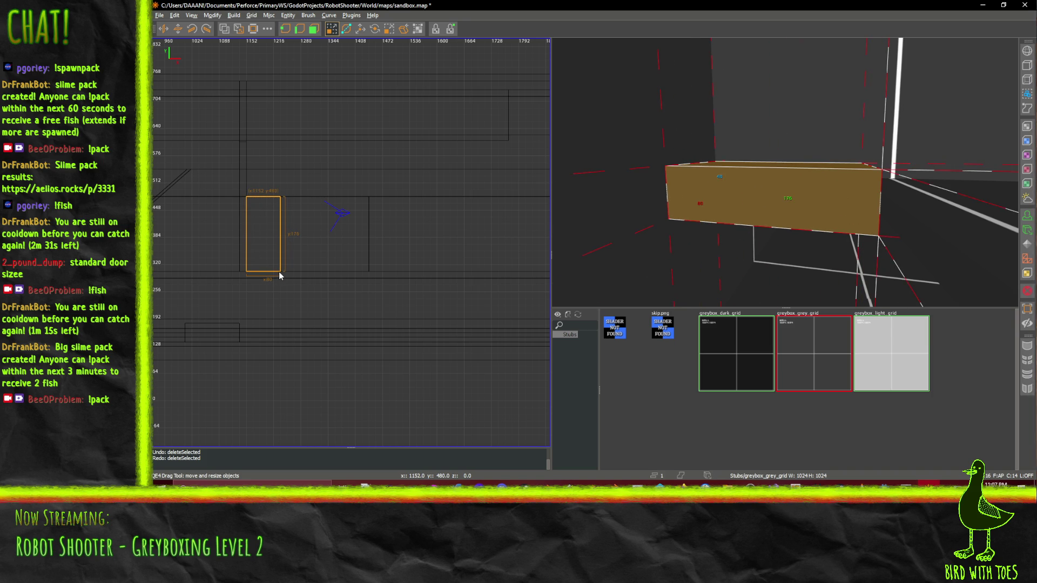
{"action": "left_click_drag", "start_coordinate": [279, 273], "coordinate": [274, 273]}
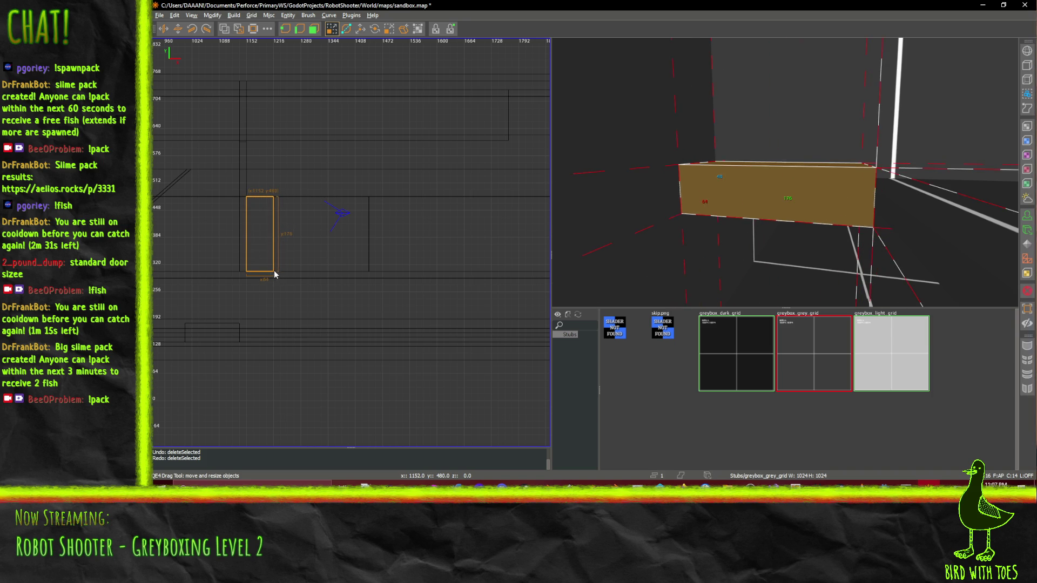
{"action": "mouse_move", "coordinate": [727, 94]}
{"action": "left_mouse_down"}
{"action": "mouse_move", "coordinate": [769, 104]}
{"action": "mouse_move", "coordinate": [761, 100]}
{"action": "left_mouse_up"}
{"action": "scroll", "coordinate": [756, 238], "scroll_direction": "down", "scroll_amount": 5}
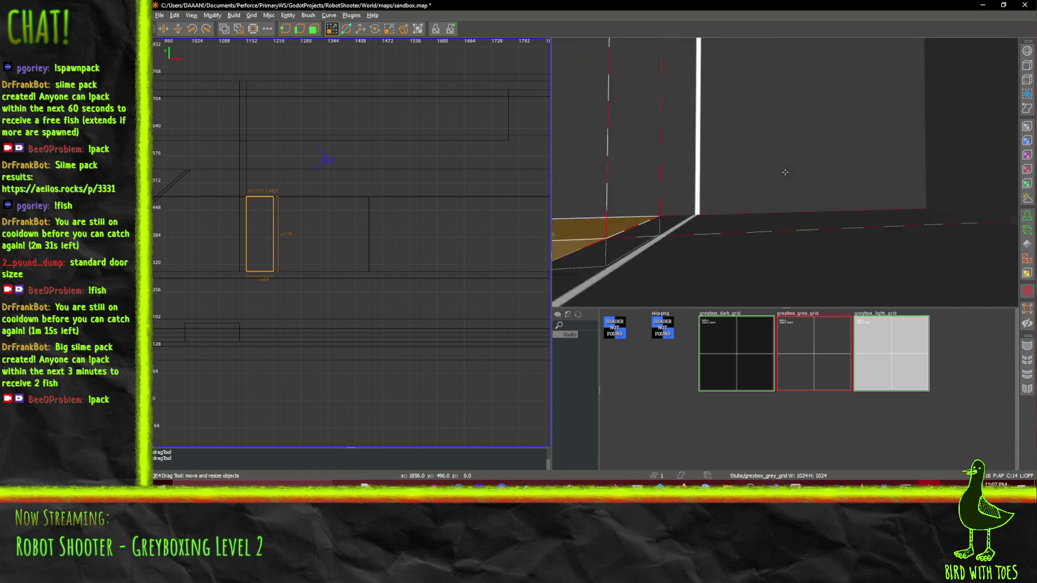
{"action": "key", "text": "Up"}
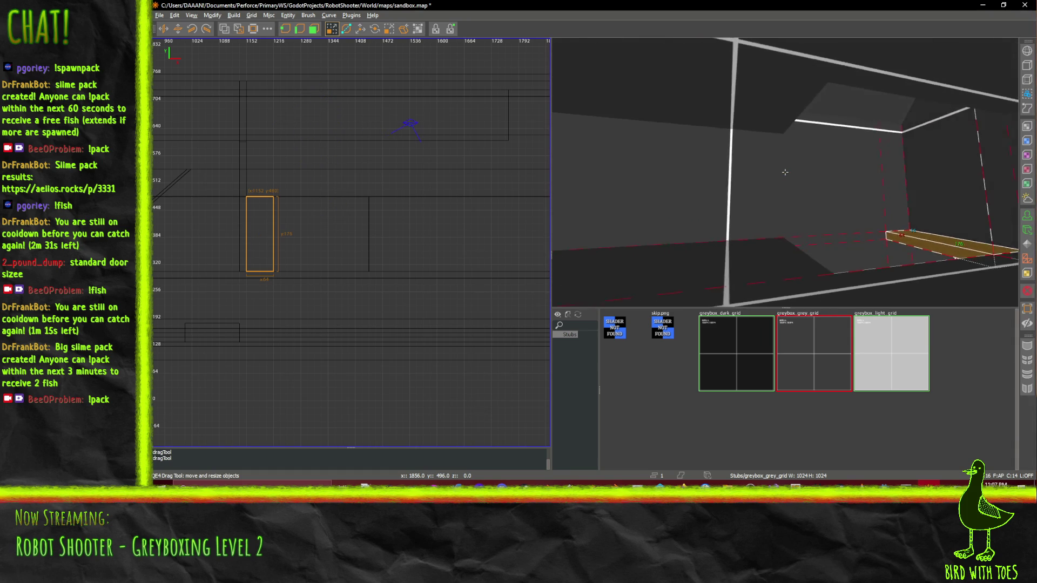
{"action": "key", "text": "Up"}
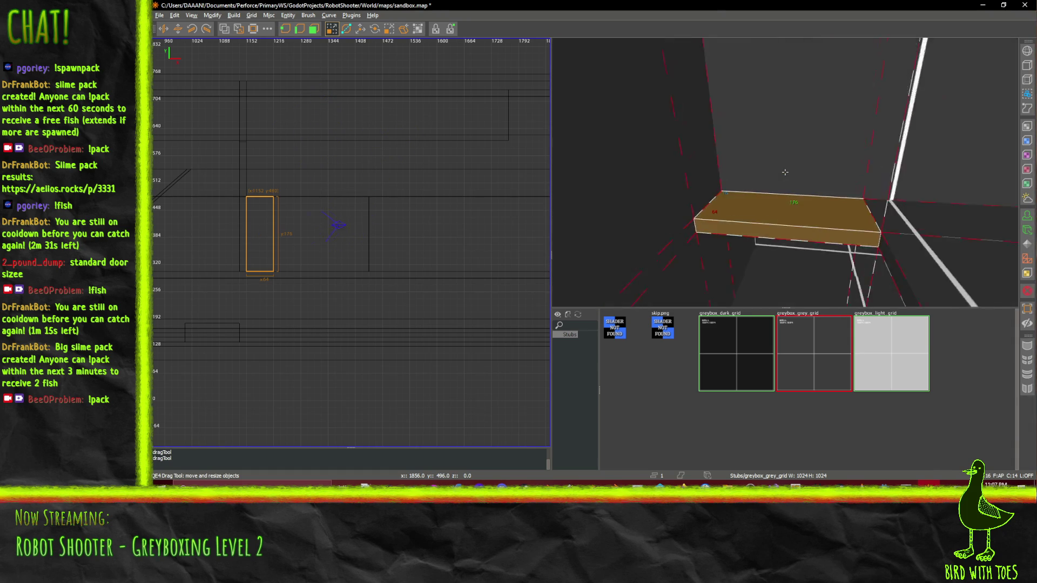
{"action": "key", "text": "Up"}
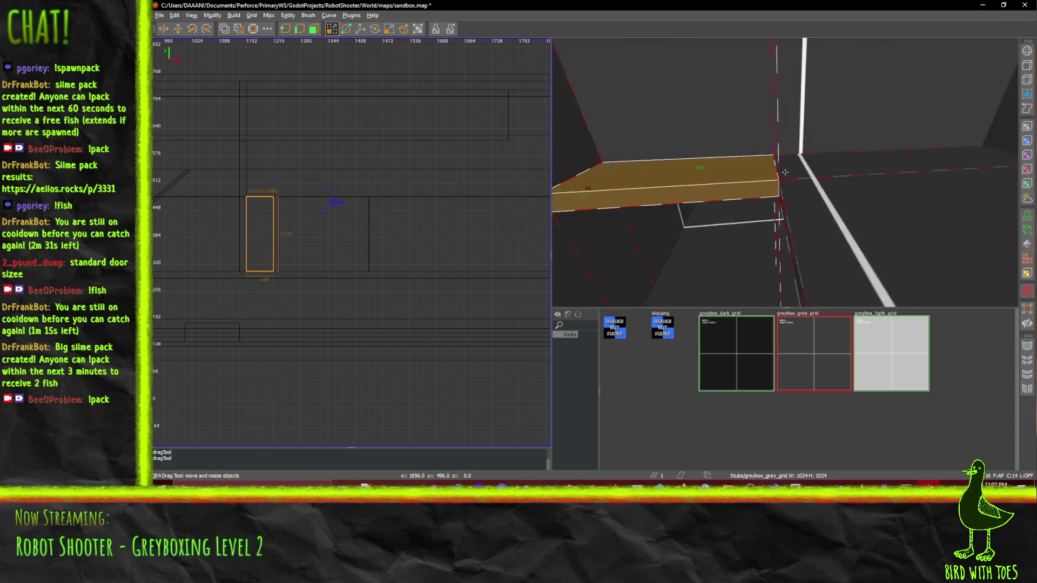
{"action": "key", "text": "Up"}
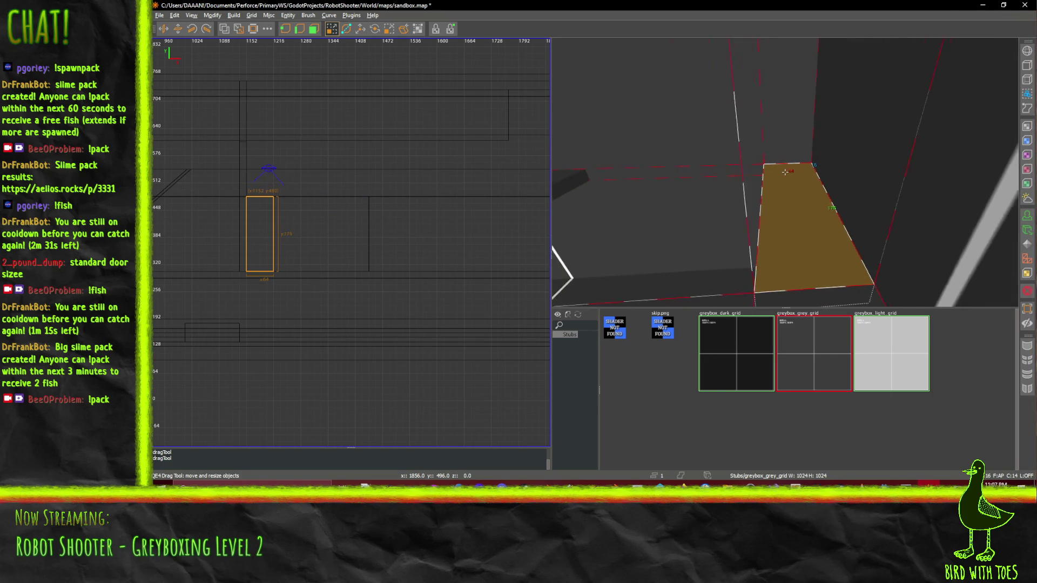
{"action": "key", "text": "Up"}
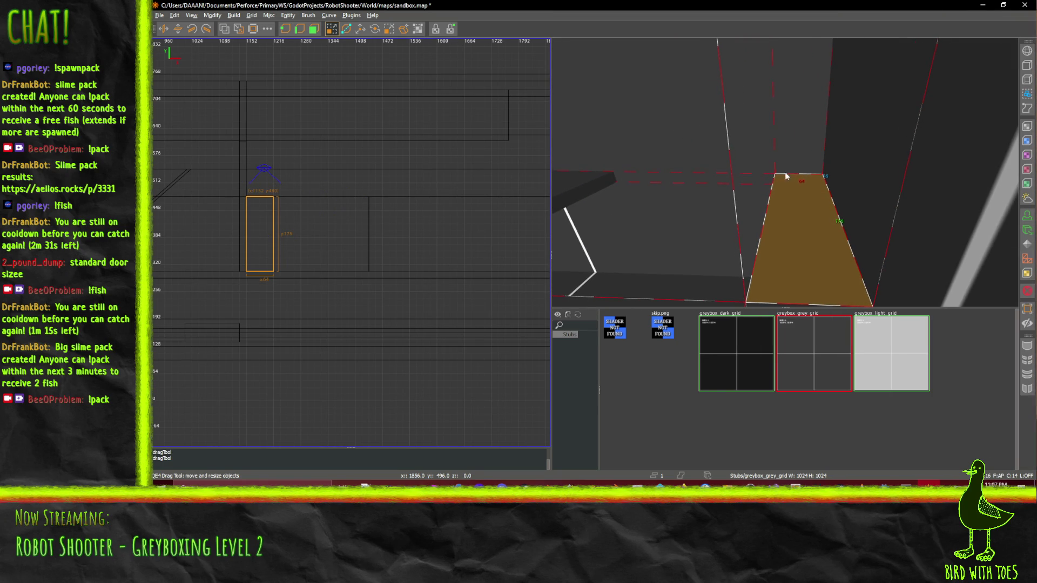
{"action": "left_click_drag", "start_coordinate": [299, 239], "coordinate": [304, 239]}
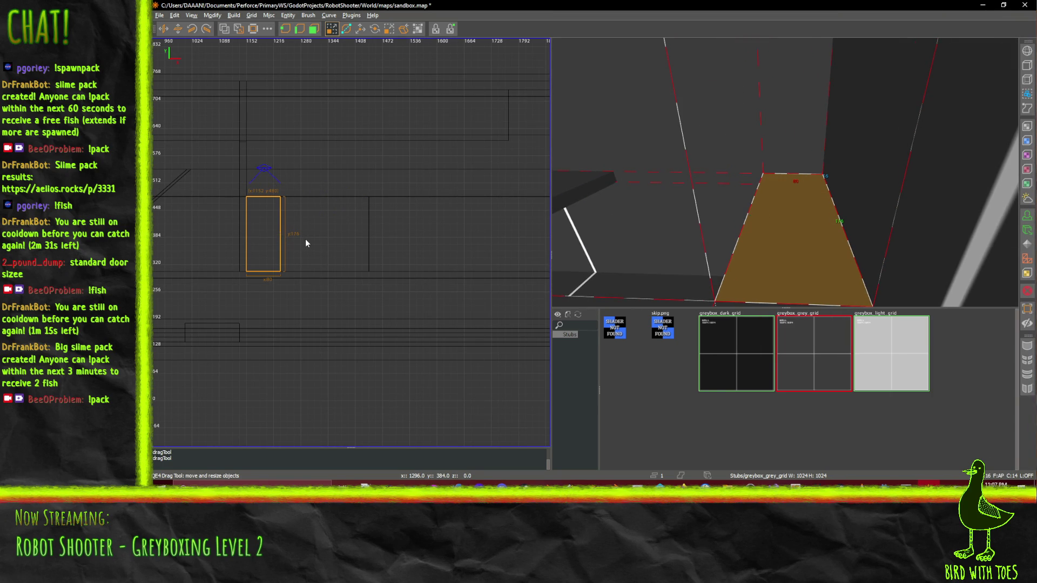
{"action": "key", "text": "Up"}
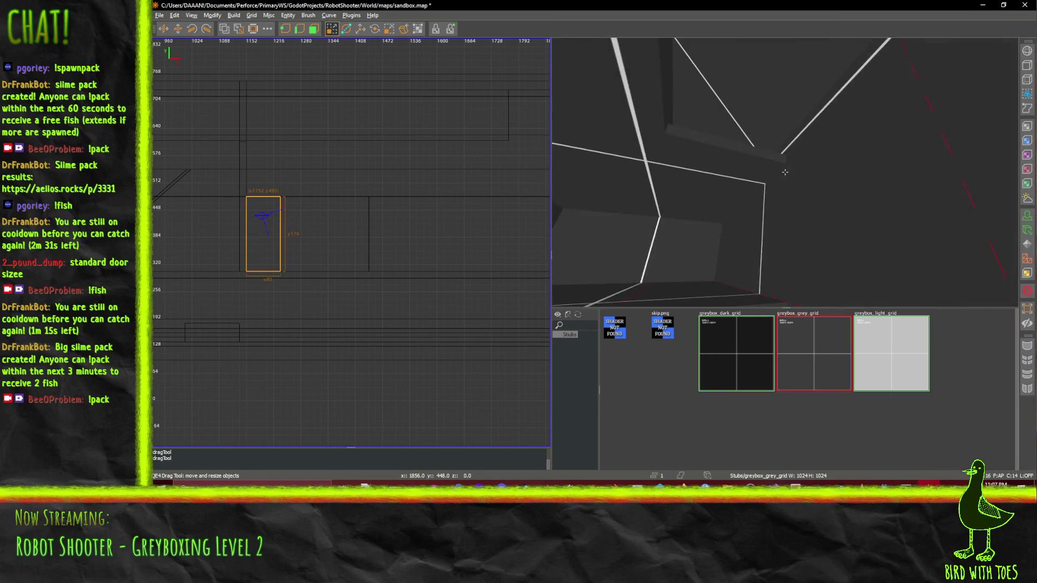
{"action": "key", "text": "Up"}
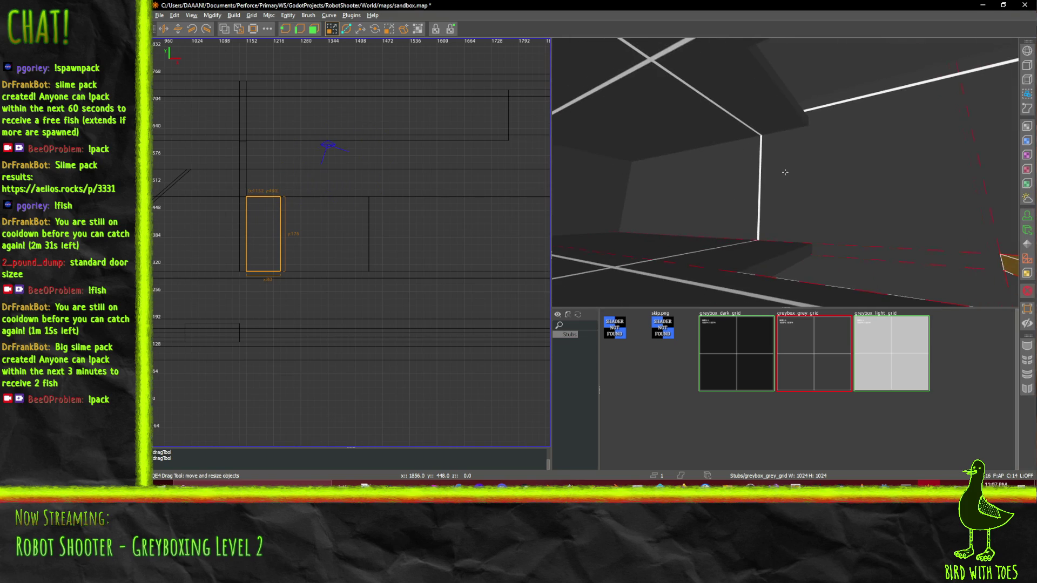
Move the ceiling brush down onto the floor and set its left side to x 1440
{"action": "left_click", "coordinate": [786, 103]}
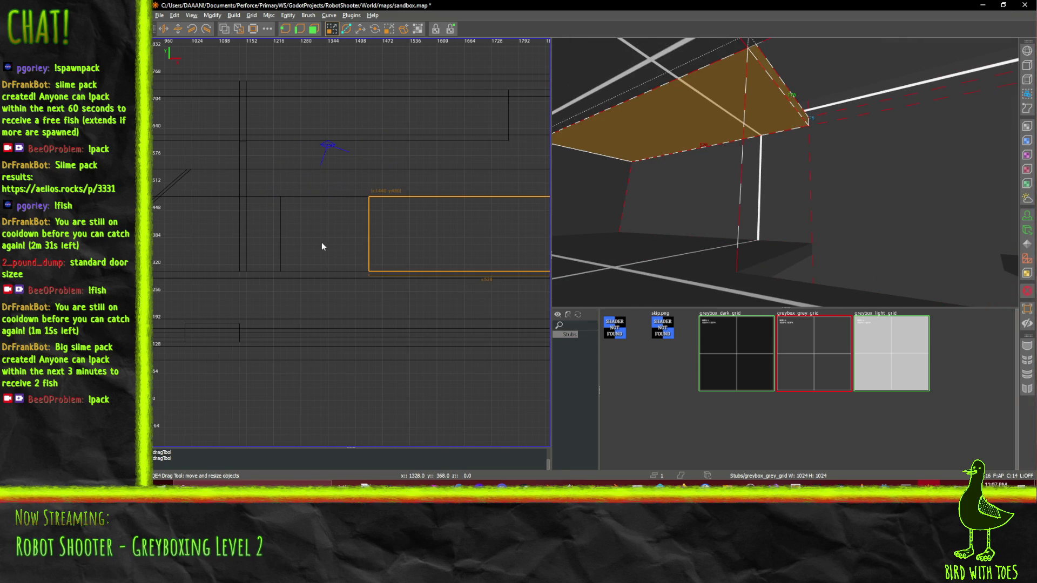
{"action": "left_click_drag", "start_coordinate": [334, 245], "coordinate": [339, 245]}
{"action": "left_click_drag", "start_coordinate": [771, 272], "coordinate": [777, 270]}
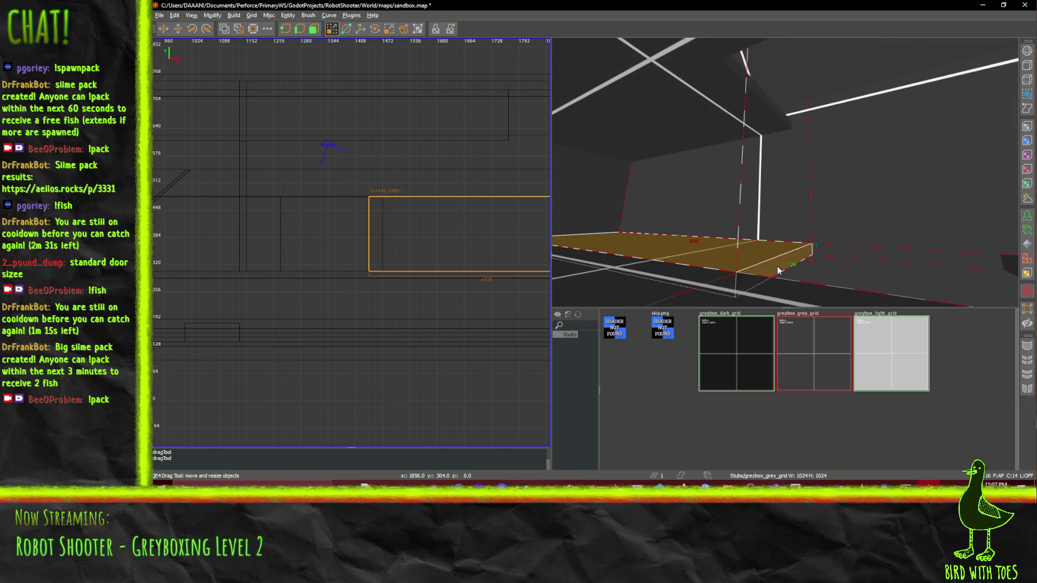
{"action": "left_click_drag", "start_coordinate": [290, 230], "coordinate": [306, 235]}
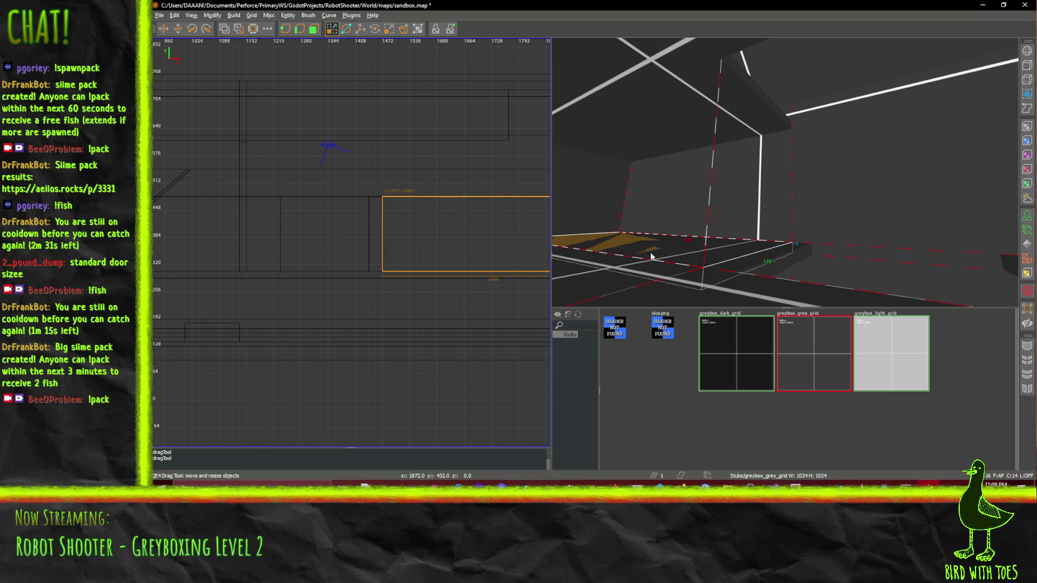
{"action": "left_click_drag", "start_coordinate": [749, 276], "coordinate": [754, 271]}
{"action": "key", "text": "Delete"}
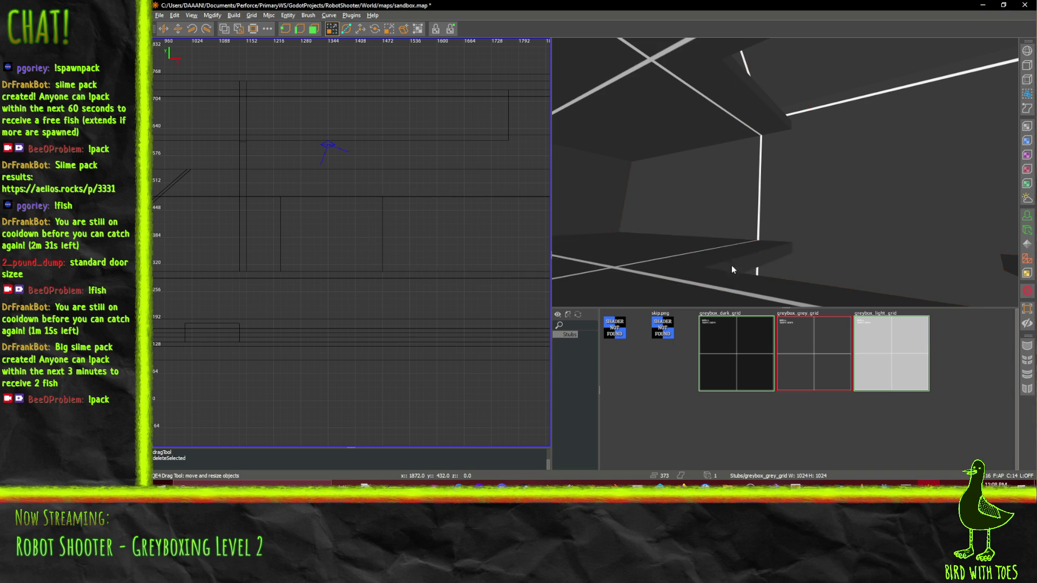
{"action": "key", "text": "ctrl+z"}
{"action": "key", "text": "ctrl+z"}
Fly to the brown floor slab in the corridor and delete it
{"action": "key", "text": "Up"}
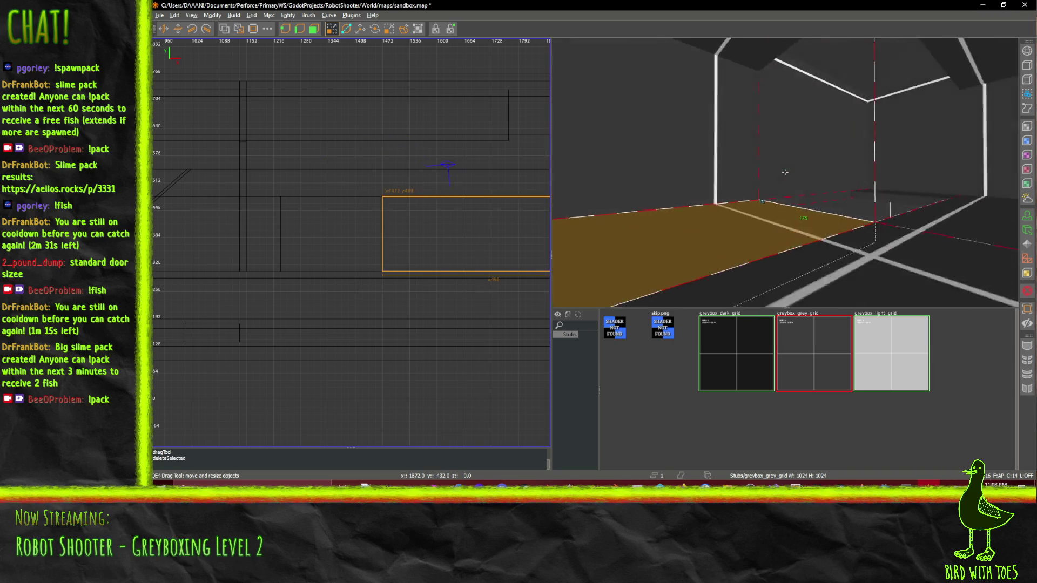
{"action": "key", "text": "Up"}
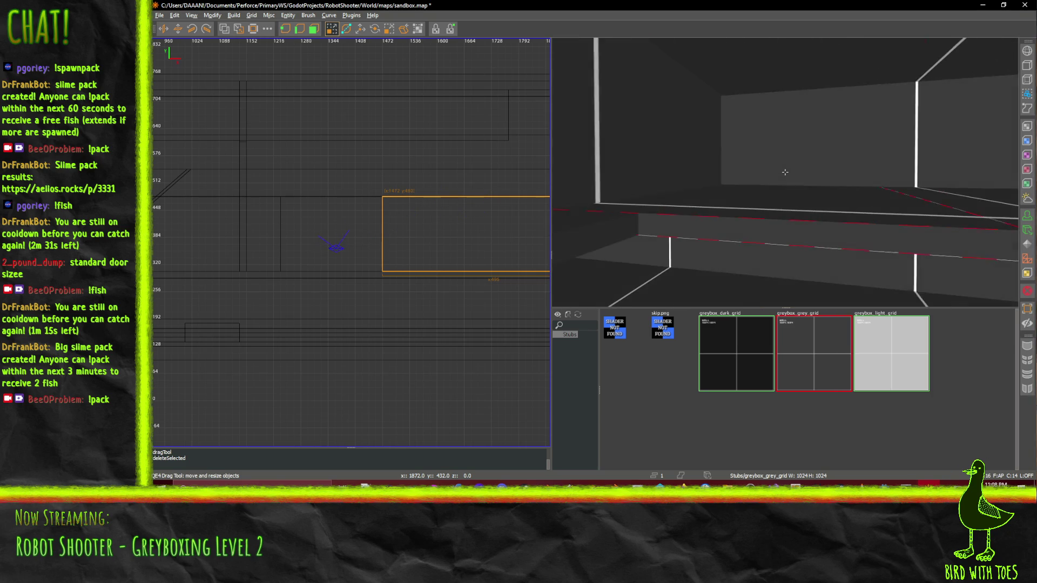
{"action": "key", "text": "Up"}
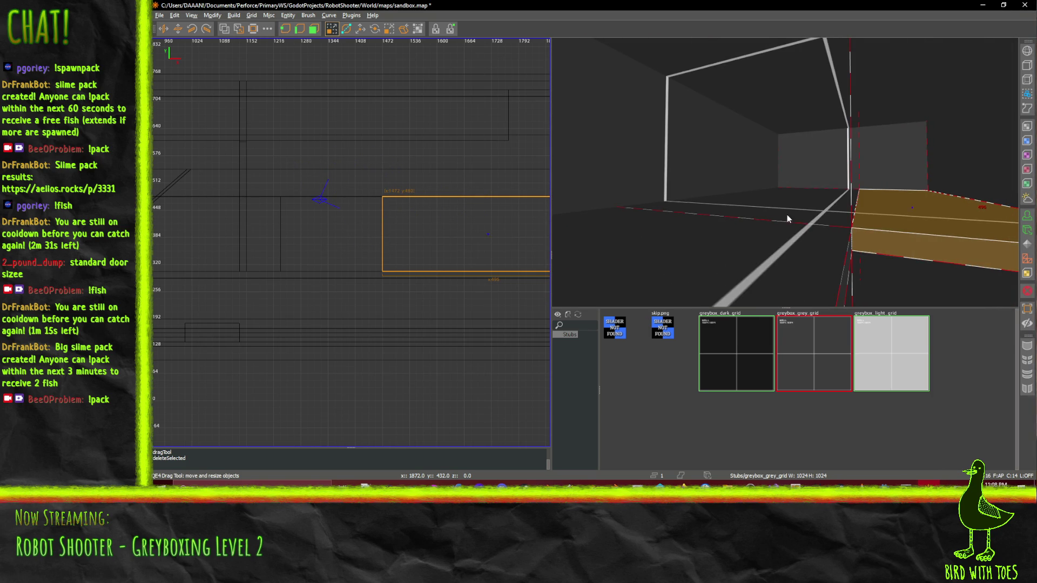
{"action": "right_click", "coordinate": [787, 219]}
{"action": "key", "text": "Up"}
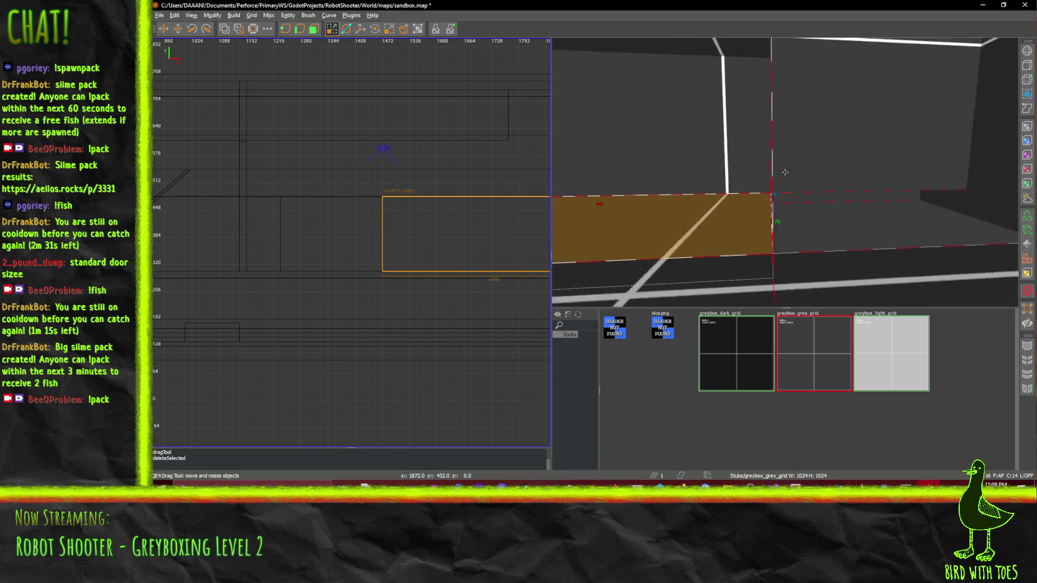
{"action": "key", "text": "Up"}
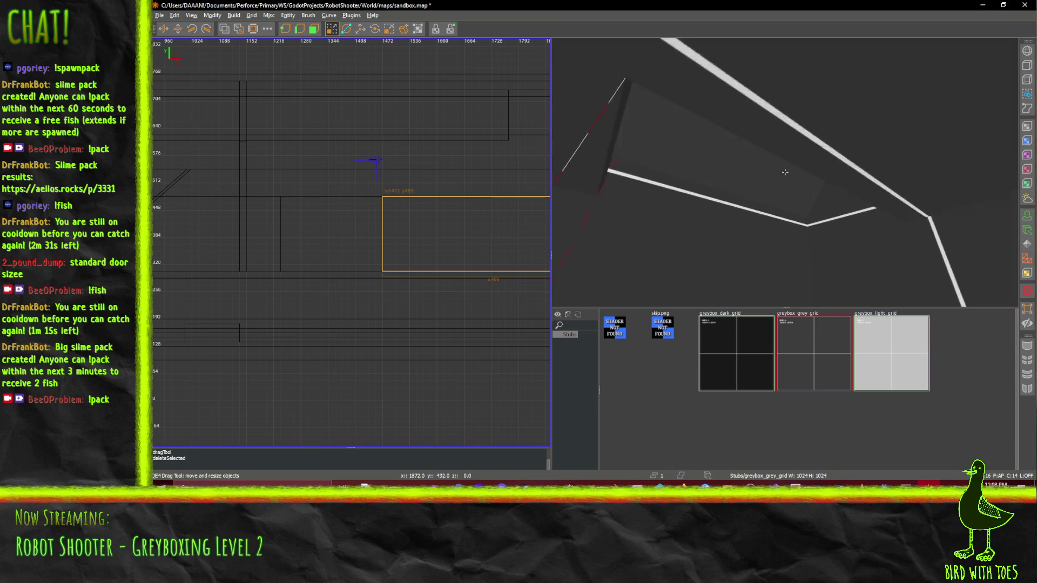
{"action": "key", "text": "Up"}
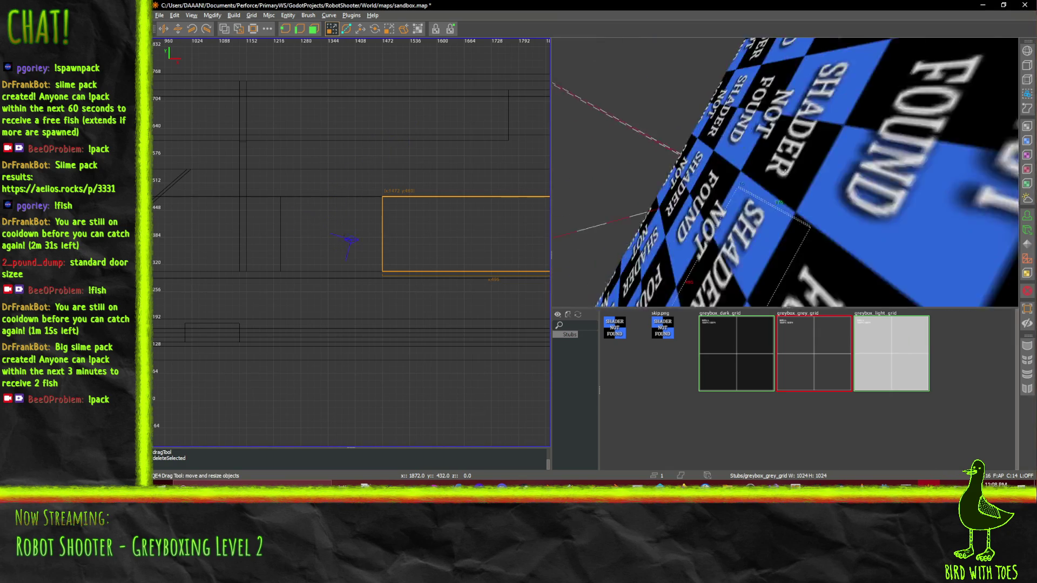
{"action": "key", "text": "Up"}
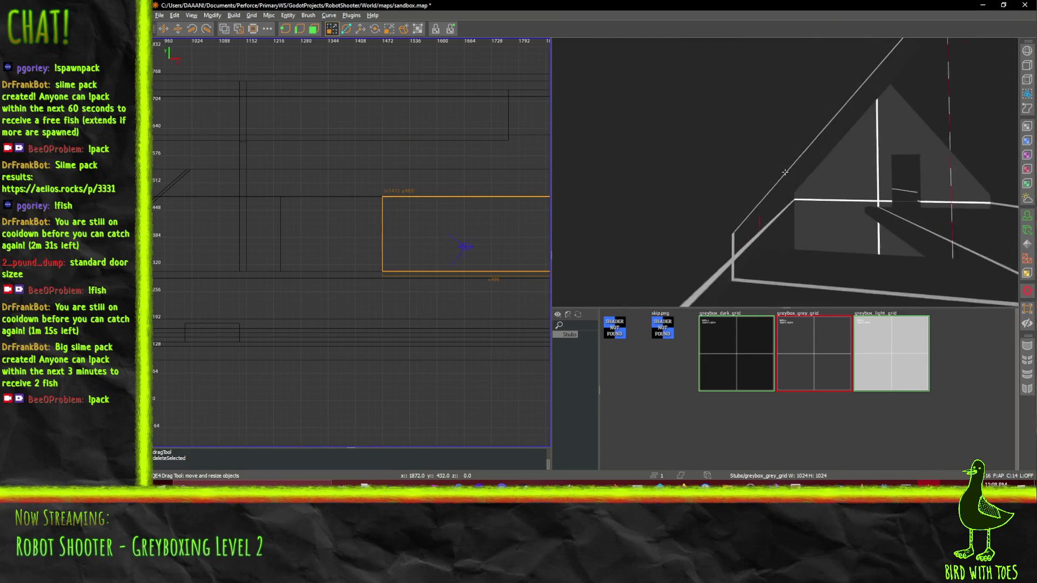
{"action": "key", "text": "Up"}
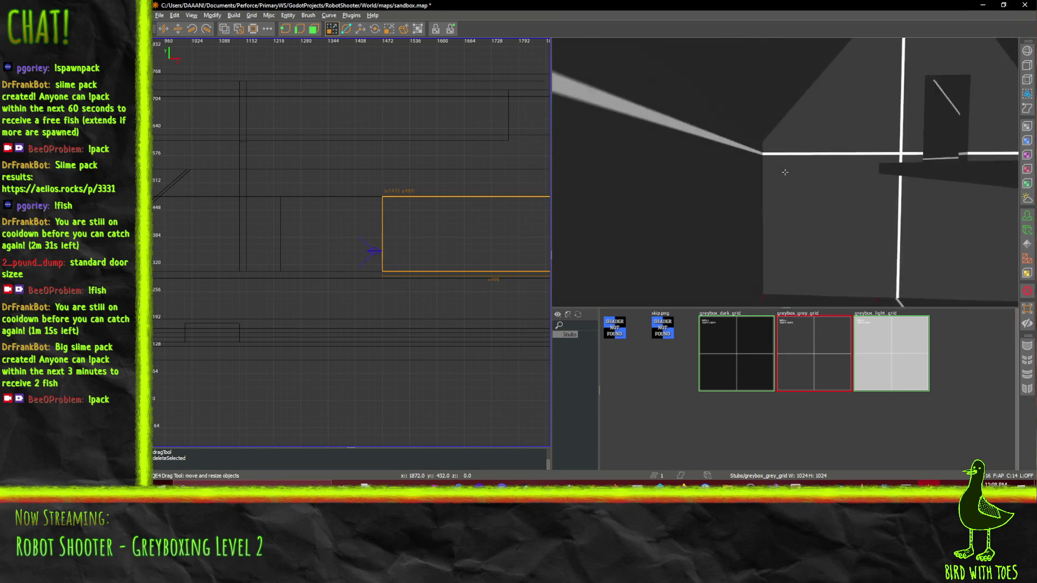
{"action": "key", "text": "Up"}
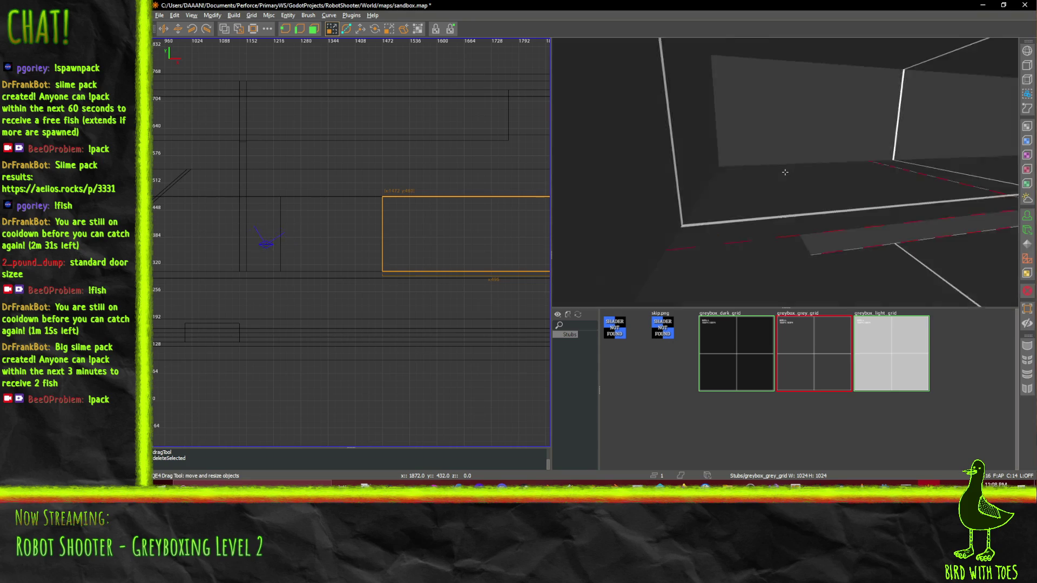
{"action": "key", "text": "Up"}
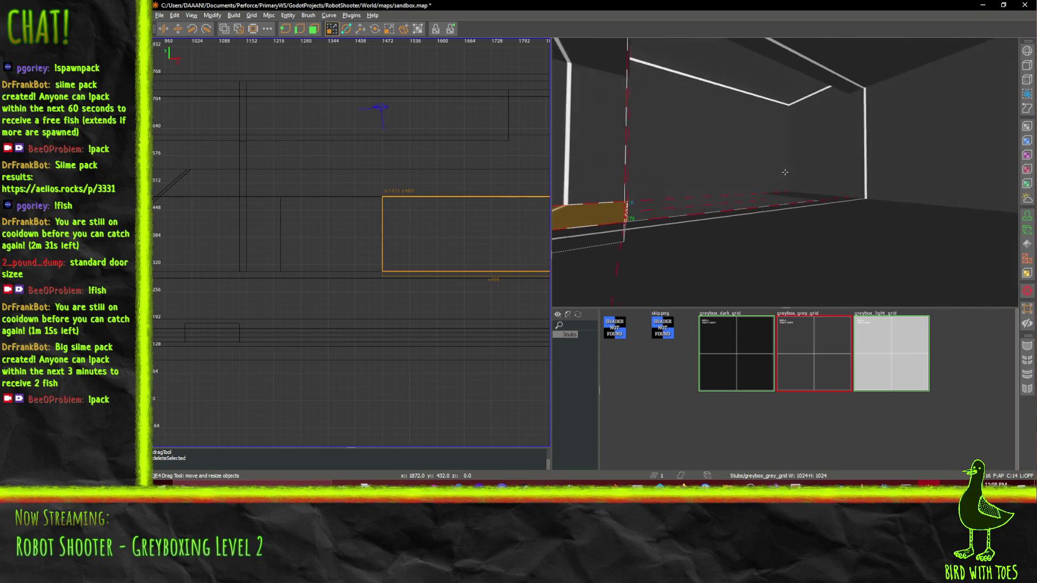
{"action": "key", "text": "Up"}
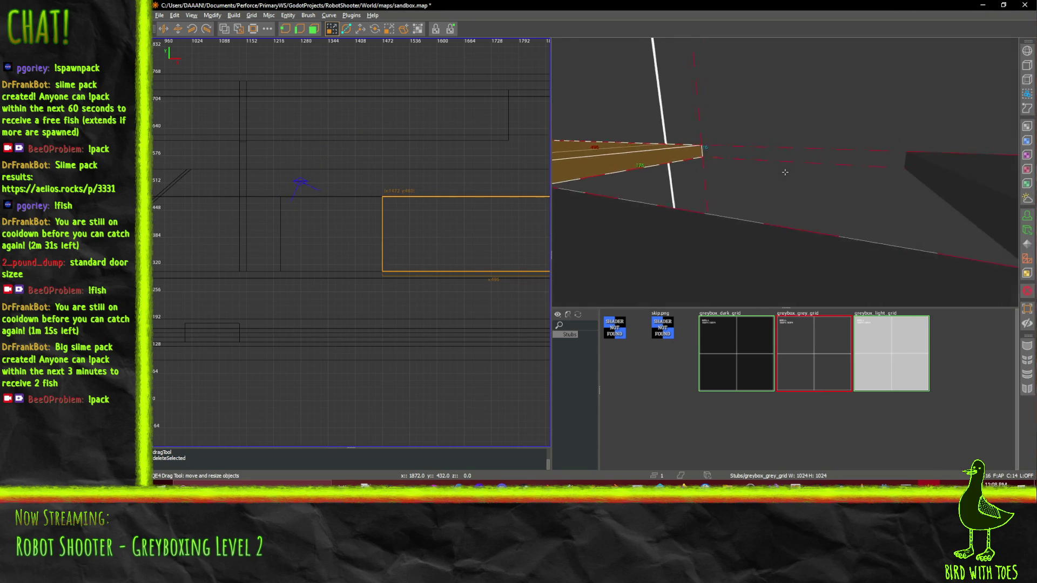
{"action": "key", "text": "Up"}
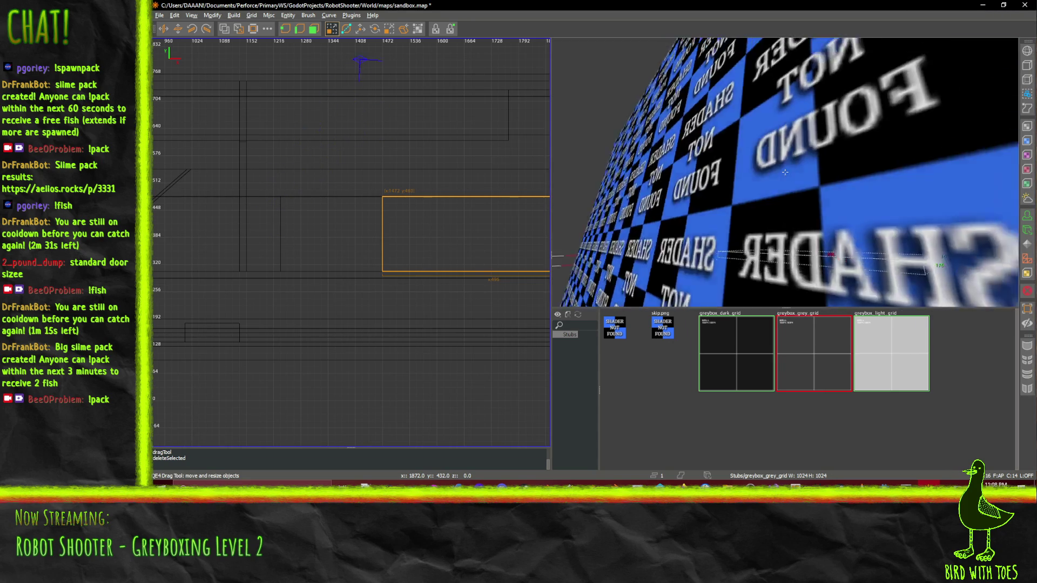
{"action": "key", "text": "Up"}
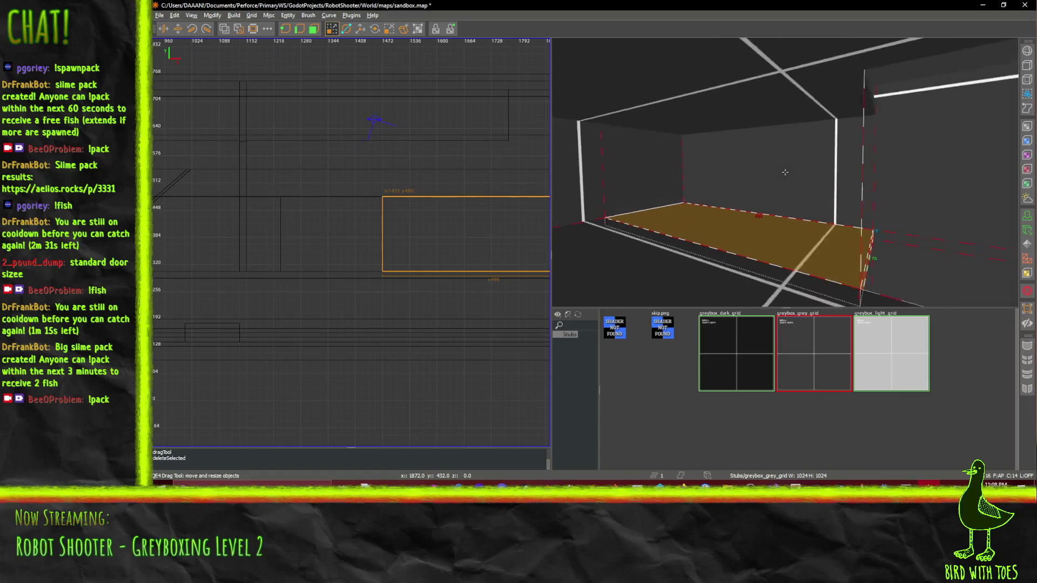
{"action": "key", "text": "Up"}
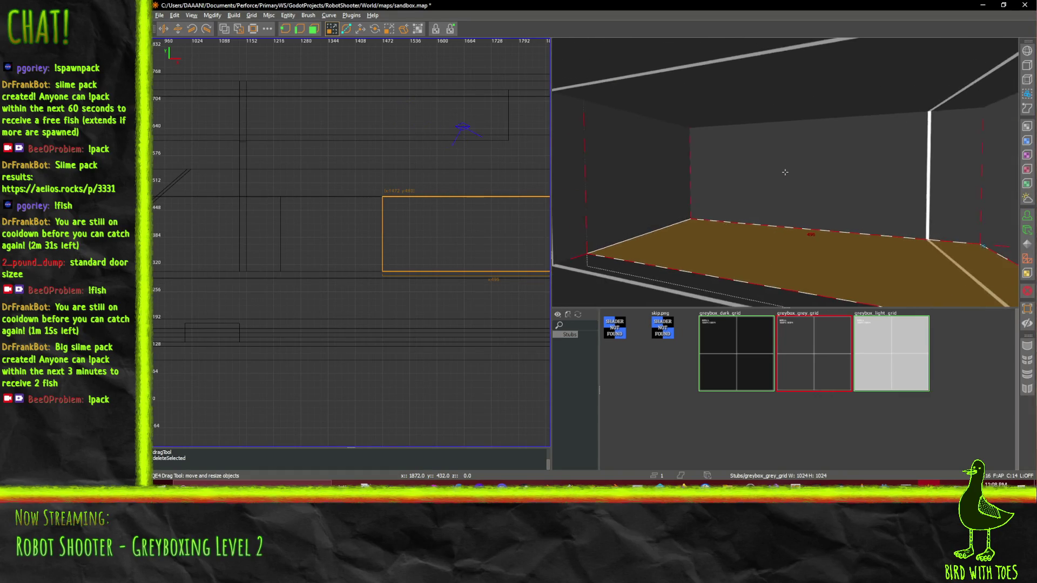
{"action": "key", "text": "Up"}
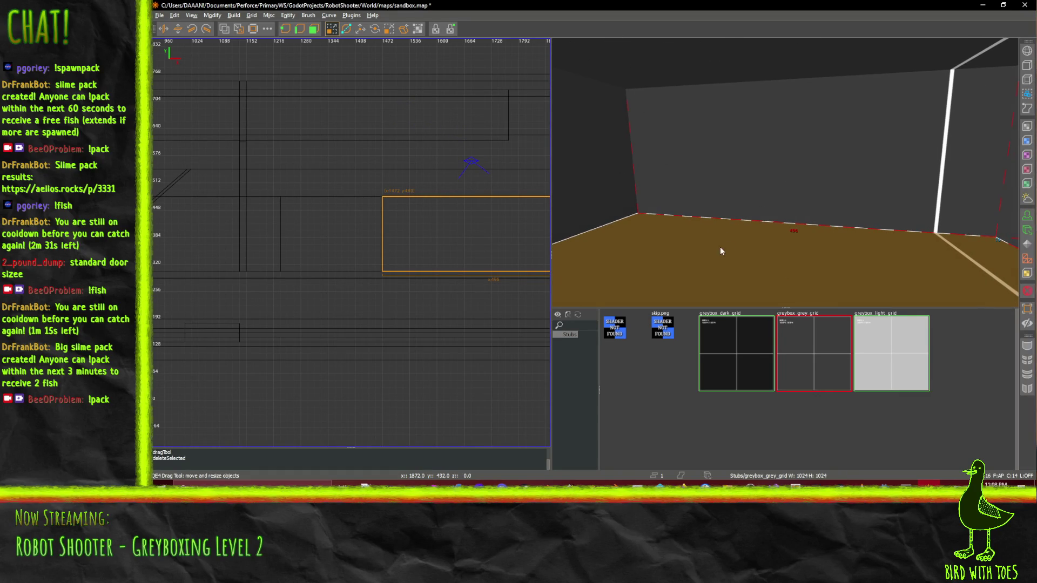
{"action": "scroll", "coordinate": [491, 265], "scroll_direction": "down", "scroll_amount": 3}
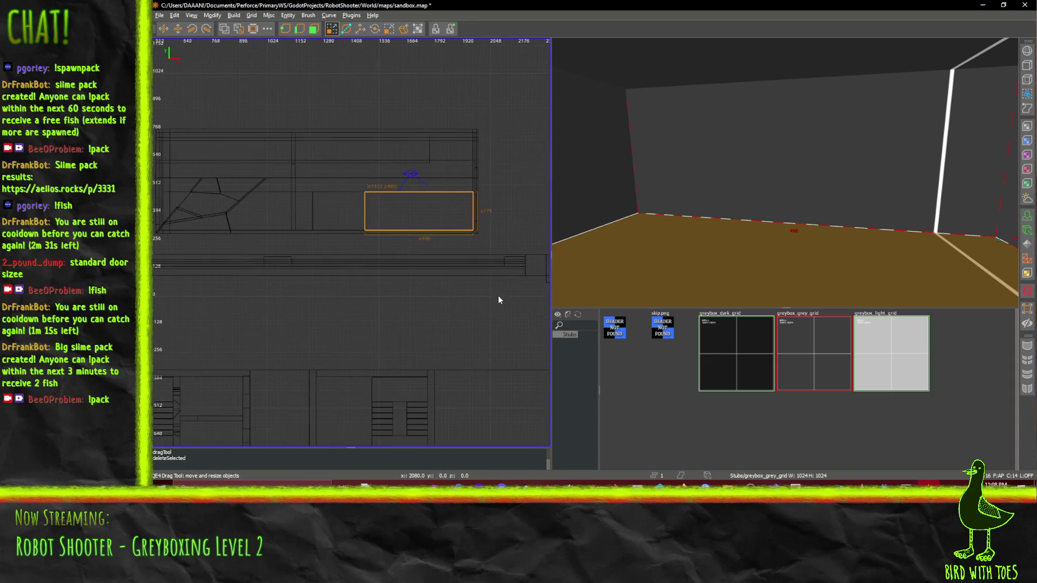
{"action": "scroll", "coordinate": [498, 296], "scroll_direction": "up", "scroll_amount": 2}
{"action": "key", "text": "Delete"}
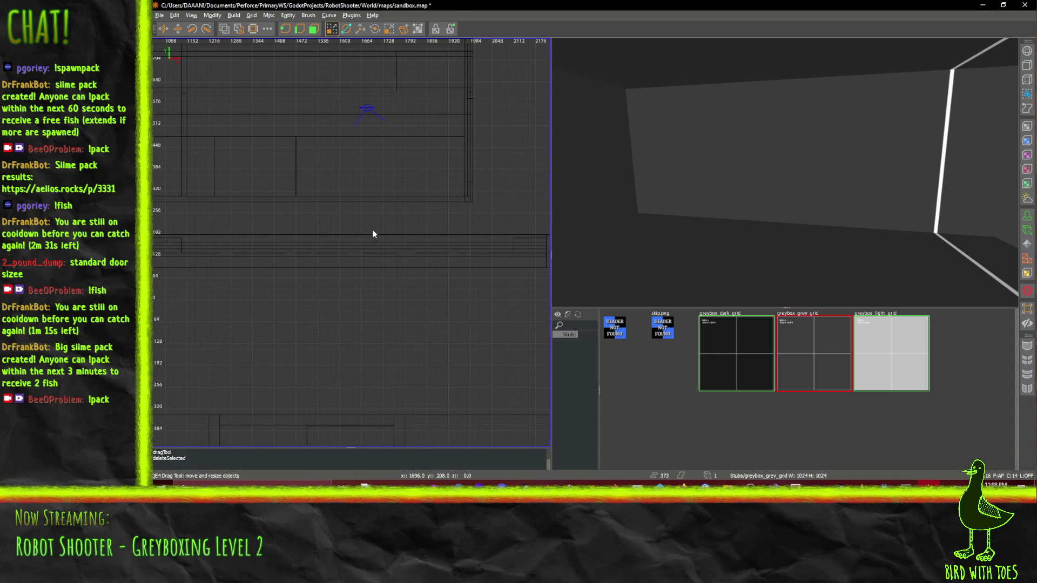
Draw a block 160 units tall, lift one top corner with the Vertex tool, and subtract it
{"action": "left_click_drag", "start_coordinate": [356, 229], "coordinate": [483, 194]}
{"action": "left_click_drag", "start_coordinate": [743, 87], "coordinate": [743, 72]}
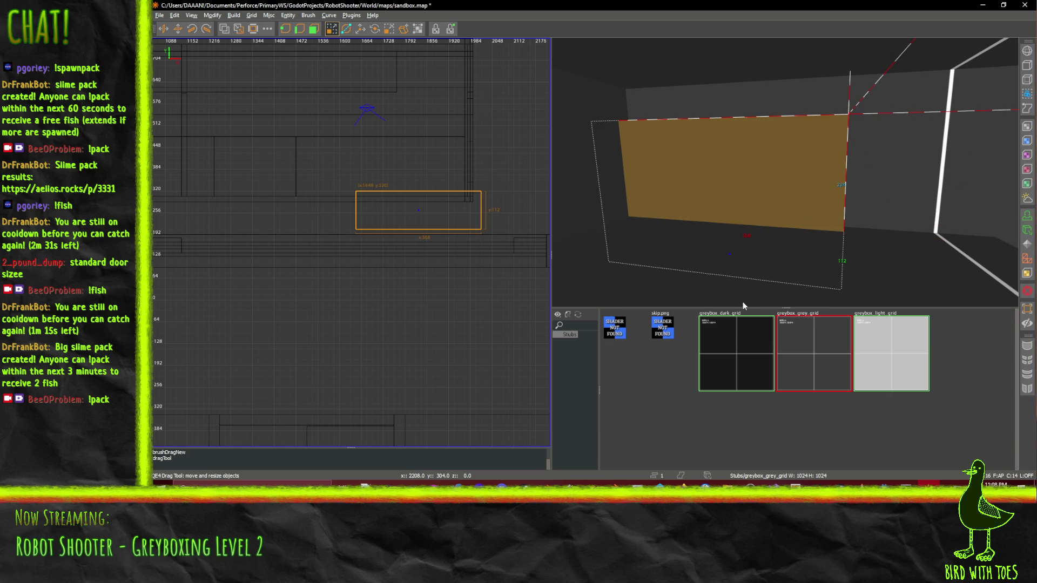
{"action": "left_click", "coordinate": [302, 31]}
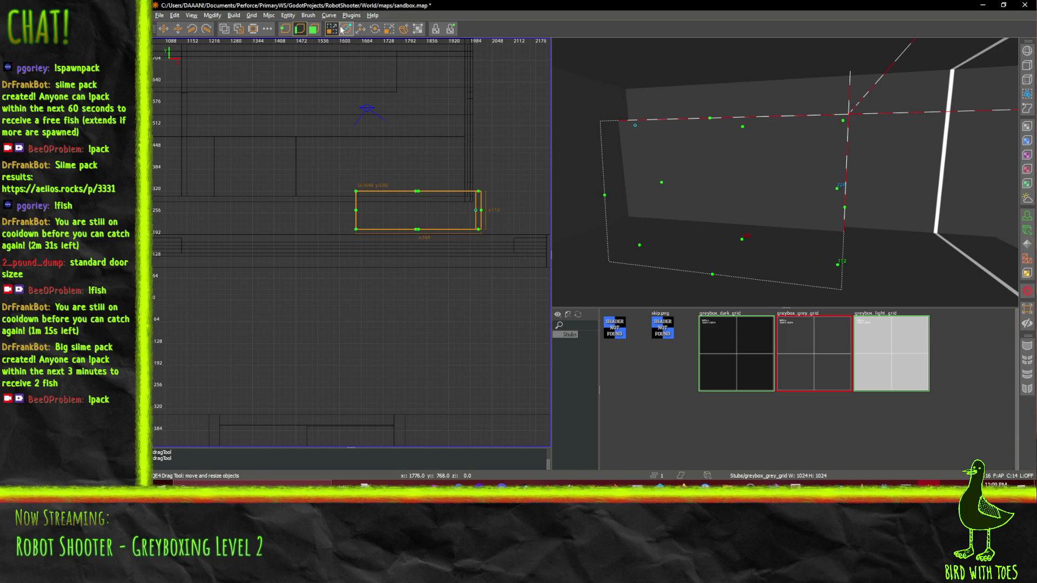
{"action": "left_click_drag", "start_coordinate": [633, 101], "coordinate": [629, 83]}
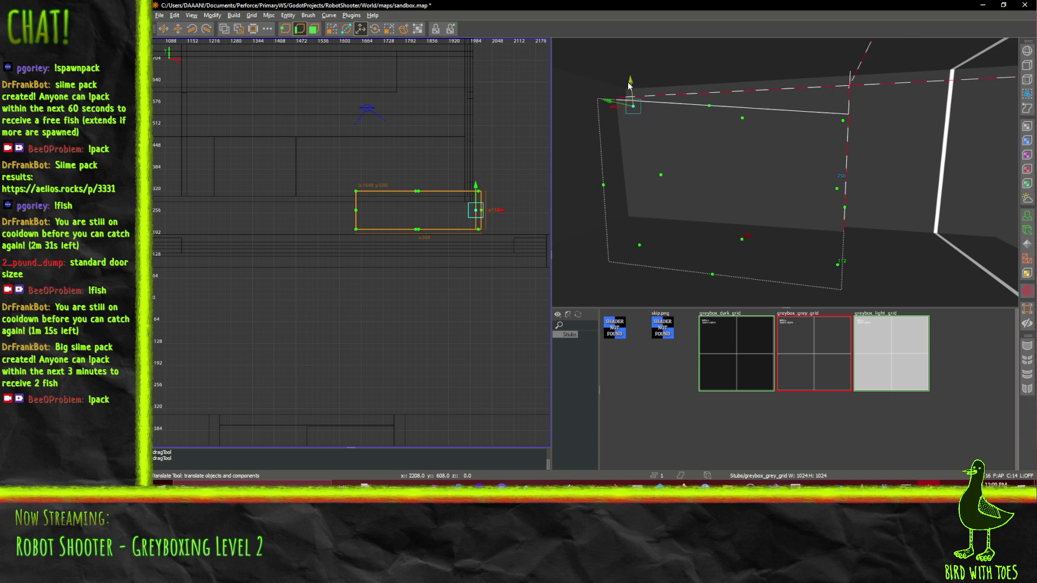
{"action": "scroll", "coordinate": [628, 83], "scroll_direction": "up", "scroll_amount": 10}
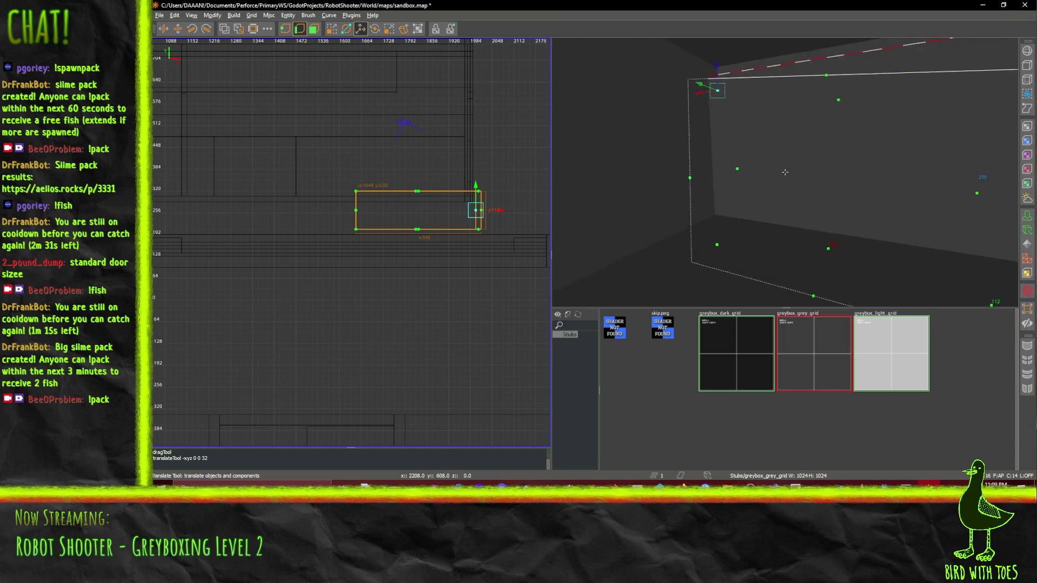
{"action": "scroll", "coordinate": [784, 172], "scroll_direction": "down", "scroll_amount": 10}
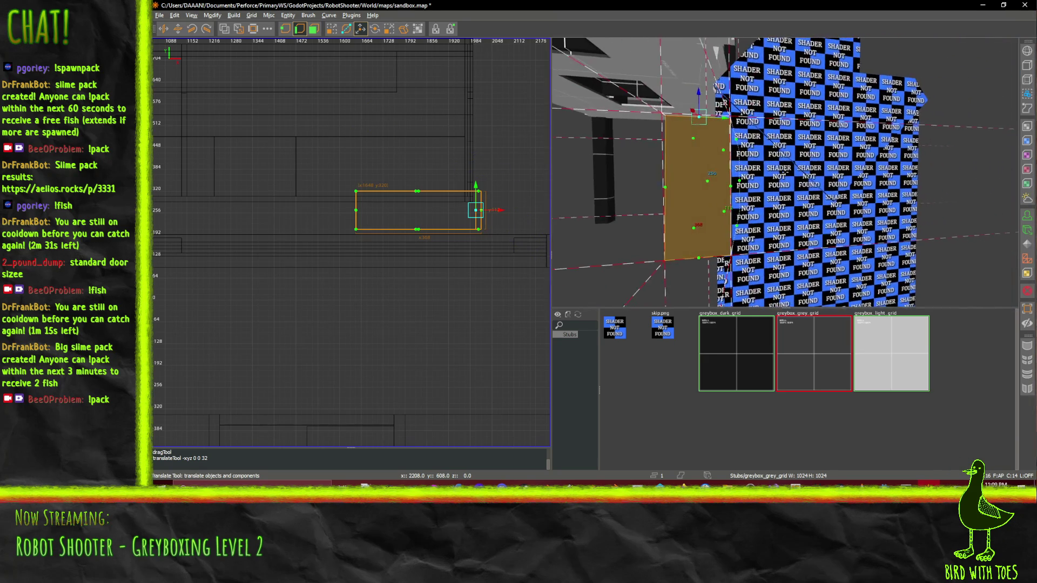
{"action": "scroll", "coordinate": [785, 172], "scroll_direction": "up", "scroll_amount": 5}
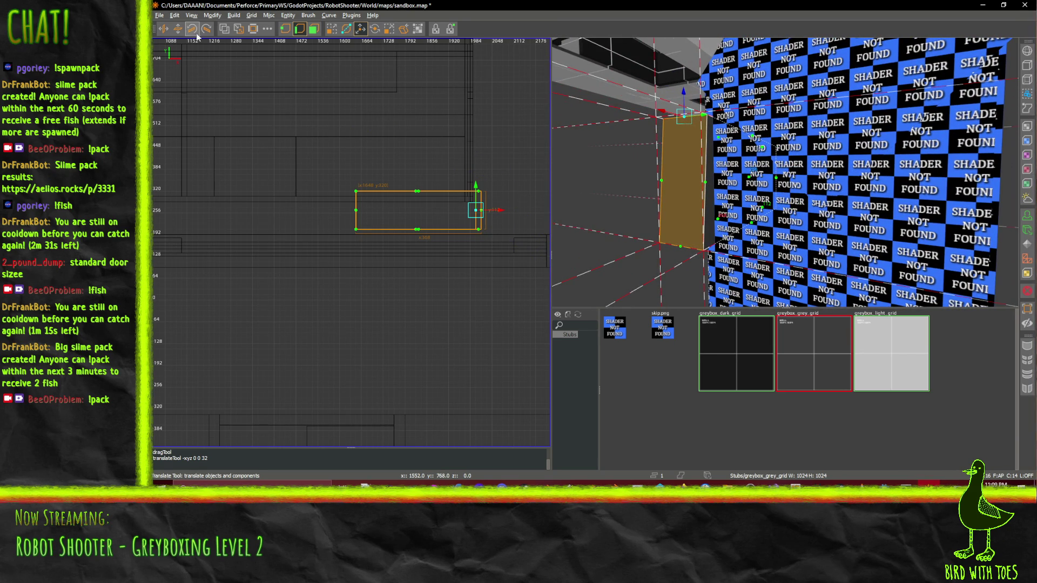
{"action": "left_click", "coordinate": [316, 31]}
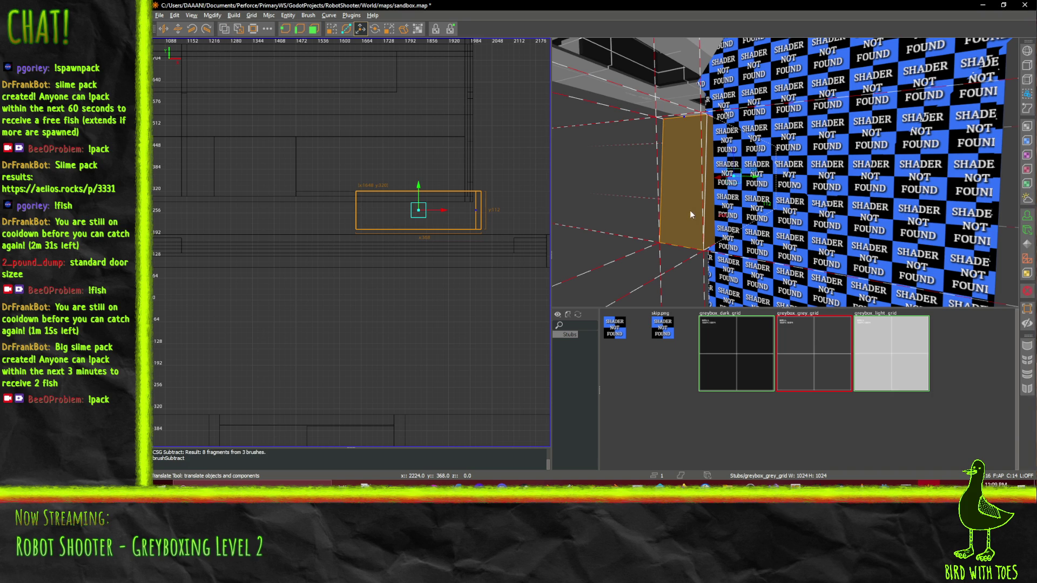
{"action": "key", "text": "Delete"}
Fly the 3D camera forward through the greybox rooms to the open pillared area
{"action": "scroll", "coordinate": [785, 172], "scroll_direction": "up", "scroll_amount": 10}
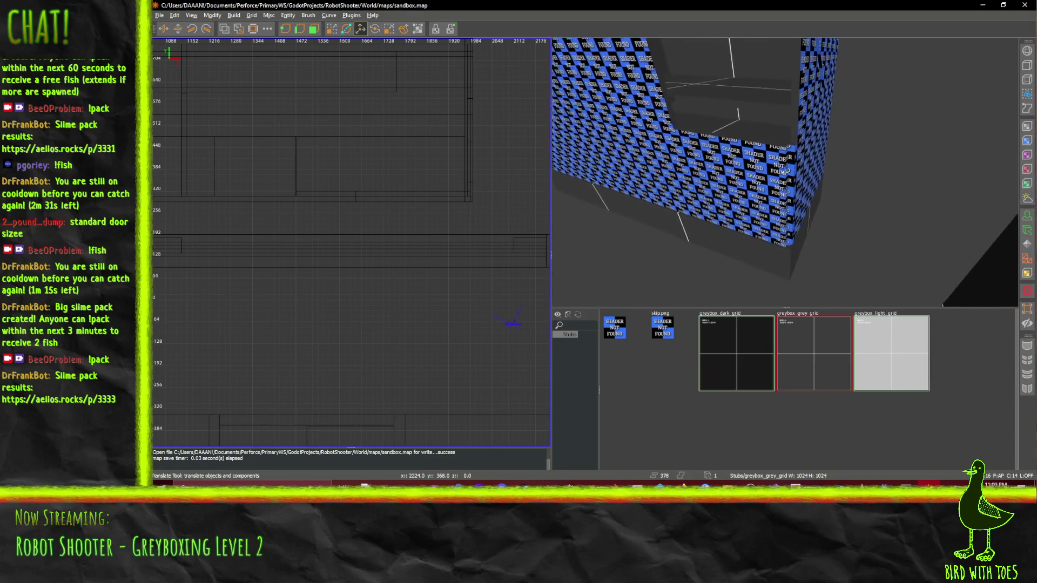
{"action": "scroll", "coordinate": [785, 171], "scroll_direction": "down", "scroll_amount": 5}
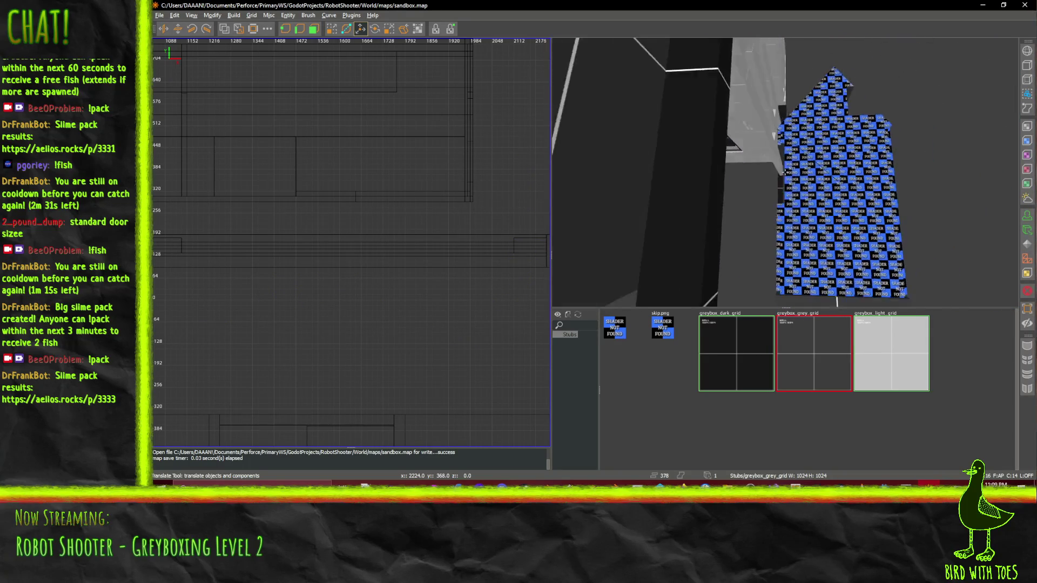
{"action": "left_click_drag", "start_coordinate": [784, 172], "coordinate": [785, 172]}
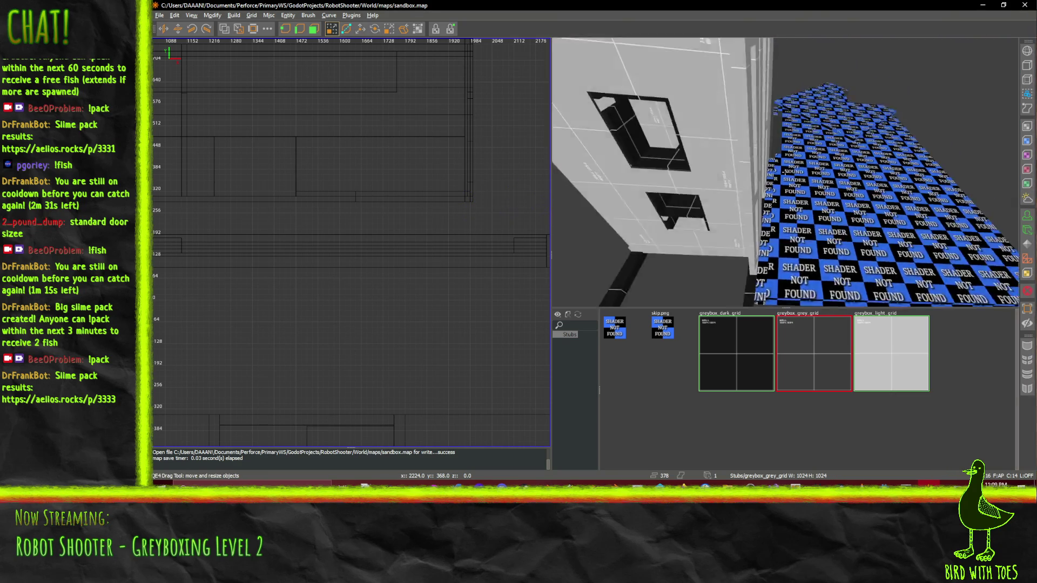
{"action": "key", "text": "w"}
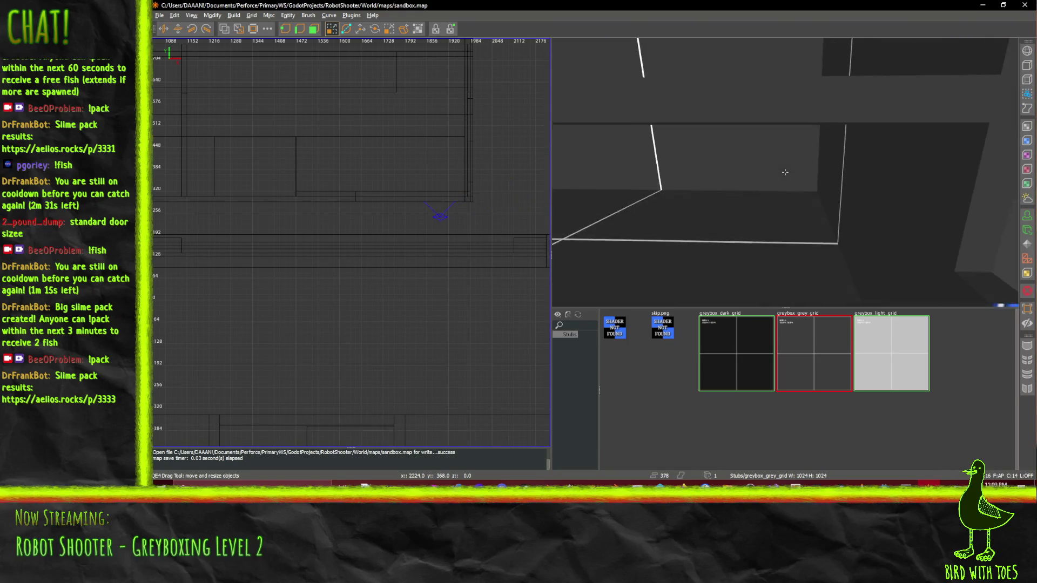
{"action": "key", "text": "w"}
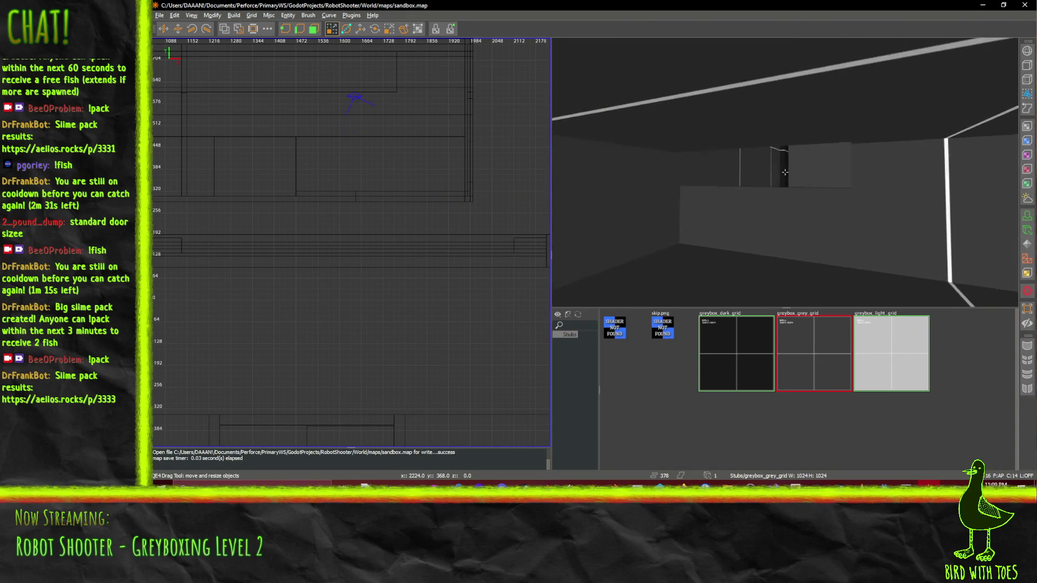
{"action": "key", "text": "w"}
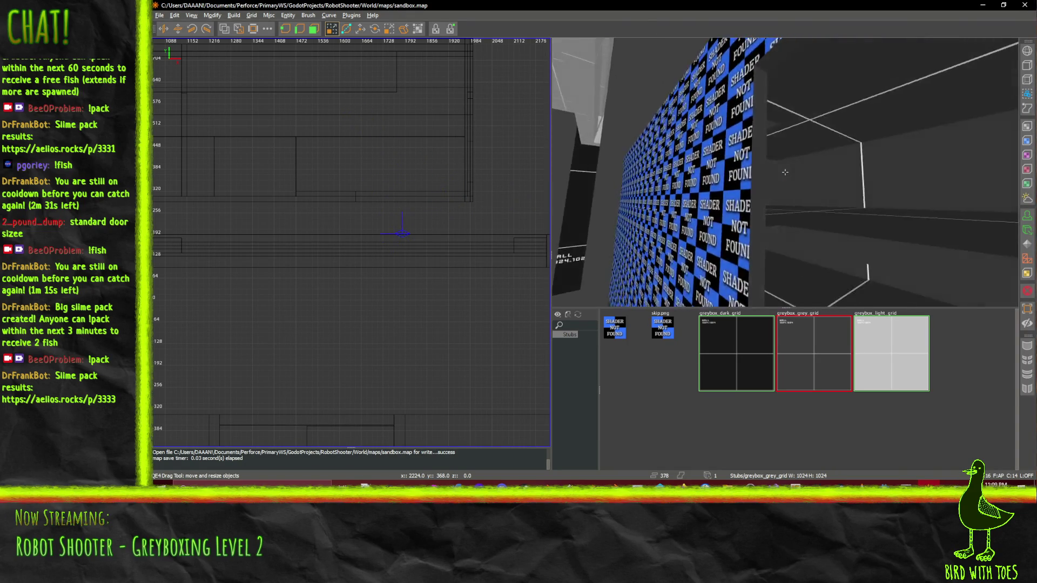
{"action": "key", "text": "w"}
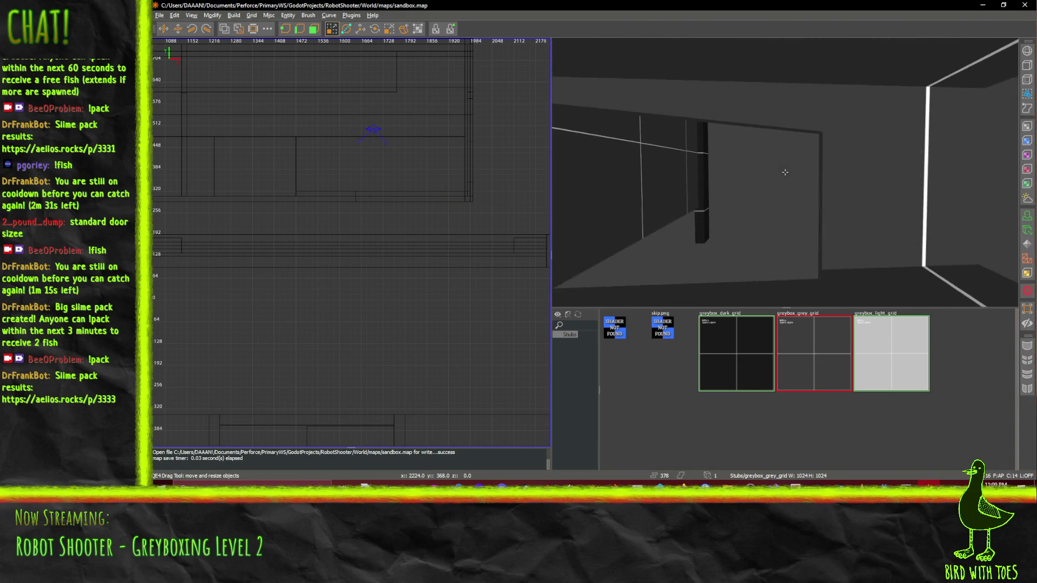
{"action": "key", "text": "w"}
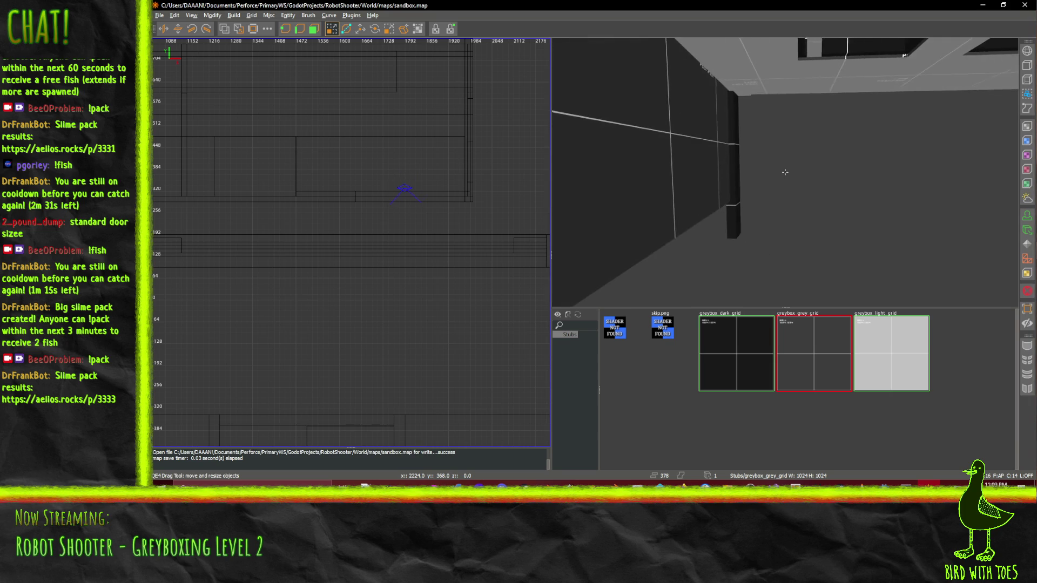
{"action": "key", "text": "w"}
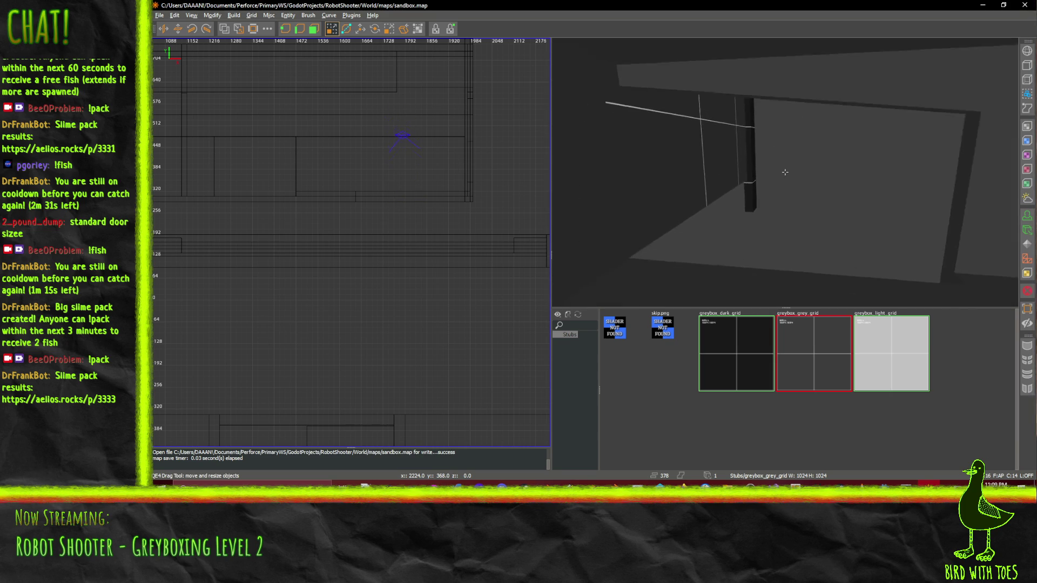
{"action": "key", "text": "w"}
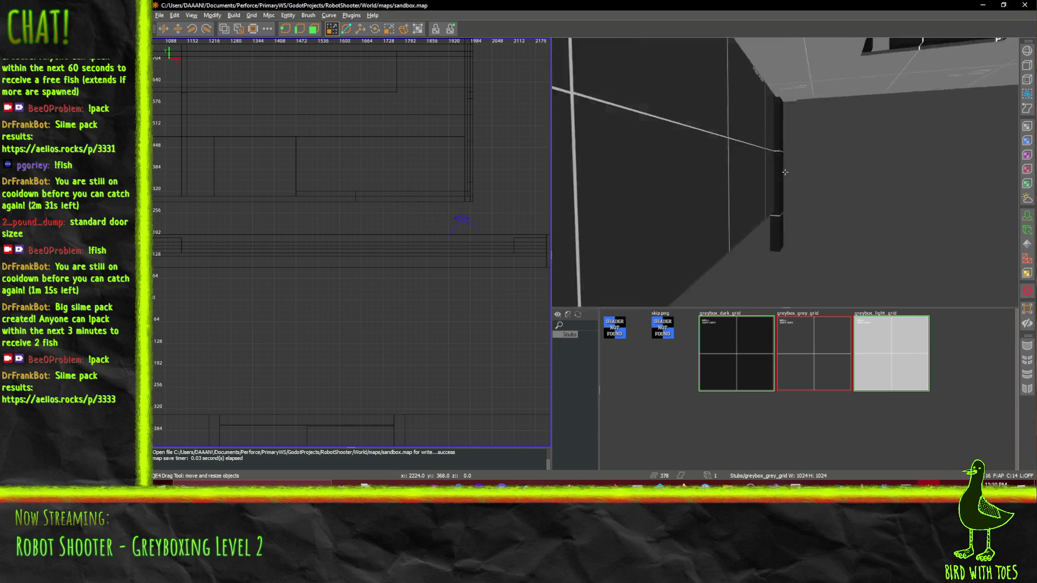
{"action": "right_click", "coordinate": [785, 172]}
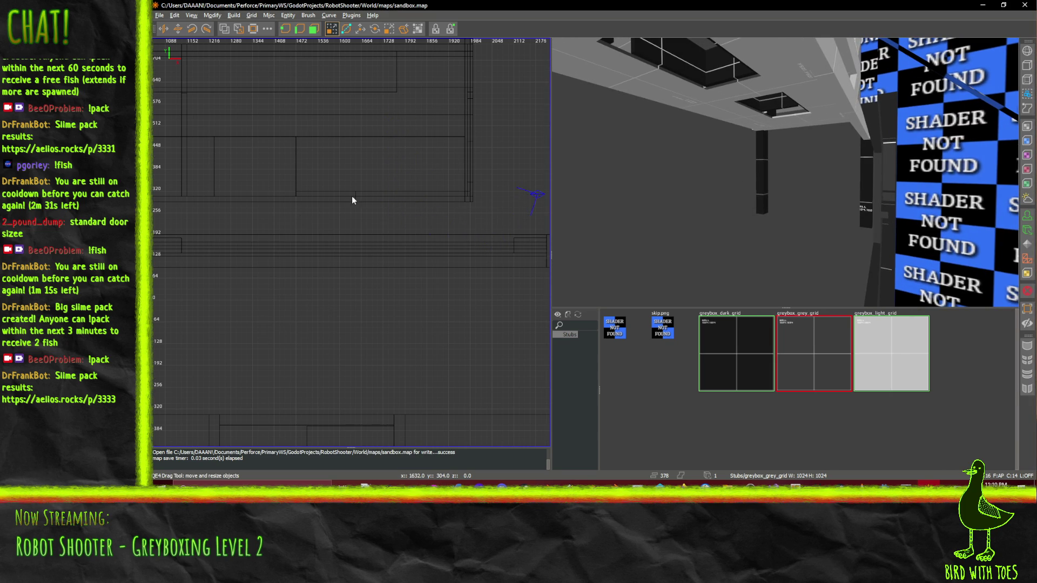
{"action": "scroll", "coordinate": [350, 200], "scroll_direction": "down", "scroll_amount": 1}
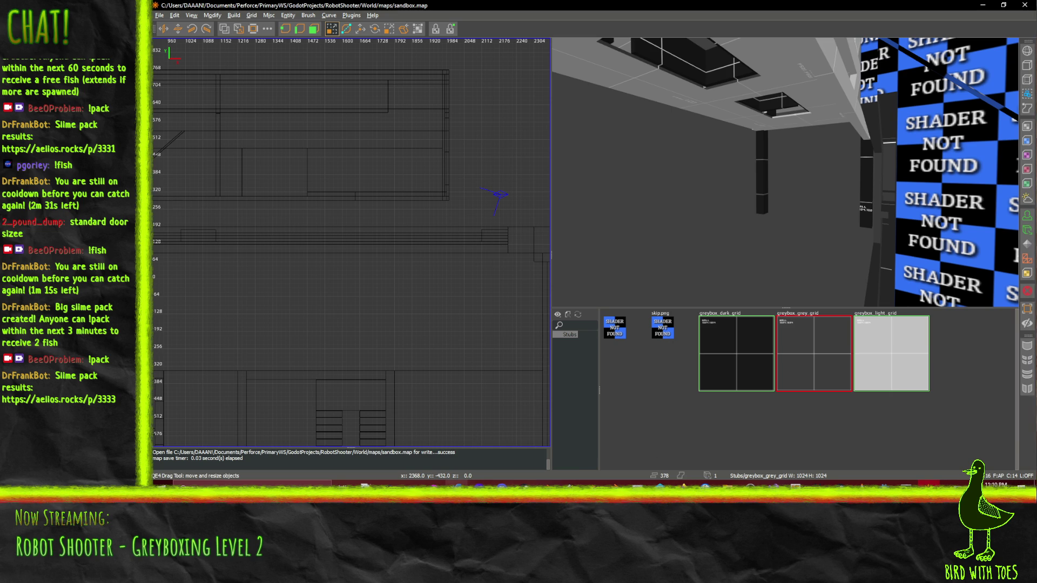
{"action": "mouse_move", "coordinate": [502, 502]}
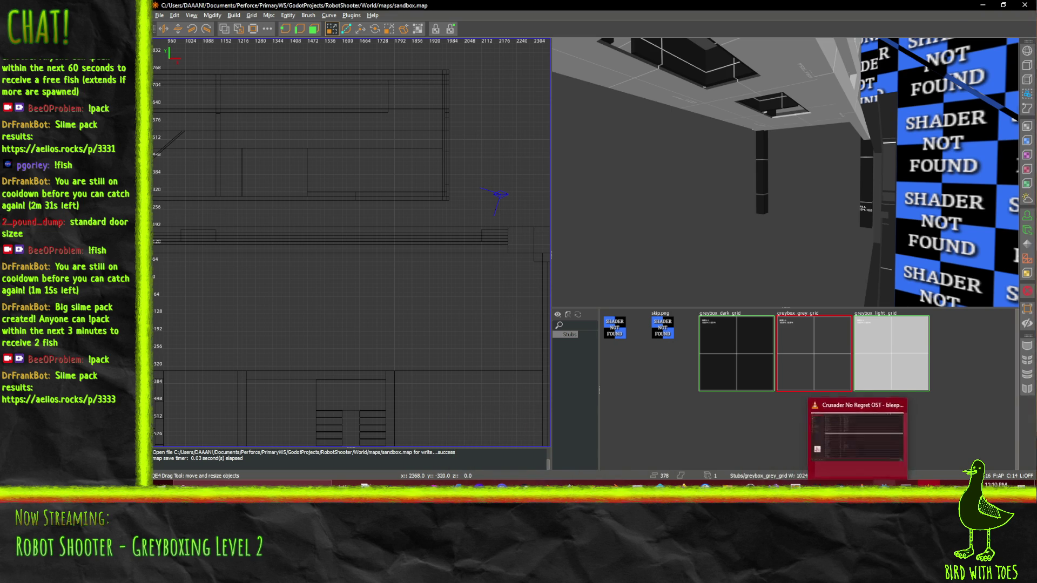
{"action": "left_click", "coordinate": [858, 489]}
{"action": "scroll", "coordinate": [555, 244], "scroll_direction": "up", "scroll_amount": 5}
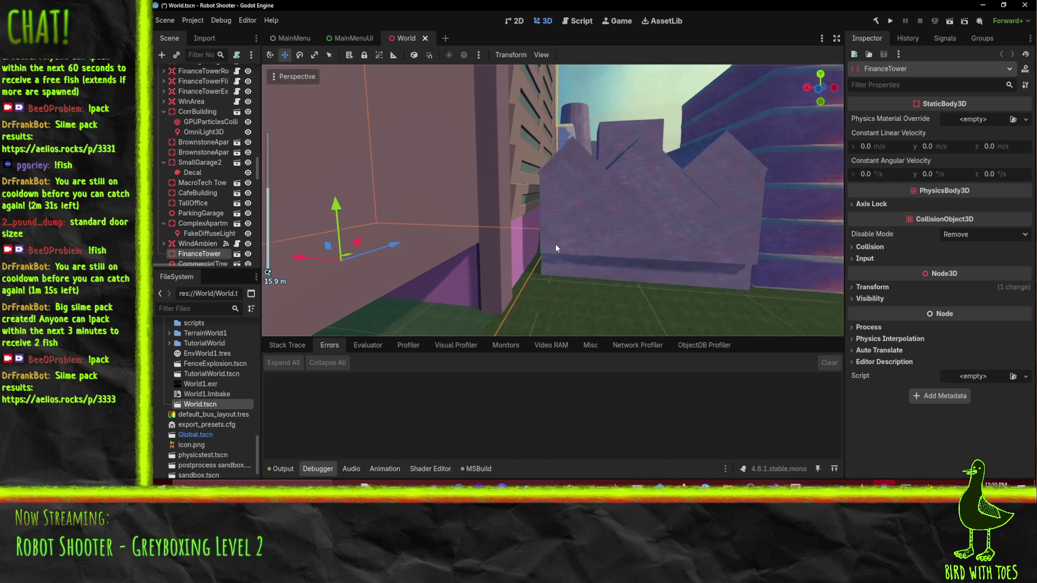
{"action": "left_click_drag", "start_coordinate": [555, 248], "coordinate": [545, 248]}
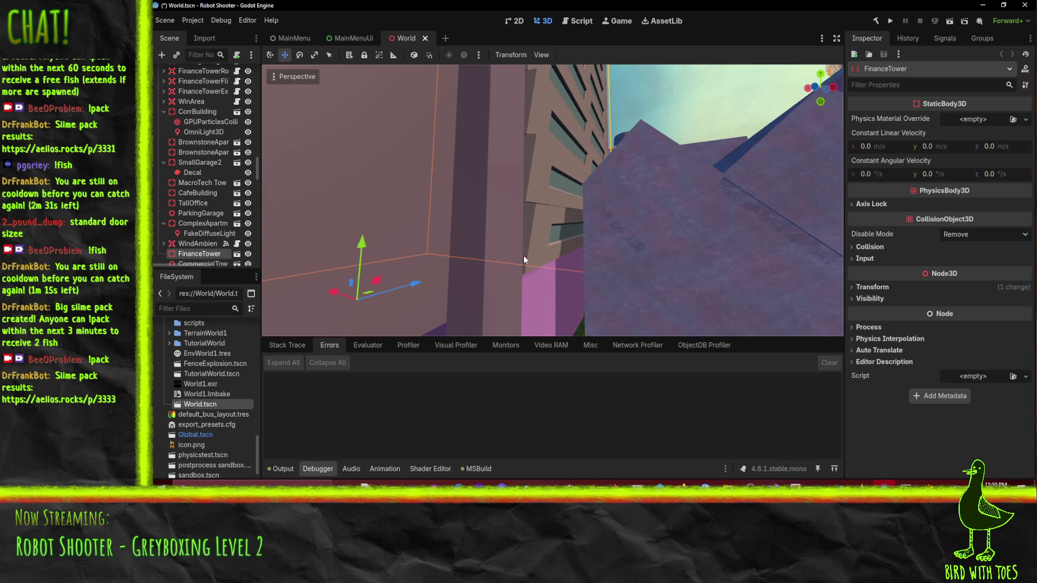
{"action": "scroll", "coordinate": [523, 259], "scroll_direction": "up", "scroll_amount": 5}
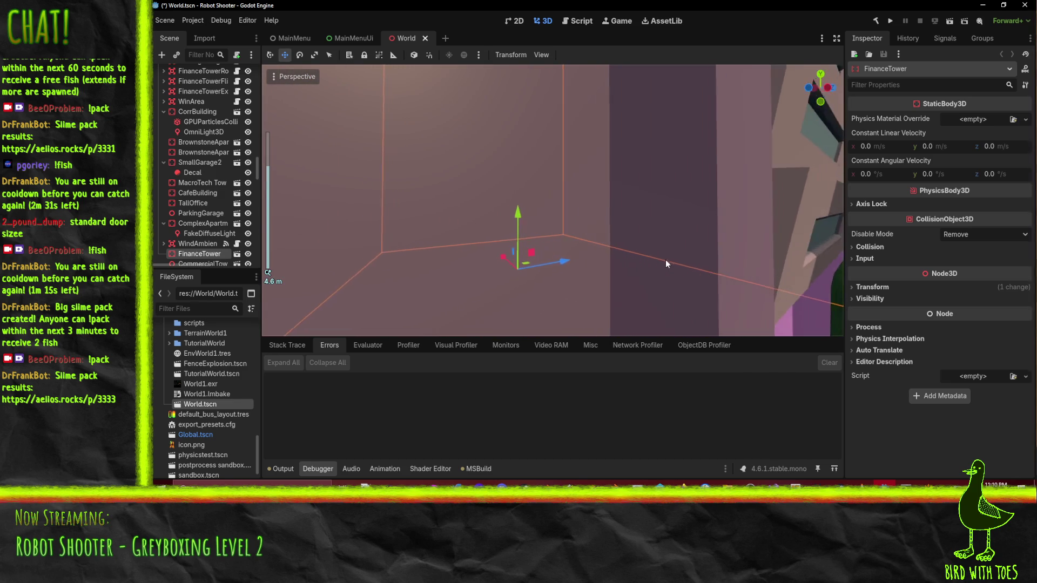
{"action": "left_click_drag", "start_coordinate": [665, 260], "coordinate": [673, 261]}
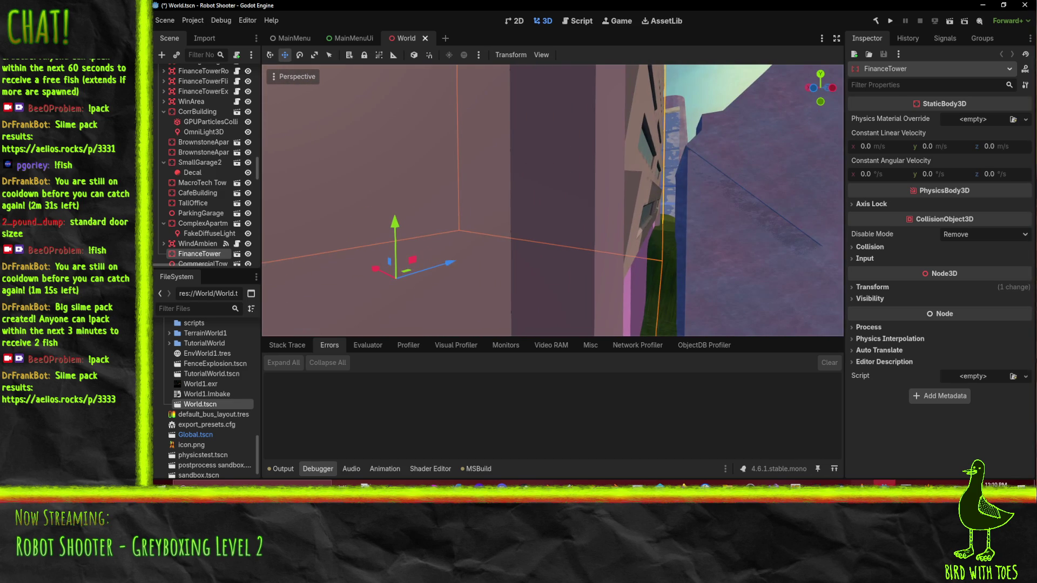
{"action": "key", "text": "alt+Tab"}
{"action": "left_click_drag", "start_coordinate": [870, 247], "coordinate": [785, 173]}
{"action": "key", "text": "s"}
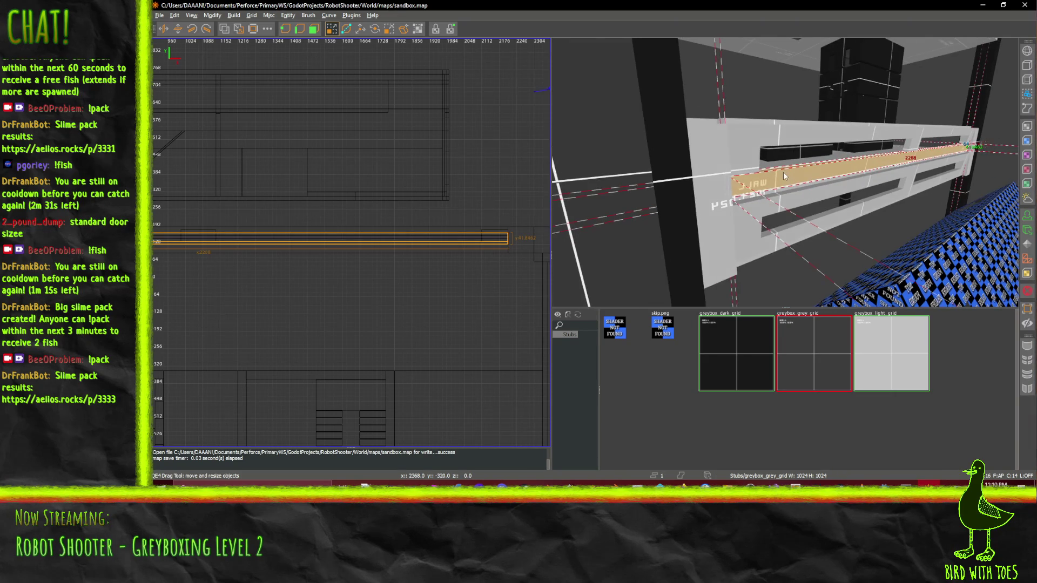
Select the small brush by the pillar, the long beam, its upper face and end piece
{"action": "left_click", "coordinate": [715, 178], "text": "shift"}
{"action": "left_click", "coordinate": [753, 186], "text": "shift"}
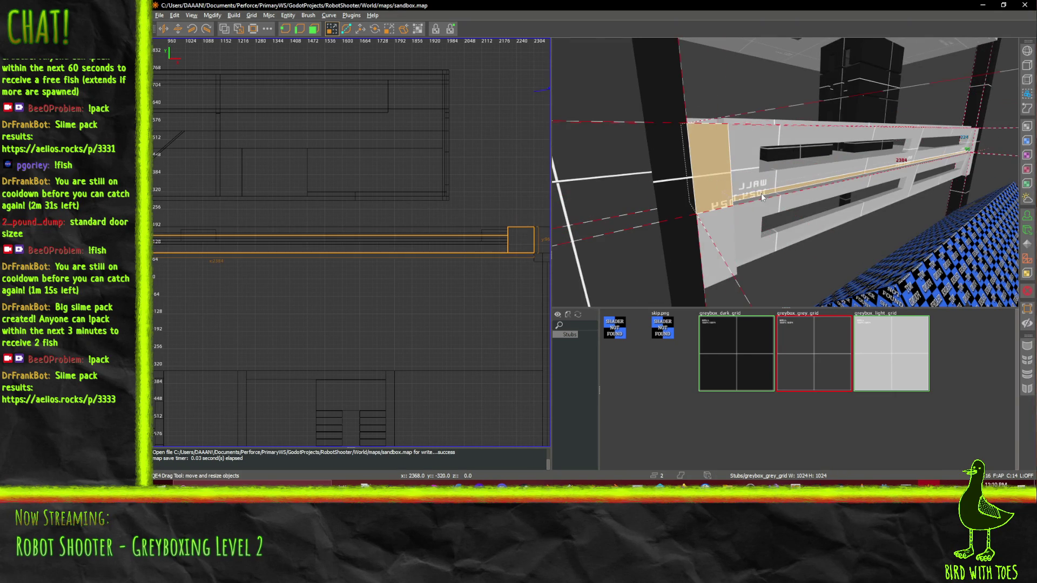
{"action": "left_click", "coordinate": [753, 141], "text": "shift"}
{"action": "left_click", "coordinate": [913, 148], "text": "shift"}
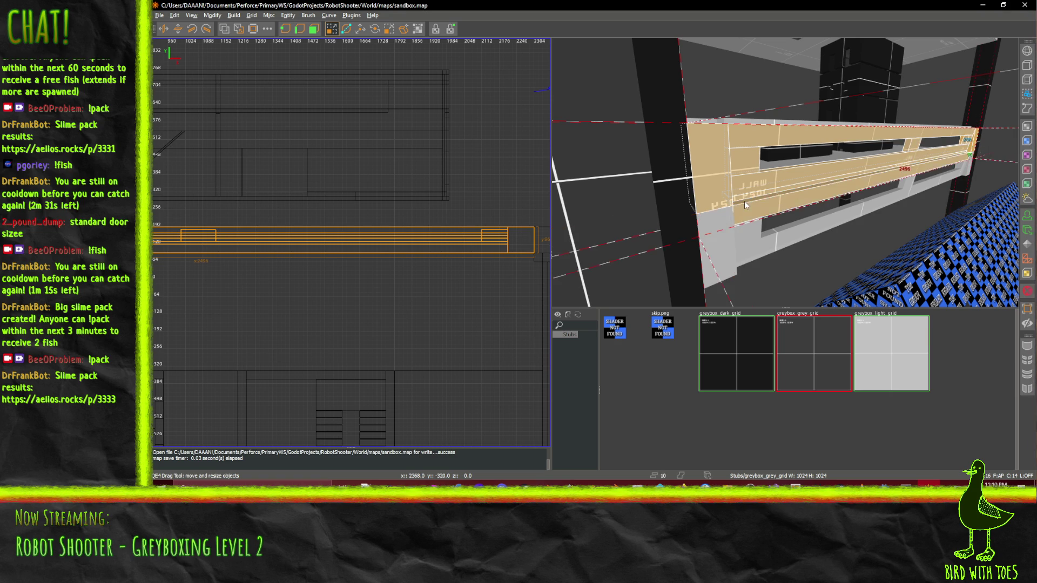
{"action": "scroll", "coordinate": [766, 167], "scroll_direction": "up", "scroll_amount": 5}
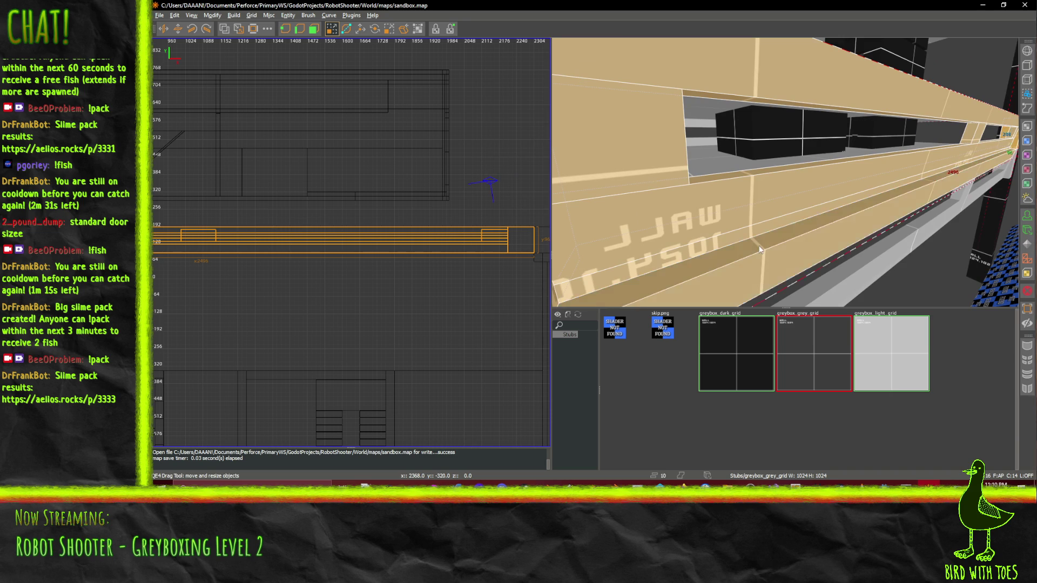
{"action": "left_click_drag", "start_coordinate": [757, 246], "coordinate": [785, 172]}
Paste a copy of the tan beam strip and raise it near the top of the wall
{"action": "left_click", "coordinate": [758, 192], "text": "shift"}
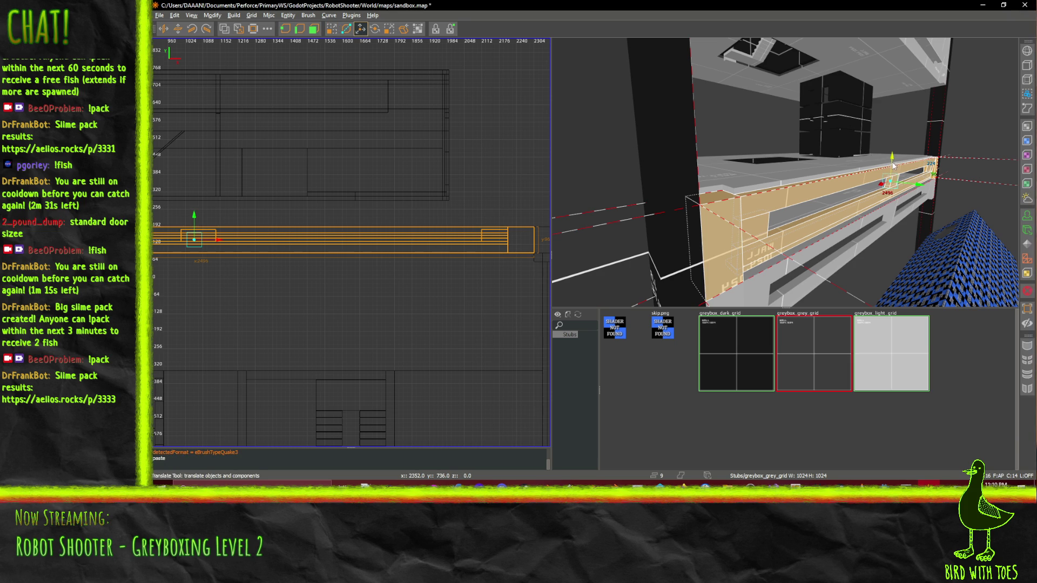
{"action": "left_click_drag", "start_coordinate": [893, 165], "coordinate": [891, 131]}
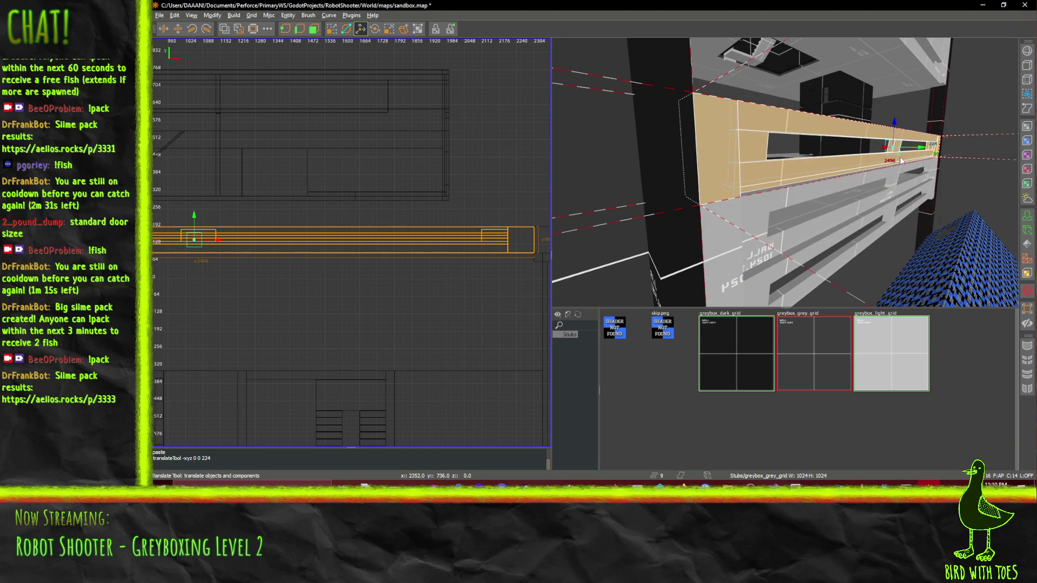
{"action": "key", "text": "ctrl+v"}
{"action": "left_click_drag", "start_coordinate": [897, 166], "coordinate": [898, 86]}
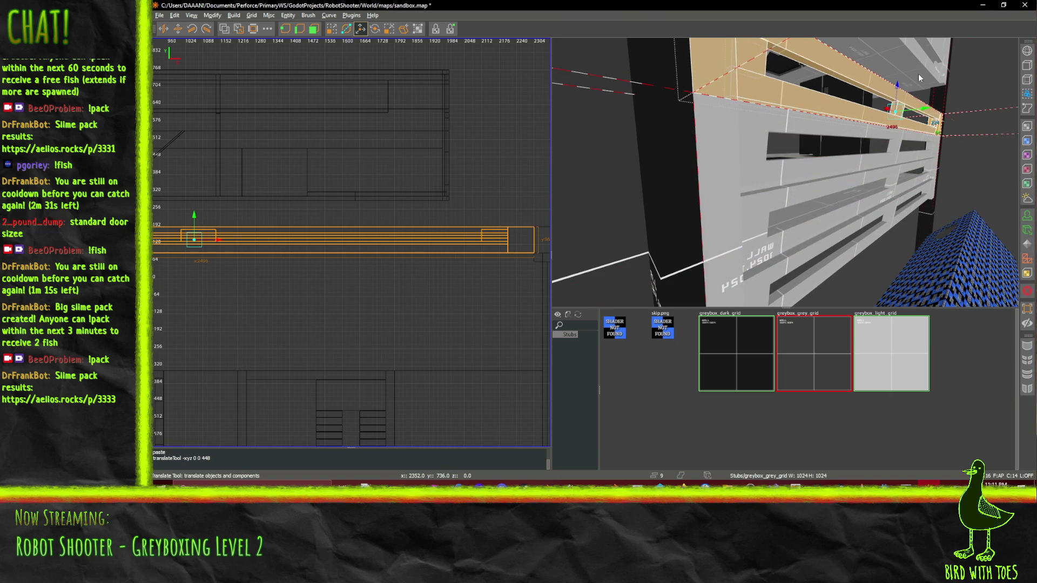
{"action": "left_click_drag", "start_coordinate": [918, 77], "coordinate": [781, 198]}
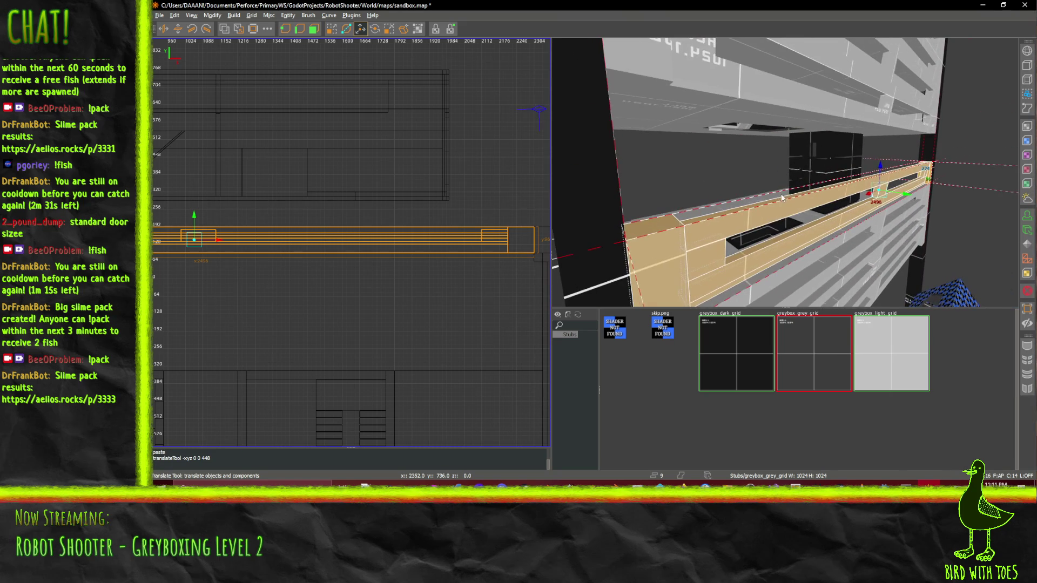
{"action": "mouse_move", "coordinate": [881, 168]}
{"action": "left_mouse_down"}
{"action": "mouse_move", "coordinate": [883, 118]}
{"action": "mouse_move", "coordinate": [785, 172]}
{"action": "left_mouse_up"}
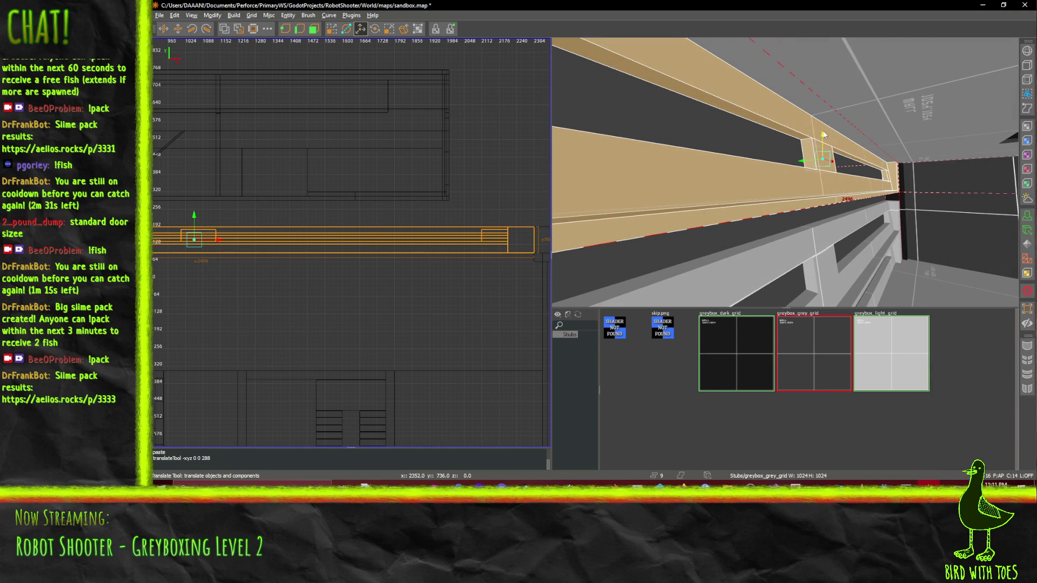
{"action": "key", "text": "w"}
{"action": "left_click_drag", "start_coordinate": [850, 147], "coordinate": [785, 172]}
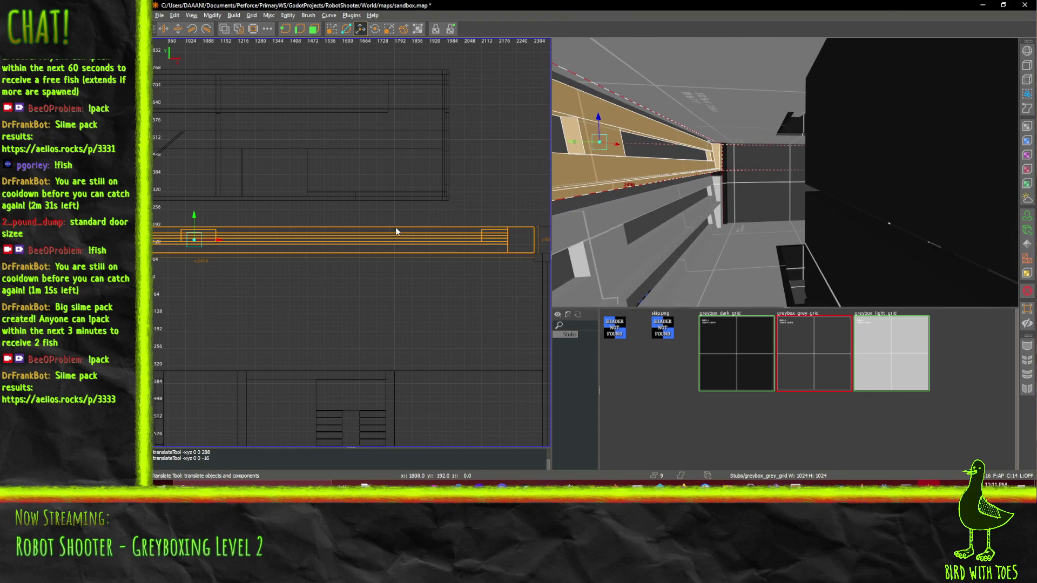
Lower the pasted strip by one grid step in the 2D view
{"action": "key", "text": "ctrl+Tab"}
{"action": "left_click_drag", "start_coordinate": [269, 168], "coordinate": [322, 178]}
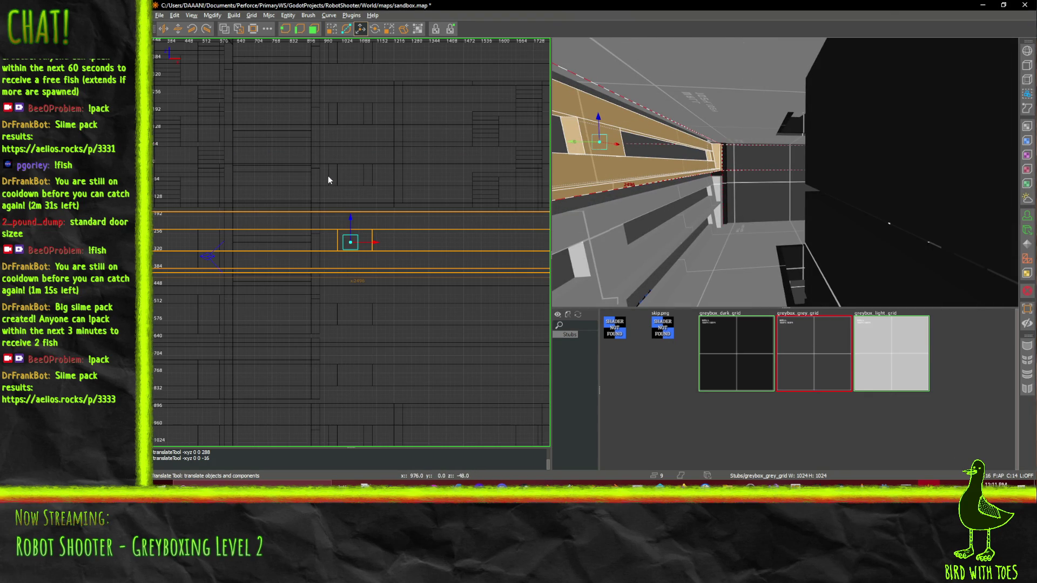
{"action": "key", "text": "ctrl+Tab"}
{"action": "left_click_drag", "start_coordinate": [324, 197], "coordinate": [272, 202]}
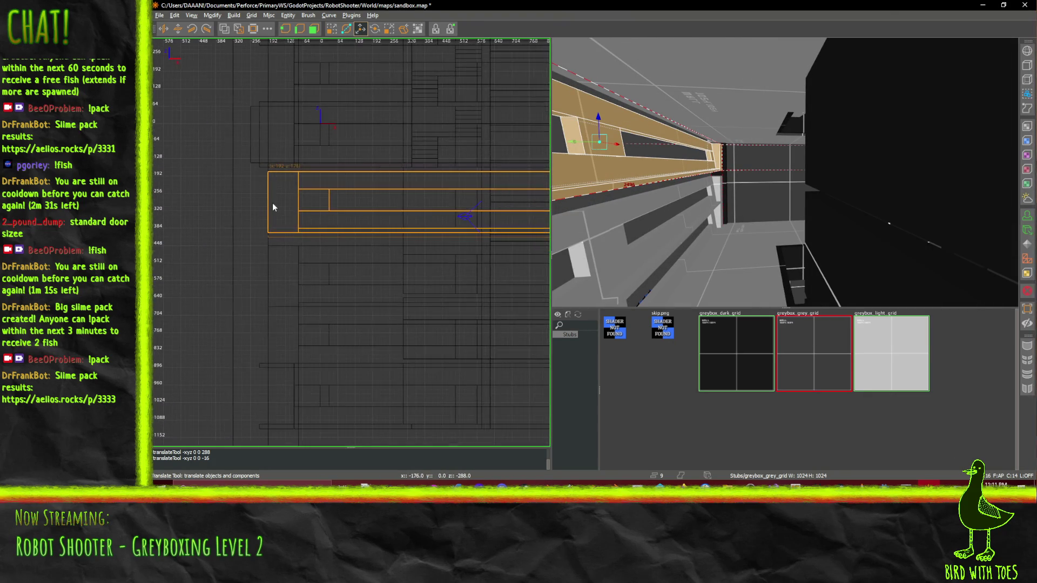
{"action": "key", "text": "ctrl+Tab"}
{"action": "left_click_drag", "start_coordinate": [421, 197], "coordinate": [326, 221]}
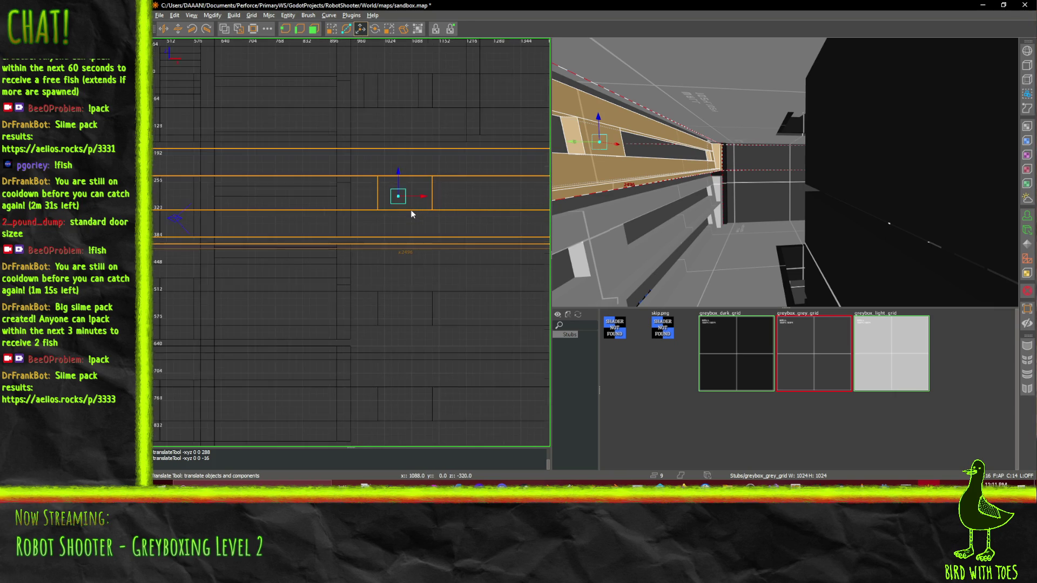
{"action": "left_click_drag", "start_coordinate": [398, 179], "coordinate": [404, 187]}
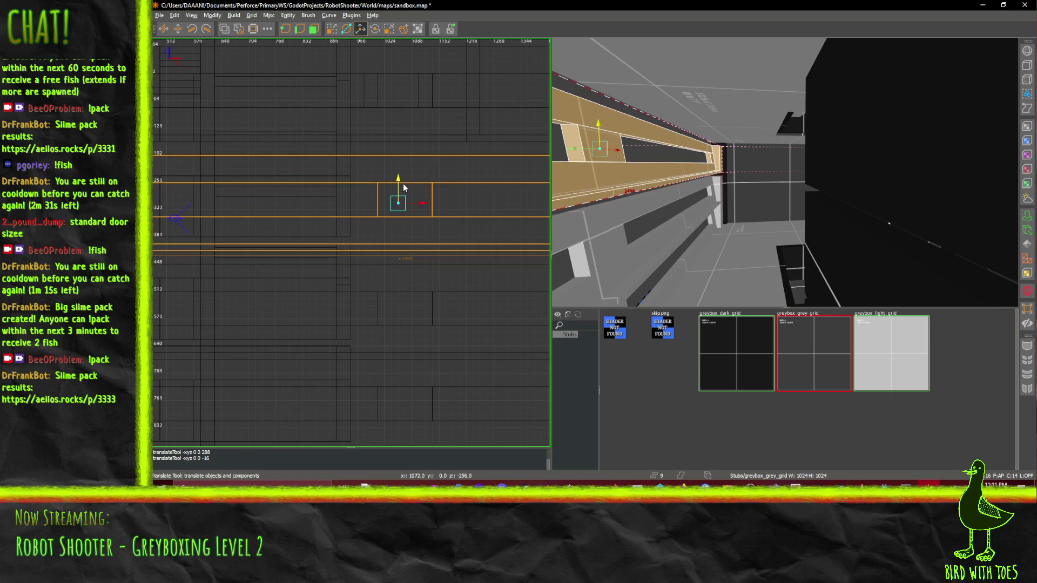
{"action": "scroll", "coordinate": [403, 177], "scroll_direction": "left", "scroll_amount": 5}
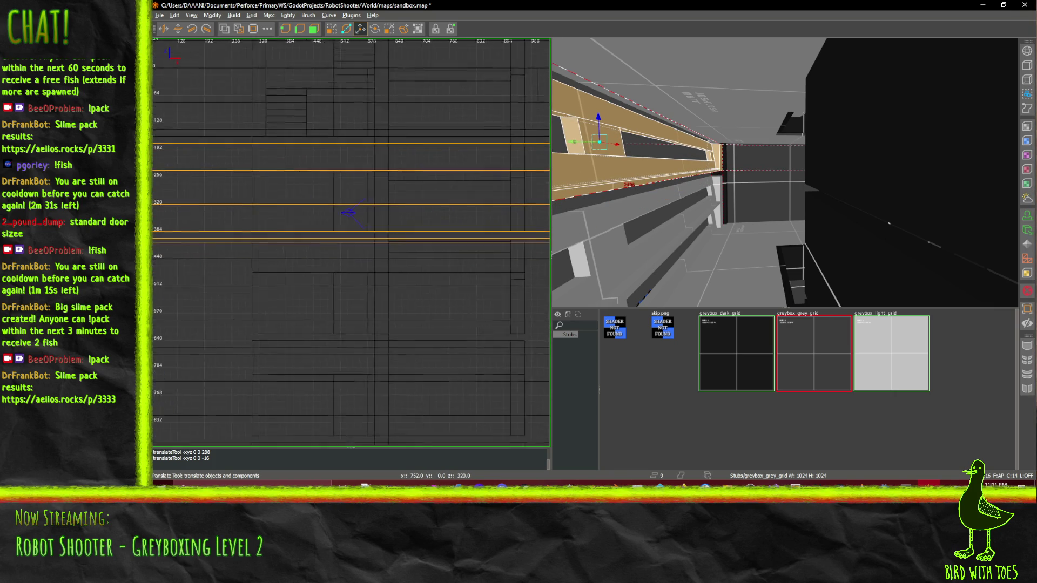
{"action": "scroll", "coordinate": [387, 231], "scroll_direction": "down", "scroll_amount": 4}
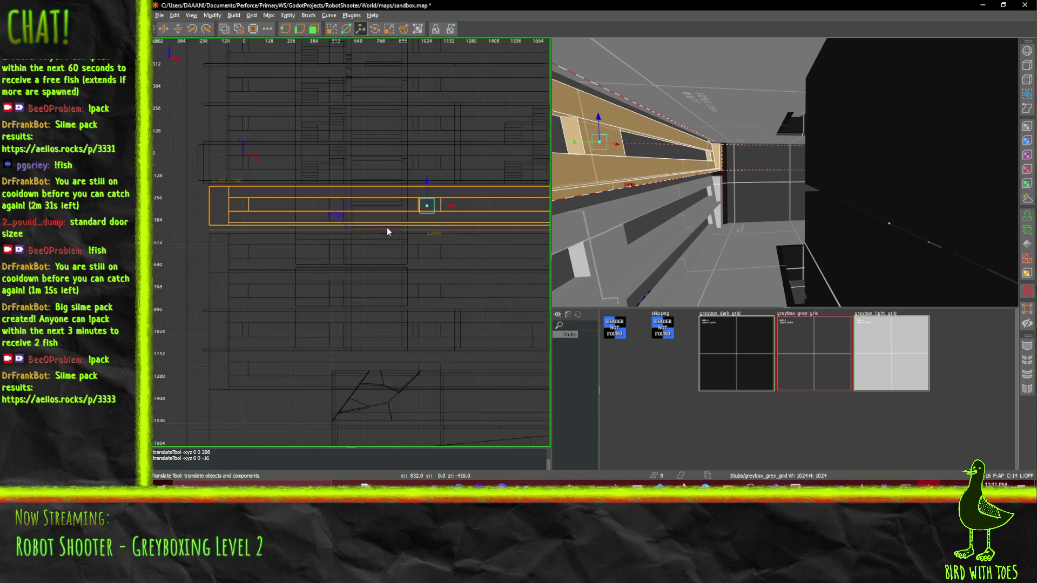
Raise the lower window-frame strip by one grid step
{"action": "mouse_move", "coordinate": [696, 203]}
{"action": "left_mouse_down"}
{"action": "mouse_move", "coordinate": [785, 173]}
{"action": "mouse_move", "coordinate": [771, 191]}
{"action": "left_mouse_up"}
{"action": "left_click", "coordinate": [737, 145]}
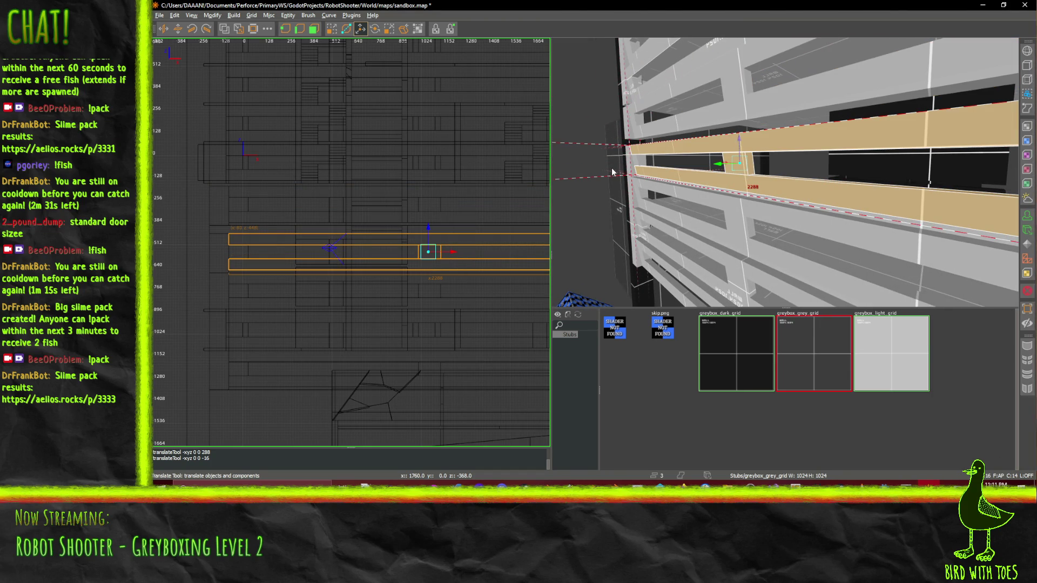
{"action": "left_click_drag", "start_coordinate": [630, 166], "coordinate": [805, 208]}
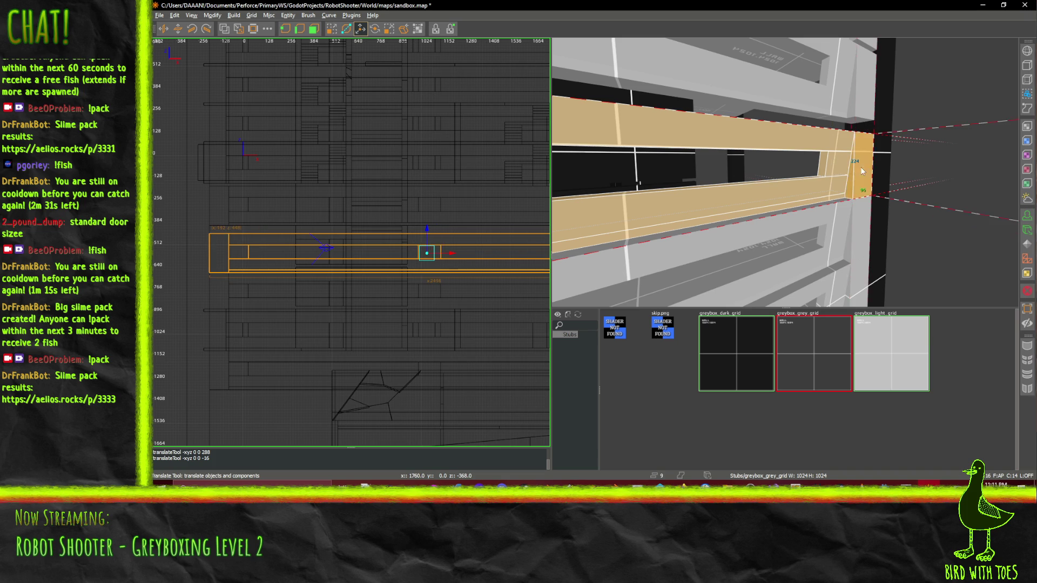
{"action": "scroll", "coordinate": [396, 234], "scroll_direction": "up", "scroll_amount": 3}
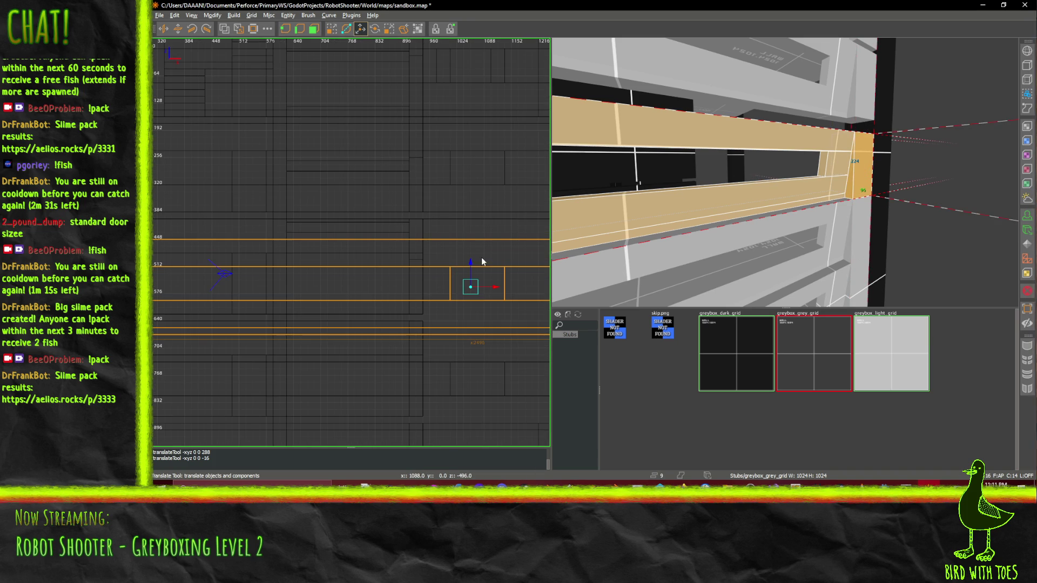
{"action": "left_click_drag", "start_coordinate": [470, 264], "coordinate": [472, 254]}
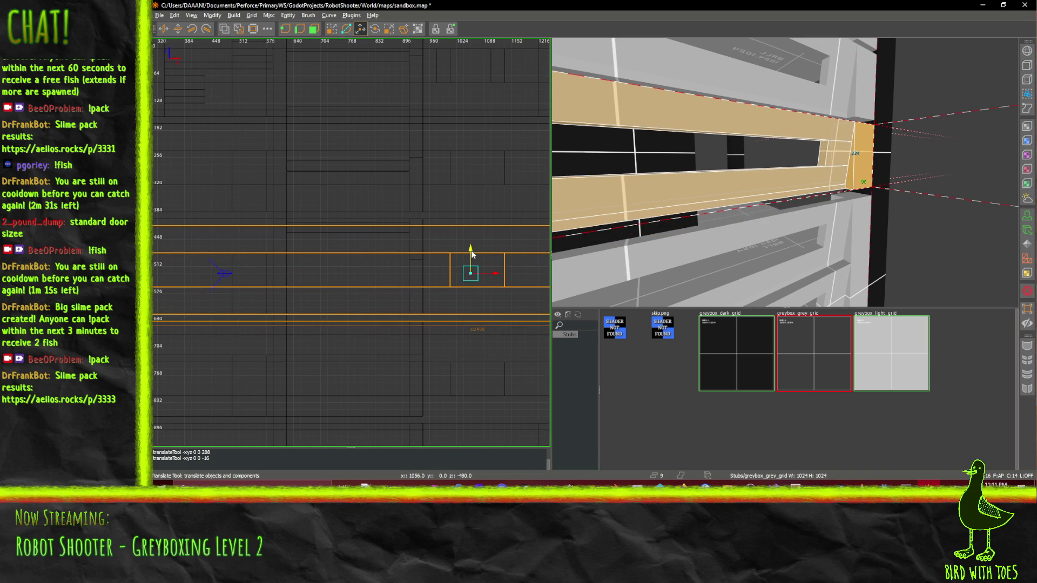
{"action": "scroll", "coordinate": [769, 211], "scroll_direction": "up", "scroll_amount": 5}
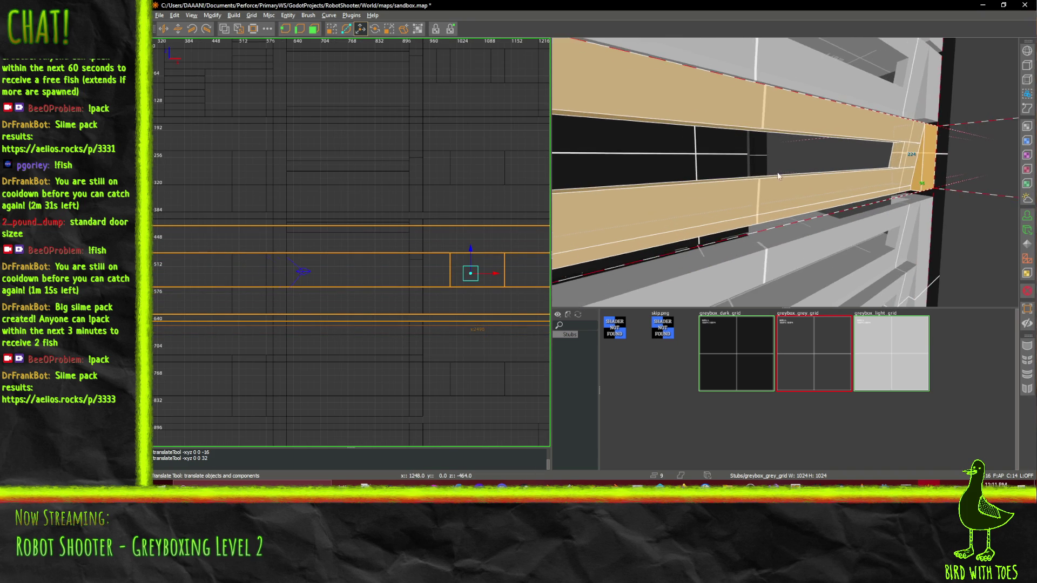
{"action": "right_click", "coordinate": [748, 177]}
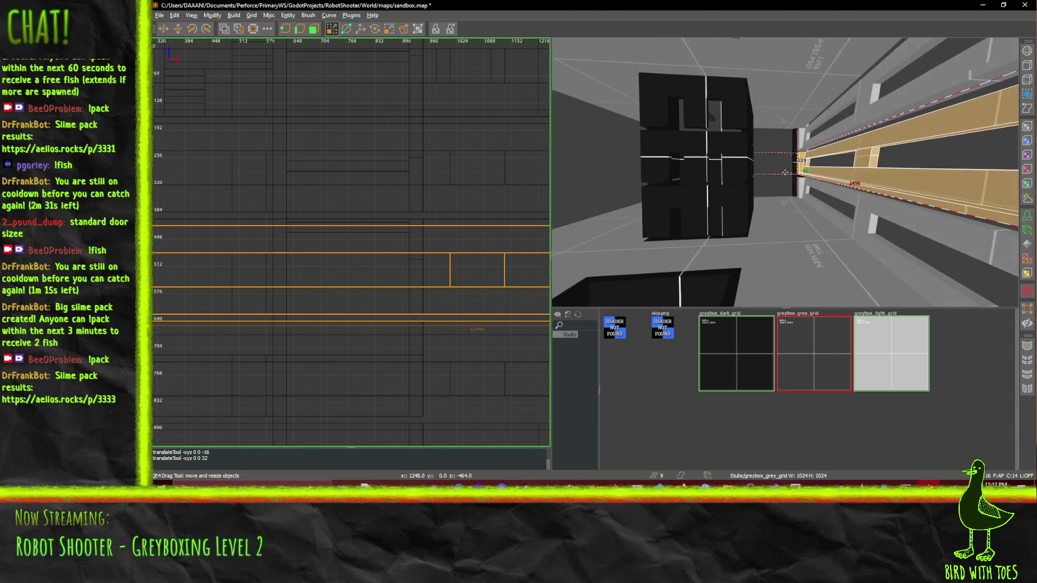
{"action": "right_click", "coordinate": [785, 172]}
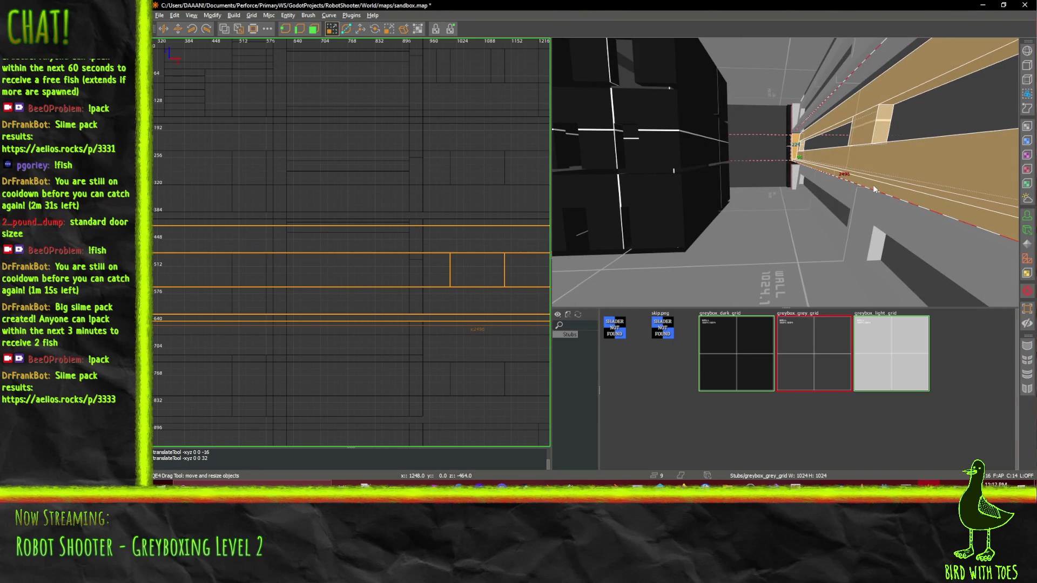
Select the floor strip alone and widen it across the whole corridor floor
{"action": "key", "text": "Escape"}
{"action": "left_click", "coordinate": [875, 189], "text": "shift"}
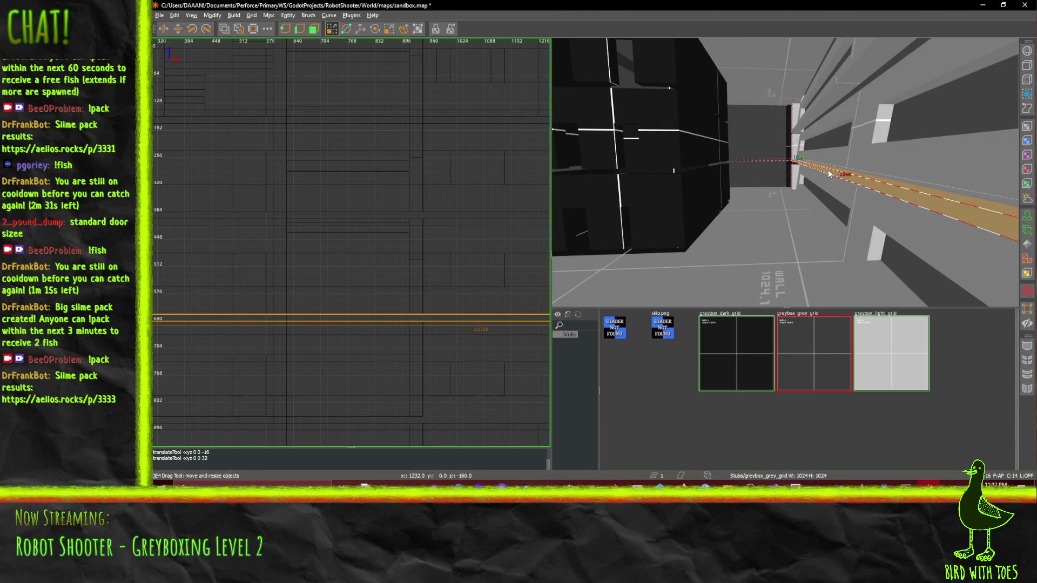
{"action": "left_click_drag", "start_coordinate": [829, 174], "coordinate": [708, 175]}
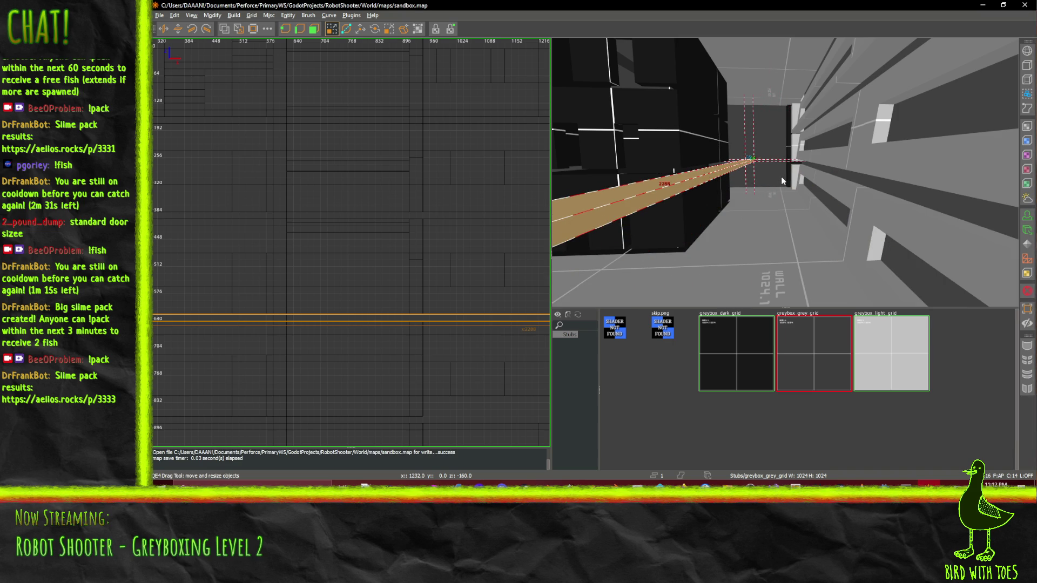
{"action": "key", "text": "ctrl+z"}
{"action": "left_click_drag", "start_coordinate": [833, 184], "coordinate": [726, 195]}
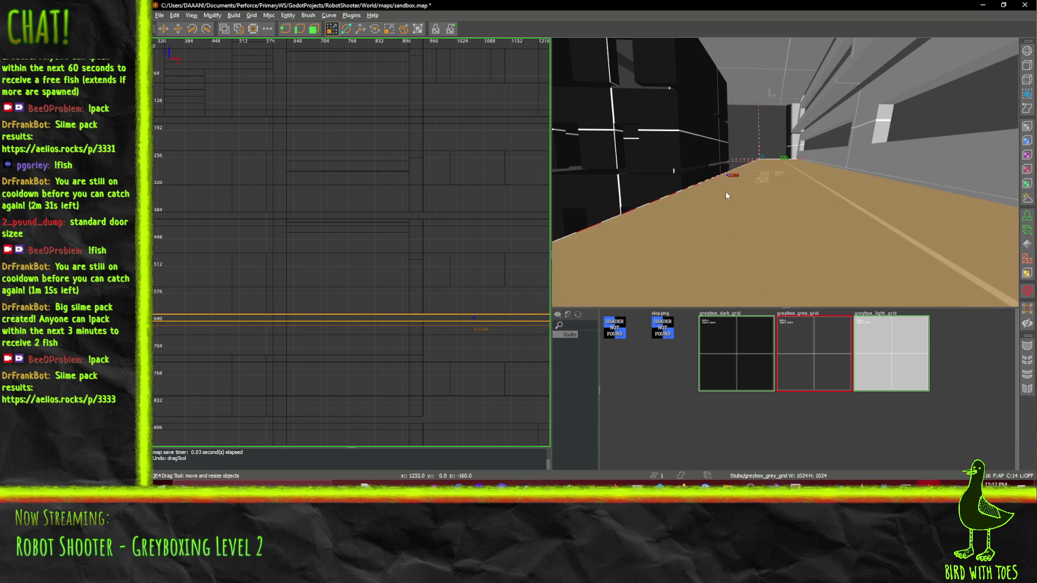
Move the slab down from the ceiling to the floor
{"action": "key", "text": "w"}
{"action": "right_click", "coordinate": [656, 196]}
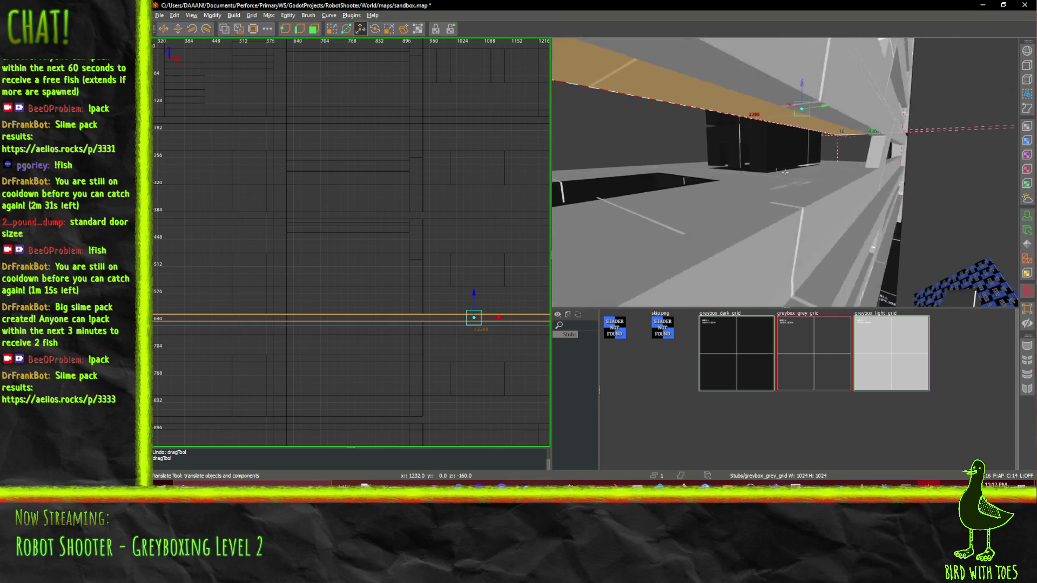
{"action": "key", "text": "Up"}
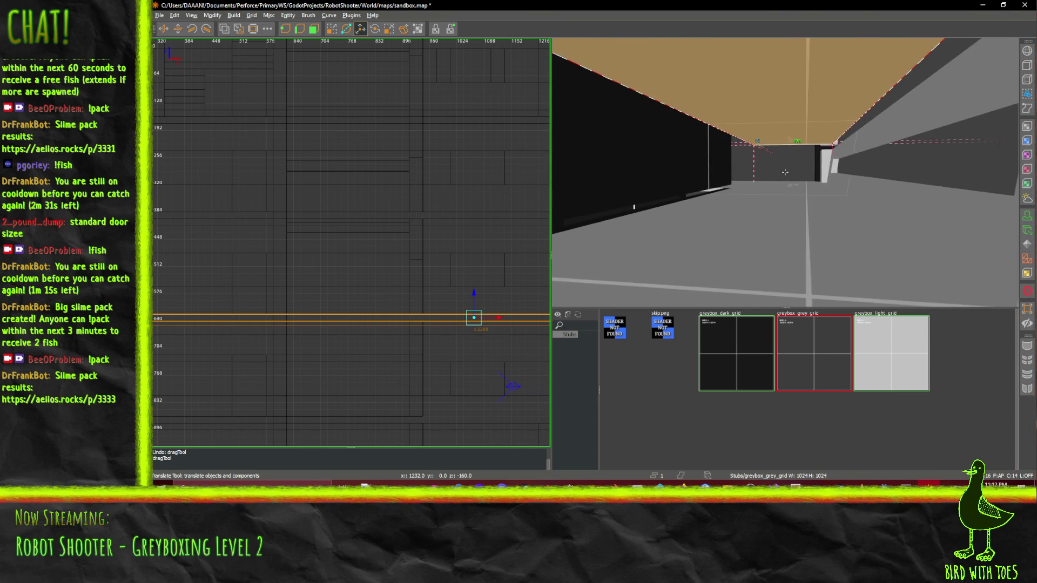
{"action": "key", "text": "Page_Down"}
{"action": "key", "text": "Page_Down"}
{"action": "key", "text": "Page_Down"}
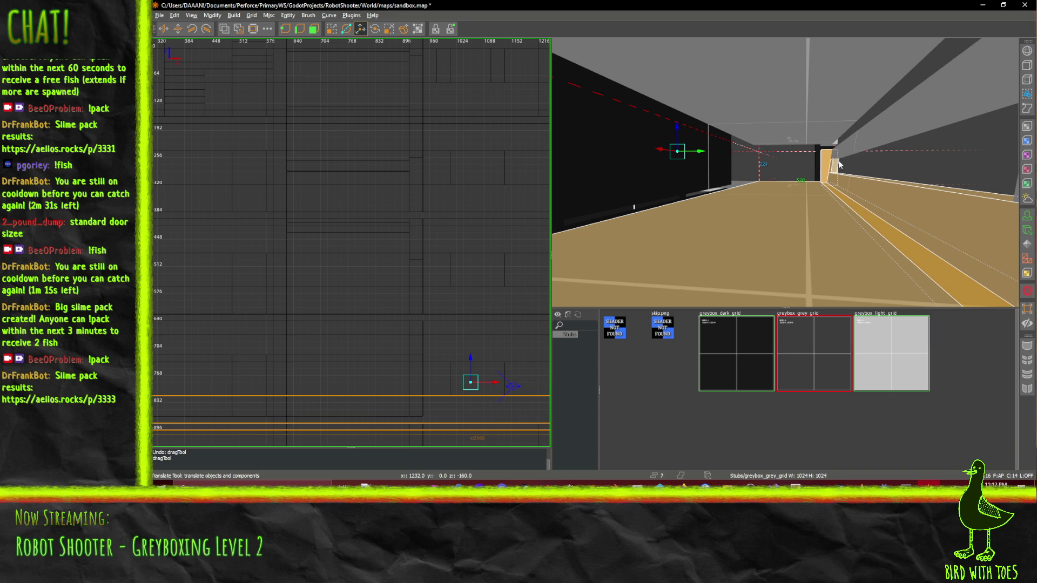
{"action": "right_click", "coordinate": [859, 153]}
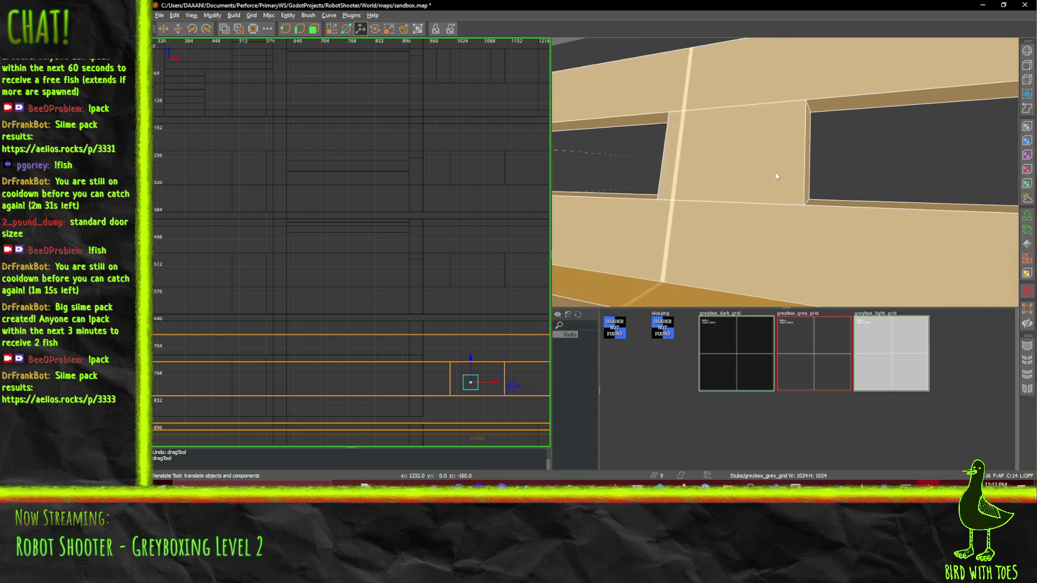
{"action": "key", "text": "Down"}
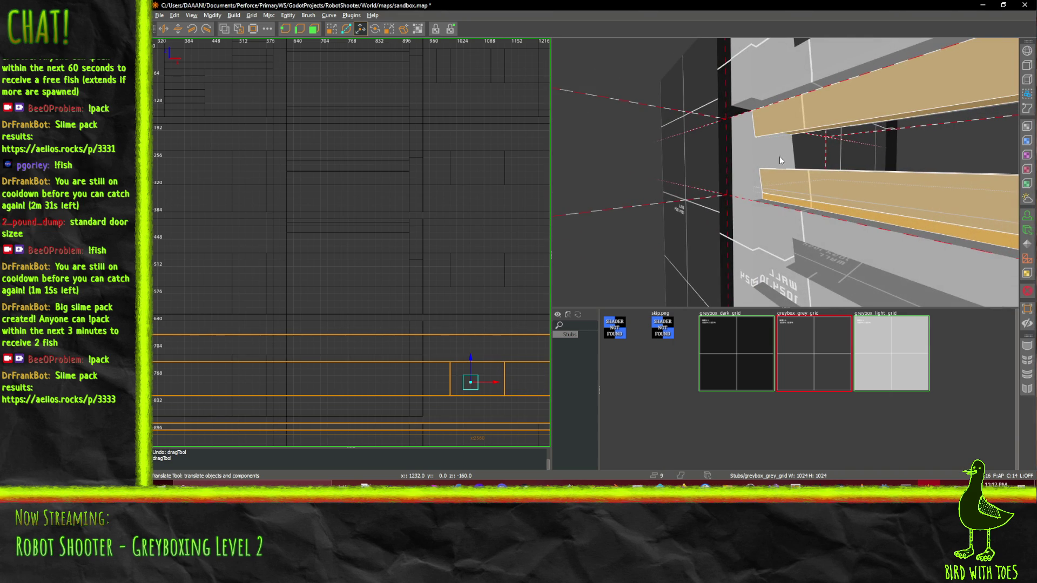
{"action": "right_click", "coordinate": [750, 161]}
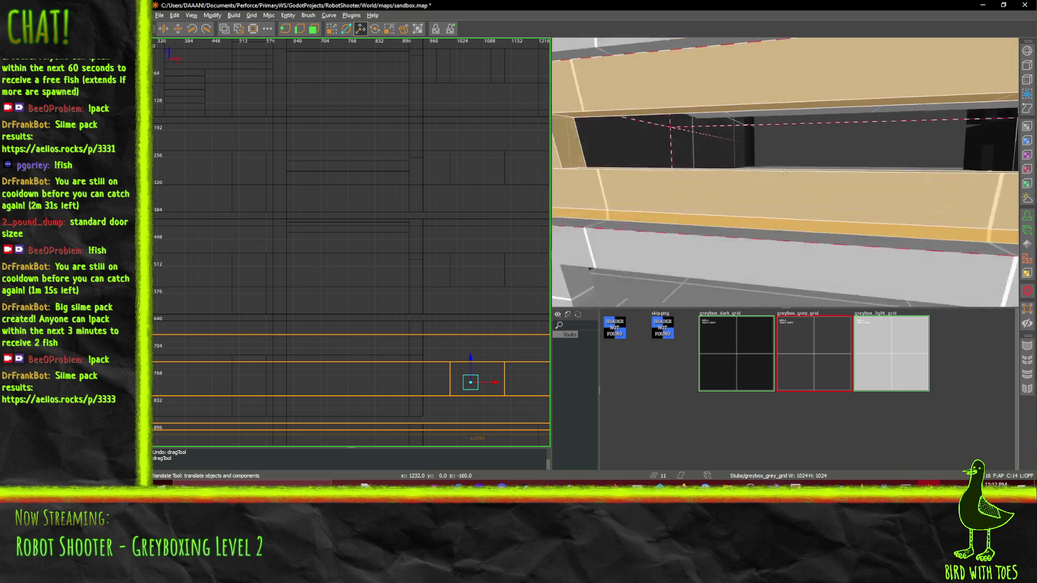
{"action": "right_click", "coordinate": [785, 172]}
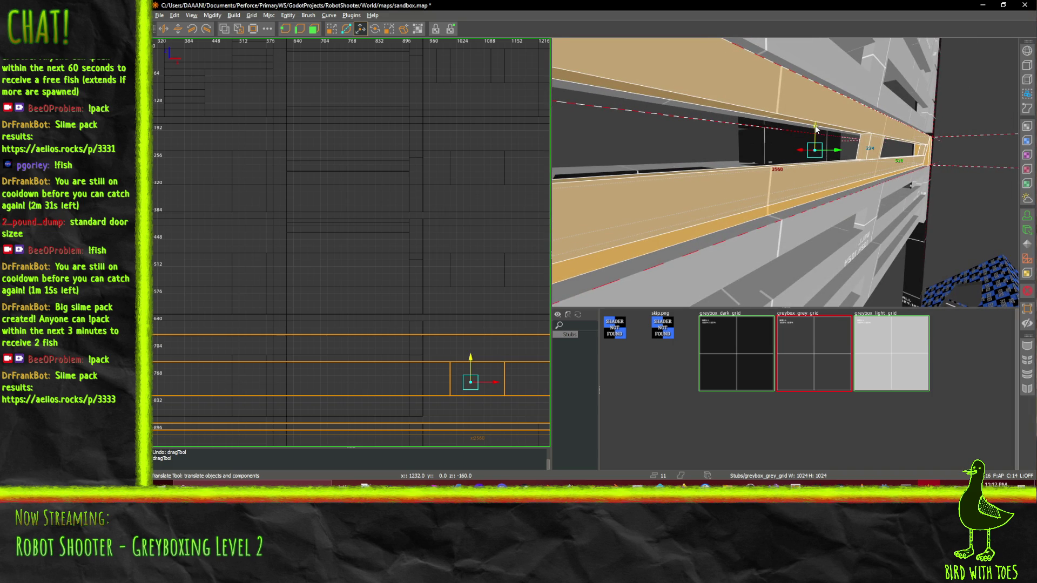
Raise the selected corridor walls by 16 units and select the floor slab on its own
{"action": "left_click_drag", "start_coordinate": [816, 128], "coordinate": [816, 127]}
{"action": "right_click", "coordinate": [786, 132]}
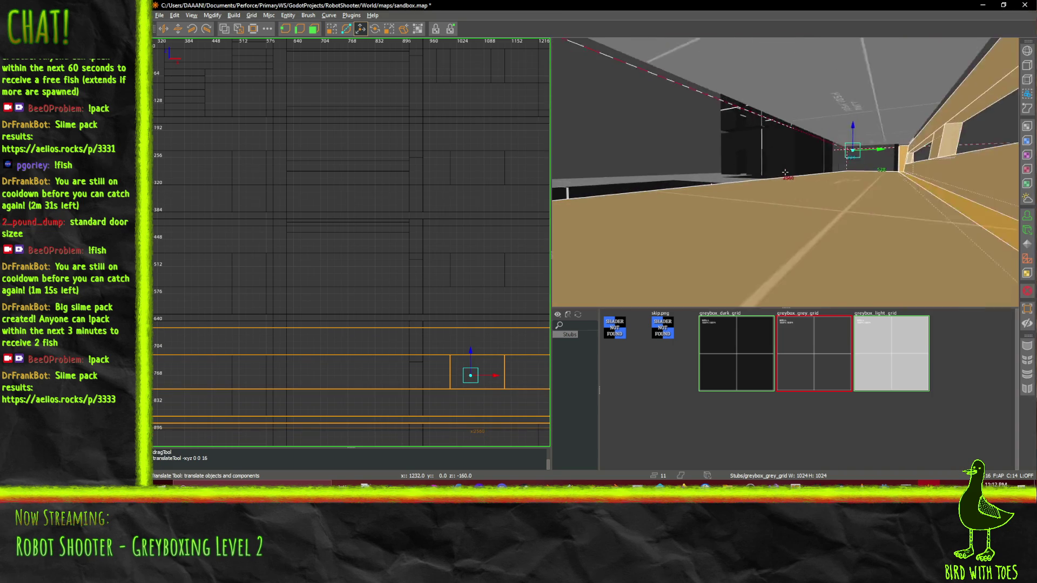
{"action": "key", "text": "w"}
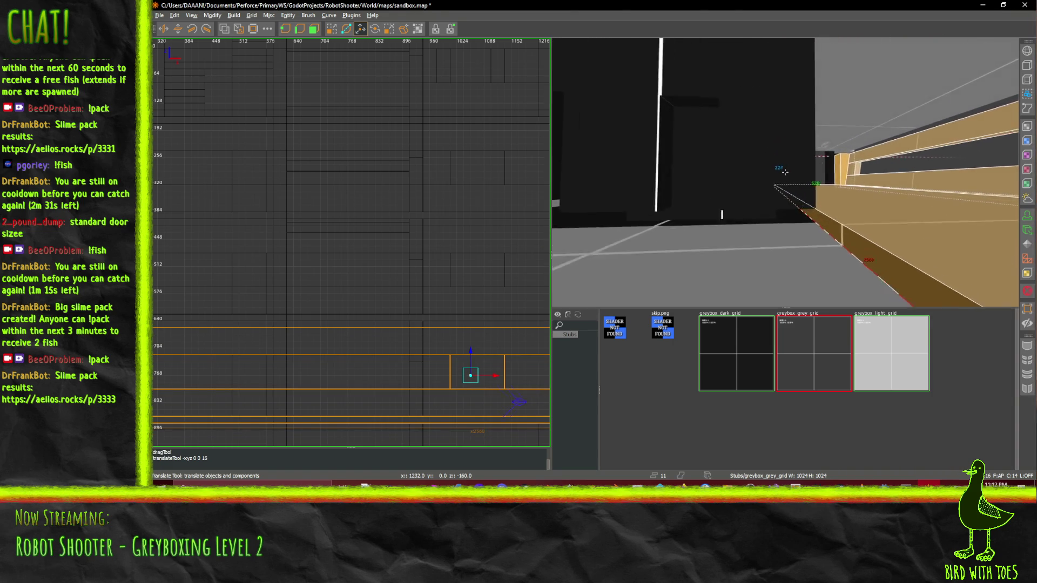
{"action": "right_click", "coordinate": [785, 172]}
{"action": "left_click", "coordinate": [767, 193], "text": "shift"}
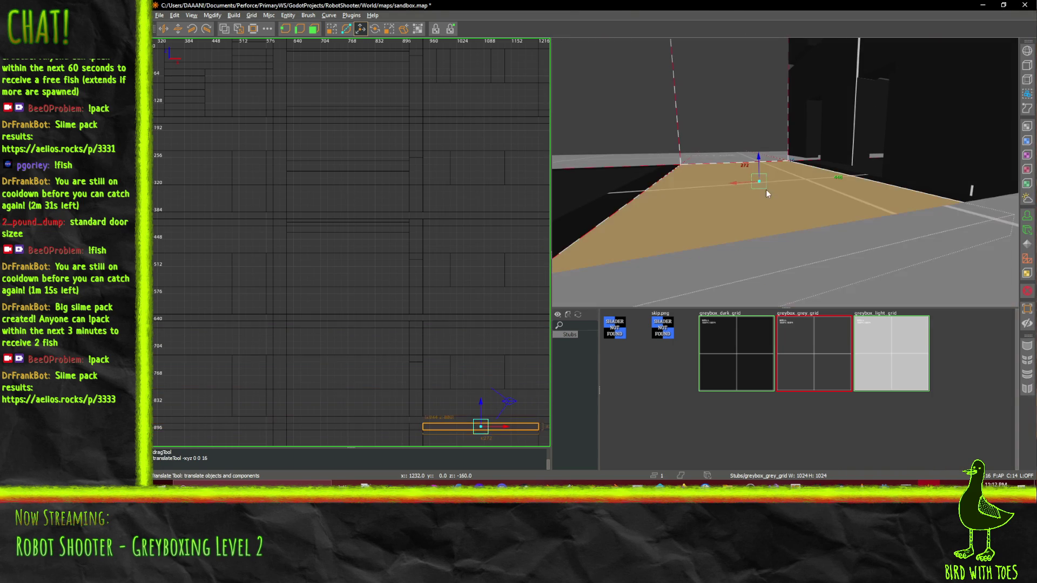
Add the second floor slab to the selection and lift both slabs 16 units
{"action": "right_click", "coordinate": [651, 180]}
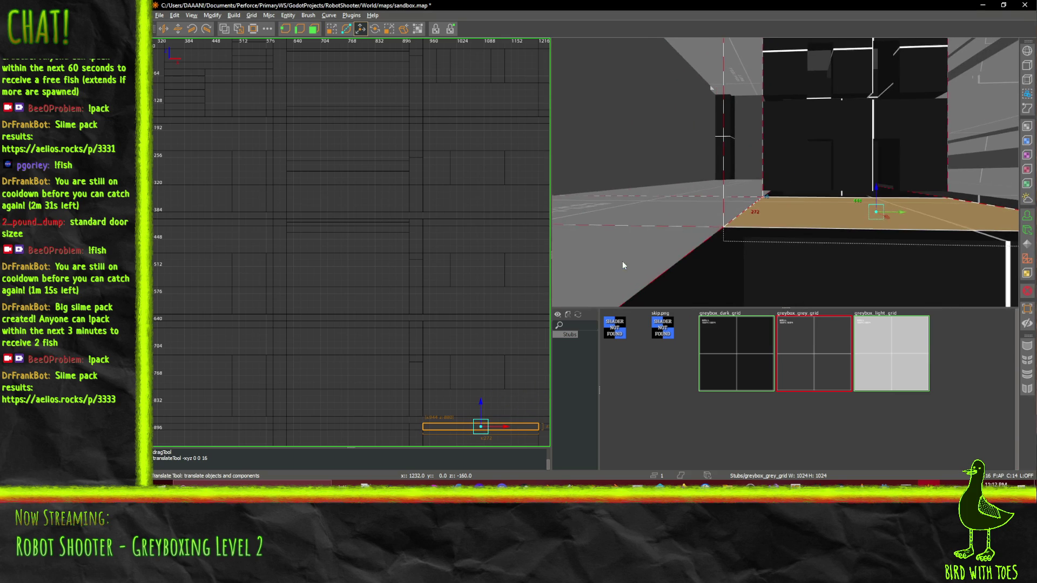
{"action": "left_click", "coordinate": [622, 266], "text": "shift"}
{"action": "right_click", "coordinate": [622, 265]}
{"action": "key", "text": "a"}
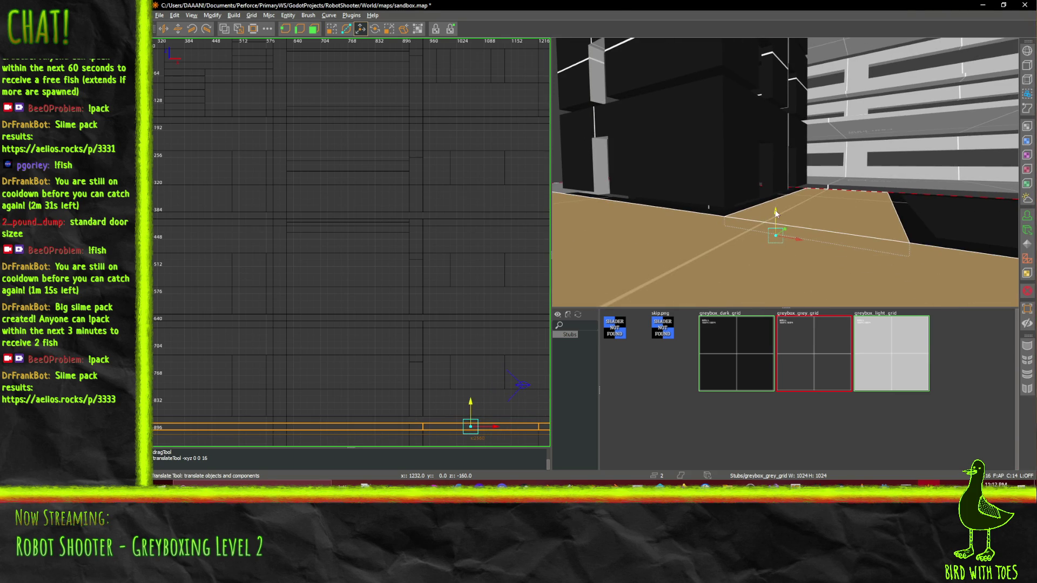
{"action": "left_click_drag", "start_coordinate": [774, 205], "coordinate": [776, 201]}
{"action": "right_click", "coordinate": [776, 201]}
{"action": "key", "text": "w"}
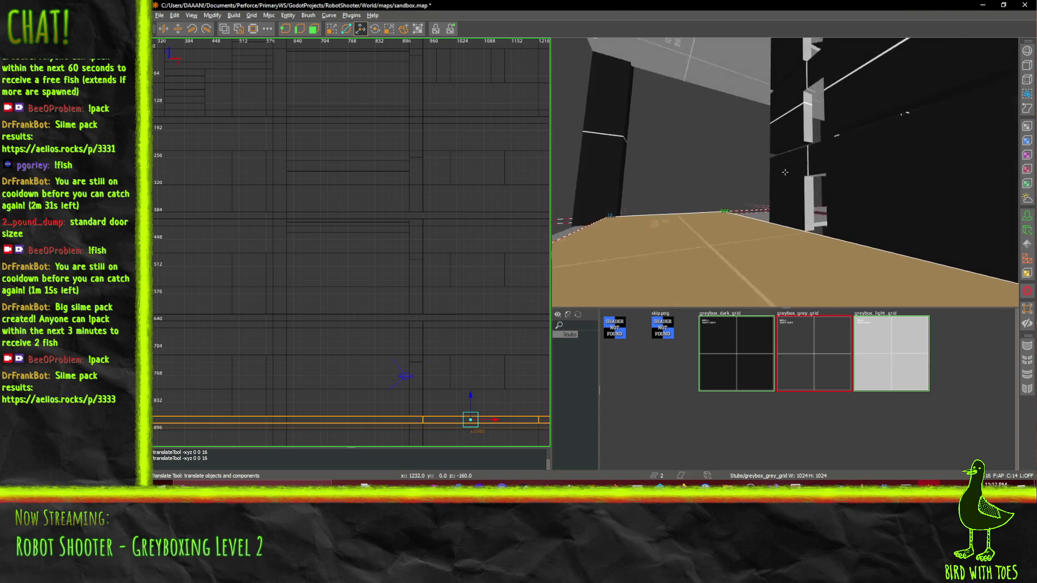
{"action": "key", "text": "s"}
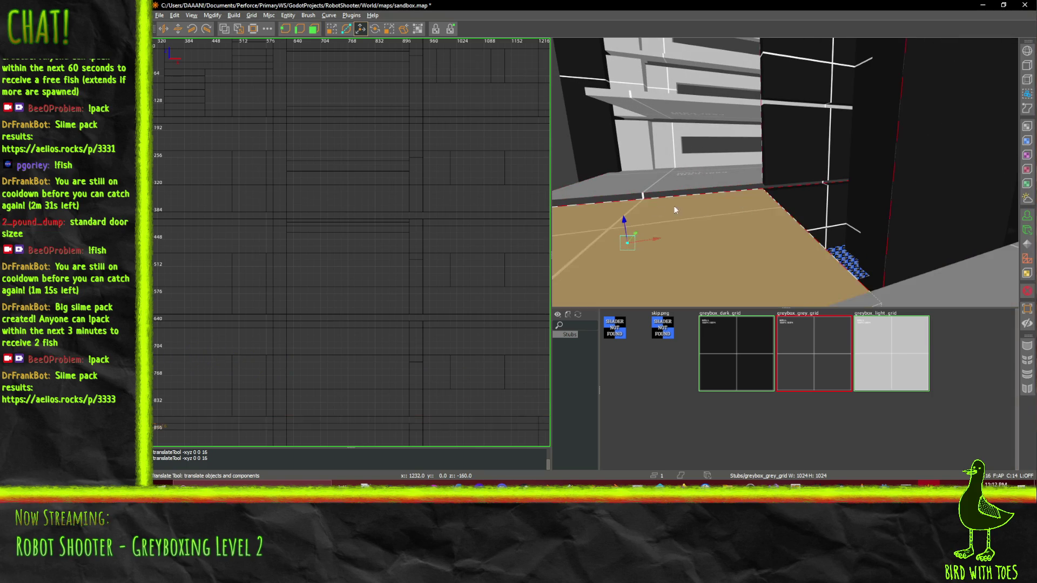
{"action": "right_click", "coordinate": [647, 203]}
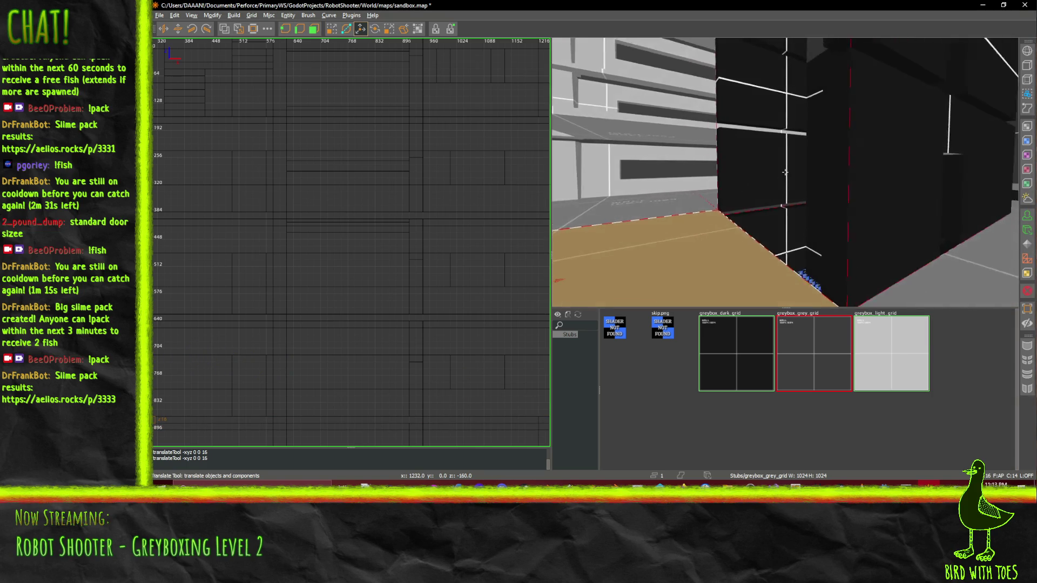
{"action": "key", "text": "w"}
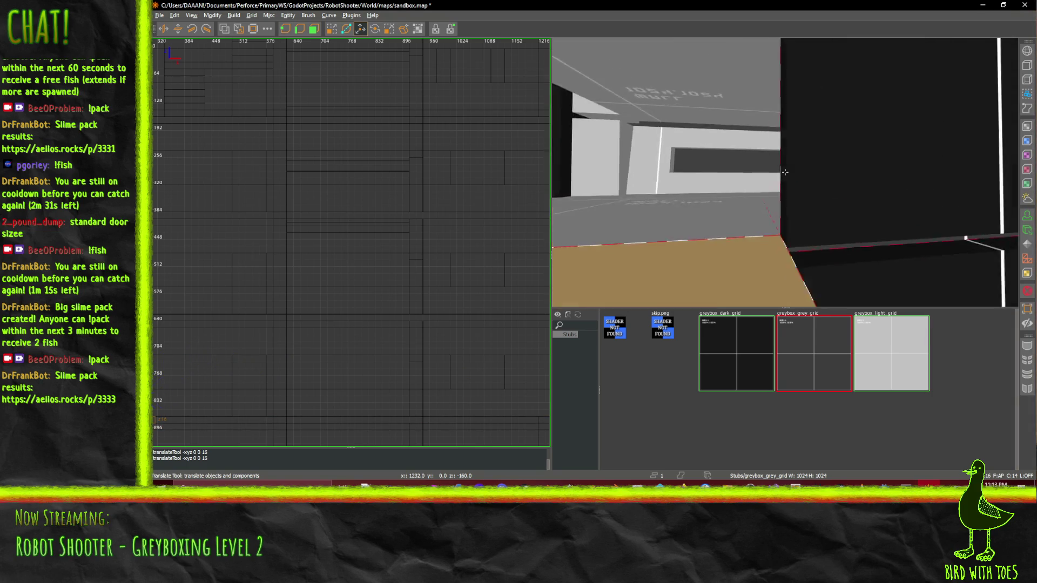
{"action": "key", "text": "w"}
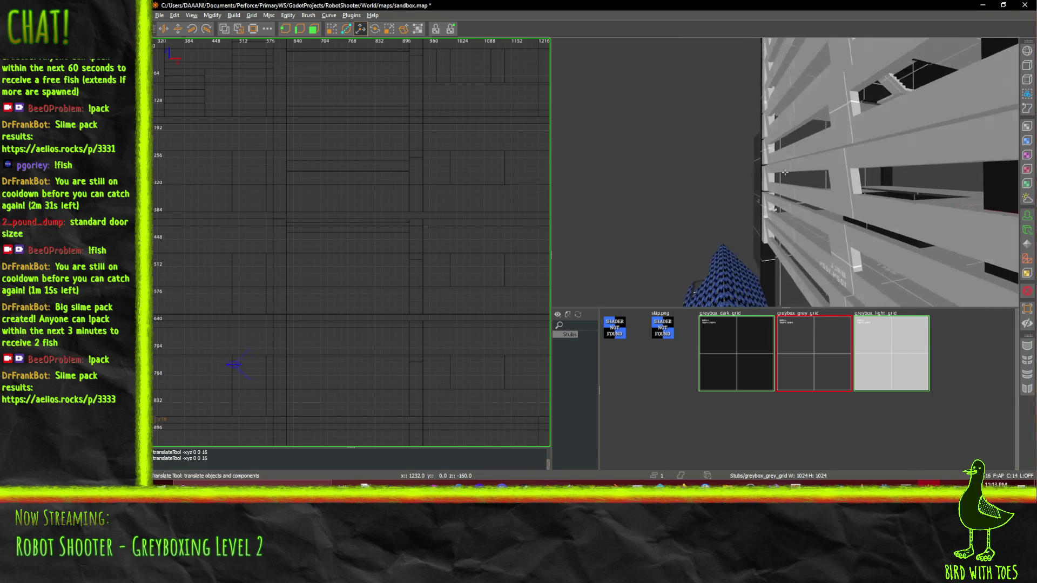
{"action": "key", "text": "w"}
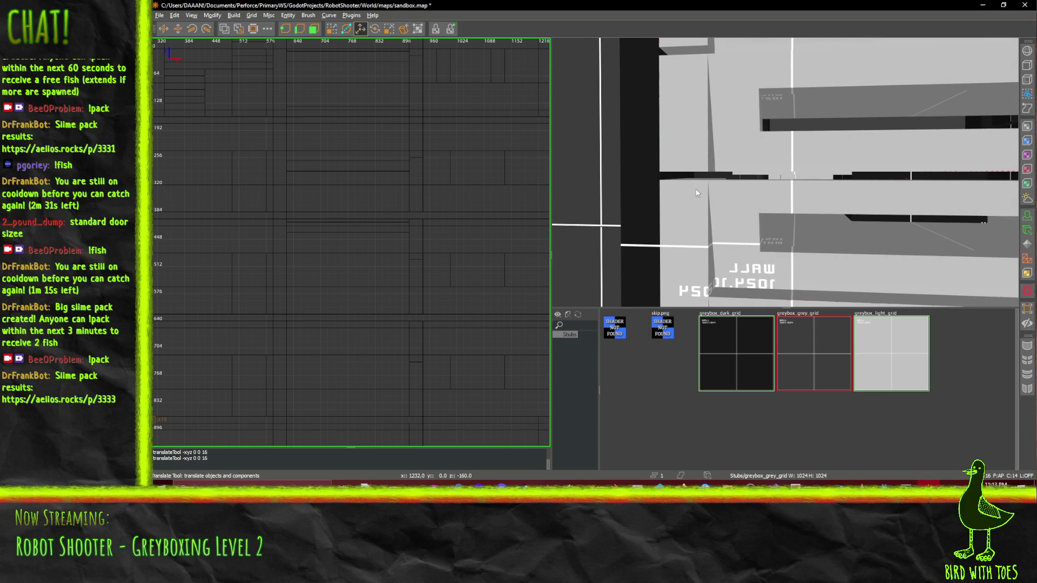
Add several more tan beams along the wall to the selection
{"action": "key", "text": "s"}
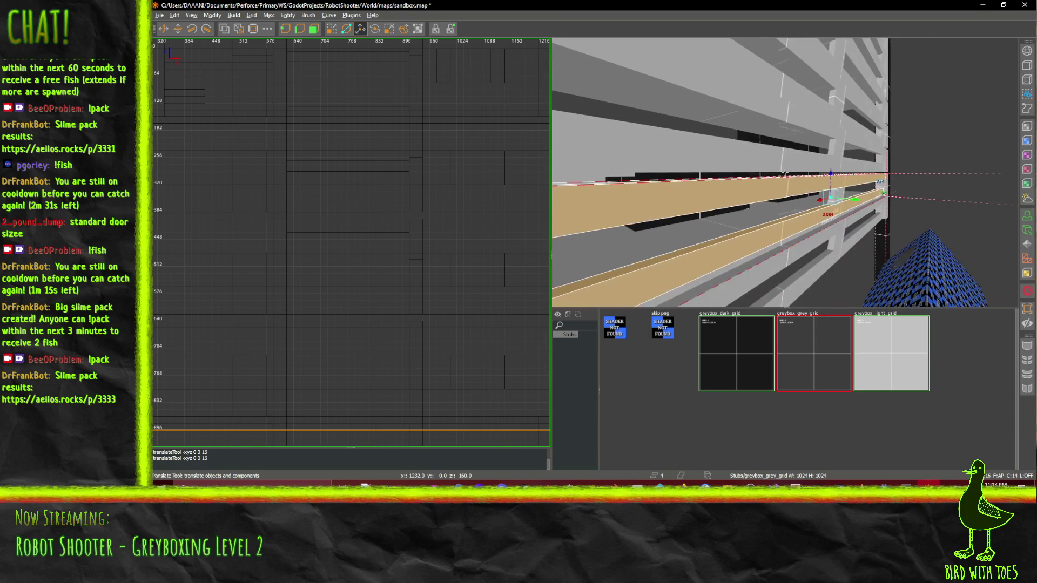
{"action": "left_click", "coordinate": [686, 232], "text": "shift"}
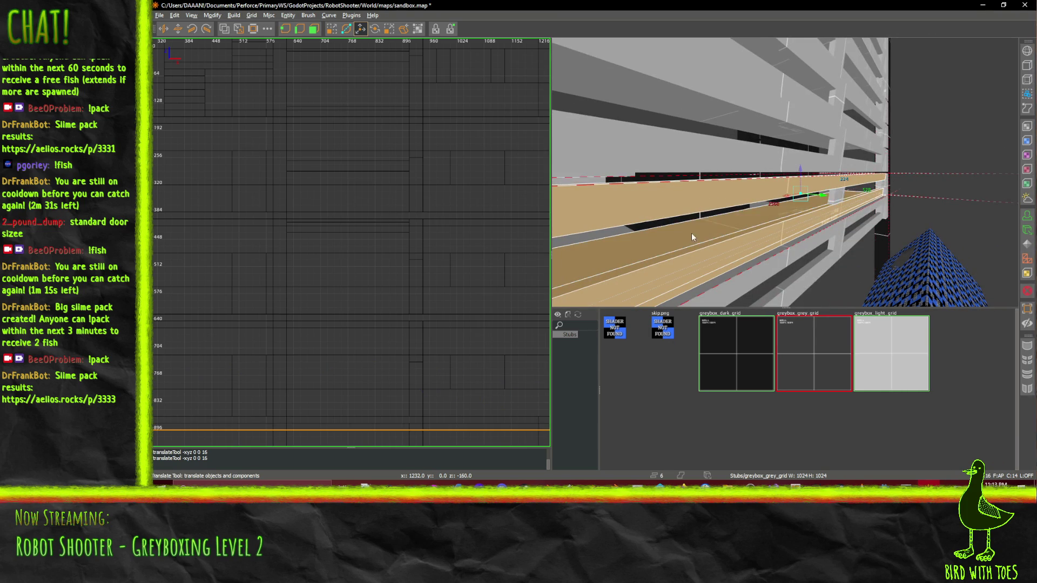
{"action": "key", "text": "w"}
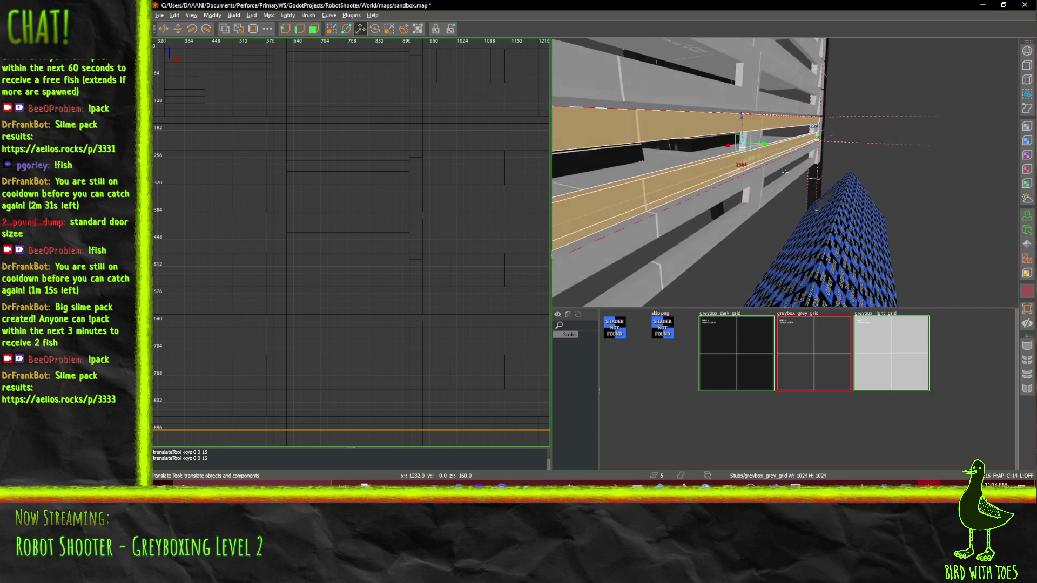
{"action": "left_click", "coordinate": [738, 186], "text": "shift"}
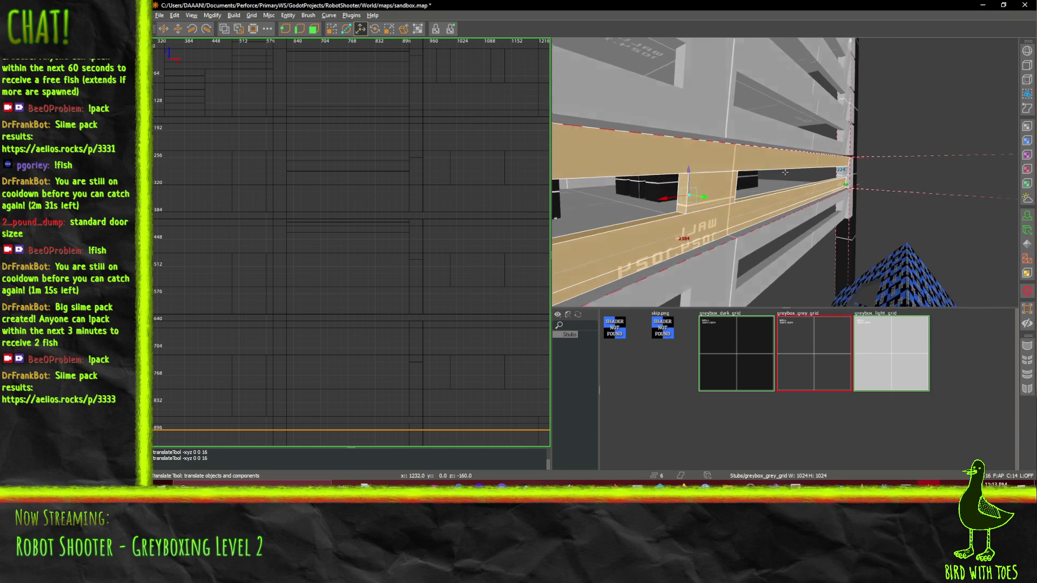
{"action": "key", "text": "s"}
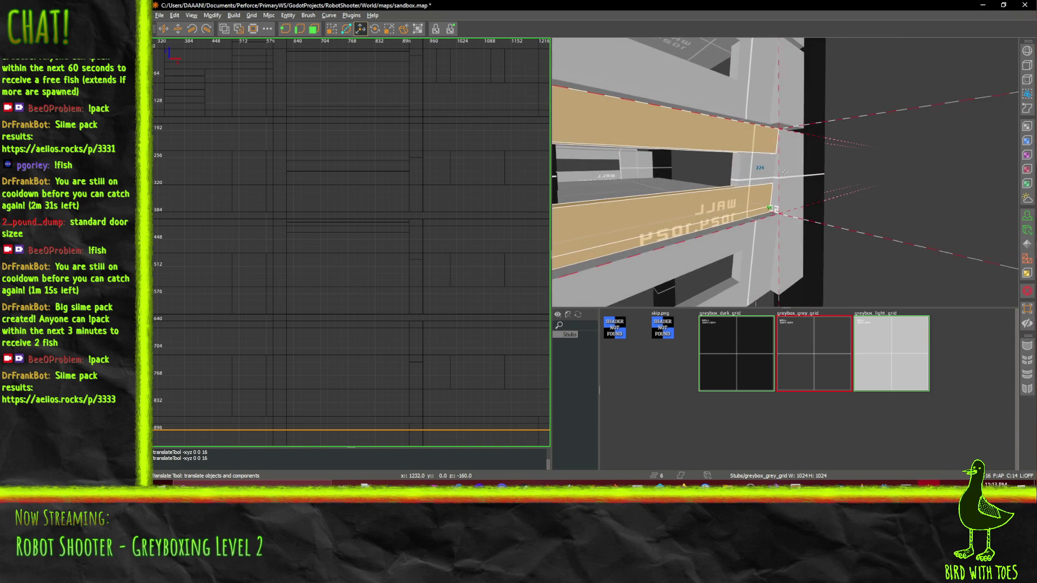
{"action": "left_click", "coordinate": [777, 174], "text": "shift"}
{"action": "right_click", "coordinate": [778, 174]}
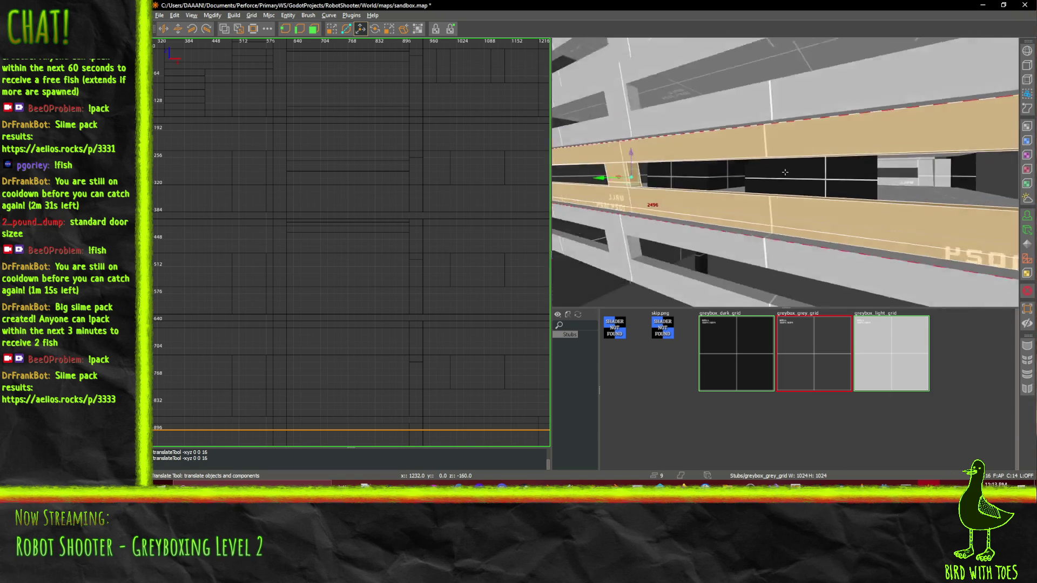
{"action": "key", "text": "w"}
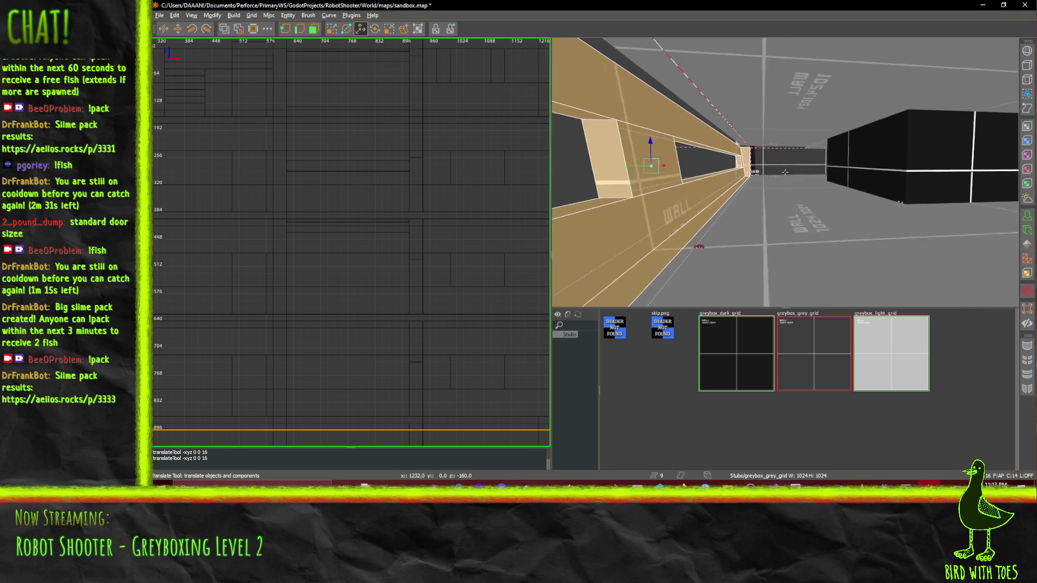
Add the upper grey beam and floor slab, then raise the selected brushes
{"action": "mouse_move", "coordinate": [785, 172]}
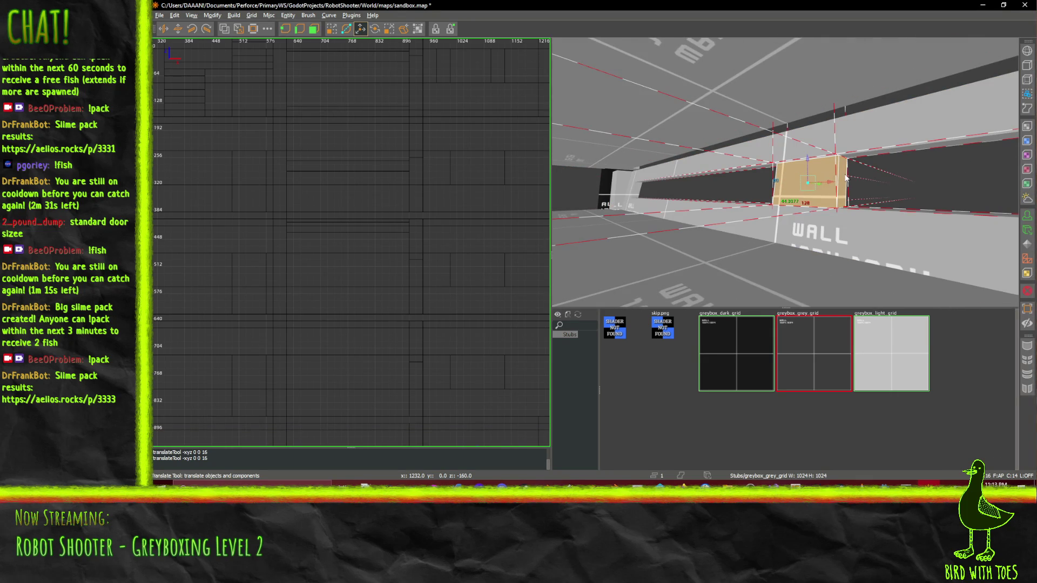
{"action": "left_click", "coordinate": [702, 176], "text": "shift"}
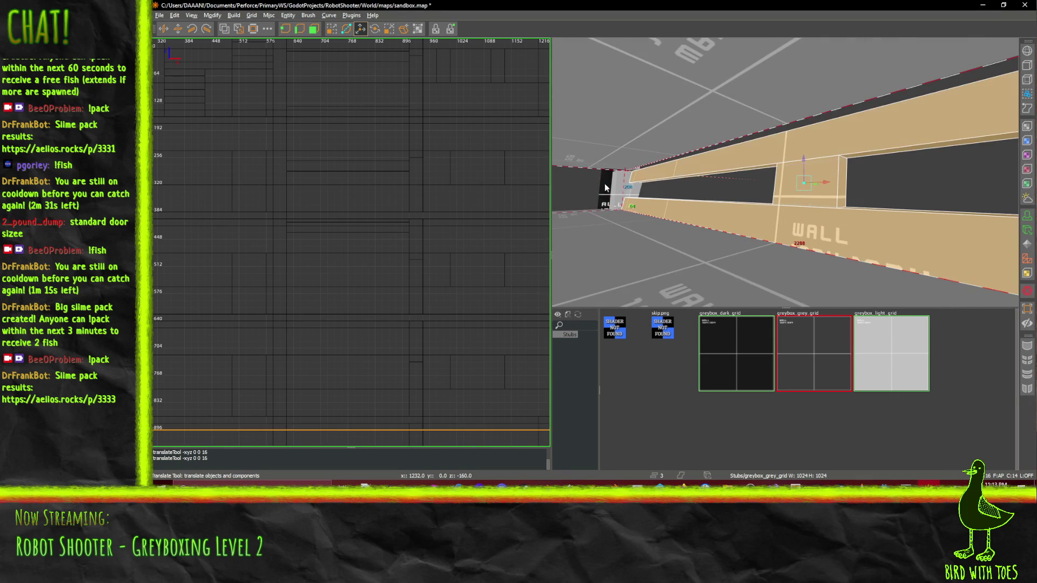
{"action": "mouse_move", "coordinate": [617, 189]}
{"action": "left_mouse_down"}
{"action": "mouse_move", "coordinate": [786, 175]}
{"action": "mouse_move", "coordinate": [799, 185]}
{"action": "left_mouse_up"}
{"action": "left_click", "coordinate": [799, 185], "text": "shift"}
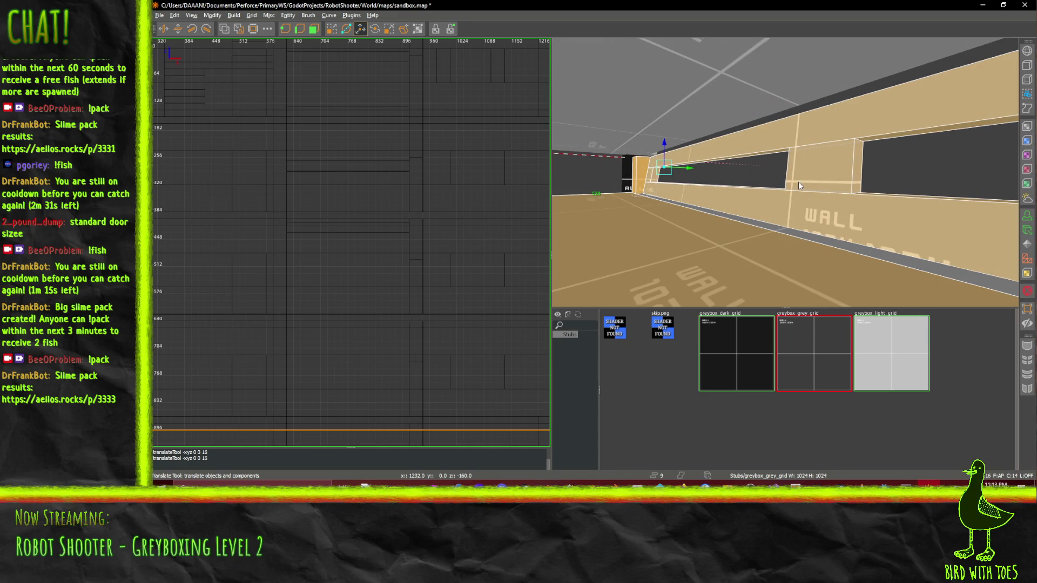
{"action": "right_click", "coordinate": [800, 236]}
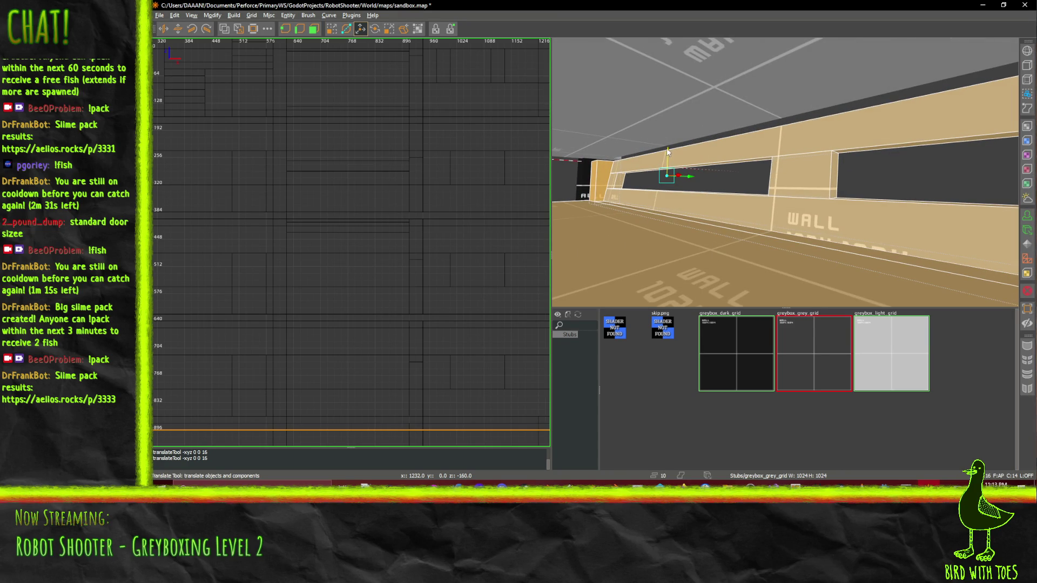
{"action": "left_click_drag", "start_coordinate": [666, 150], "coordinate": [666, 144]}
{"action": "right_click", "coordinate": [690, 157]}
{"action": "key", "text": "w"}
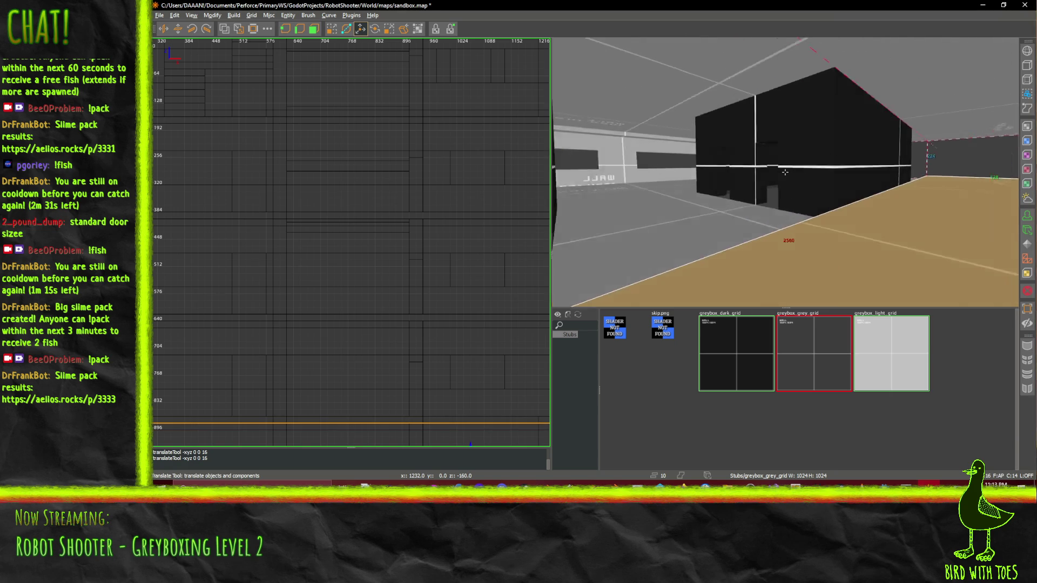
{"action": "key", "text": "w"}
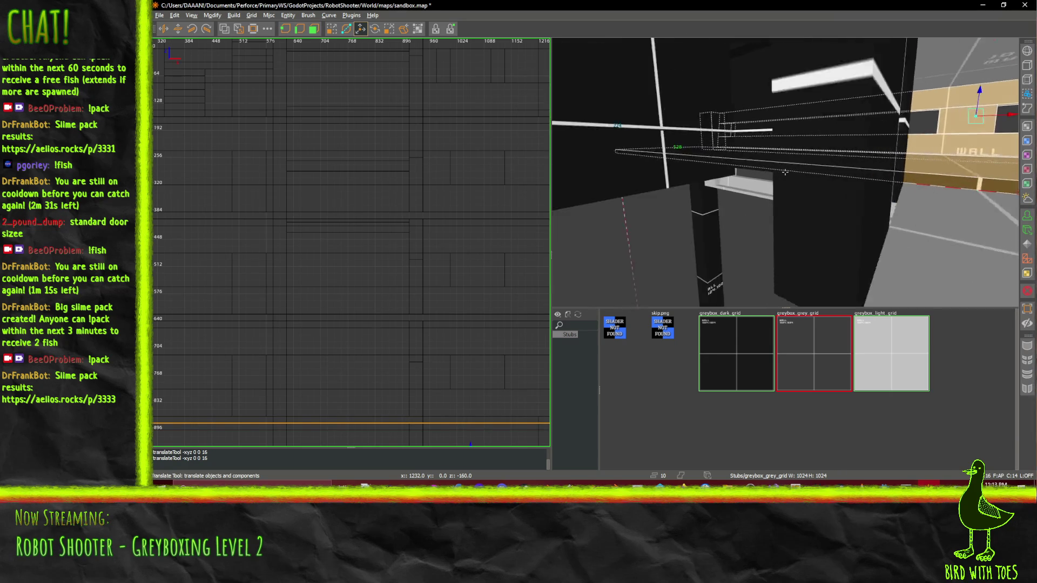
{"action": "key", "text": "w"}
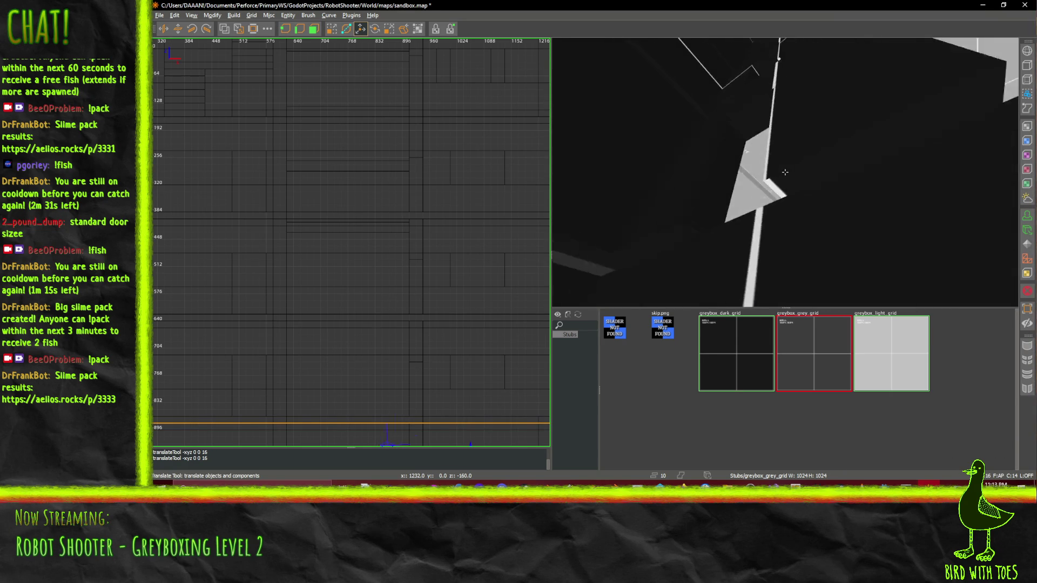
{"action": "right_click", "coordinate": [786, 255]}
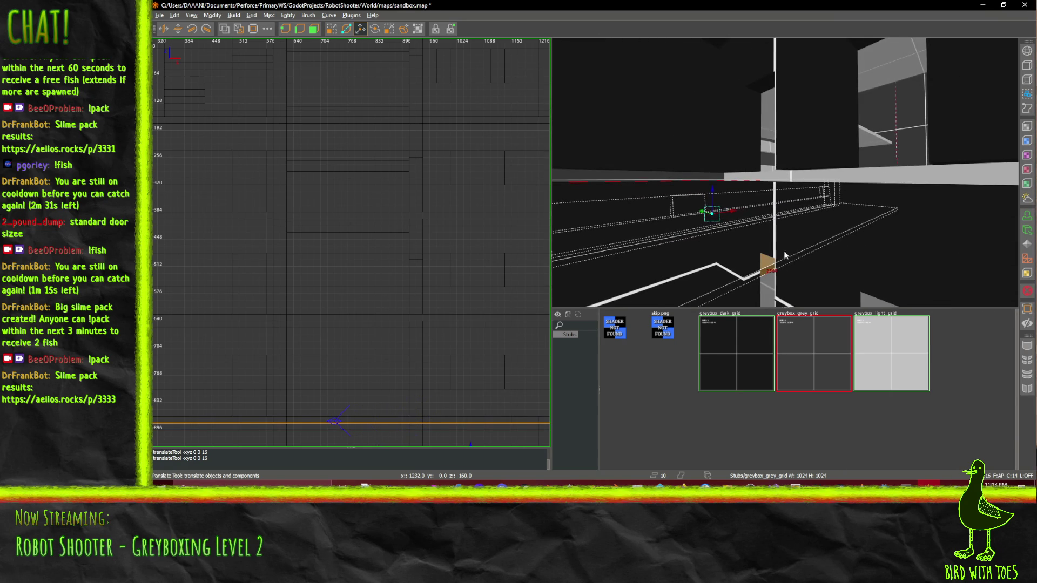
Select a corridor wall brush and add the neighbouring dark wall brushes to it
{"action": "left_click", "coordinate": [741, 217]}
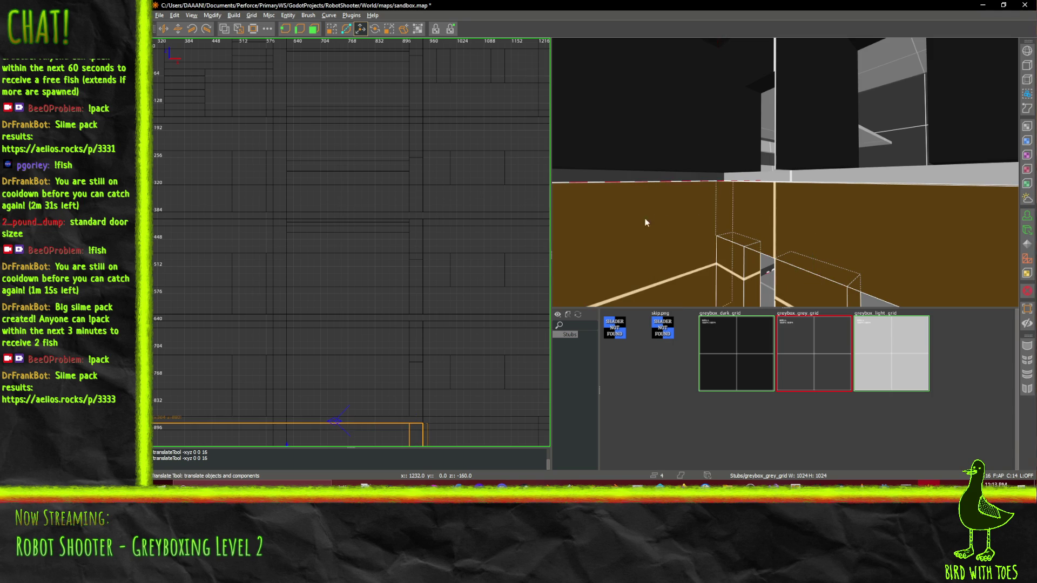
{"action": "key", "text": "w"}
{"action": "left_click", "coordinate": [751, 201], "text": "ctrl"}
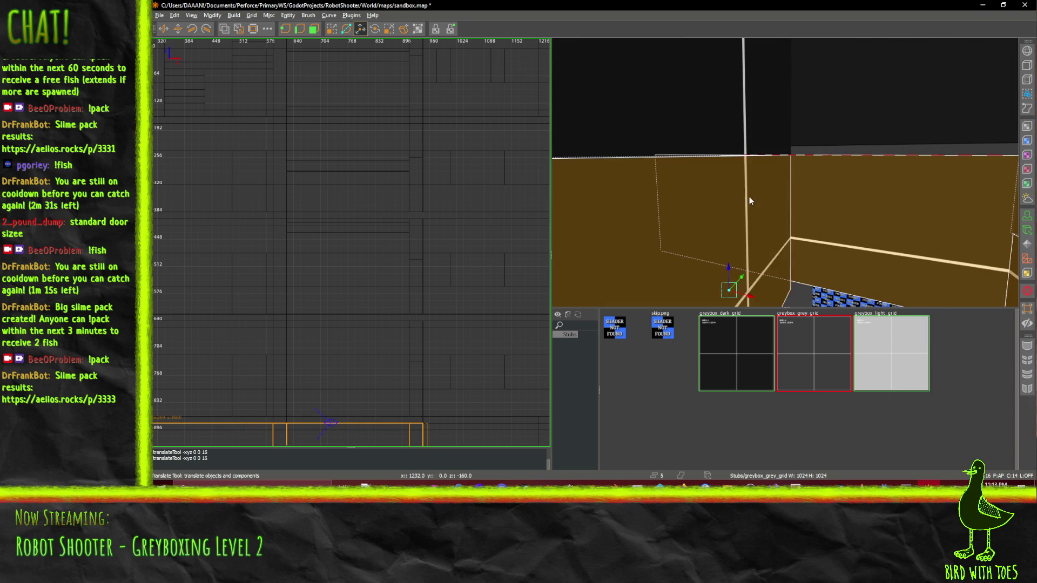
{"action": "key", "text": "w"}
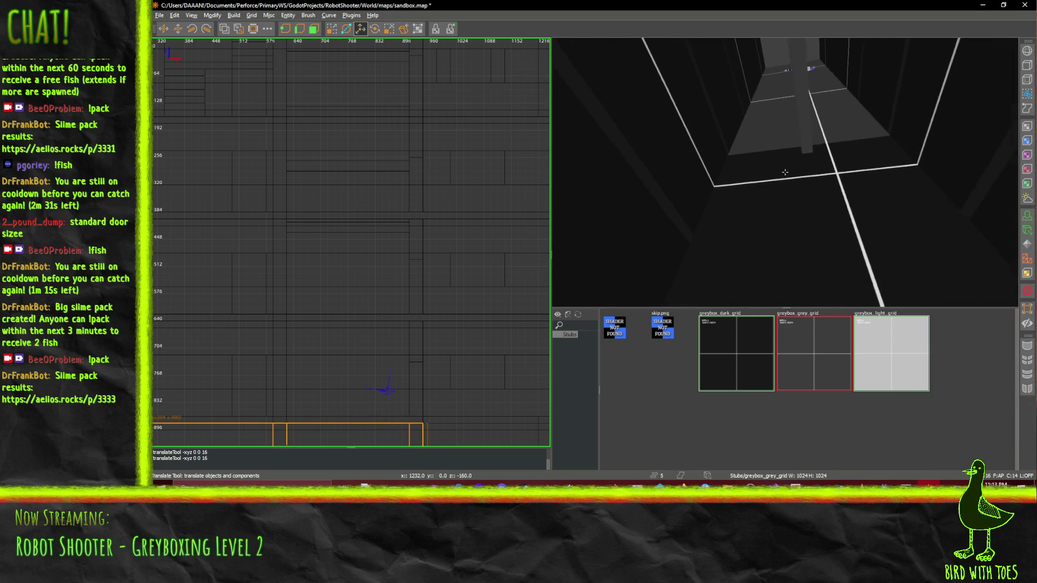
{"action": "key", "text": "s"}
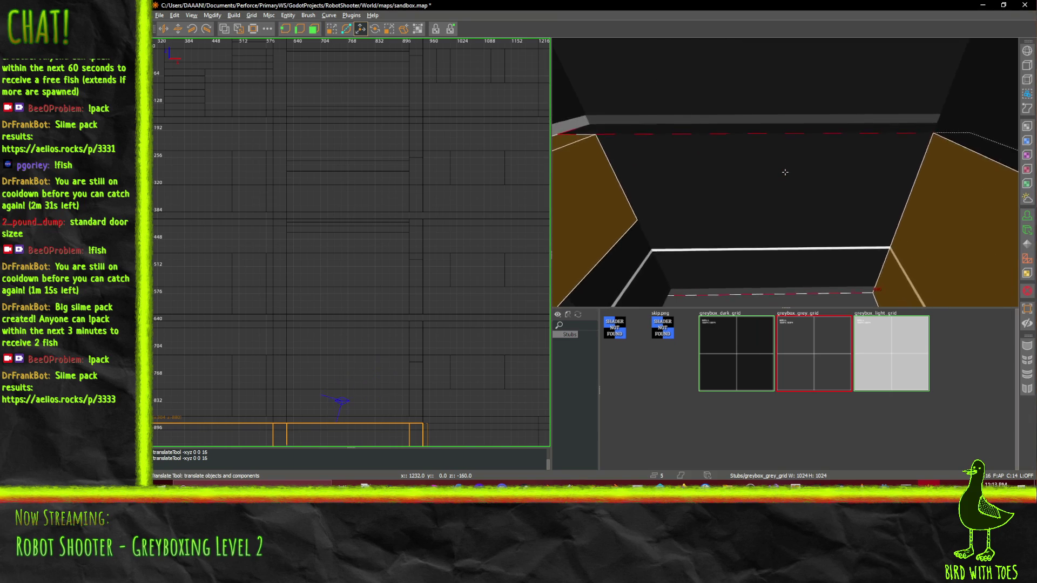
{"action": "left_click", "coordinate": [823, 216], "text": "ctrl"}
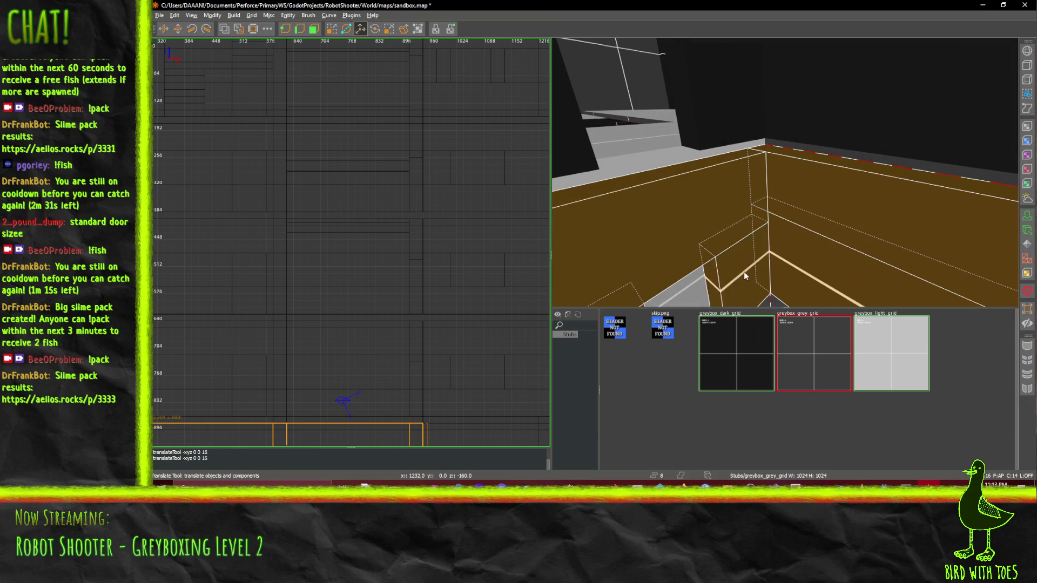
{"action": "key", "text": "s"}
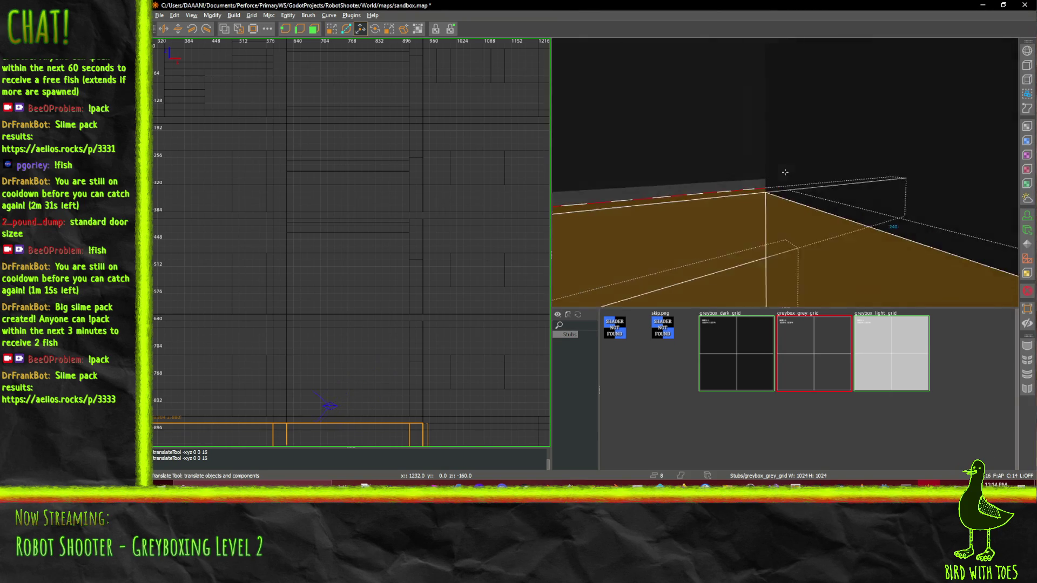
{"action": "key", "text": "w"}
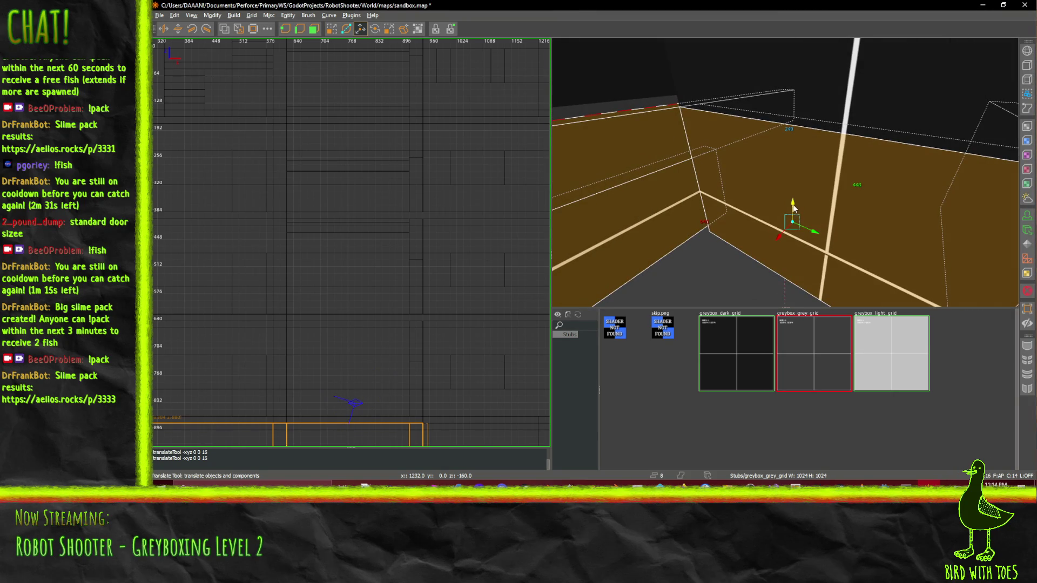
{"action": "key", "text": "s"}
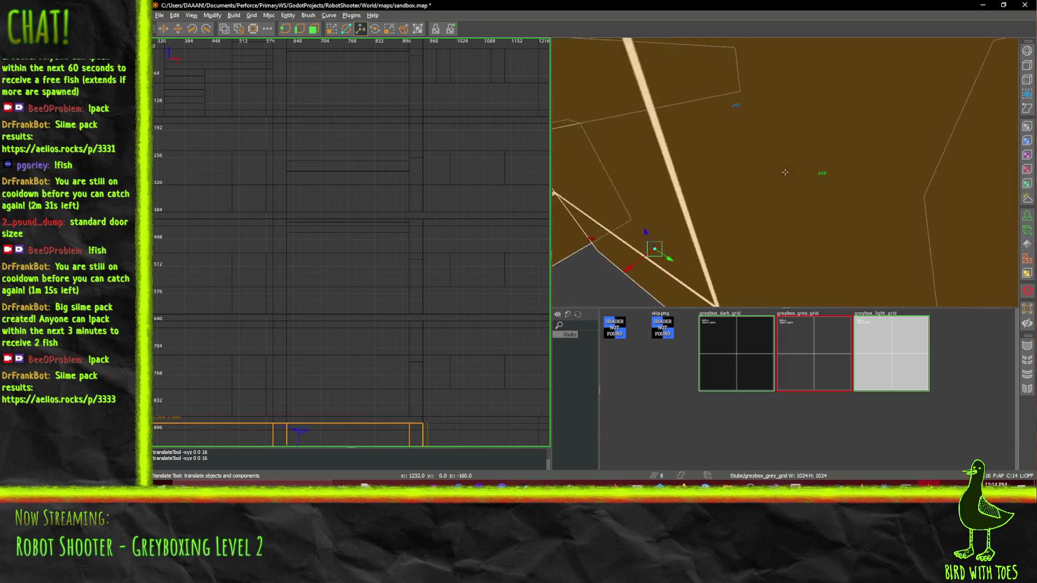
{"action": "key", "text": "w"}
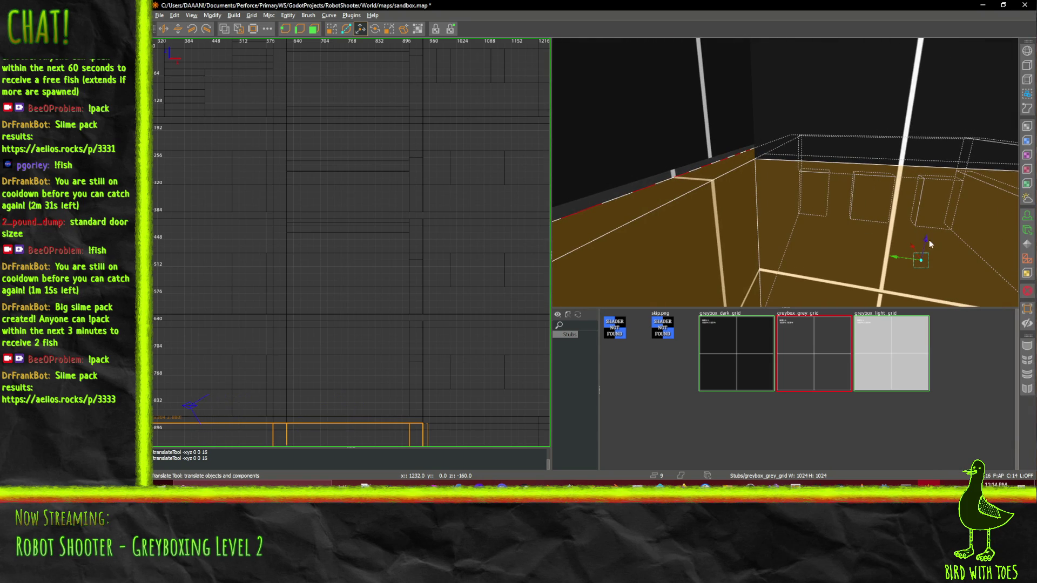
Select the thin slab brush alone and lower its top face by 16 units
{"action": "left_click", "coordinate": [927, 235]}
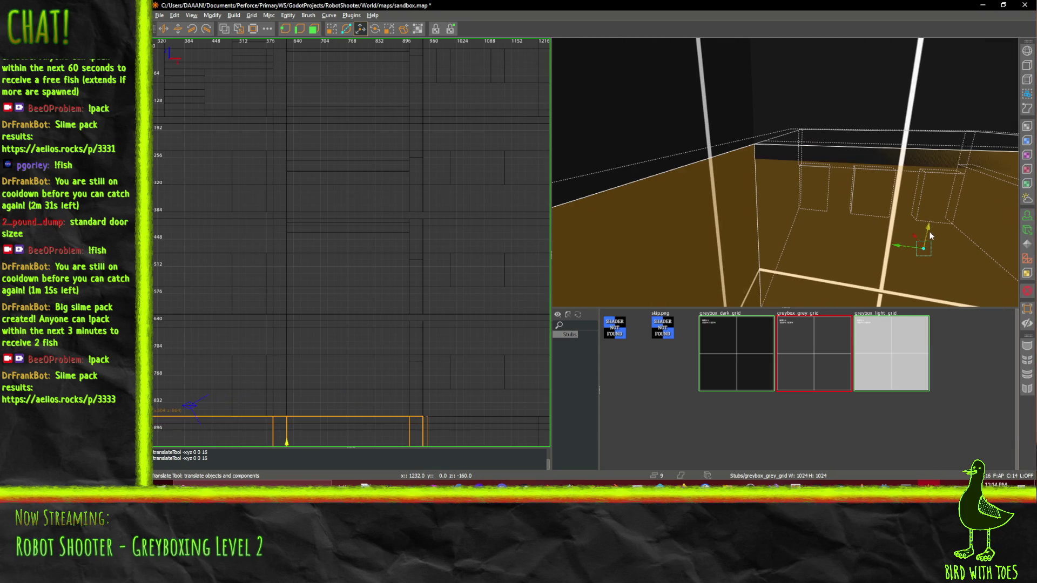
{"action": "key", "text": "w"}
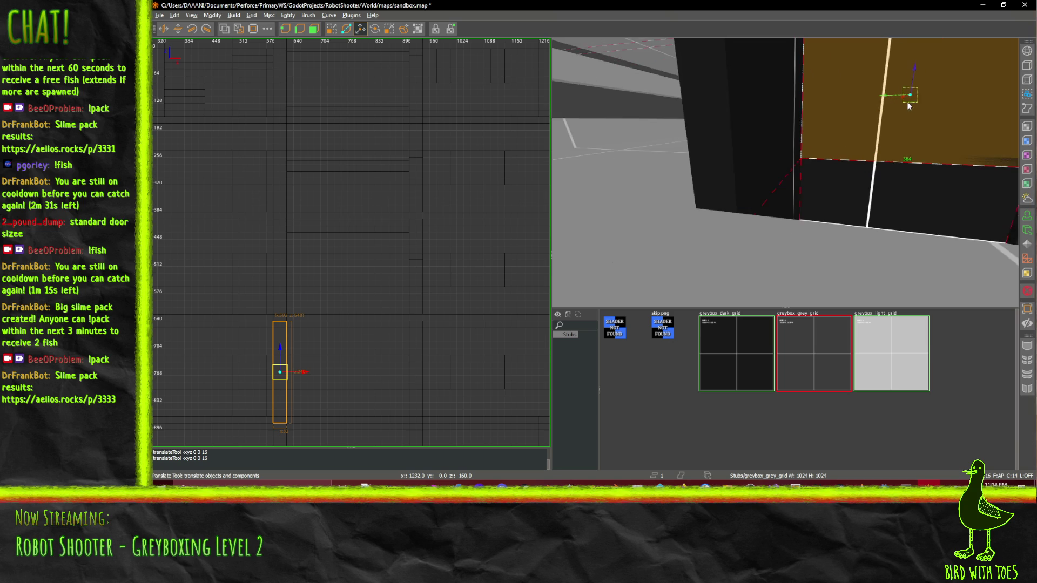
{"action": "key", "text": "ctrl+u"}
{"action": "key", "text": "w"}
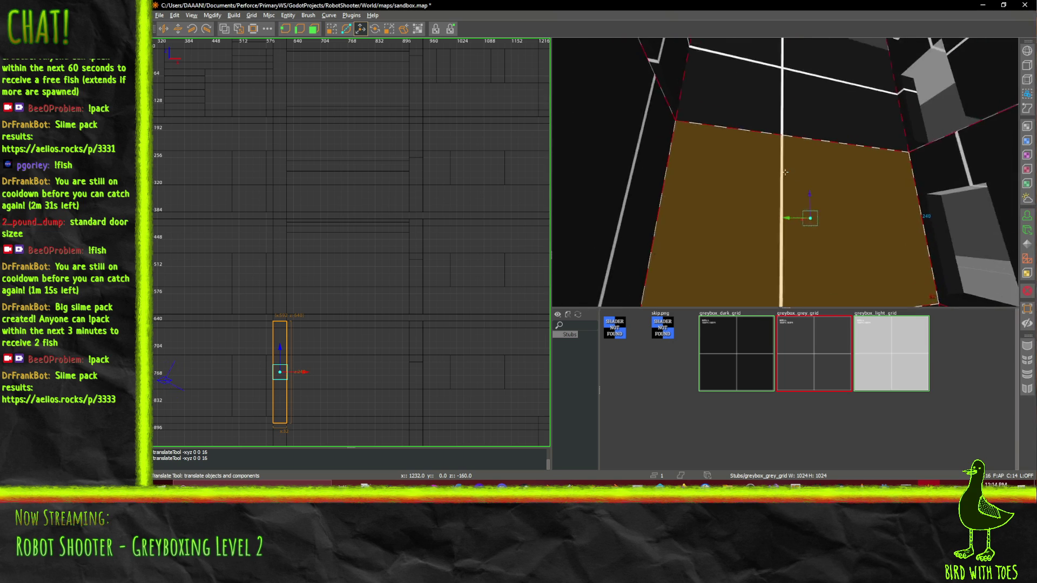
{"action": "key", "text": "s"}
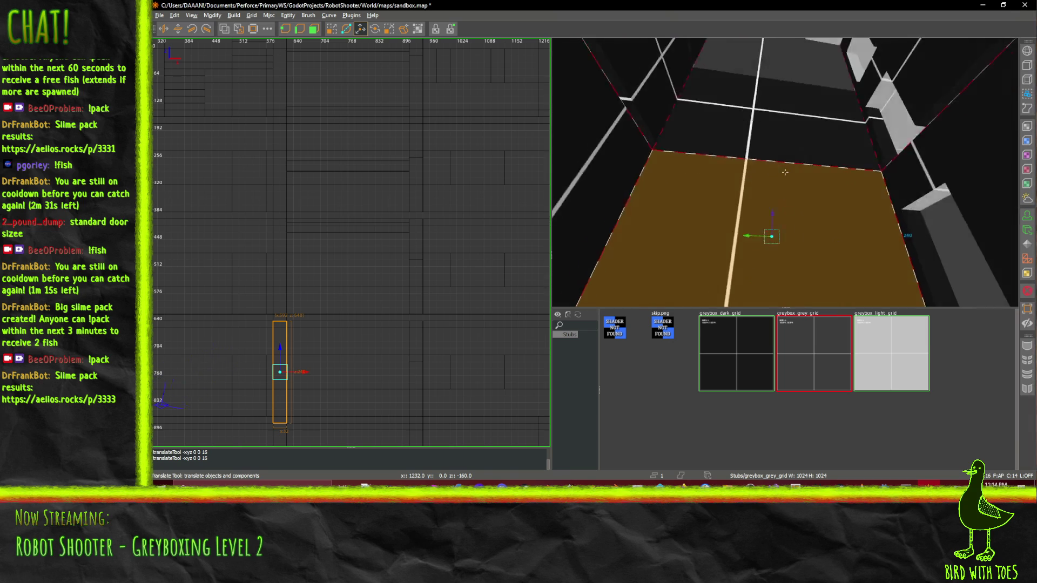
{"action": "right_click", "coordinate": [786, 176]}
{"action": "mouse_move", "coordinate": [785, 172]}
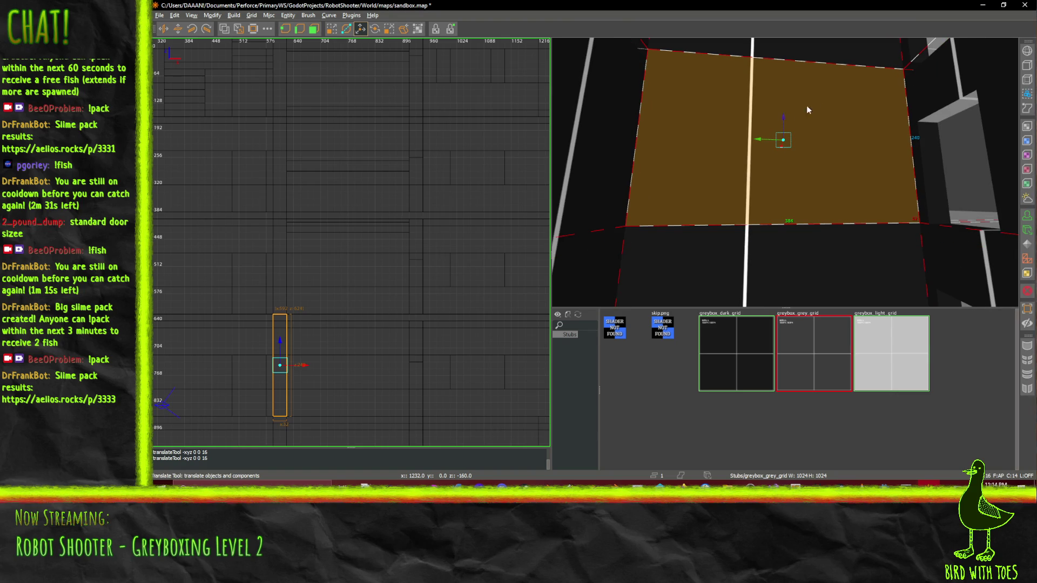
{"action": "right_click", "coordinate": [827, 93]}
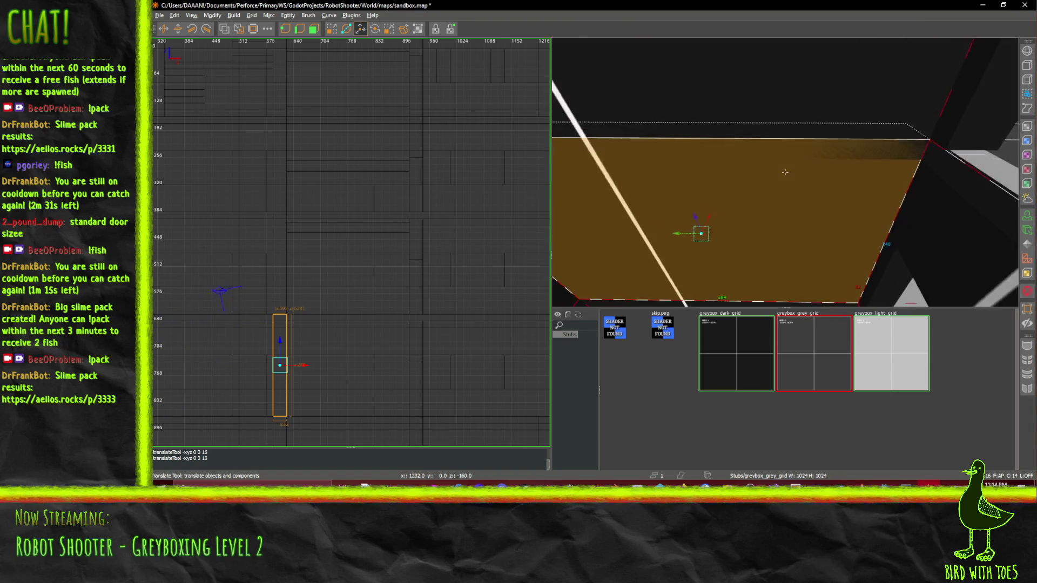
{"action": "right_click", "coordinate": [785, 172]}
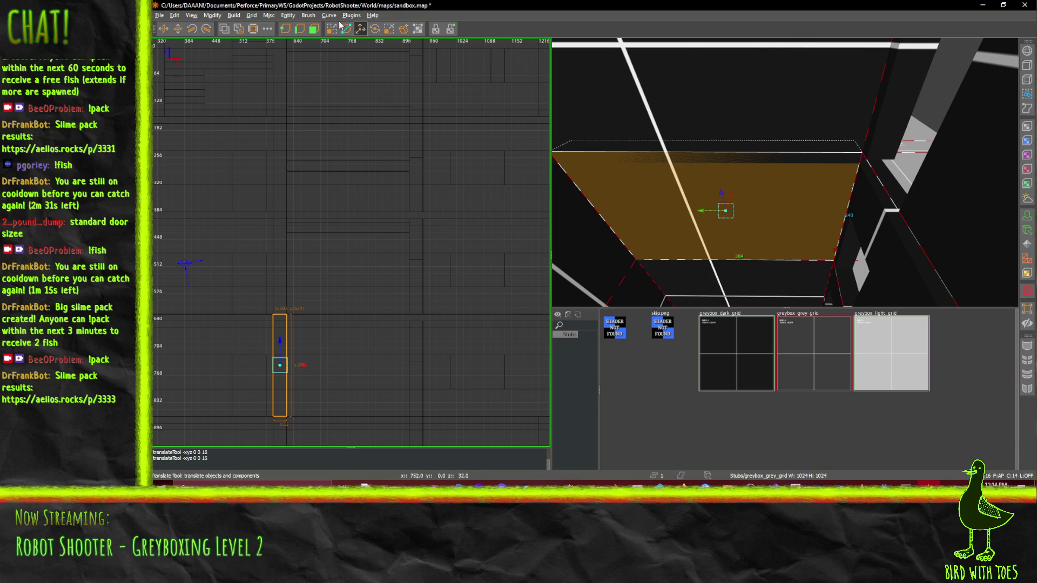
{"action": "left_click_drag", "start_coordinate": [700, 101], "coordinate": [701, 117]}
Move the thin slab 224 units down the 2D plan
{"action": "right_click", "coordinate": [701, 117]}
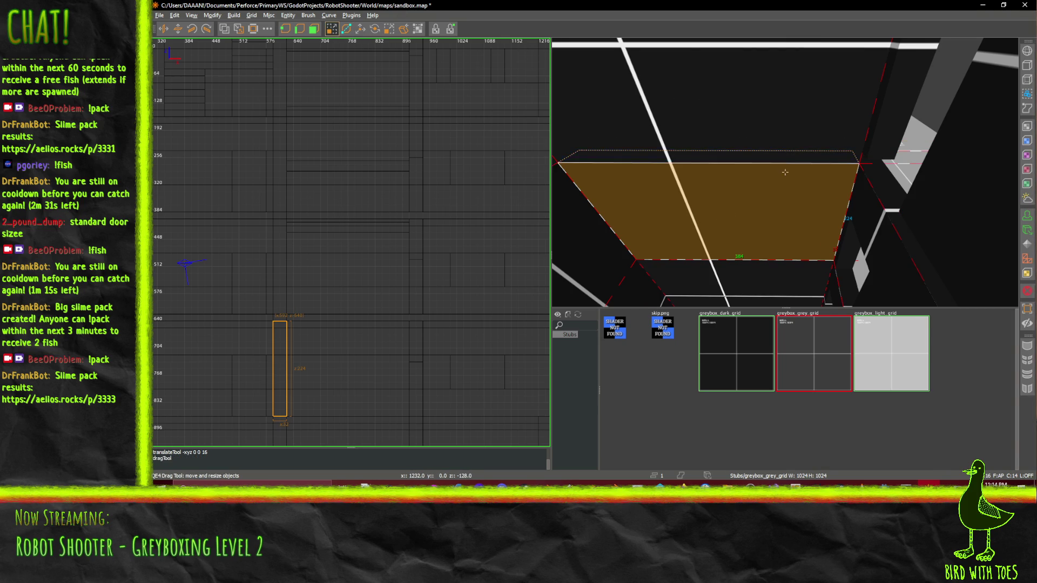
{"action": "key", "text": "w"}
{"action": "key", "text": "s"}
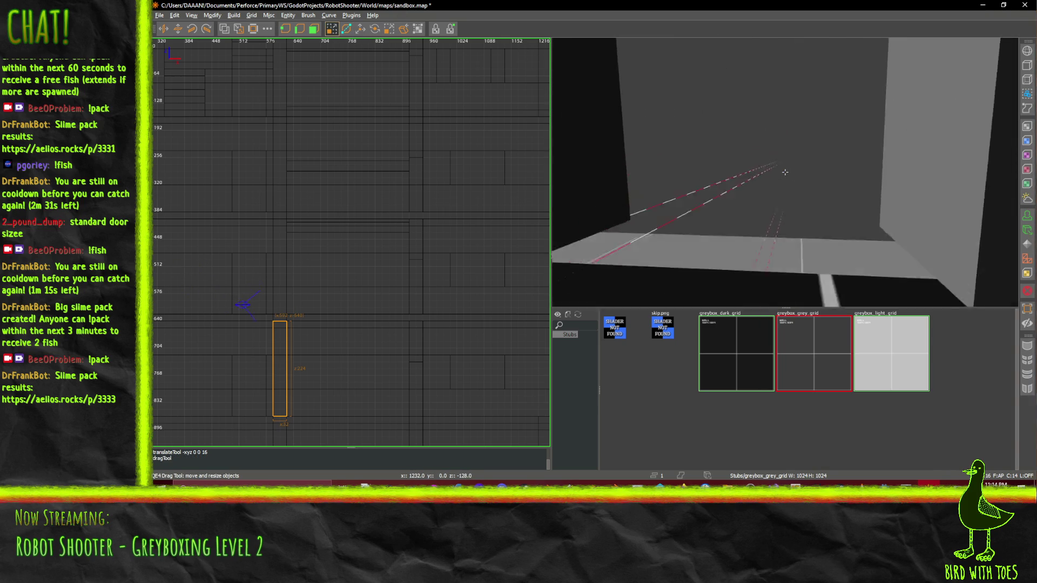
{"action": "key", "text": "w"}
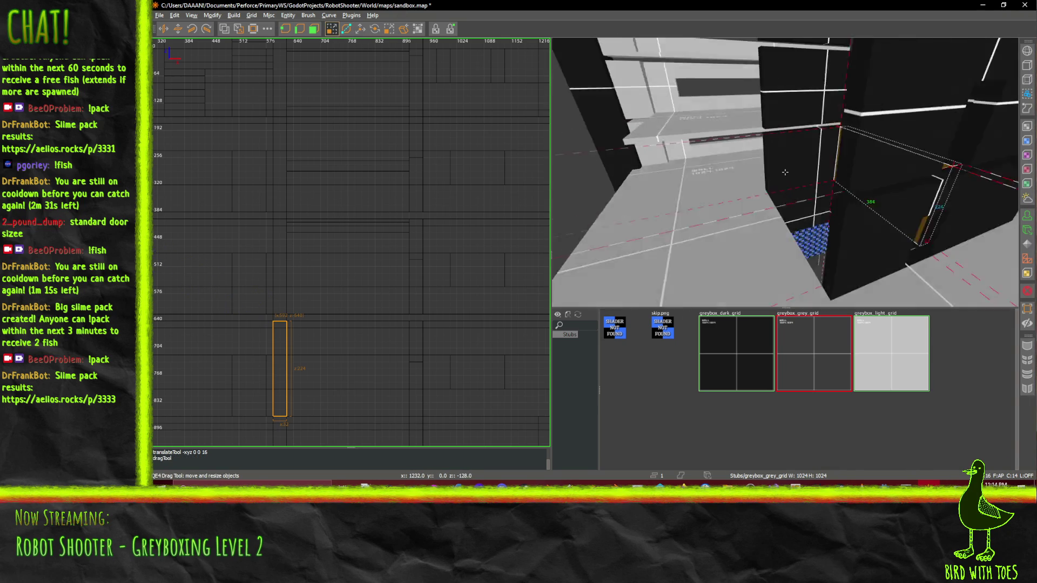
{"action": "key", "text": "s"}
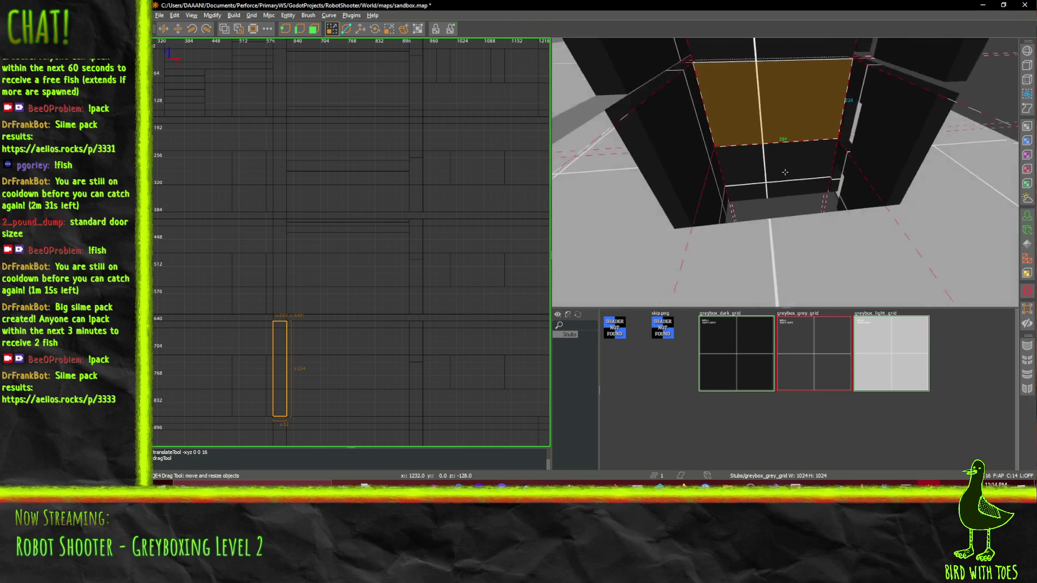
{"action": "key", "text": "s"}
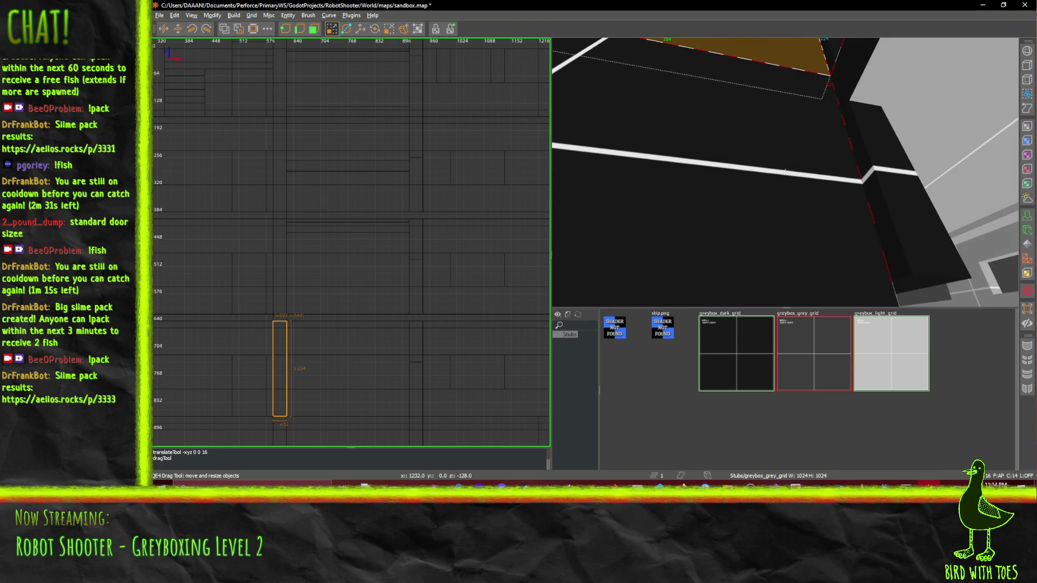
{"action": "right_click", "coordinate": [784, 172]}
{"action": "left_click_drag", "start_coordinate": [785, 173], "coordinate": [789, 236]}
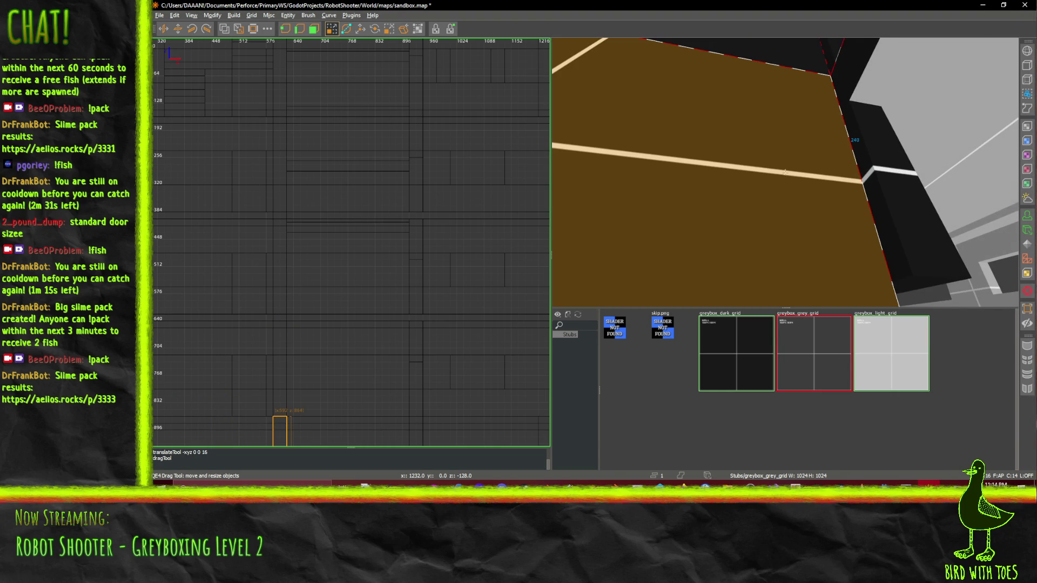
Select the wall brush beside the doorway
{"action": "key", "text": "s"}
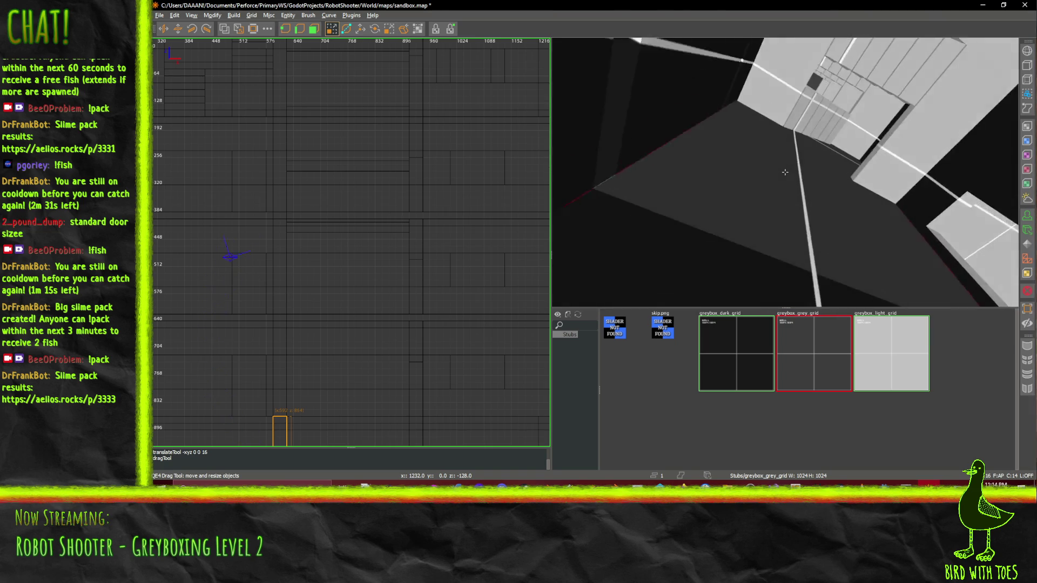
{"action": "key", "text": "w"}
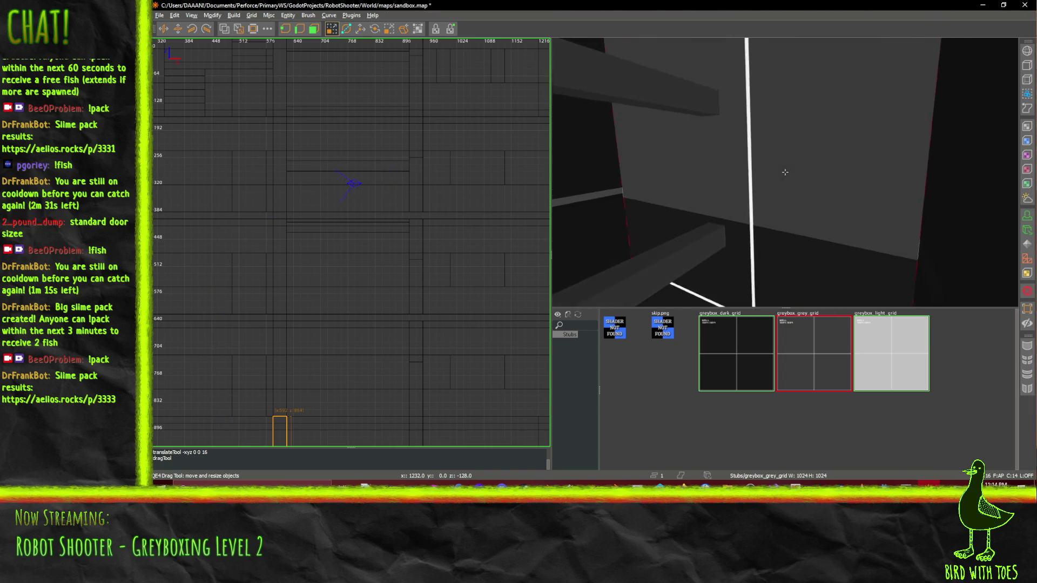
{"action": "key", "text": "w"}
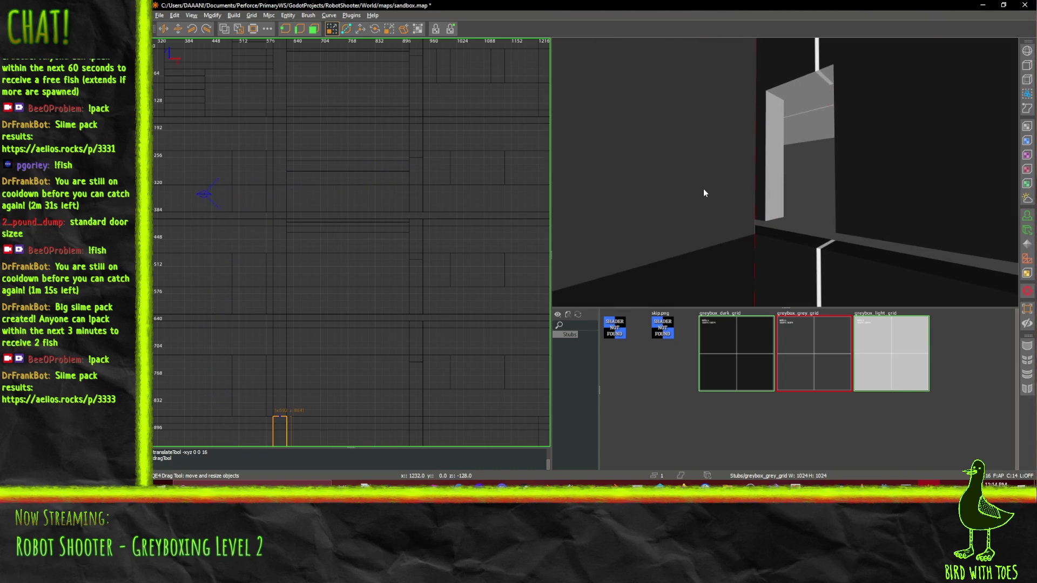
{"action": "left_click", "coordinate": [704, 193]}
Apply greybox_dark_grid to the doorway wall and move it up the 2D plan
{"action": "left_click", "coordinate": [728, 345]}
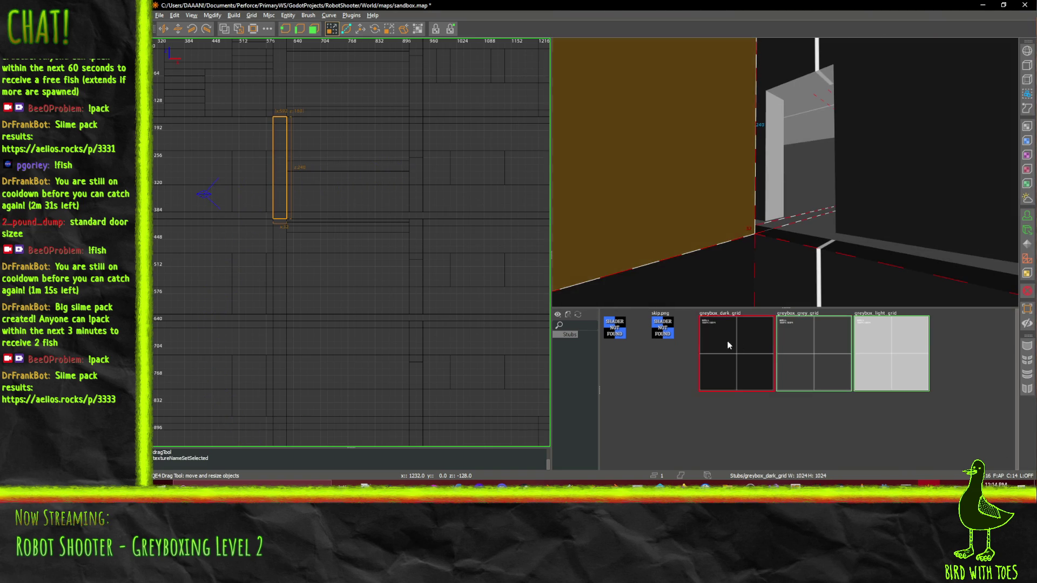
{"action": "key", "text": "w"}
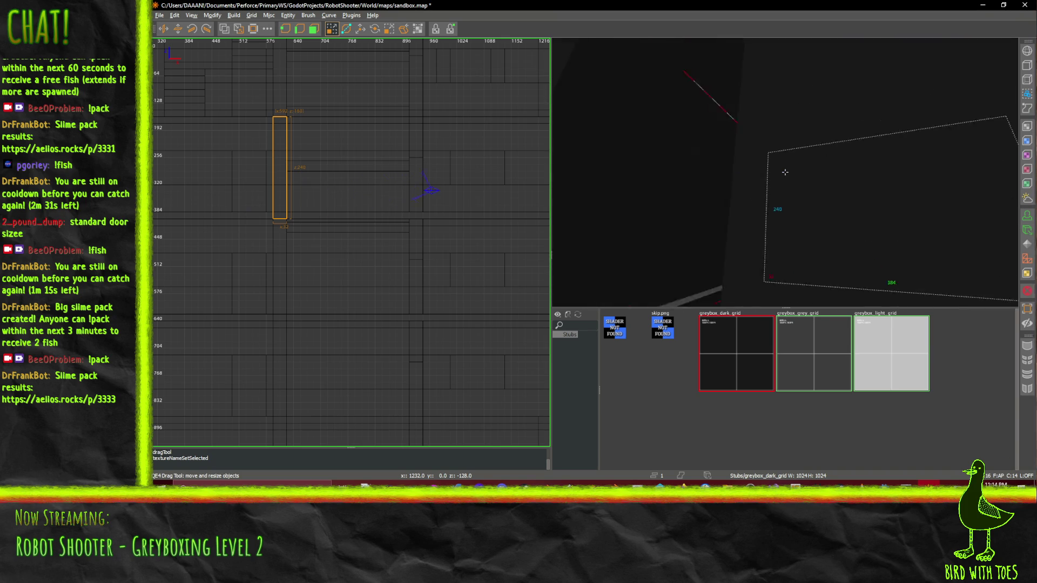
{"action": "key", "text": "Left"}
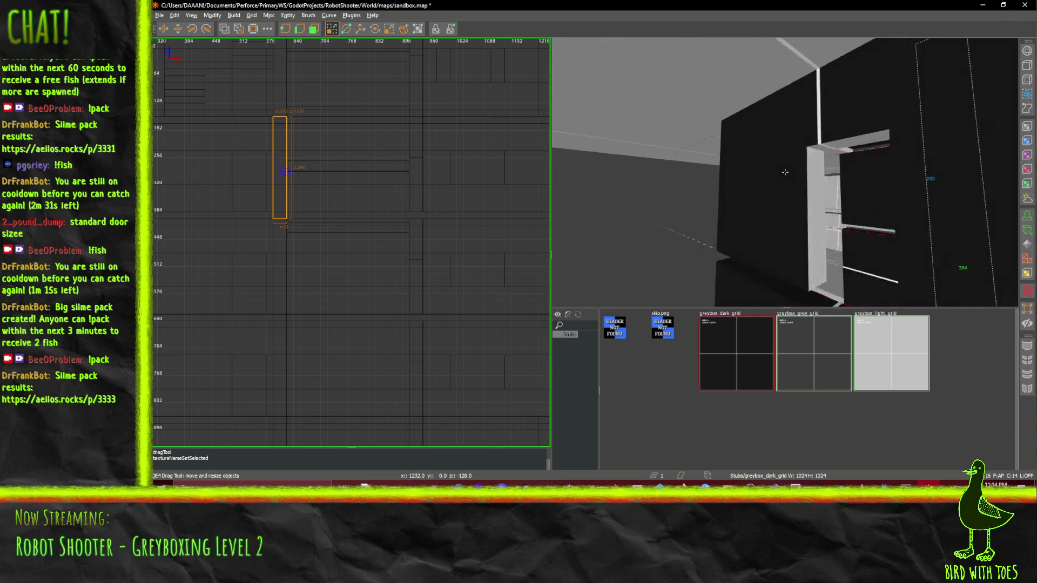
{"action": "key", "text": "s"}
{"action": "right_click", "coordinate": [796, 124]}
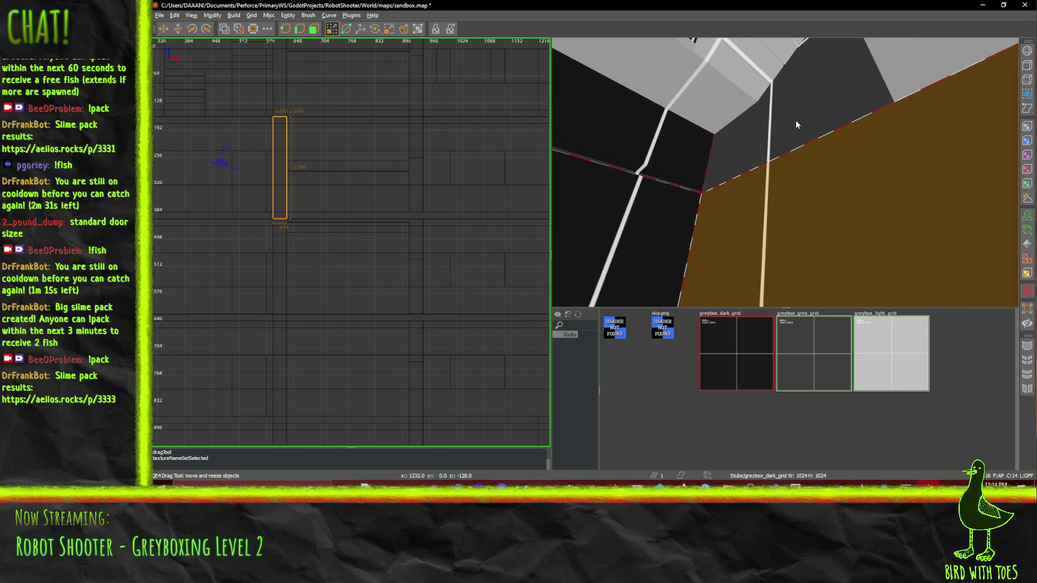
{"action": "left_click_drag", "start_coordinate": [796, 121], "coordinate": [344, 165]}
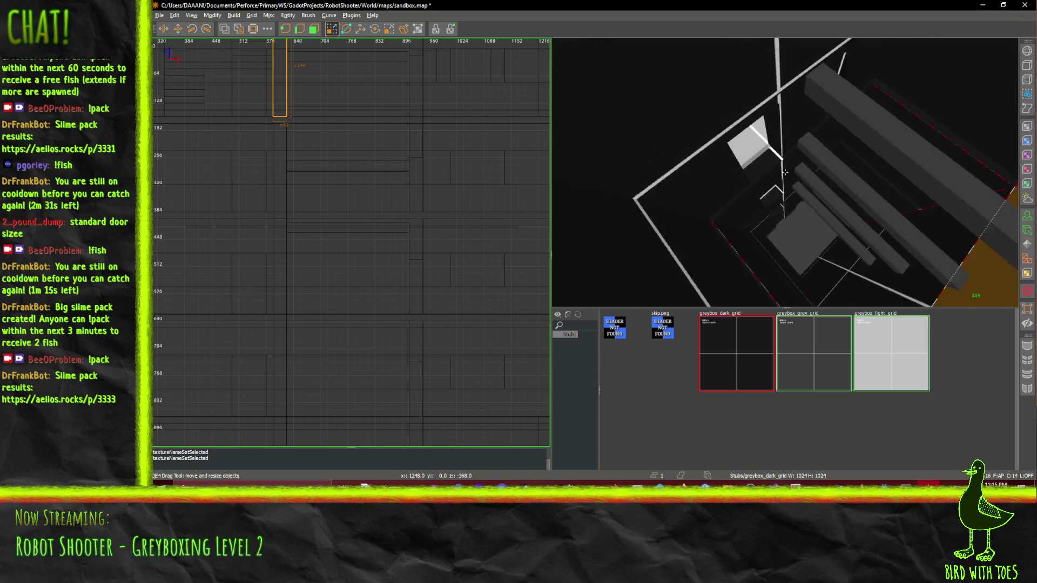
{"action": "key", "text": "s"}
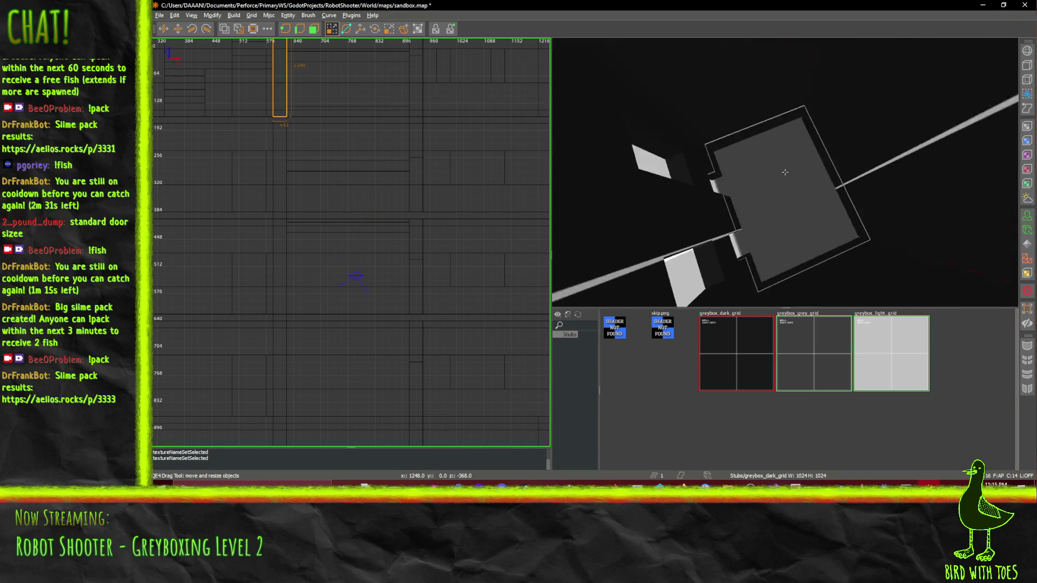
{"action": "key", "text": "w"}
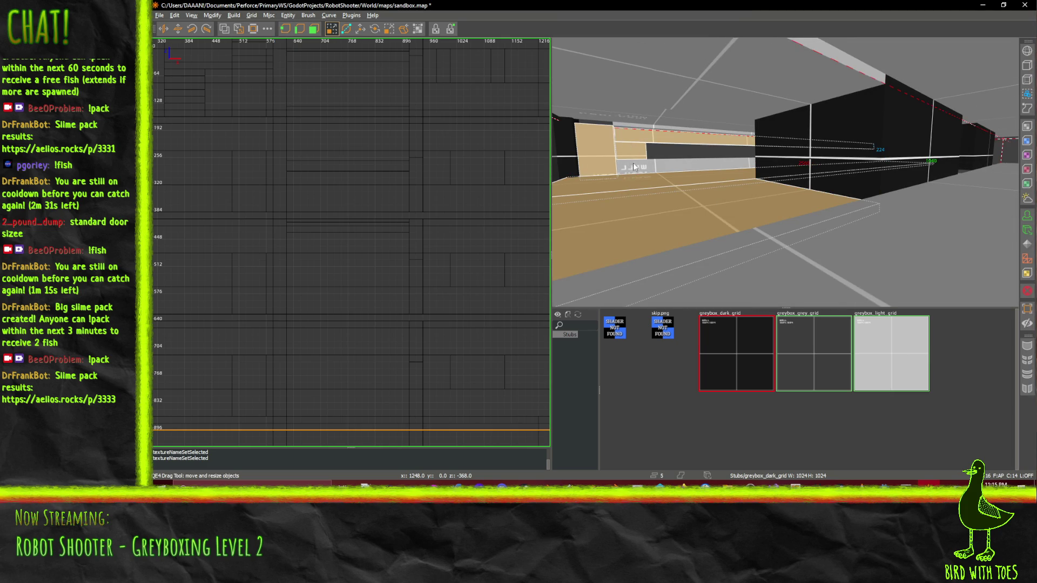
Select the corridor pillar, upper wall beam and adjoining wall pieces
{"action": "right_click", "coordinate": [659, 165]}
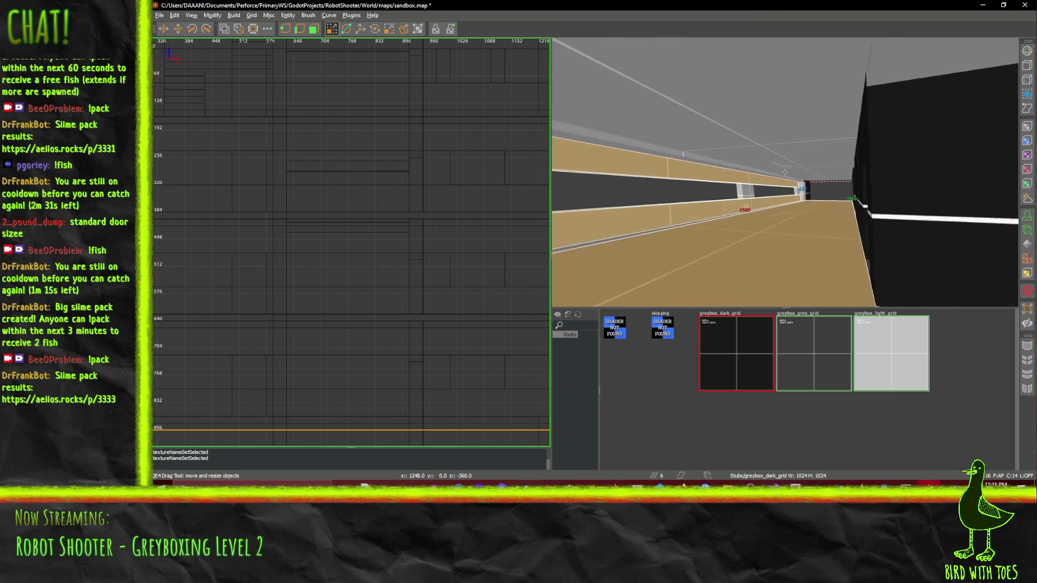
{"action": "right_click", "coordinate": [785, 174]}
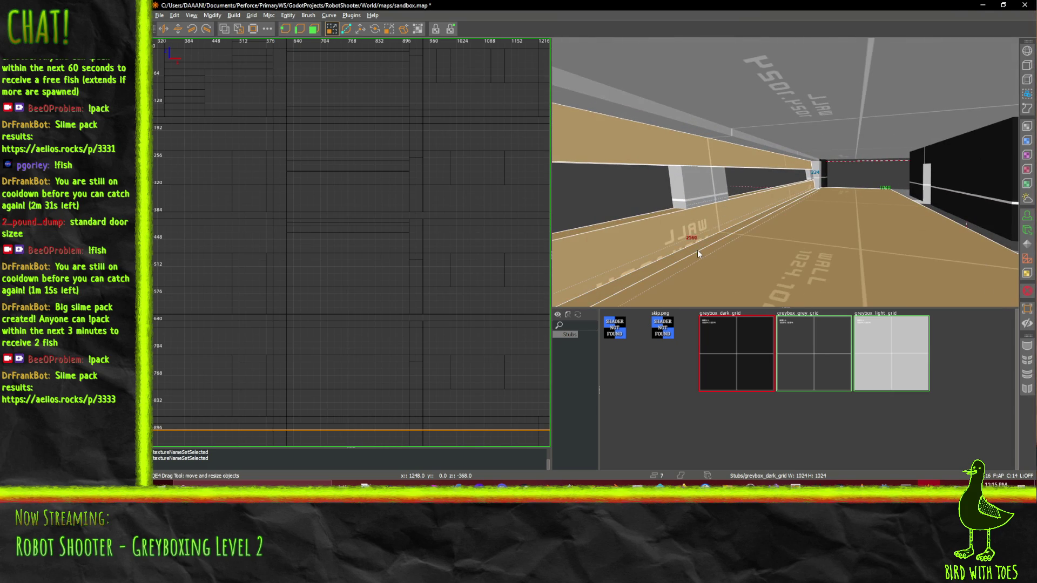
{"action": "left_click", "coordinate": [711, 196], "text": "shift"}
{"action": "left_click", "coordinate": [737, 134], "text": "shift"}
{"action": "key", "text": "w"}
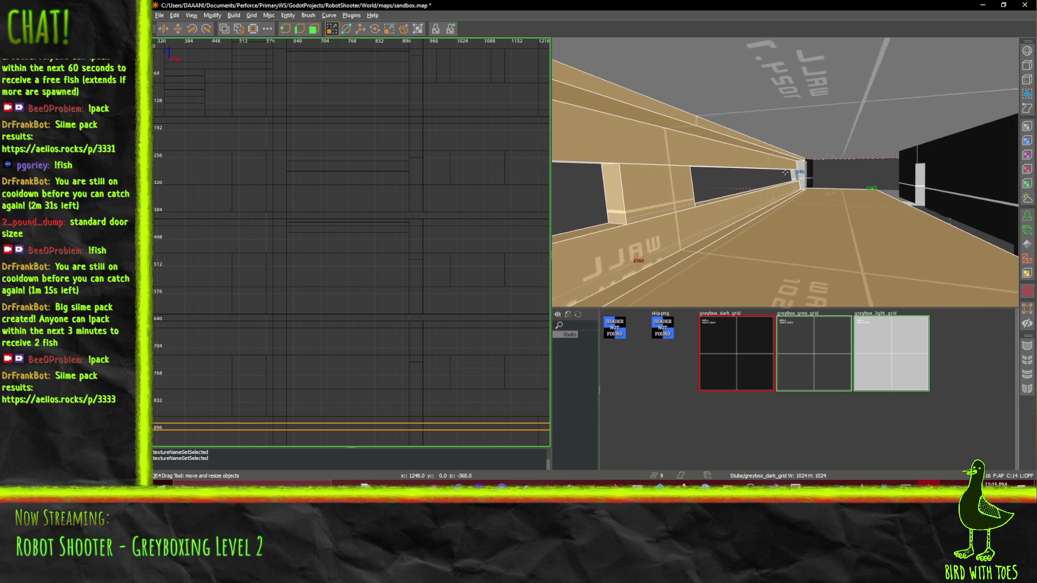
{"action": "key", "text": "w"}
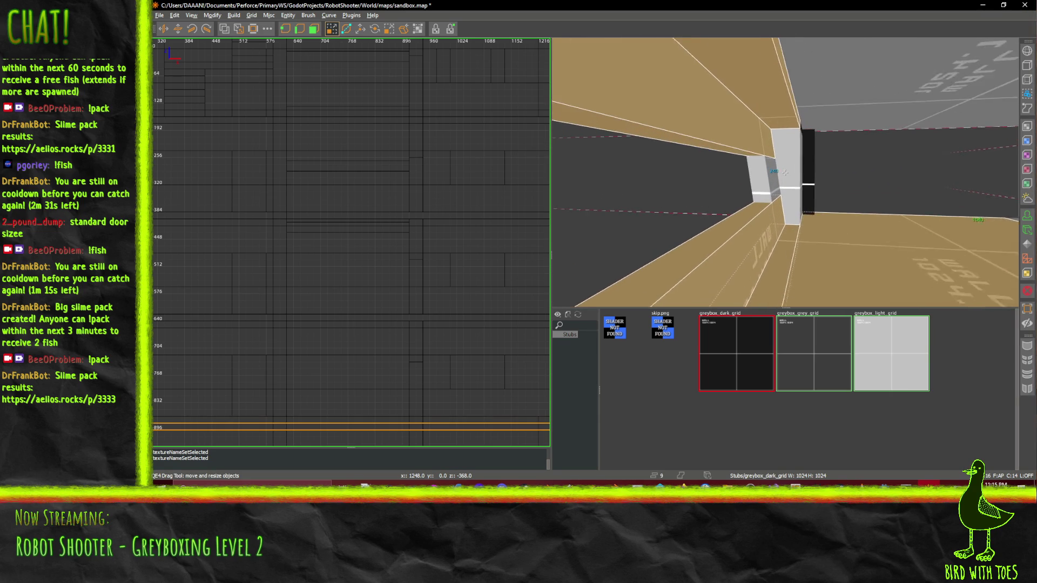
{"action": "left_click", "coordinate": [757, 173], "text": "shift"}
{"action": "right_click", "coordinate": [757, 173]}
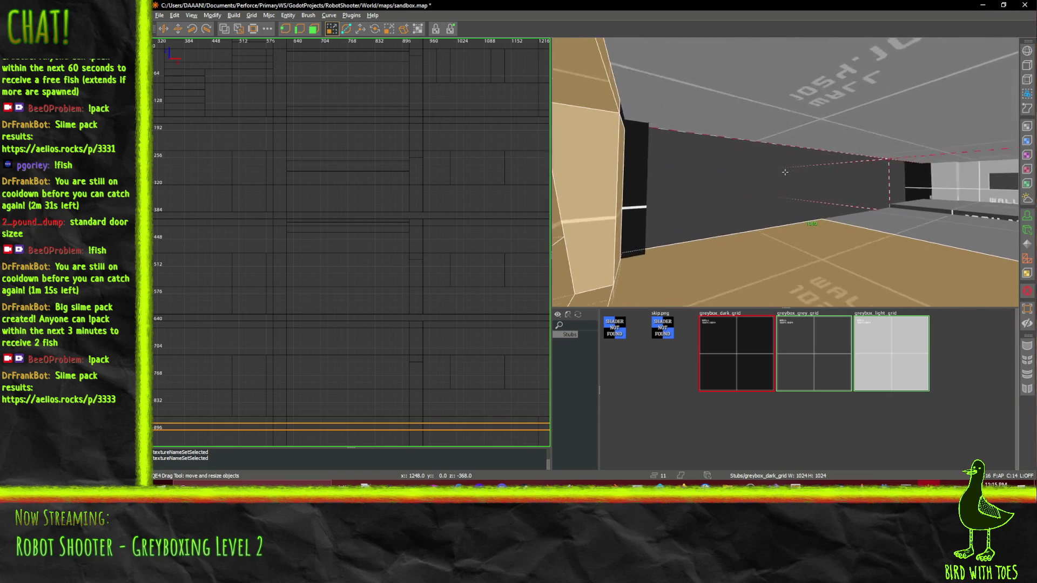
{"action": "left_click", "coordinate": [785, 173], "text": "shift"}
{"action": "right_click", "coordinate": [785, 173]}
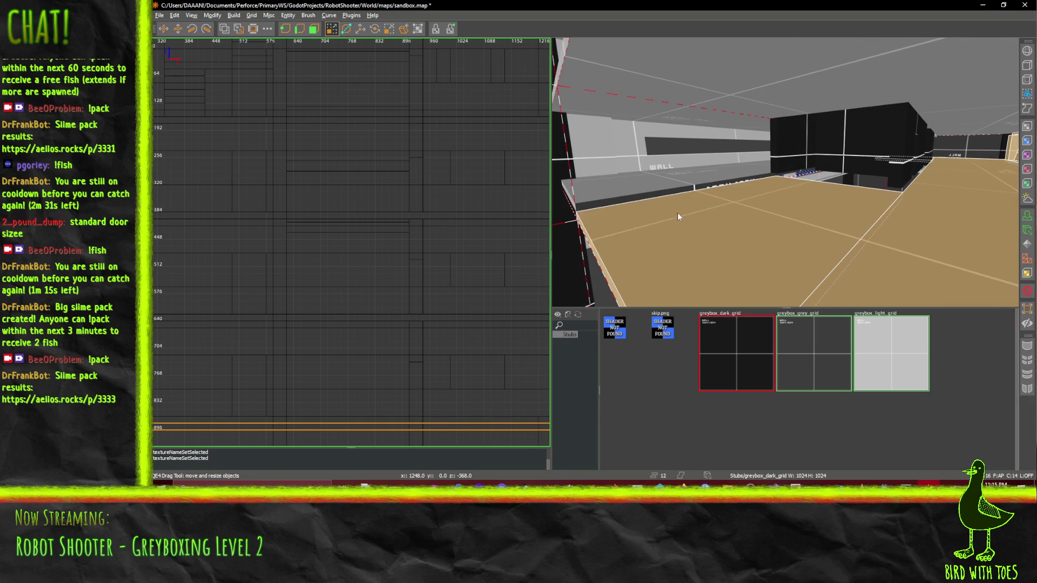
{"action": "right_click", "coordinate": [785, 173]}
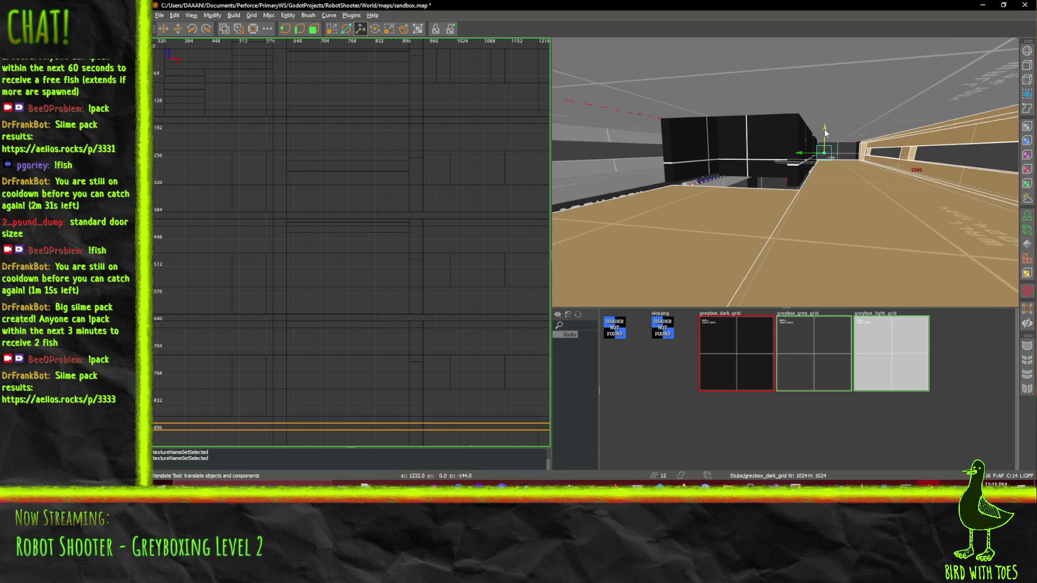
Raise the selected wall pieces and then the slab by 16 units each
{"action": "left_click_drag", "start_coordinate": [824, 128], "coordinate": [824, 123]}
{"action": "right_click", "coordinate": [812, 131]}
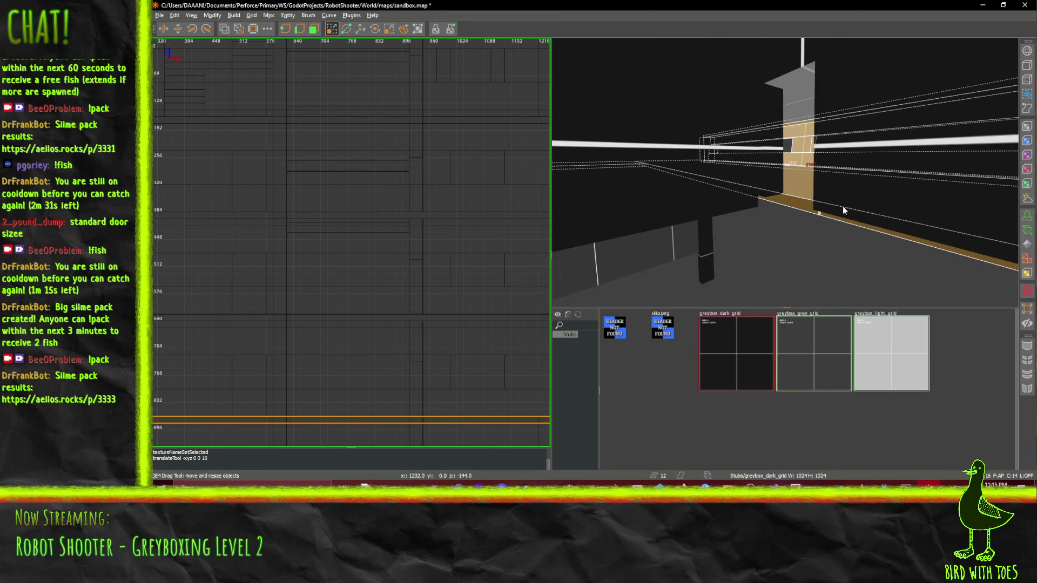
{"action": "key", "text": "w"}
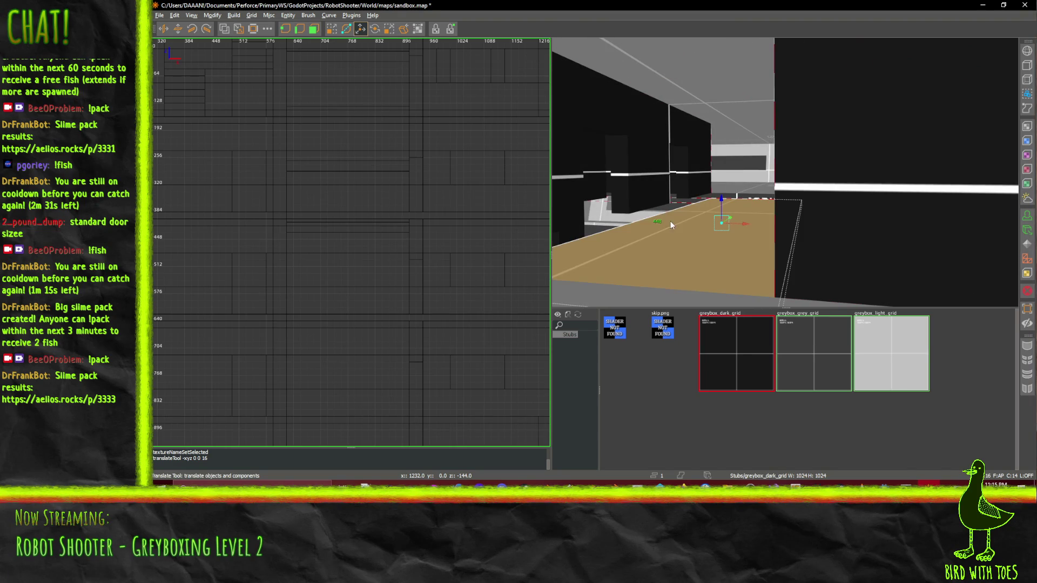
{"action": "left_click_drag", "start_coordinate": [720, 195], "coordinate": [720, 186]}
{"action": "right_click", "coordinate": [720, 186]}
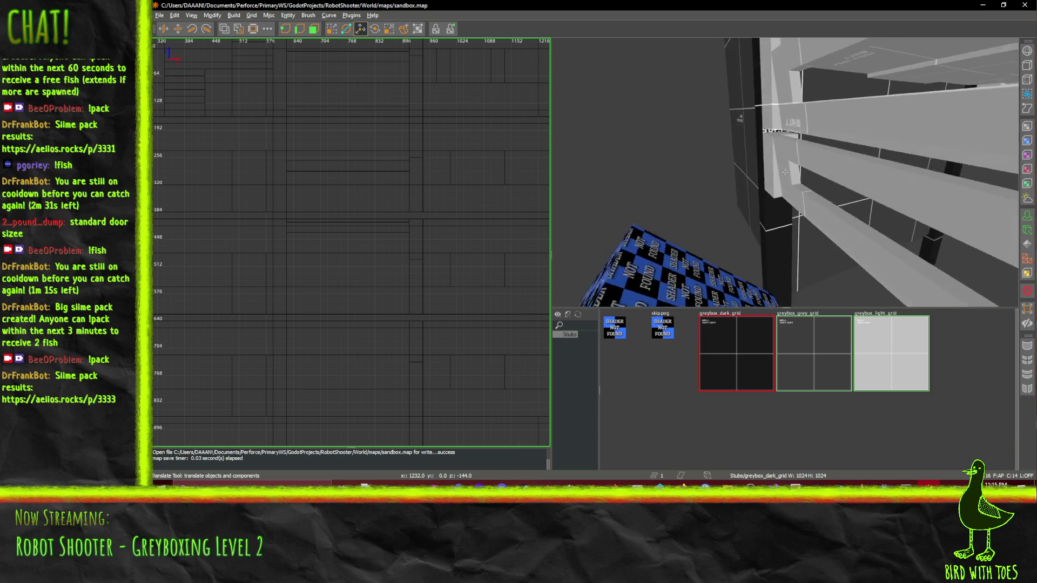
Select the upper slab, vertical piece and lower slab, then save sandbox.map
{"action": "mouse_move", "coordinate": [722, 165]}
{"action": "left_mouse_down"}
{"action": "mouse_move", "coordinate": [727, 212]}
{"action": "mouse_move", "coordinate": [750, 248]}
{"action": "left_mouse_up"}
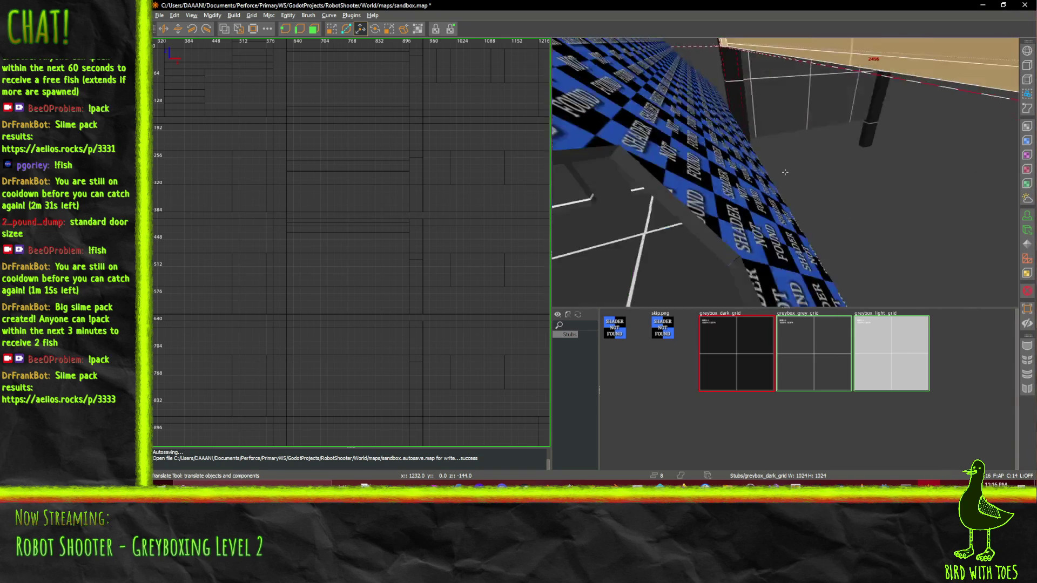
{"action": "left_click_drag", "start_coordinate": [785, 172], "coordinate": [785, 172]}
{"action": "key", "text": "ctrl+s"}
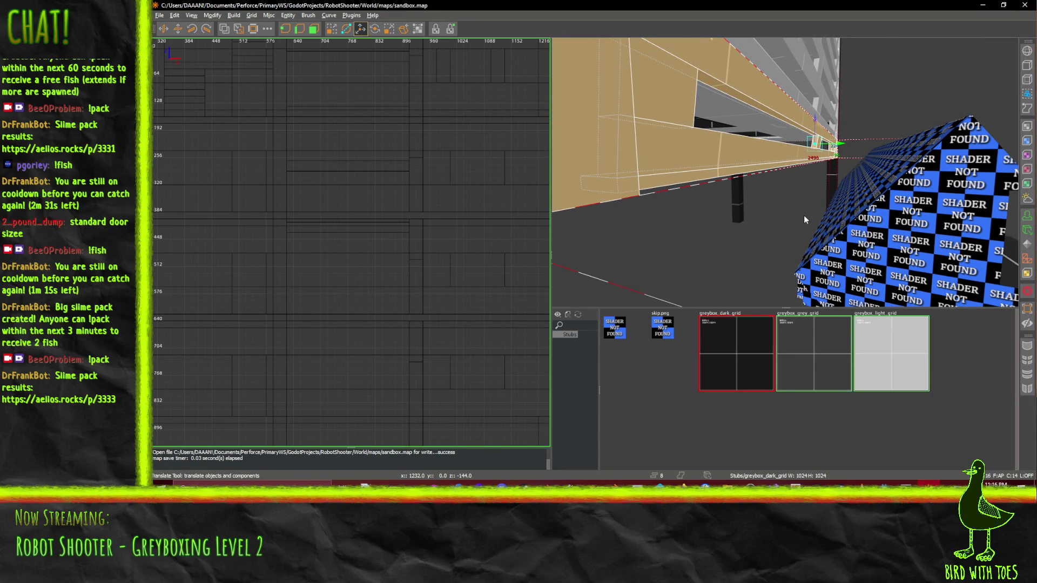
Paste a copy of the tan wall strip and lower it 224 units
{"action": "key", "text": "ctrl+v"}
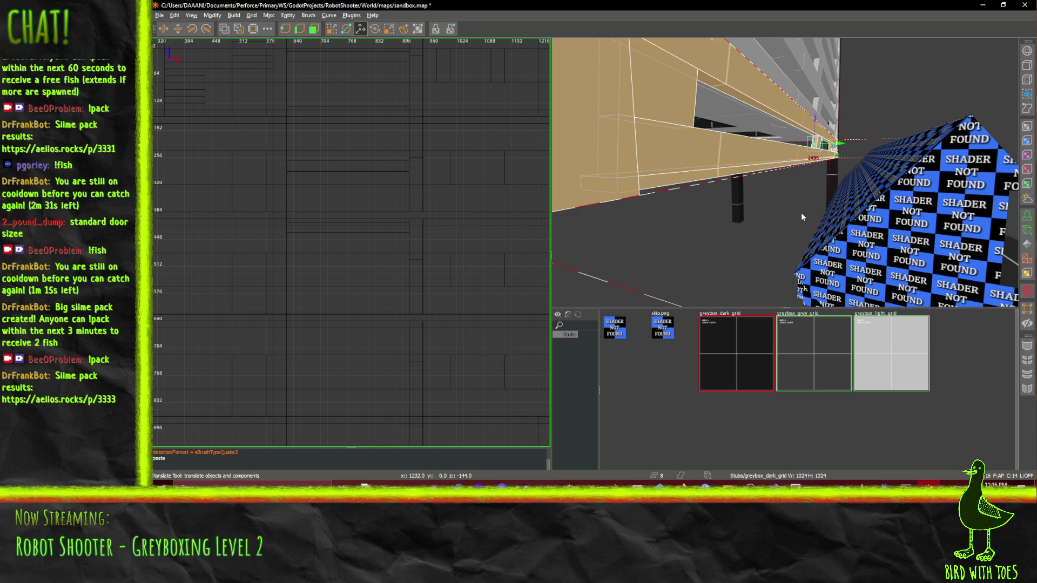
{"action": "left_click_drag", "start_coordinate": [817, 130], "coordinate": [818, 162]}
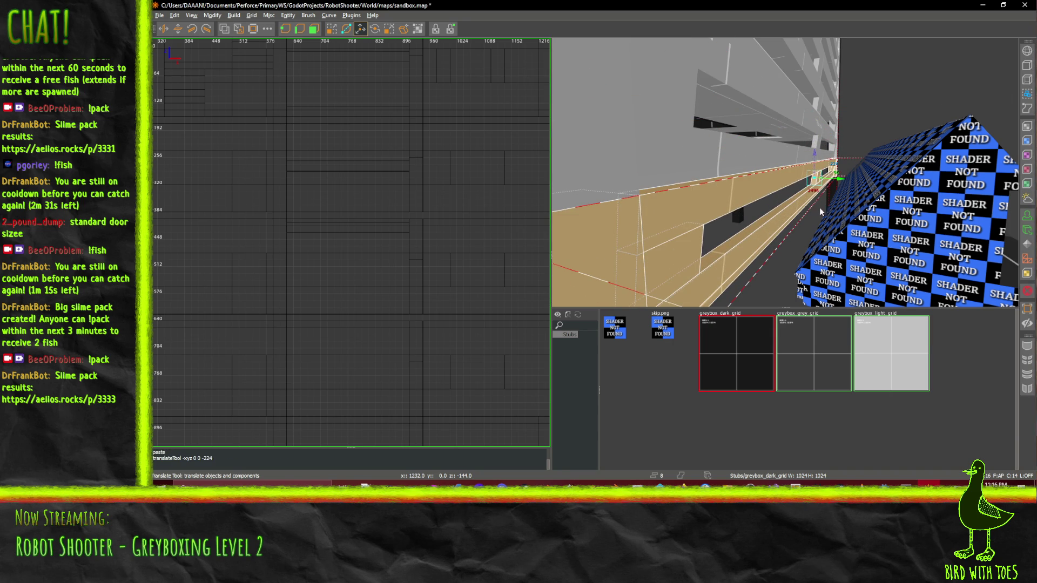
{"action": "right_click", "coordinate": [825, 252]}
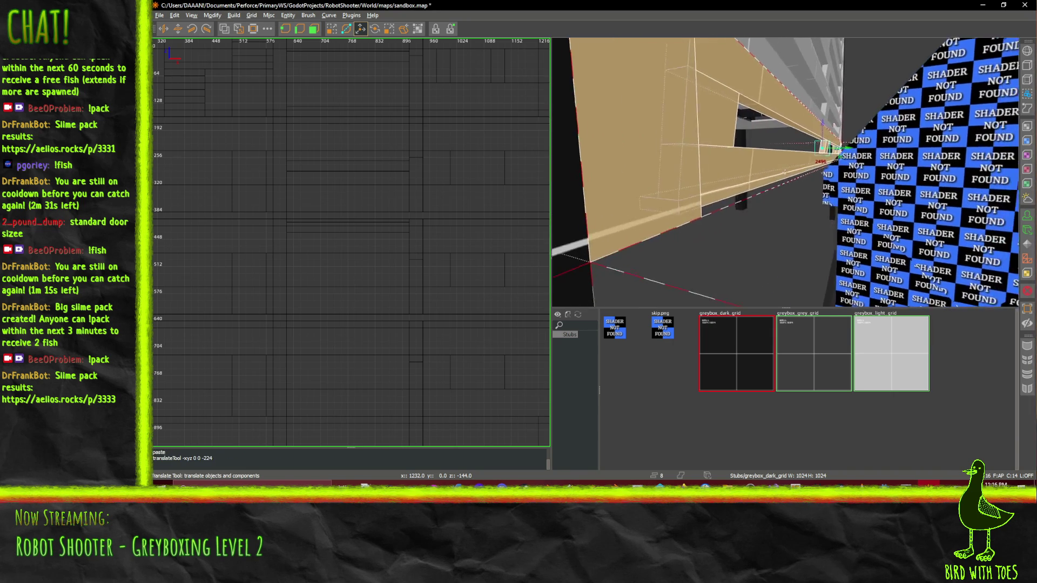
{"action": "right_click", "coordinate": [807, 173]}
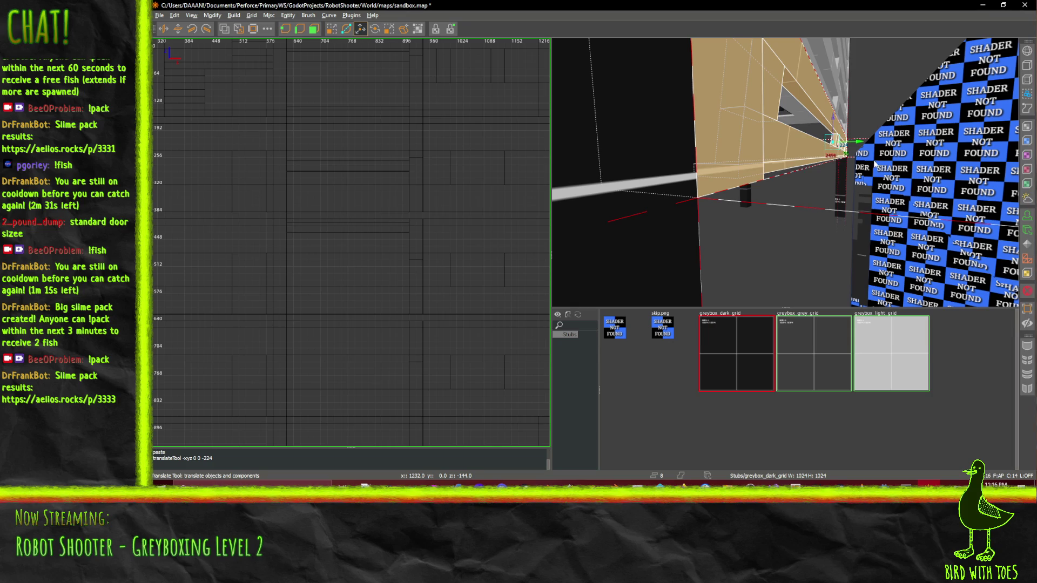
Paste another copy and drop it into a low ledge beside the checker-textured wall
{"action": "key", "text": "ctrl+v"}
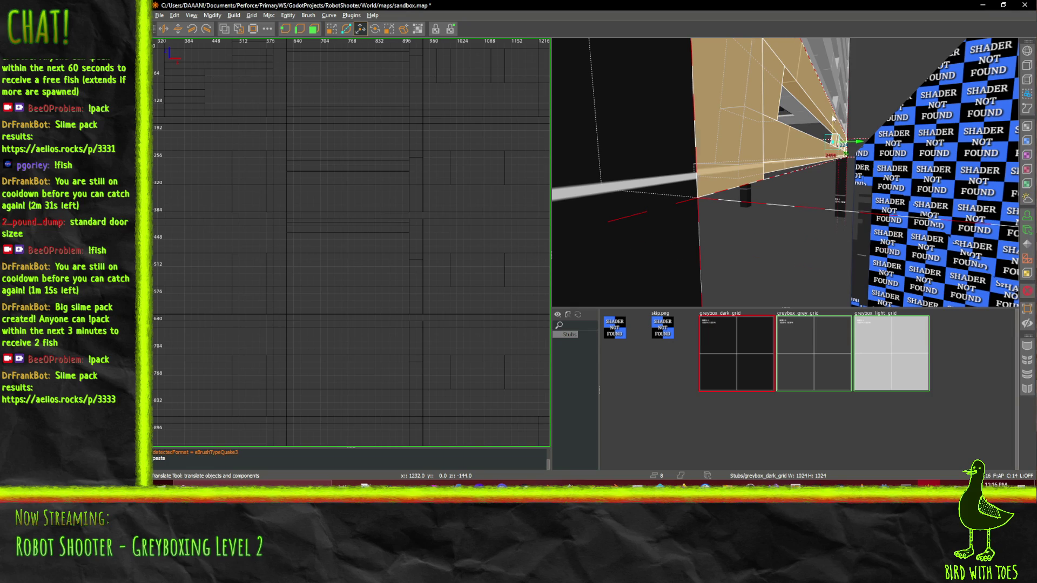
{"action": "left_click_drag", "start_coordinate": [832, 118], "coordinate": [830, 155]}
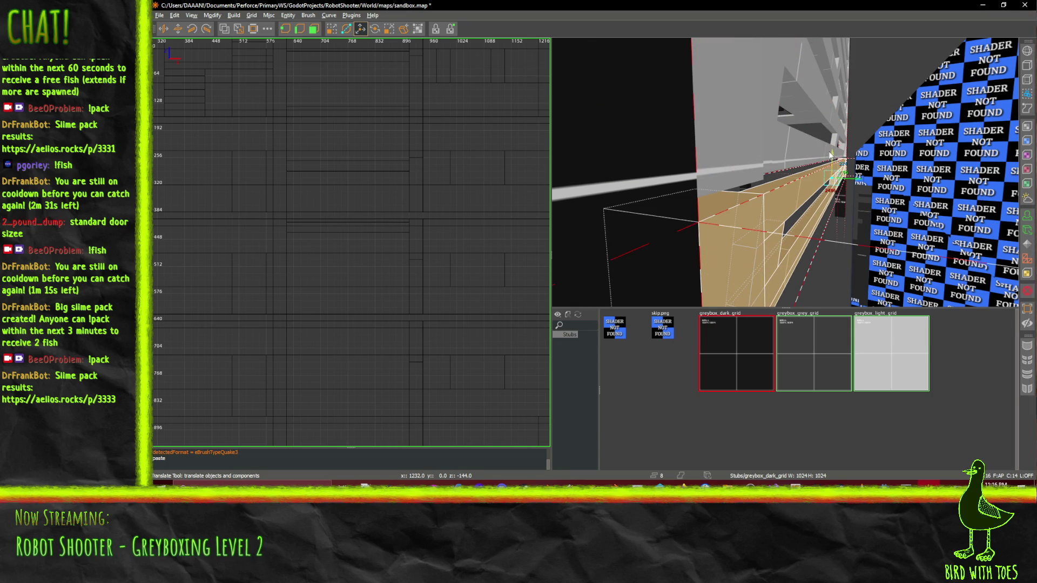
{"action": "right_click", "coordinate": [830, 155]}
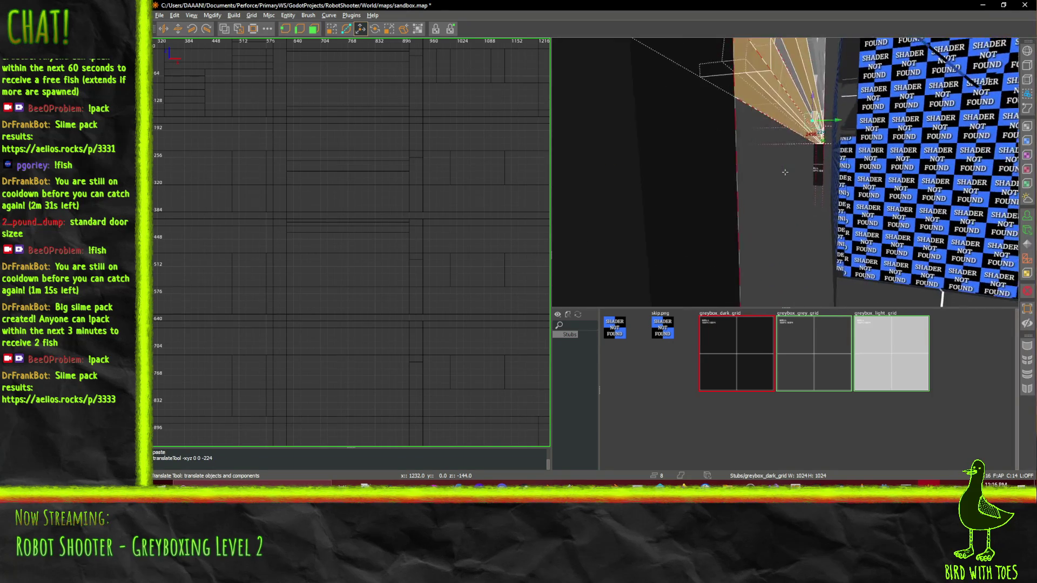
{"action": "key", "text": "w"}
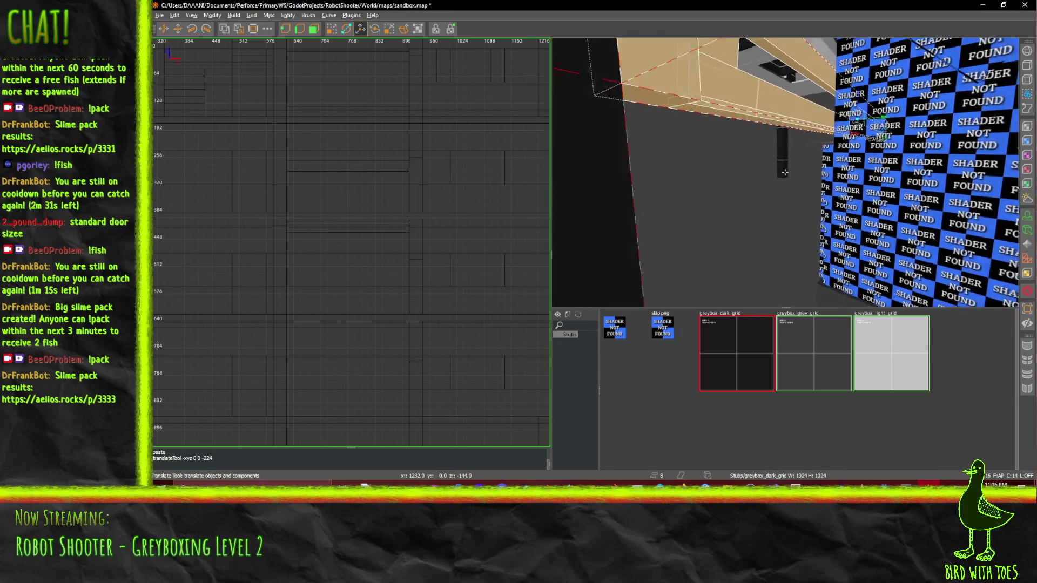
{"action": "key", "text": "s"}
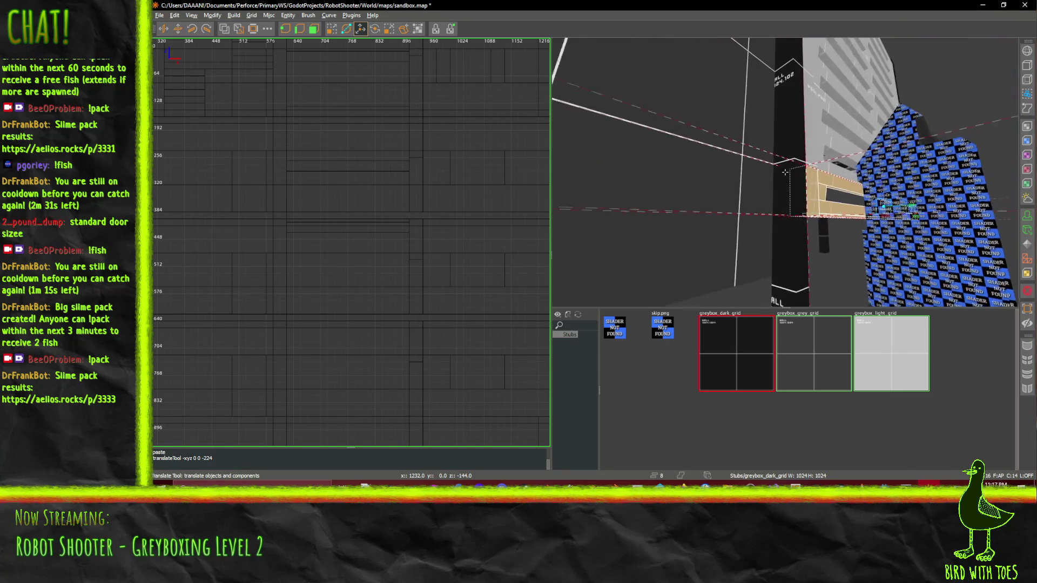
{"action": "key", "text": "w"}
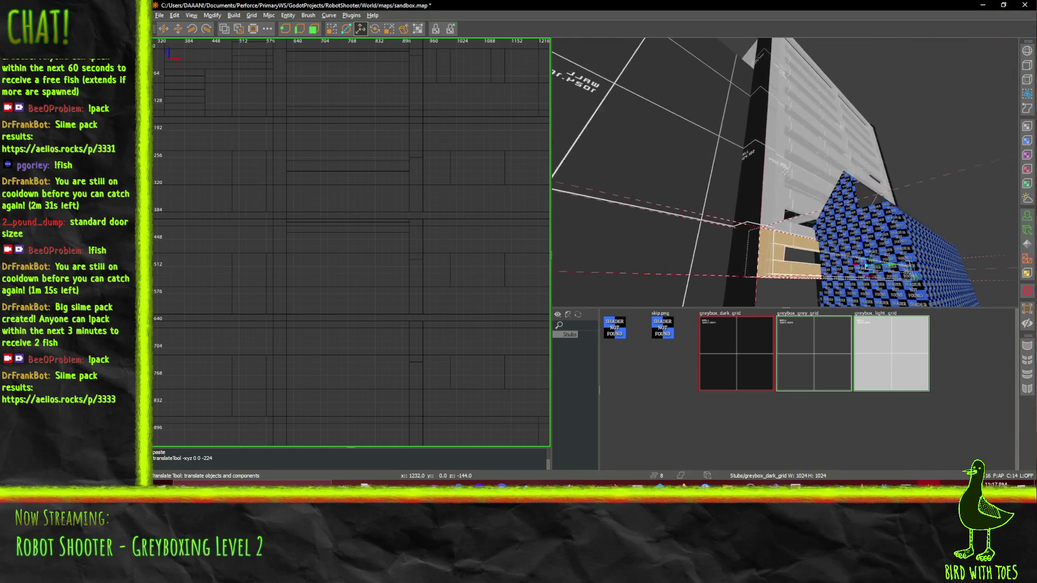
{"action": "key", "text": "w"}
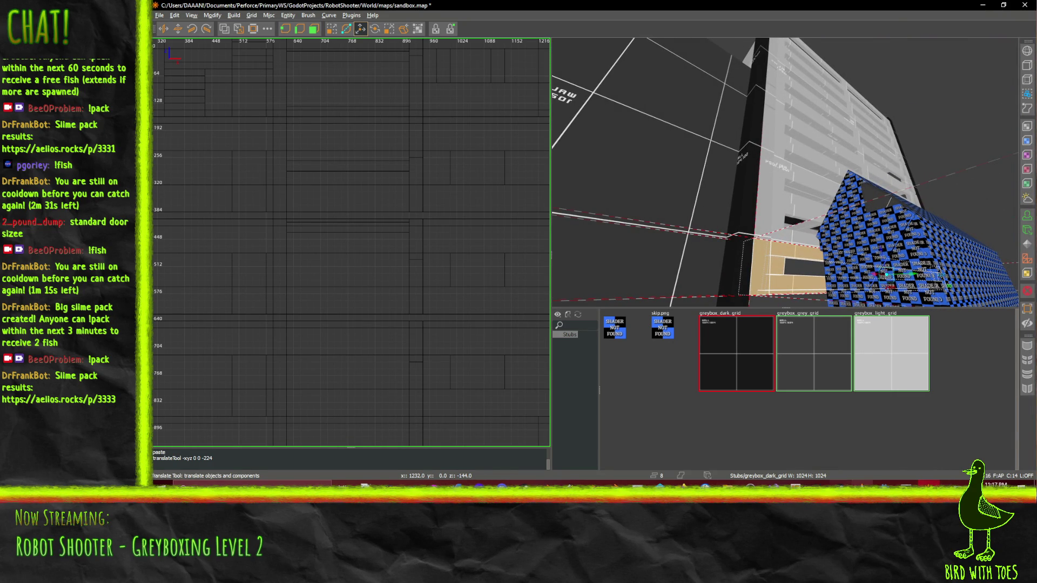
{"action": "left_click", "coordinate": [884, 484]}
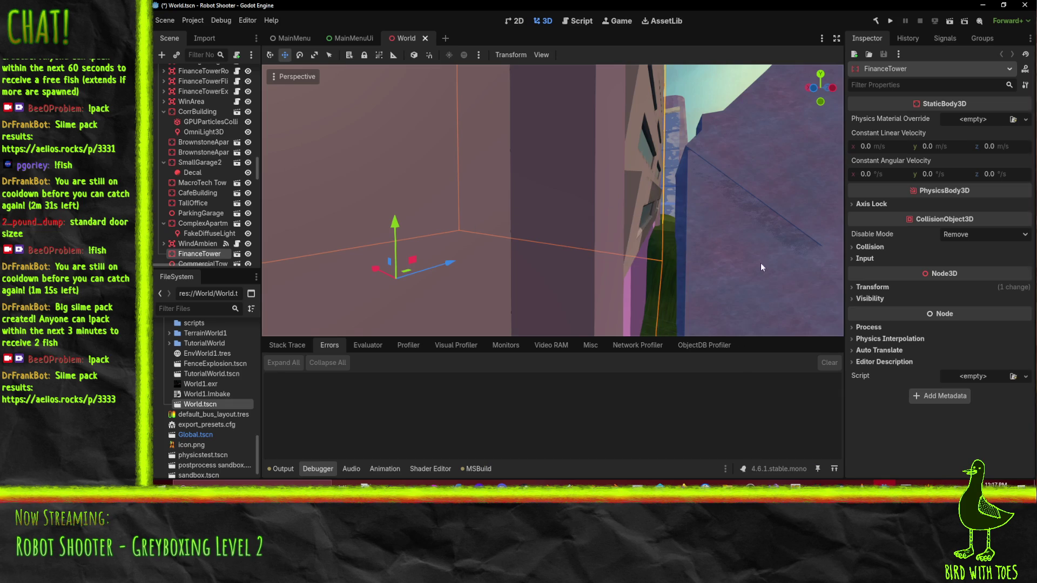
Orbit and zoom around FinanceTower in Godot's World scene, then go back to sandbox.map in TrenchBroom
{"action": "mouse_move", "coordinate": [762, 267]}
{"action": "left_mouse_down"}
{"action": "mouse_move", "coordinate": [597, 231]}
{"action": "mouse_move", "coordinate": [621, 244]}
{"action": "left_mouse_up"}
{"action": "scroll", "coordinate": [626, 243], "scroll_direction": "up", "scroll_amount": 3}
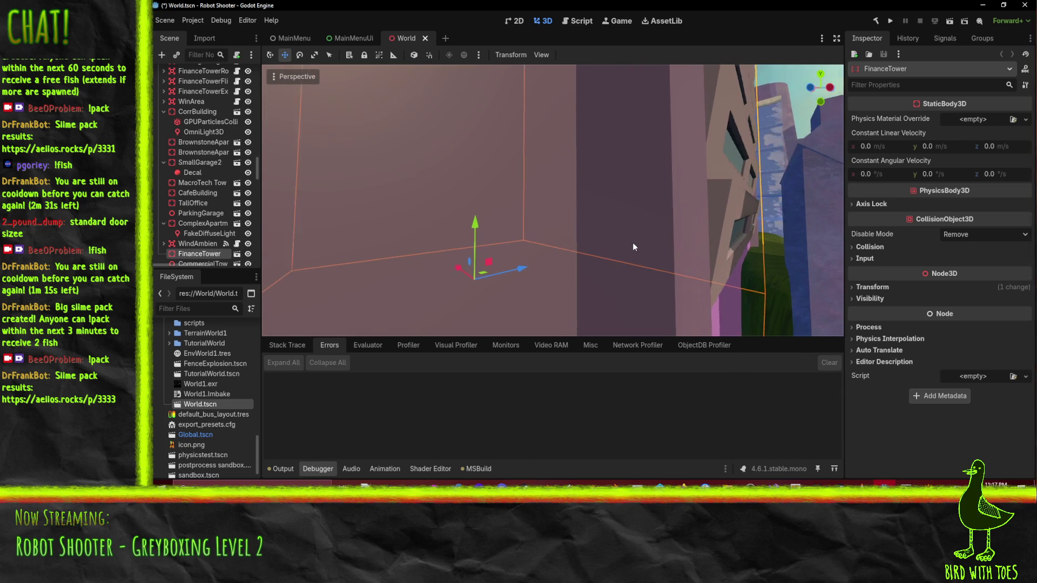
{"action": "mouse_move", "coordinate": [655, 245]}
{"action": "left_mouse_down"}
{"action": "mouse_move", "coordinate": [760, 255]}
{"action": "mouse_move", "coordinate": [844, 290]}
{"action": "mouse_move", "coordinate": [793, 280]}
{"action": "mouse_move", "coordinate": [793, 246]}
{"action": "left_mouse_up"}
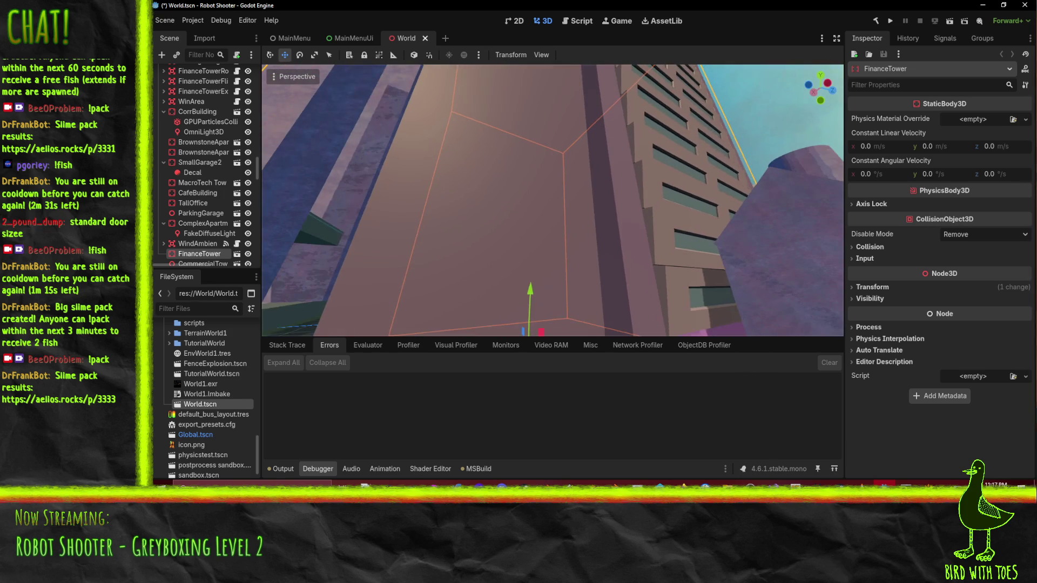
{"action": "left_click_drag", "start_coordinate": [728, 274], "coordinate": [697, 308]}
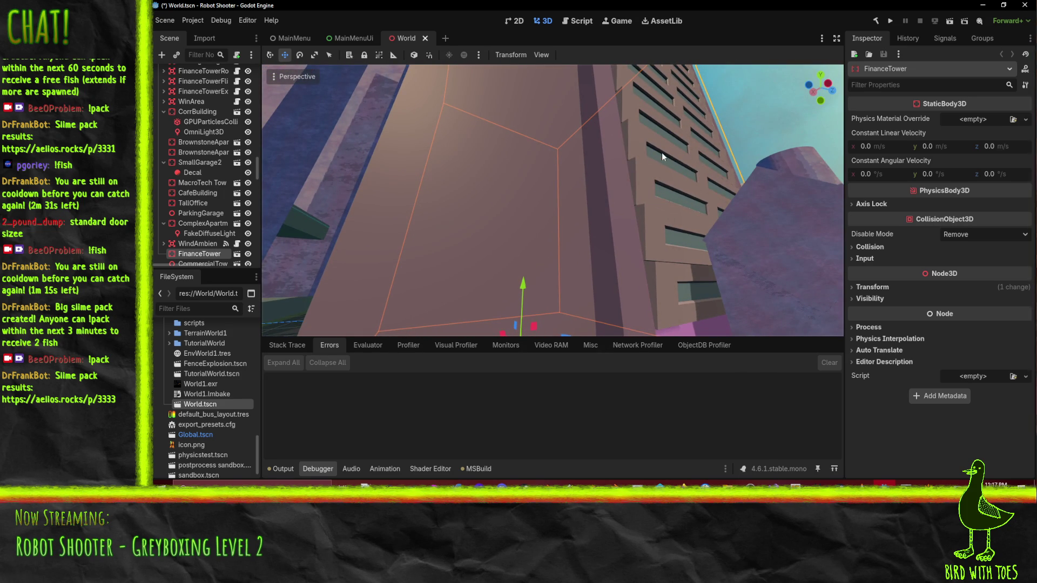
{"action": "scroll", "coordinate": [633, 91], "scroll_direction": "down", "scroll_amount": 4}
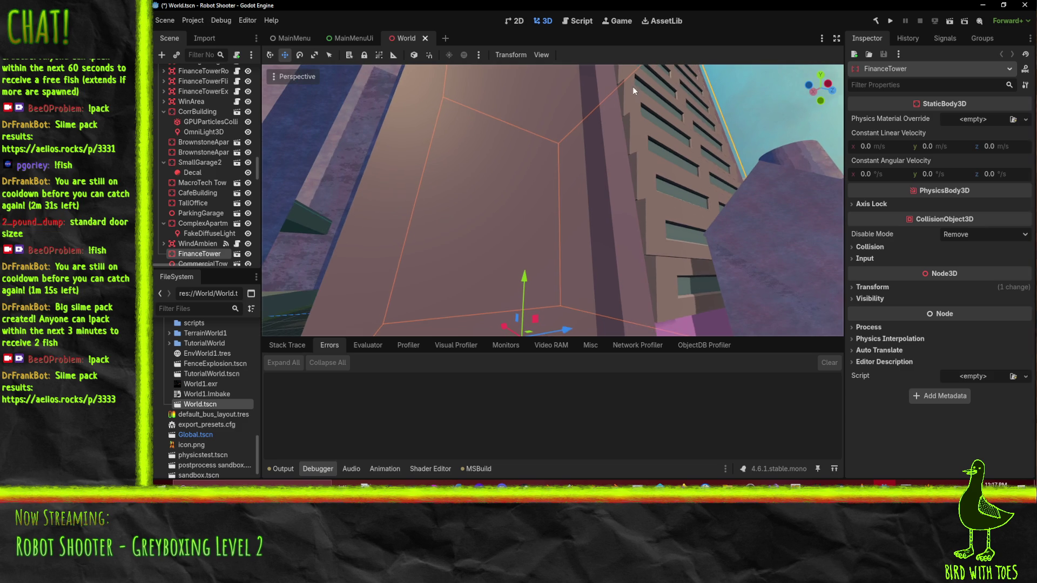
{"action": "scroll", "coordinate": [640, 96], "scroll_direction": "down", "scroll_amount": 5}
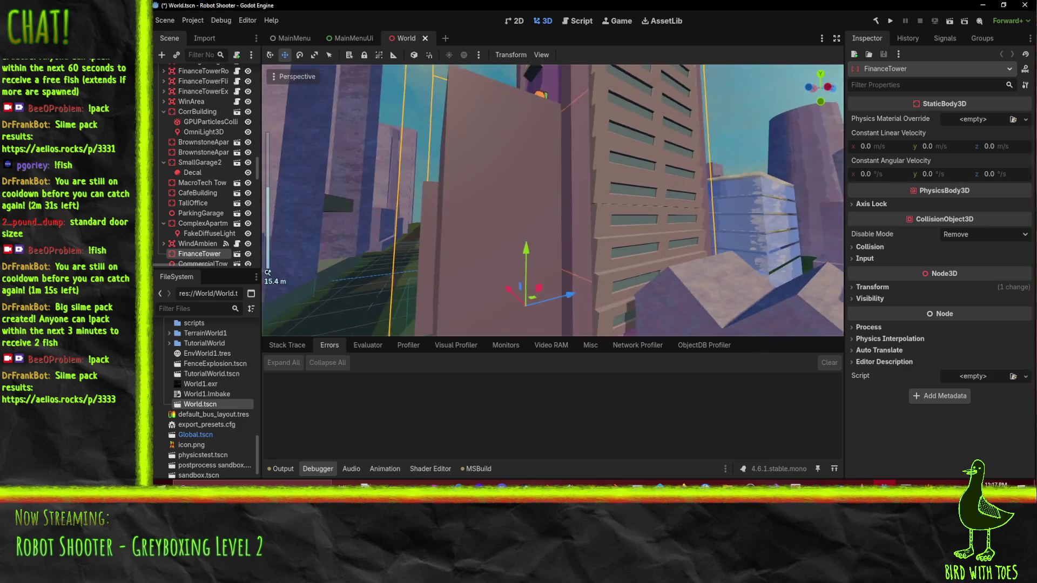
{"action": "left_click_drag", "start_coordinate": [608, 312], "coordinate": [639, 301]}
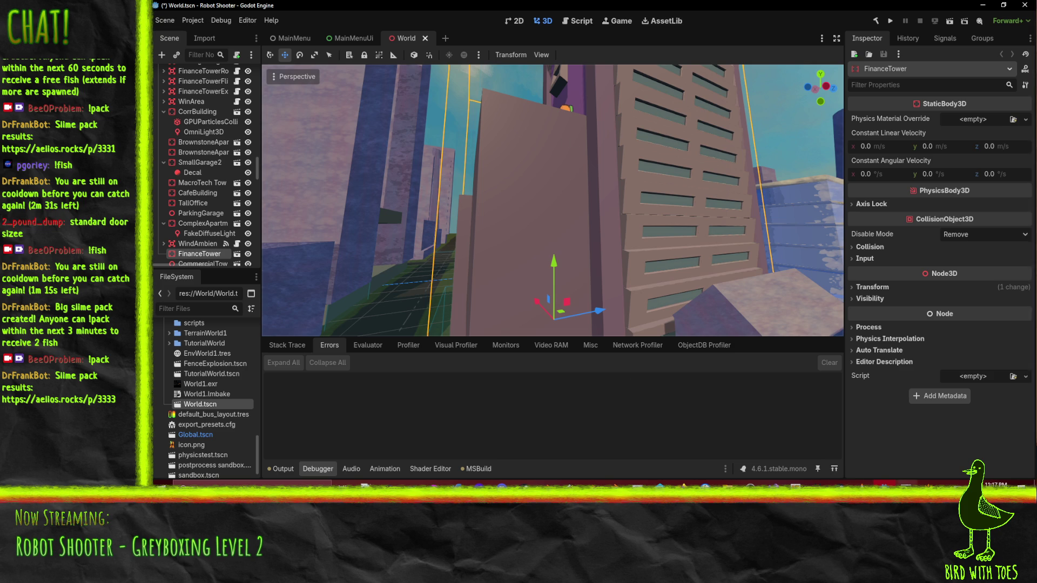
{"action": "left_click", "coordinate": [929, 482]}
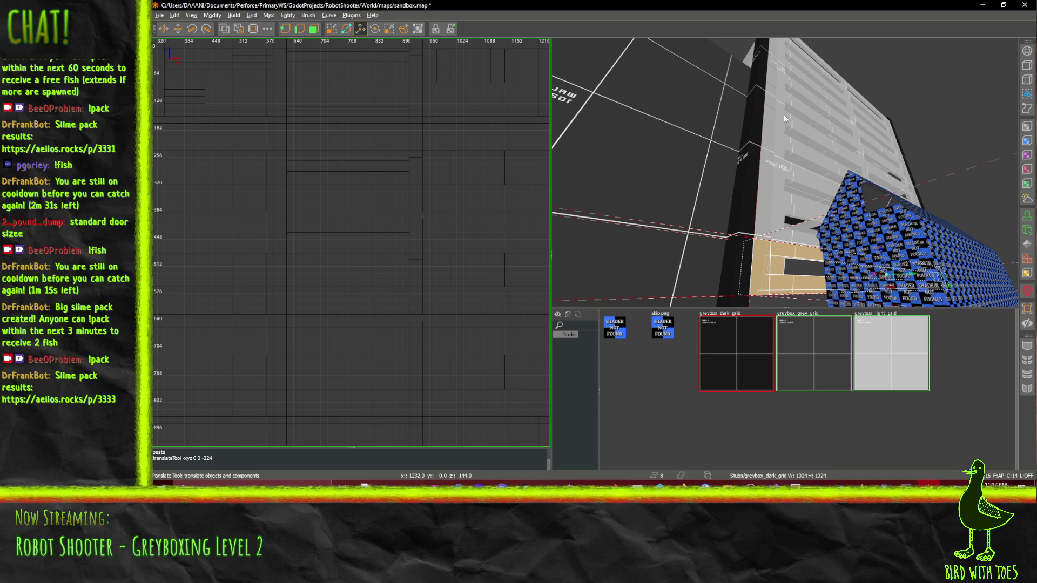
{"action": "scroll", "coordinate": [785, 118], "scroll_direction": "down", "scroll_amount": 5}
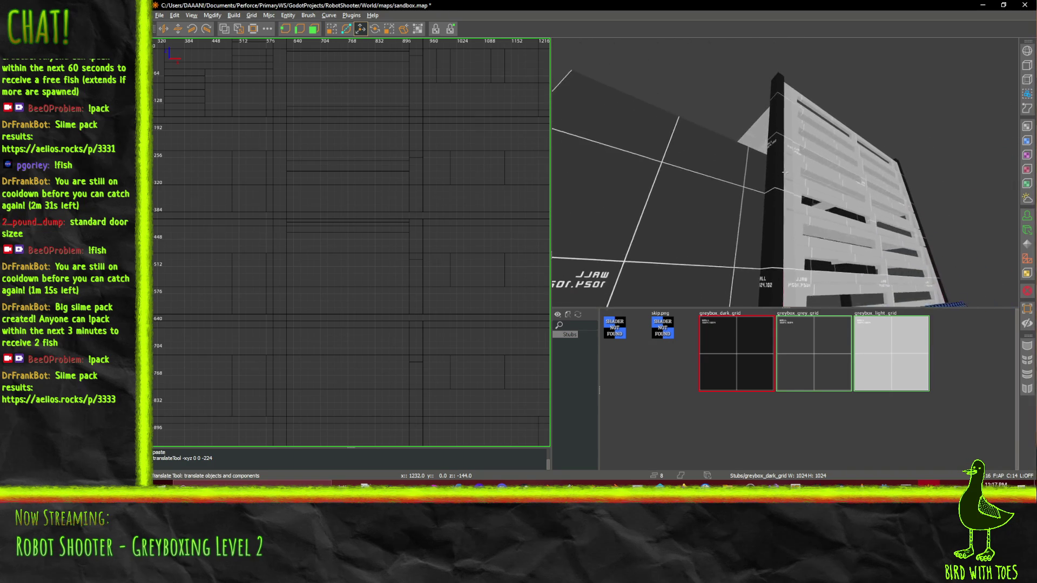
{"action": "key", "text": "a"}
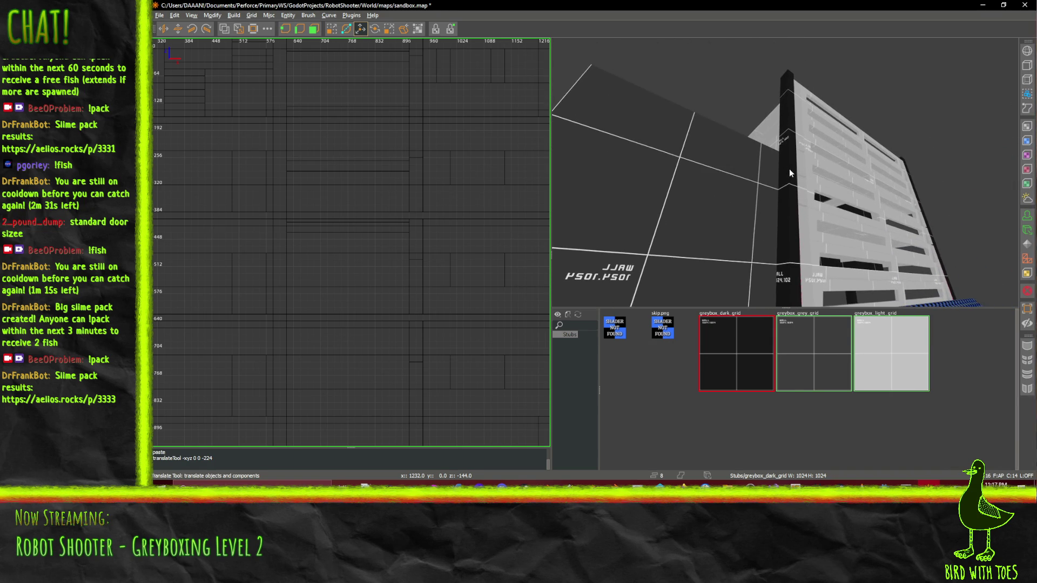
{"action": "key", "text": "d"}
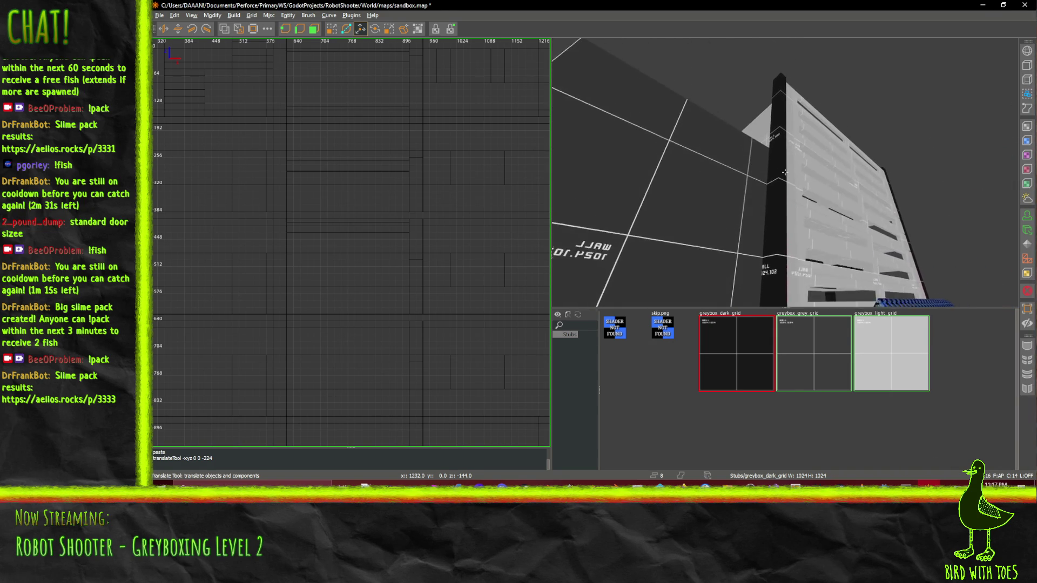
{"action": "key", "text": "d"}
{"action": "key", "text": "w"}
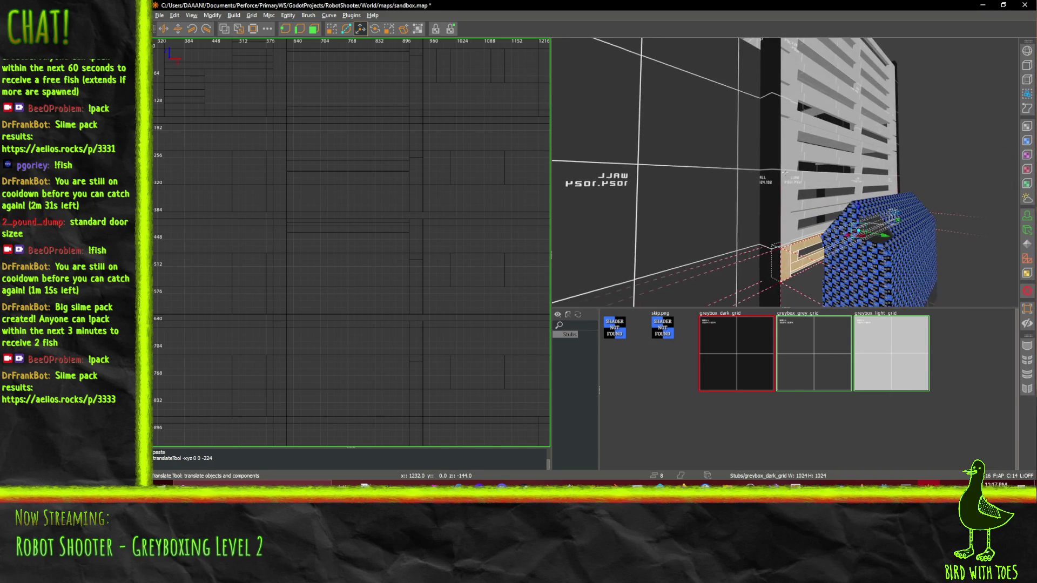
{"action": "key", "text": "d"}
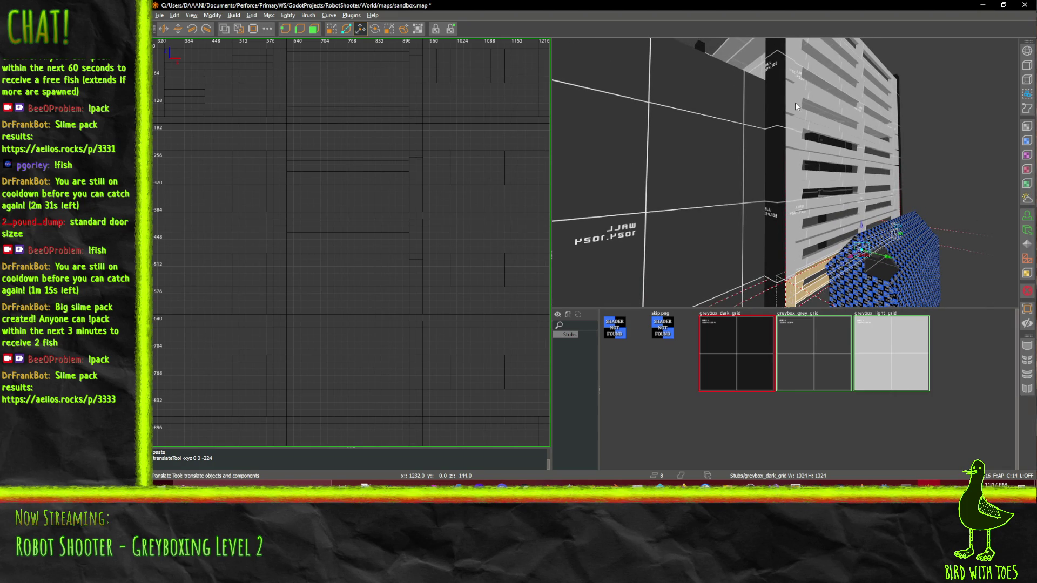
{"action": "key", "text": "w"}
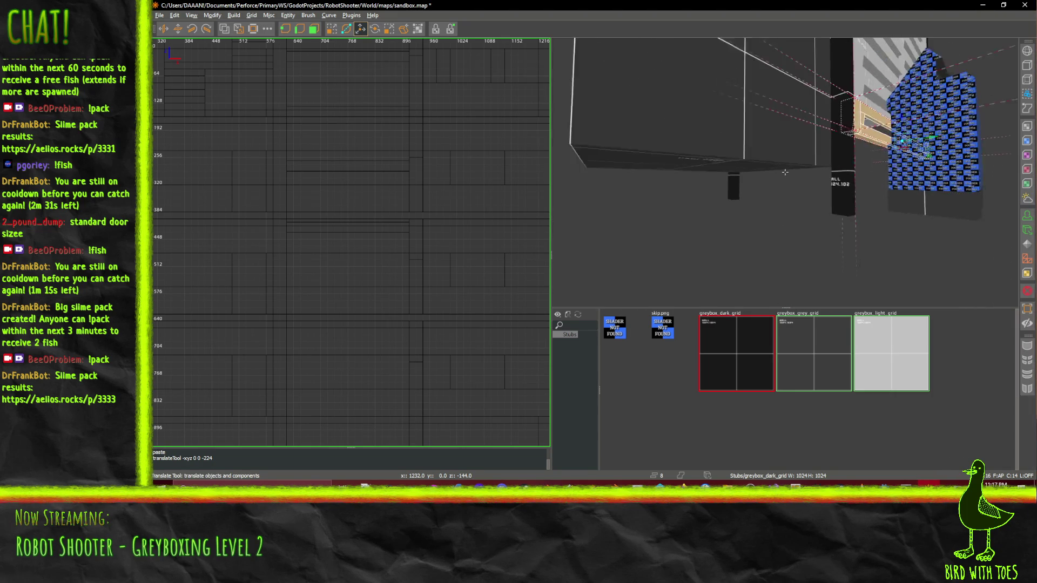
{"action": "key", "text": "w"}
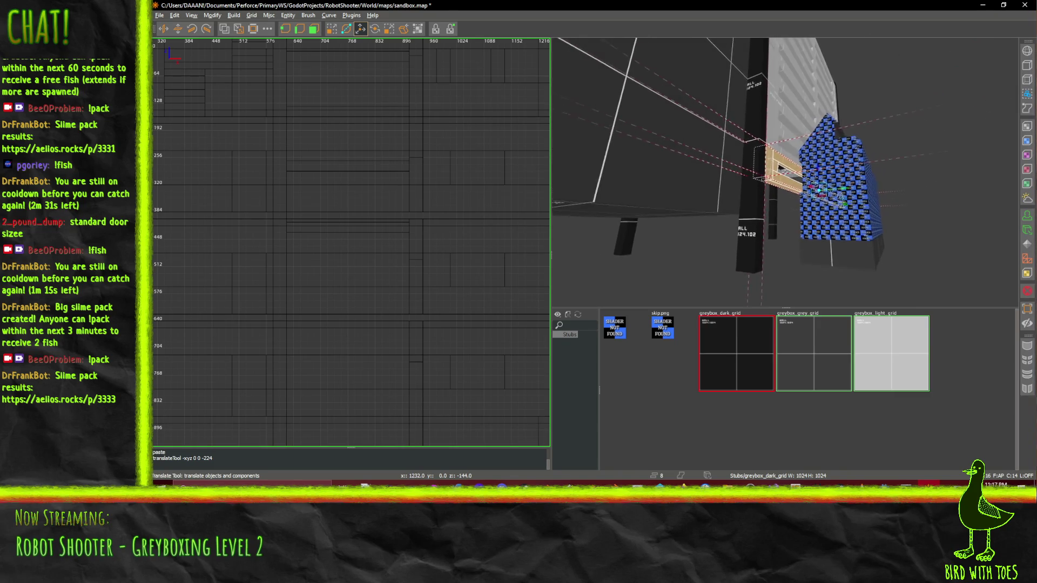
{"action": "key", "text": "w"}
{"action": "key", "text": "w"}
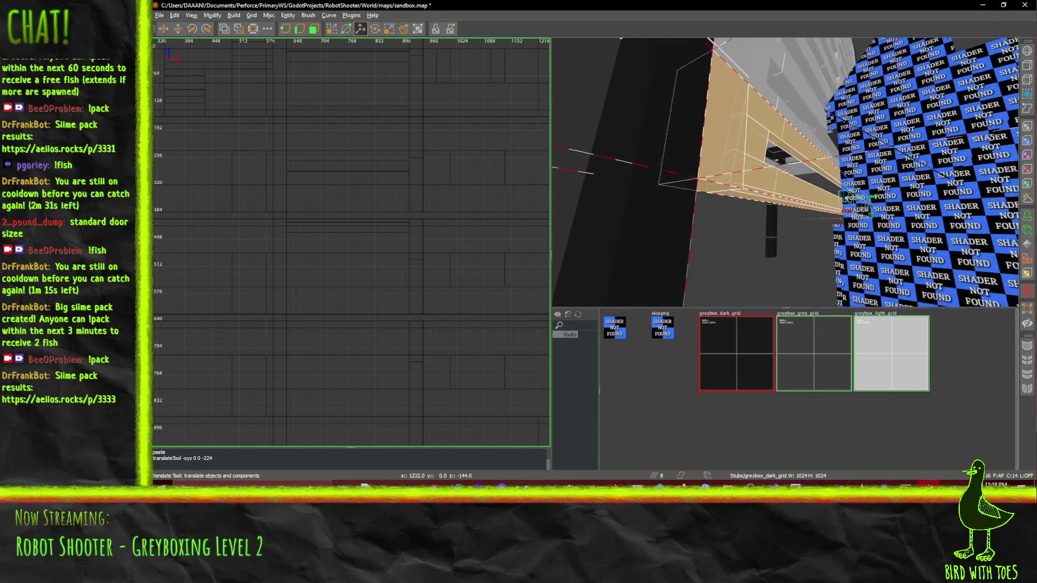
{"action": "key", "text": "s"}
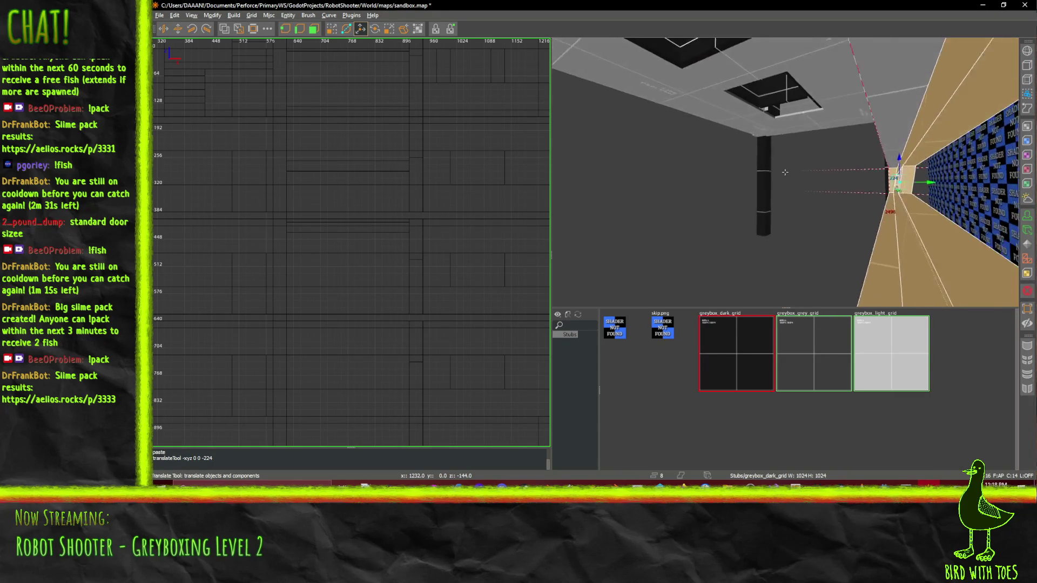
{"action": "key", "text": "s"}
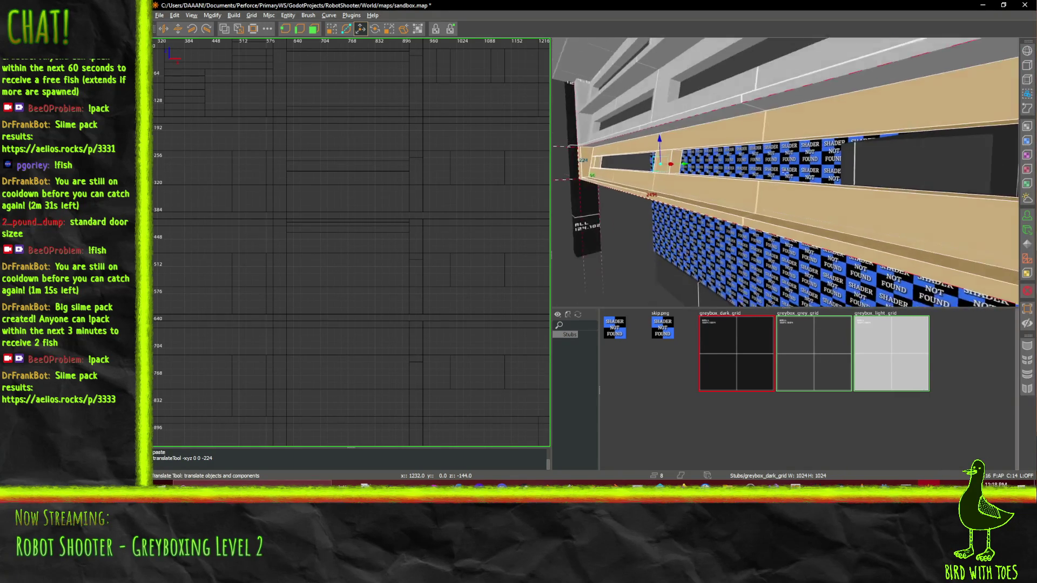
{"action": "key", "text": "w"}
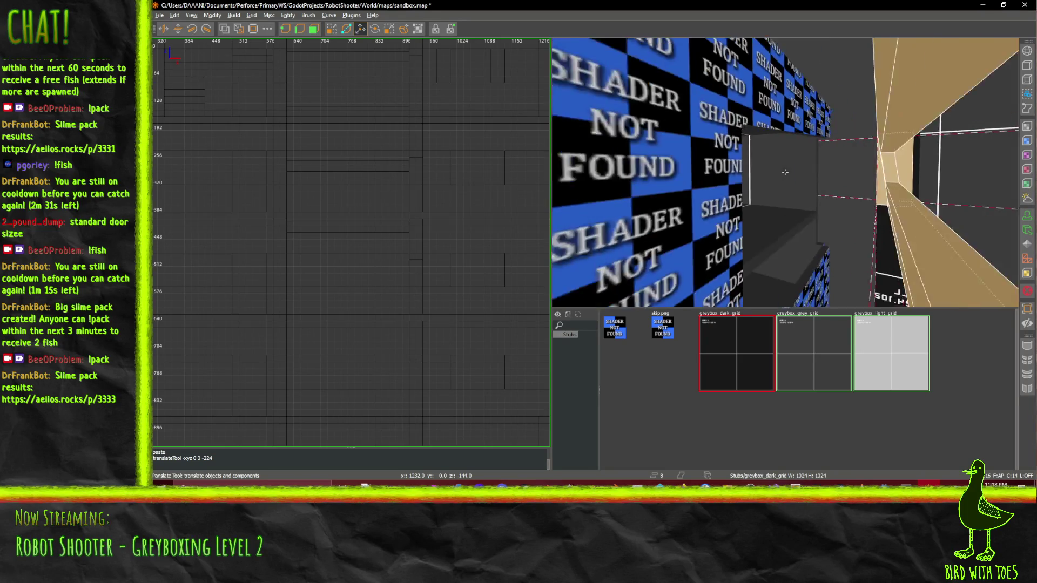
{"action": "key", "text": "w"}
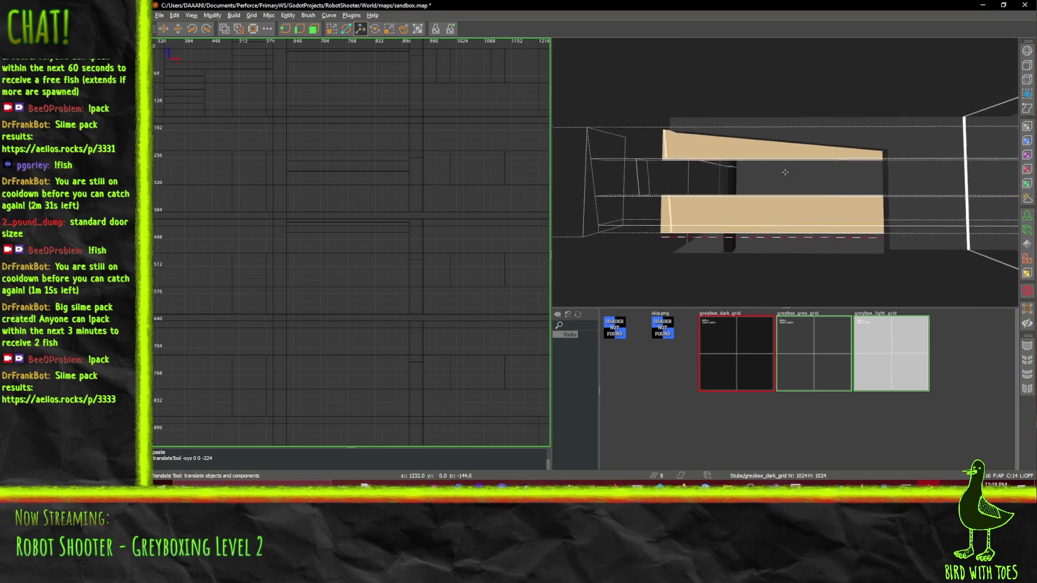
{"action": "key", "text": "w"}
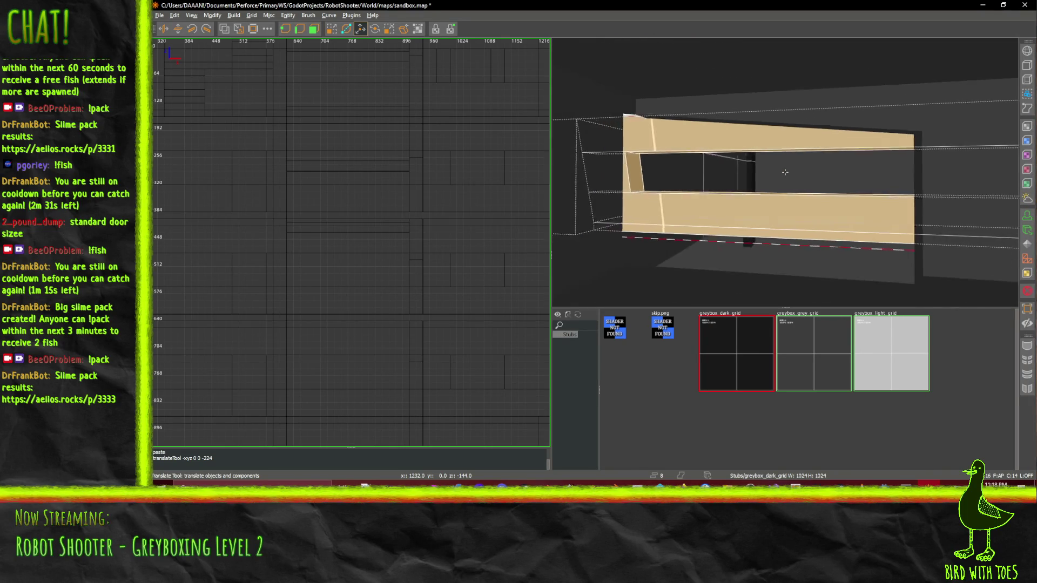
{"action": "key", "text": "s"}
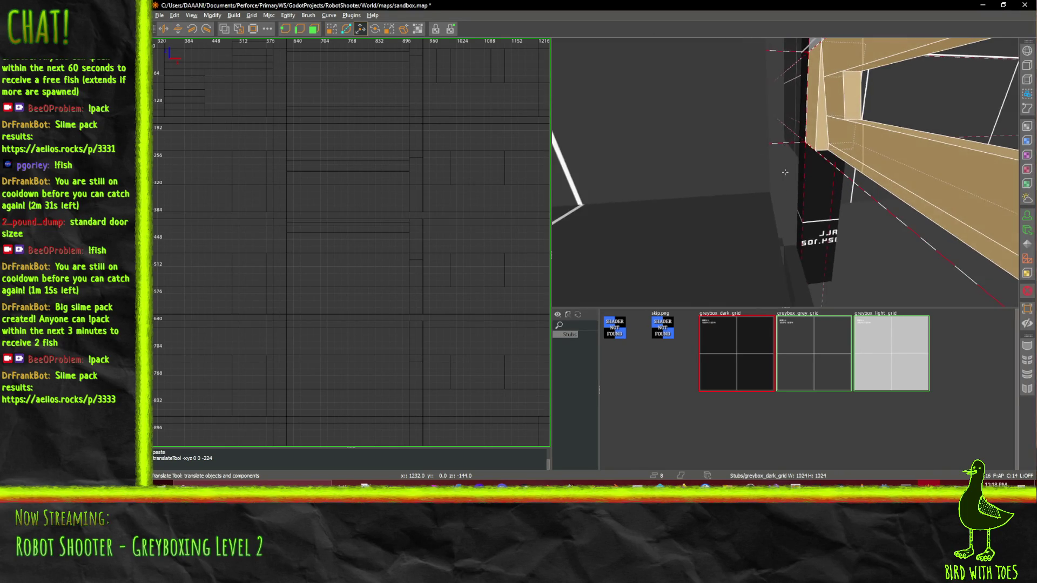
{"action": "key", "text": "w"}
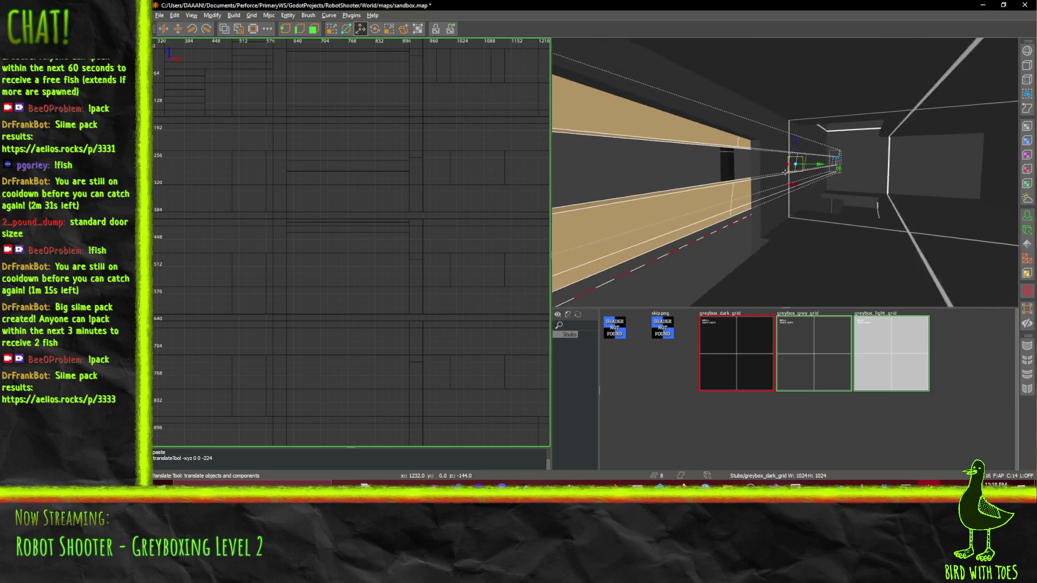
{"action": "key", "text": "a"}
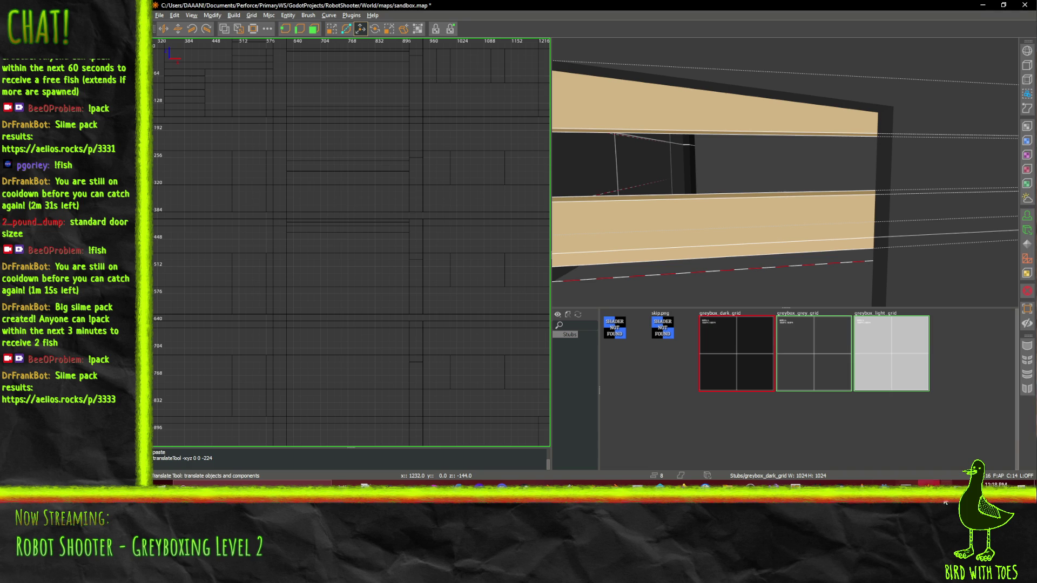
{"action": "left_click", "coordinate": [929, 484]}
Bring up the IdeaFile/RobotShooter wiki page in Firefox from the taskbar preview
{"action": "key", "text": "alt+Tab"}
{"action": "mouse_move", "coordinate": [682, 496]}
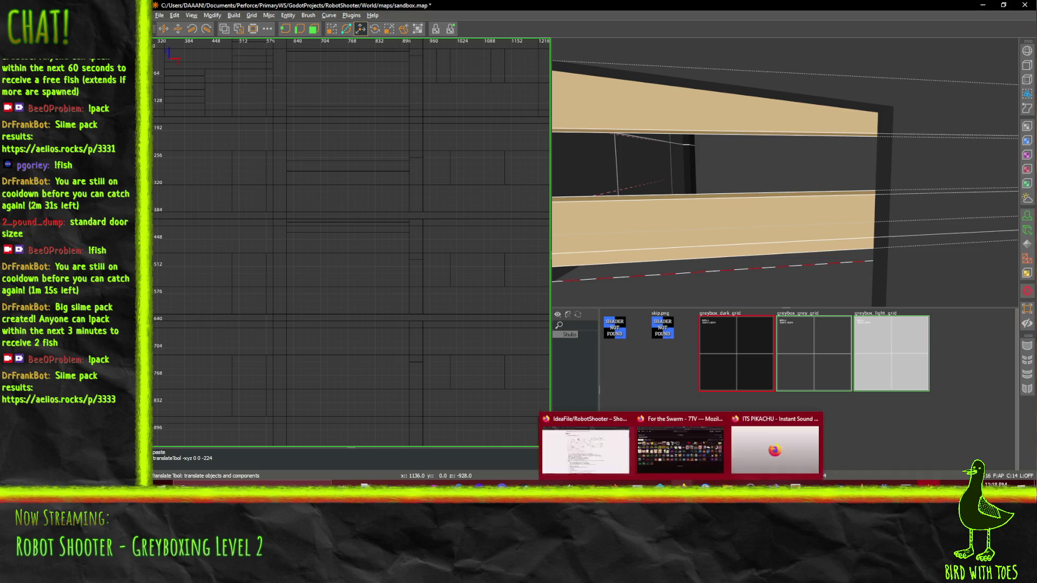
{"action": "mouse_move", "coordinate": [592, 444]}
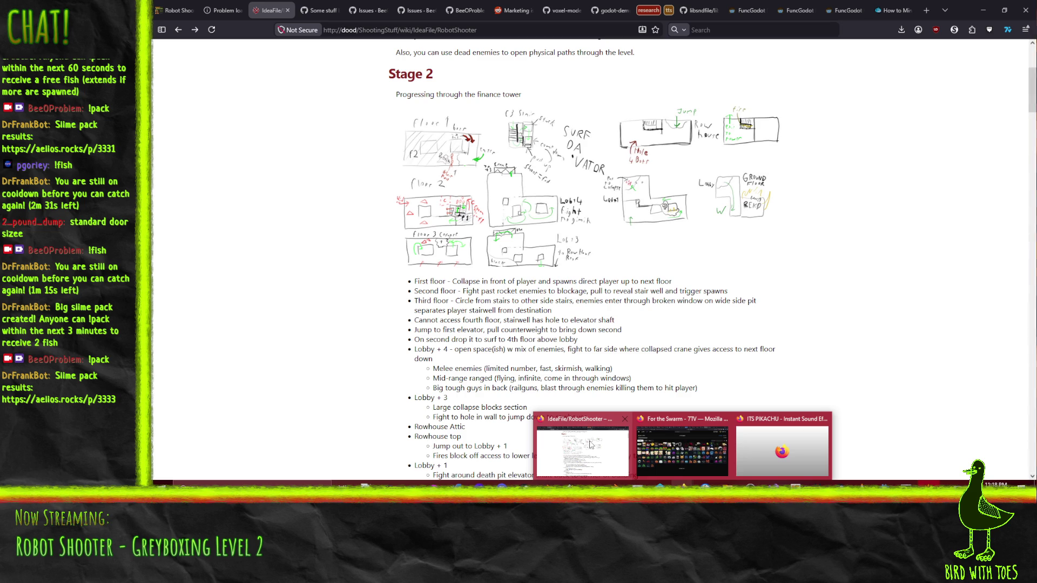
Scroll to the Stage 2 heading and zoom the page so the finance-tower sketch fills the view
{"action": "scroll", "coordinate": [675, 264], "scroll_direction": "up", "scroll_amount": 2}
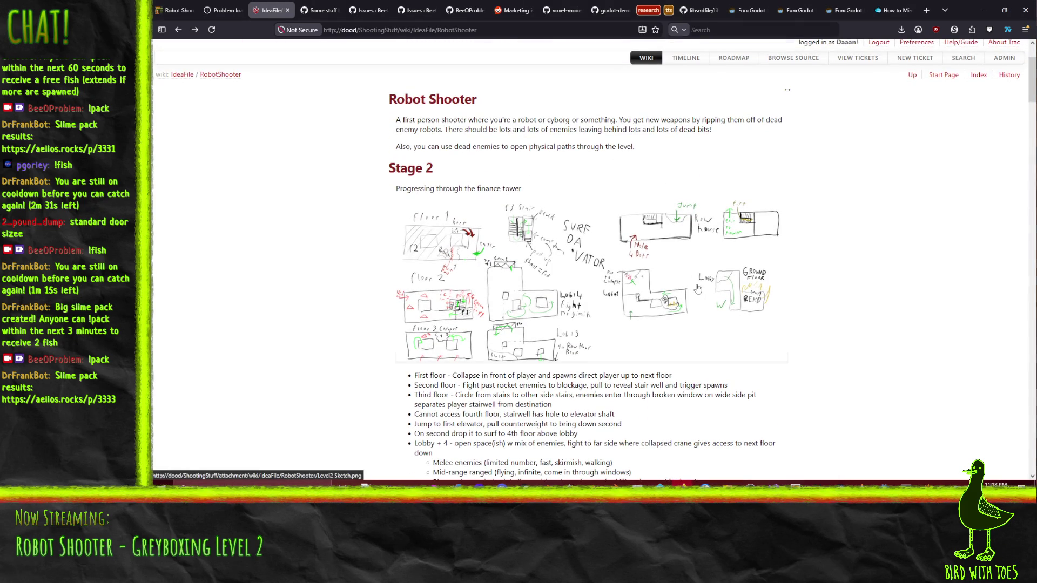
{"action": "key", "text": "ctrl+plus"}
{"action": "key", "text": "ctrl+plus"}
{"action": "key", "text": "ctrl+plus"}
{"action": "key", "text": "ctrl+plus"}
{"action": "key", "text": "ctrl+plus"}
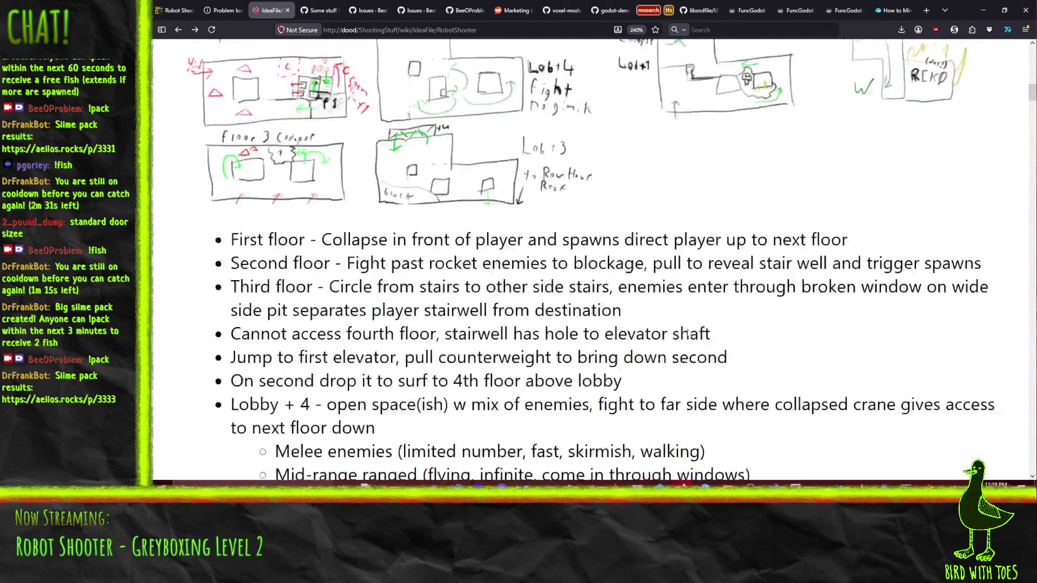
{"action": "scroll", "coordinate": [688, 328], "scroll_direction": "up", "scroll_amount": 2}
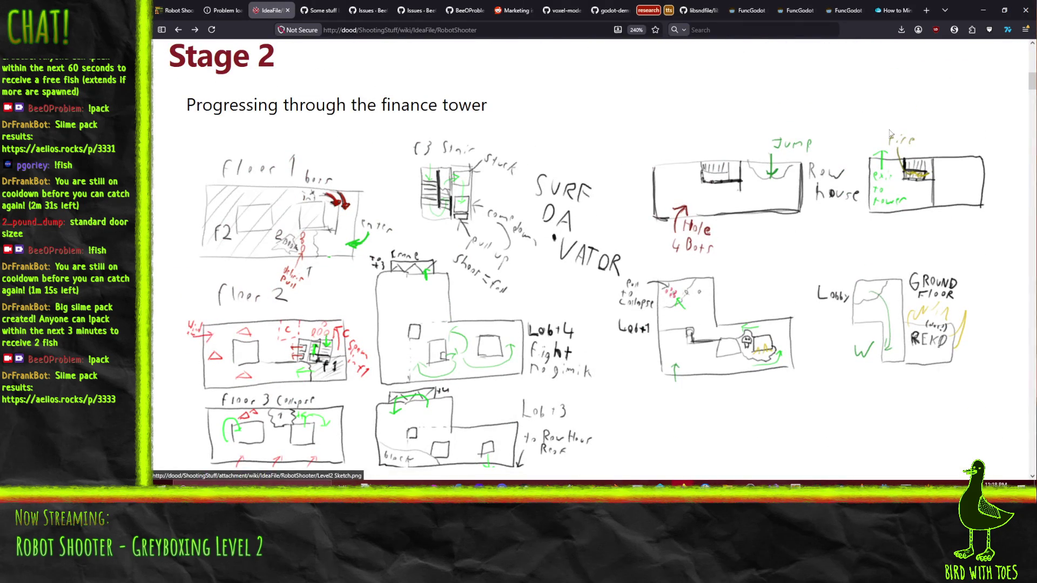
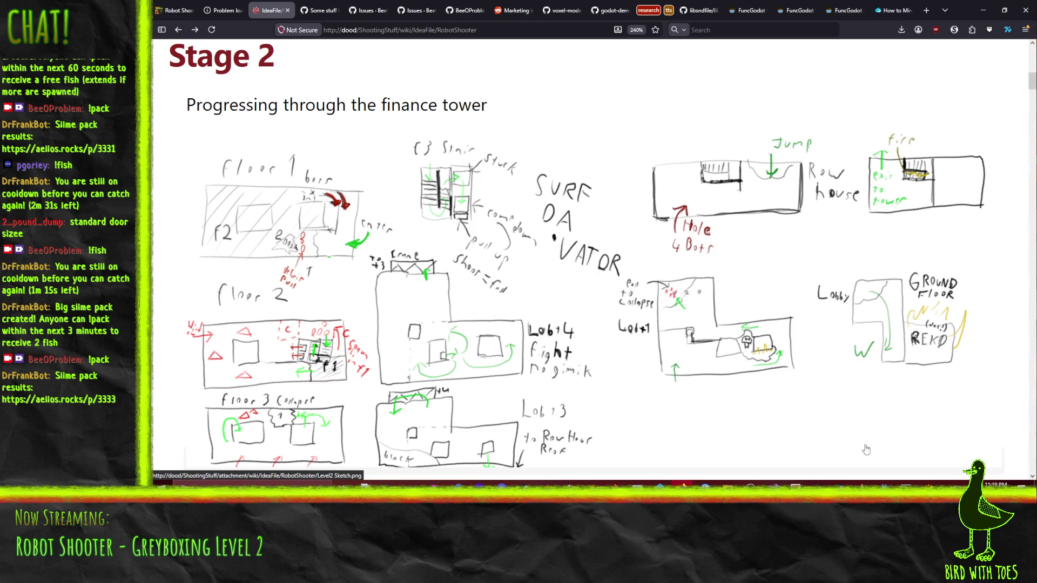
Return from the Stage 2 wiki sketch in the browser to the TrenchBroom map
{"action": "key", "text": "alt+Tab"}
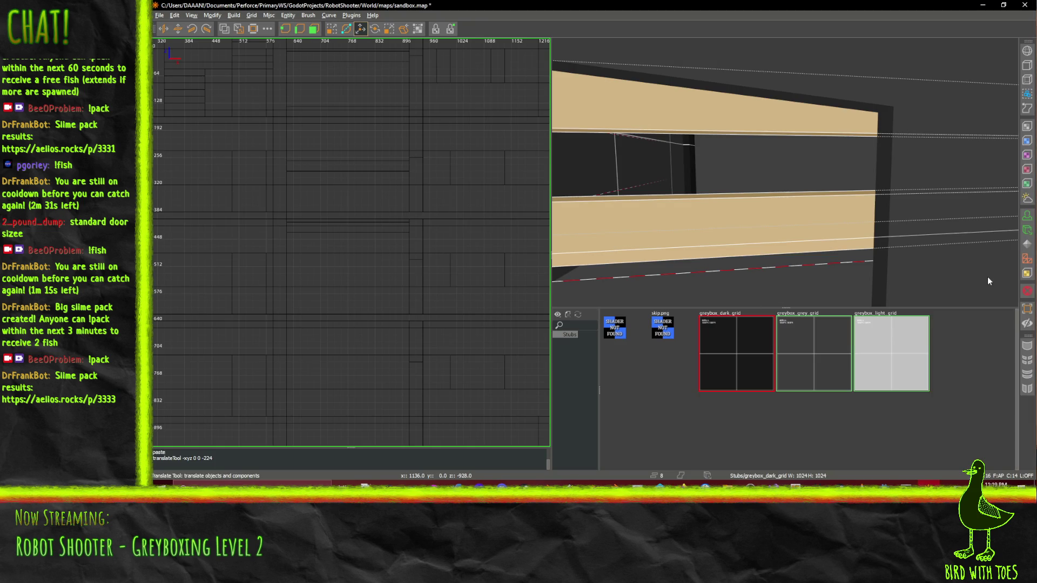
Fly the 3D camera around the beams, pillar and blue house toward the grey wall
{"action": "key", "text": "alt+Tab"}
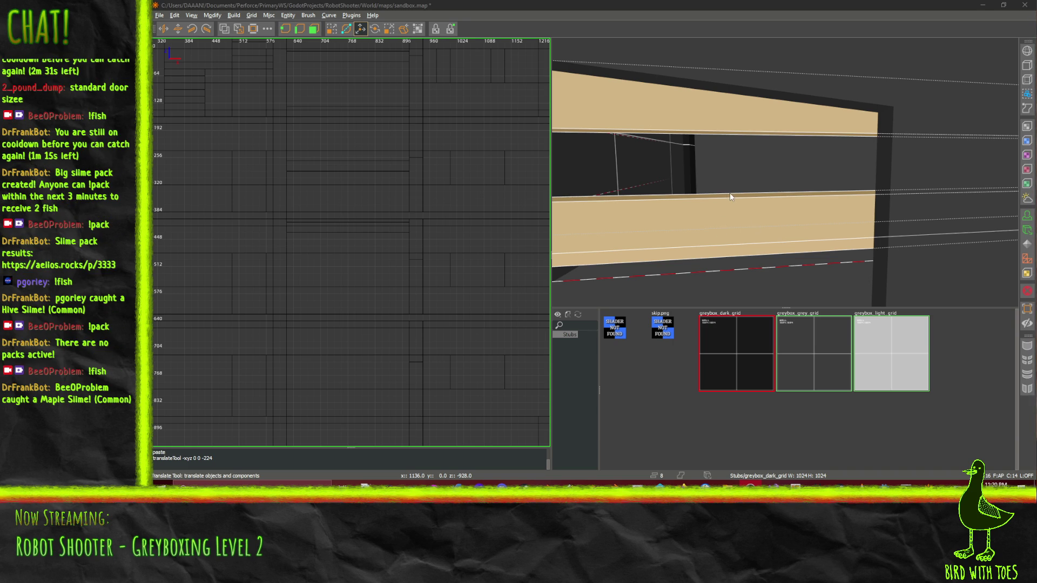
{"action": "left_click", "coordinate": [785, 171]}
{"action": "key", "text": "a"}
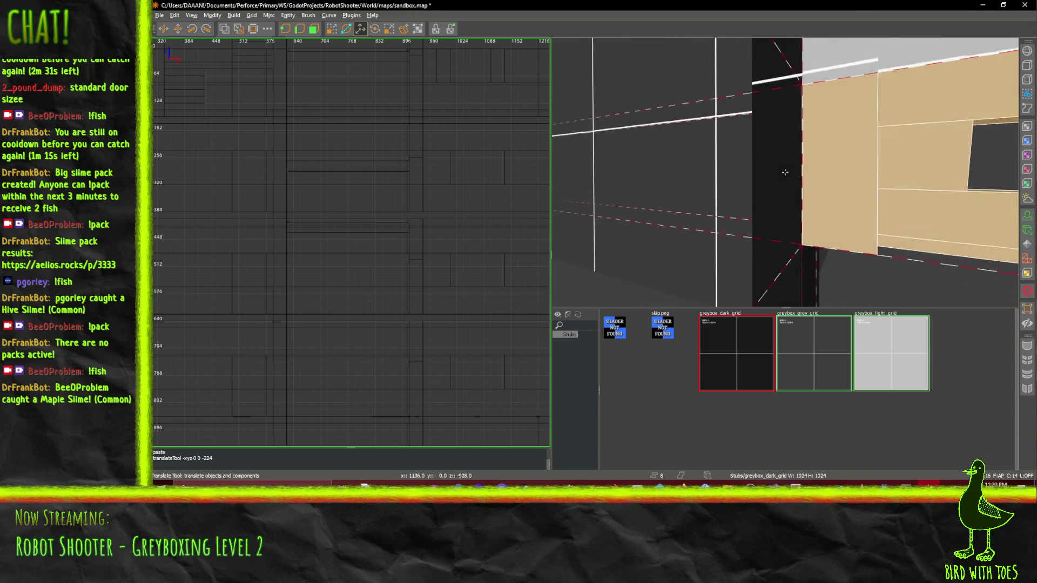
{"action": "key", "text": "s"}
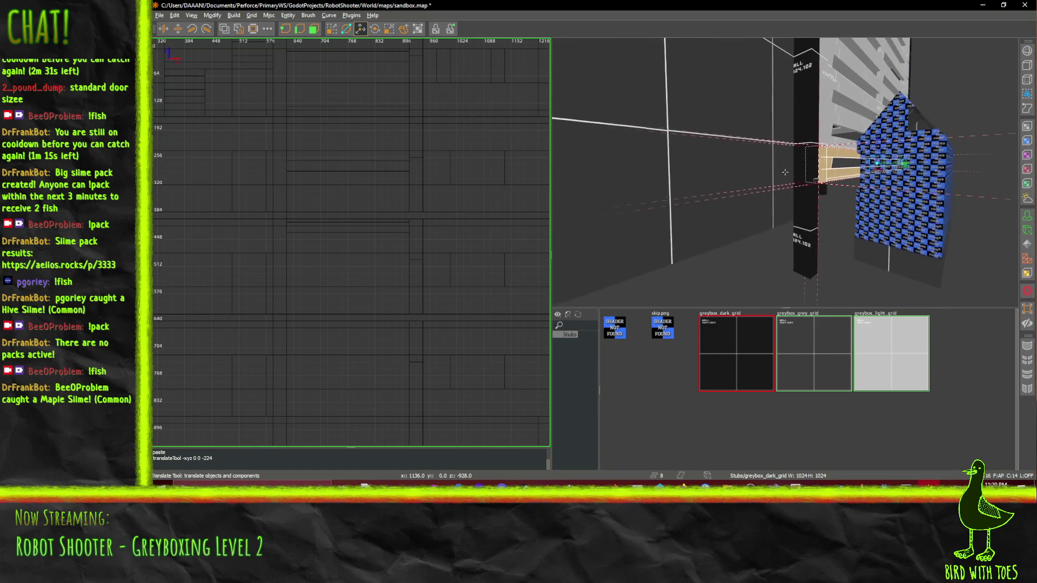
{"action": "key", "text": "w"}
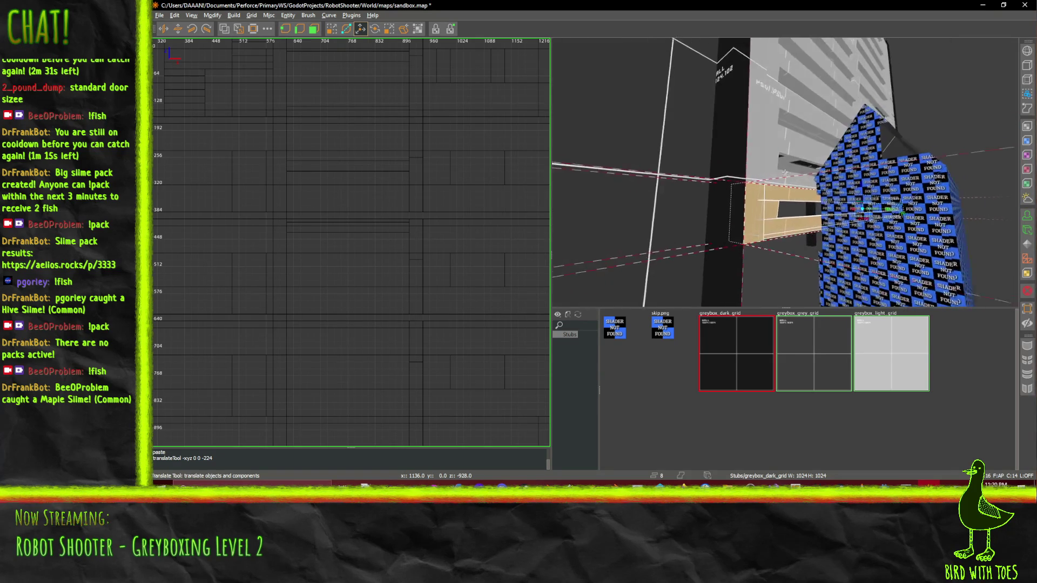
{"action": "key", "text": "d"}
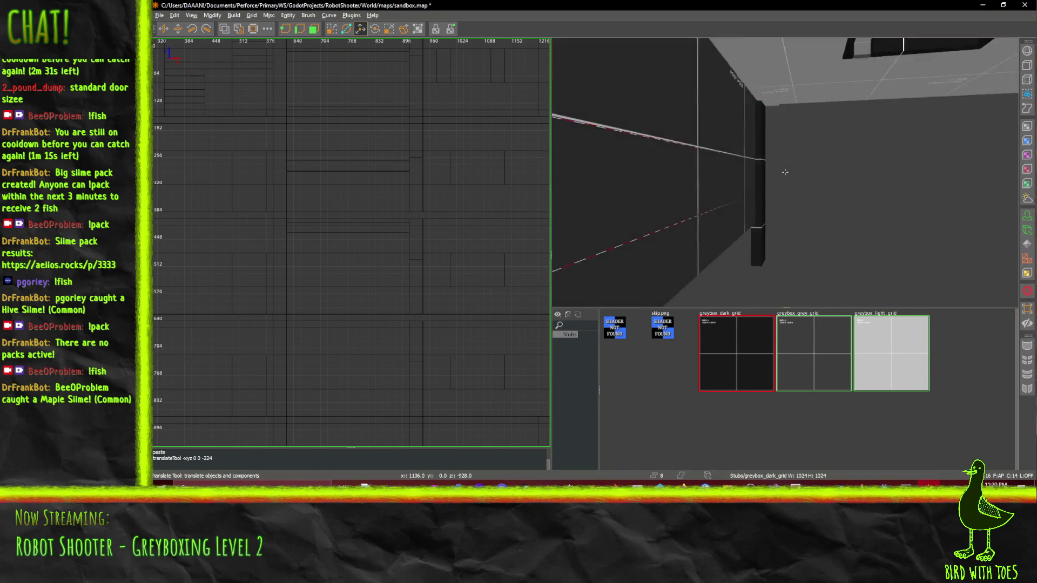
{"action": "key", "text": "s"}
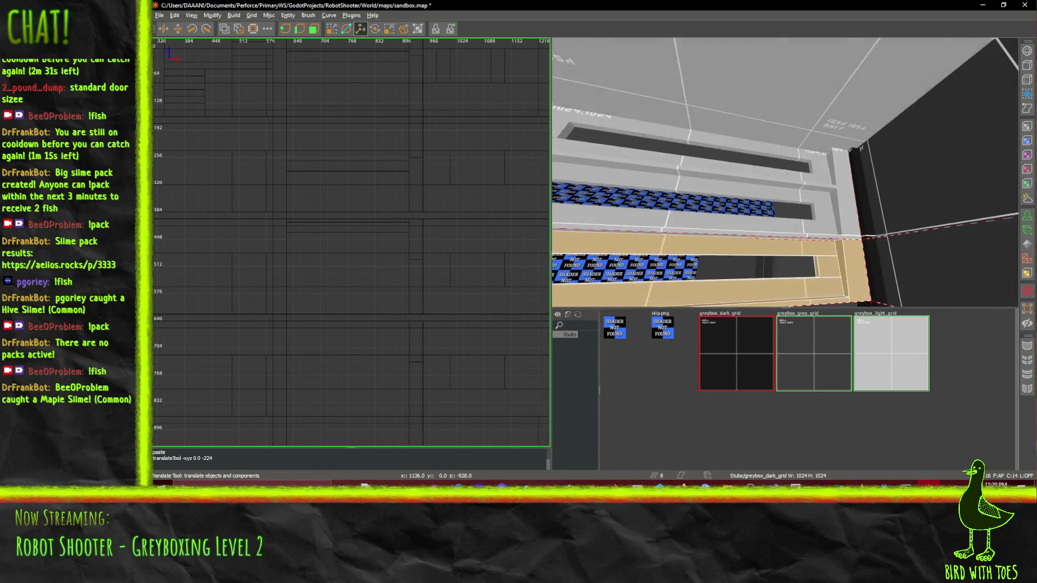
{"action": "key", "text": "w"}
Select the large tan wall brush and look it over from above and the floor
{"action": "left_click", "coordinate": [823, 195]}
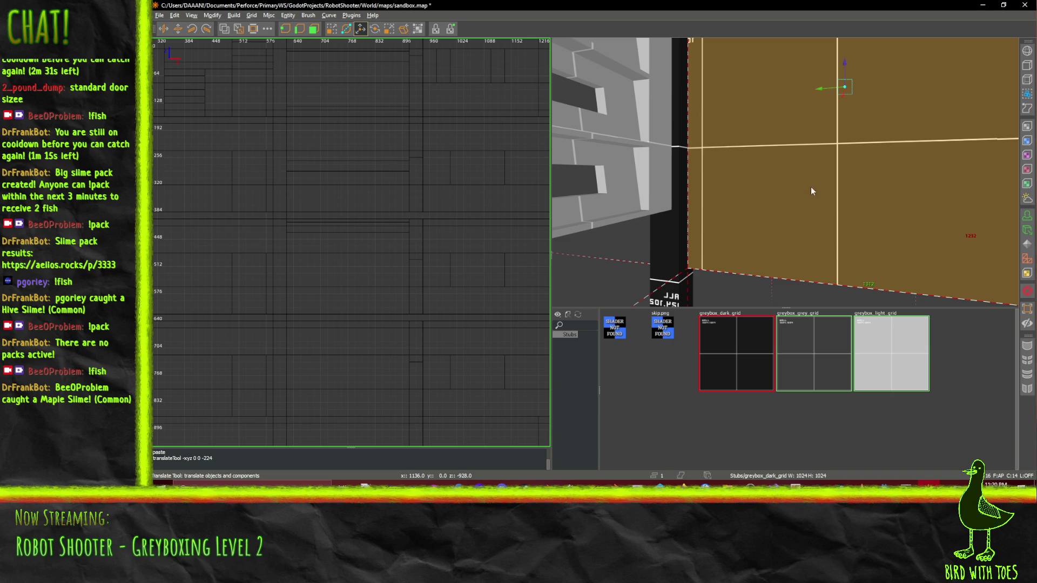
{"action": "right_click", "coordinate": [812, 192]}
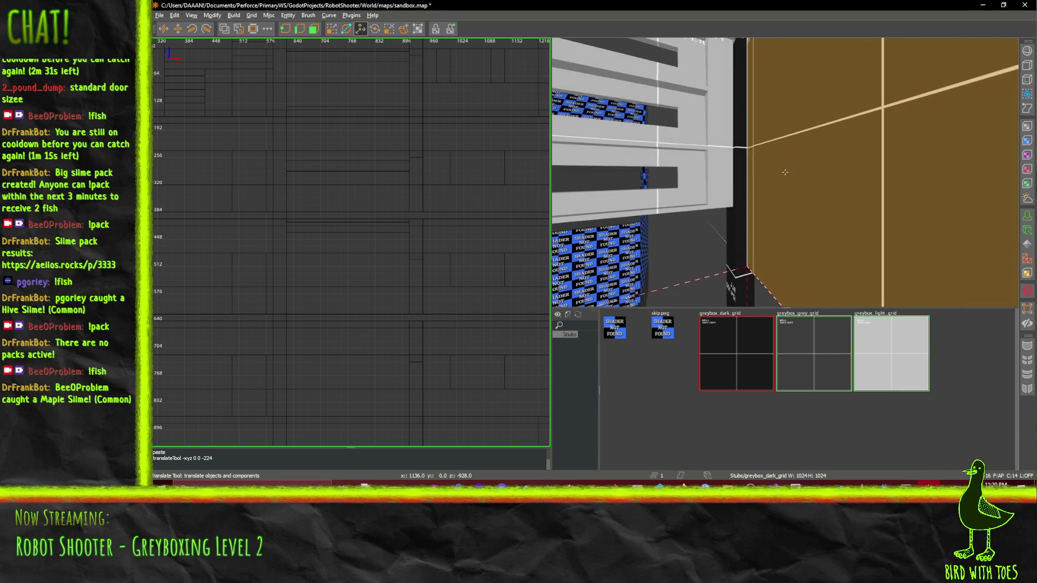
{"action": "key", "text": "d"}
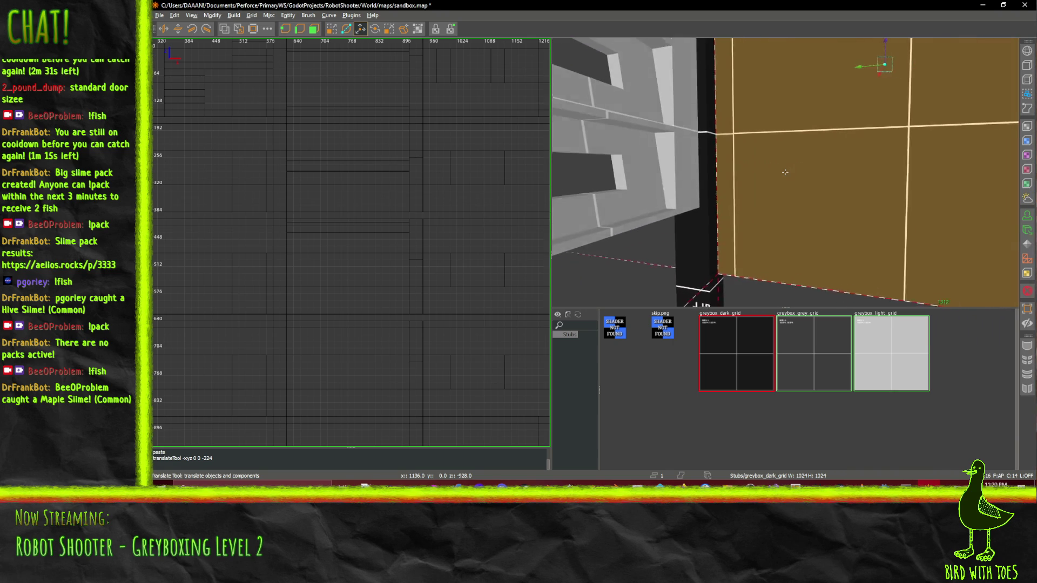
{"action": "key", "text": "w"}
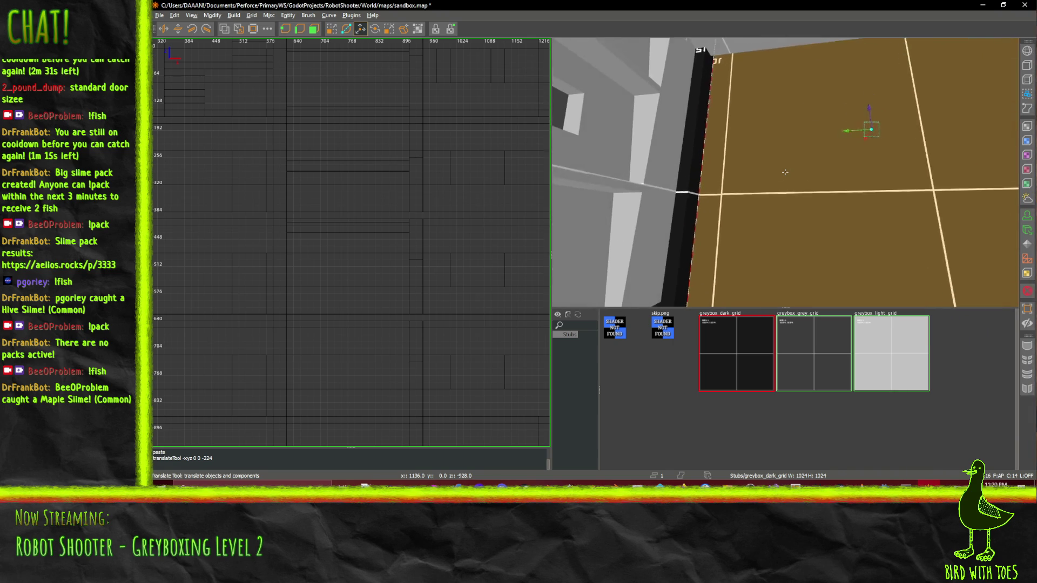
{"action": "key", "text": "w"}
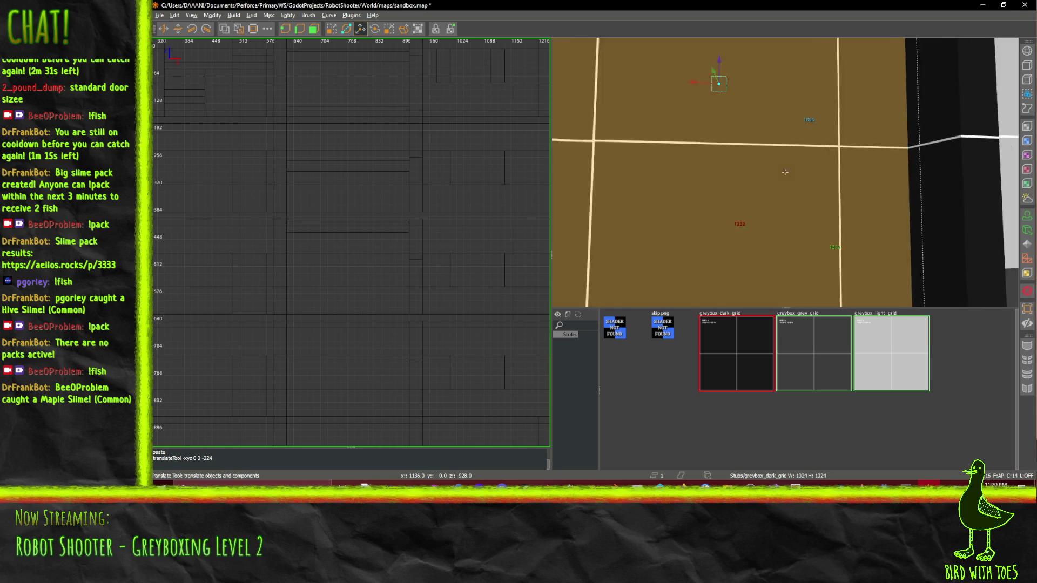
{"action": "key", "text": "s"}
{"action": "right_click", "coordinate": [802, 212]}
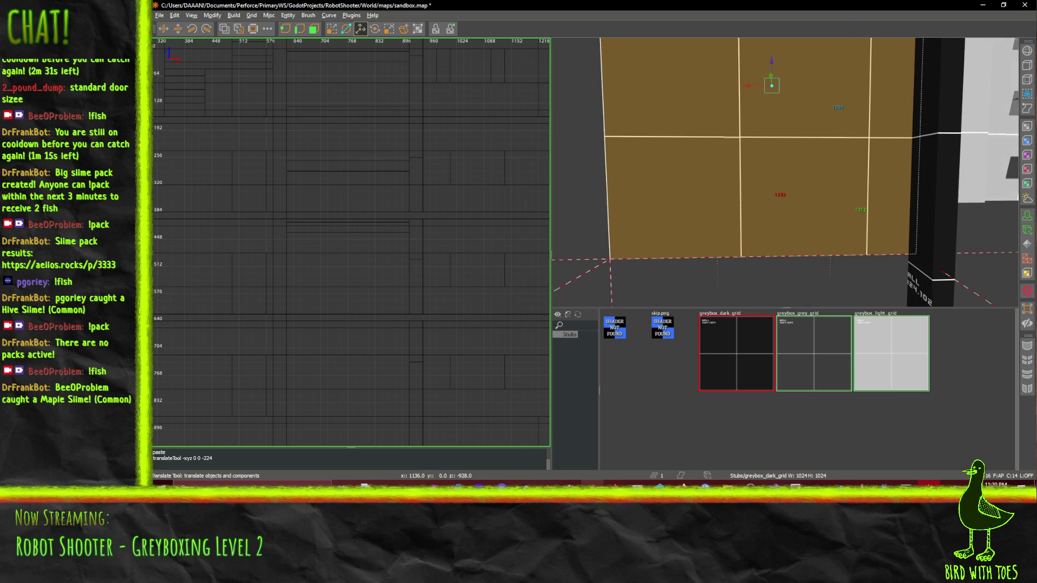
{"action": "left_click", "coordinate": [546, 483]}
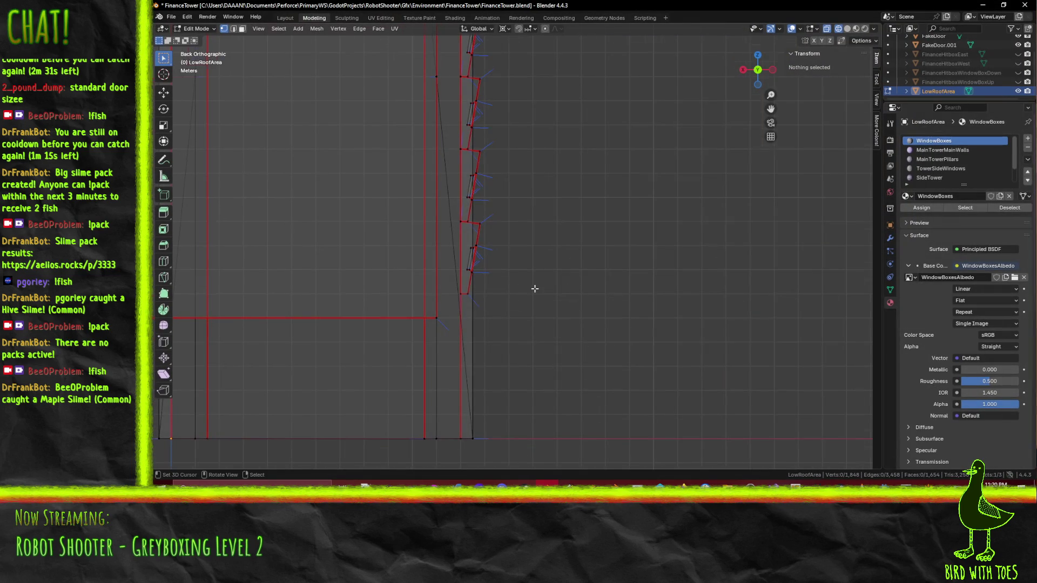
{"action": "scroll", "coordinate": [534, 289], "scroll_direction": "down", "scroll_amount": 4}
{"action": "key", "text": "KP_7"}
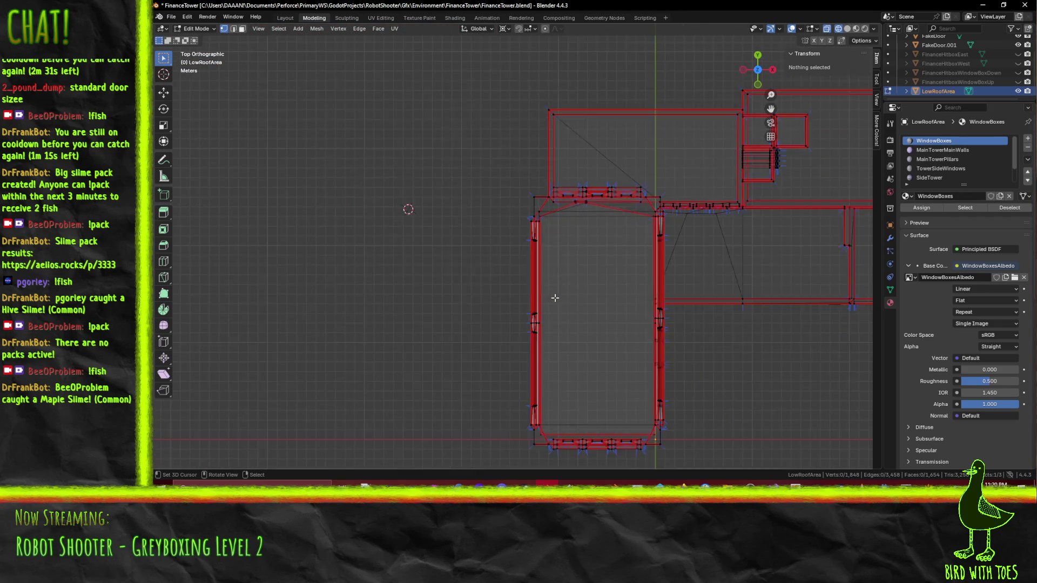
{"action": "scroll", "coordinate": [555, 298], "scroll_direction": "down", "scroll_amount": 1}
{"action": "scroll", "coordinate": [658, 227], "scroll_direction": "up", "scroll_amount": 1}
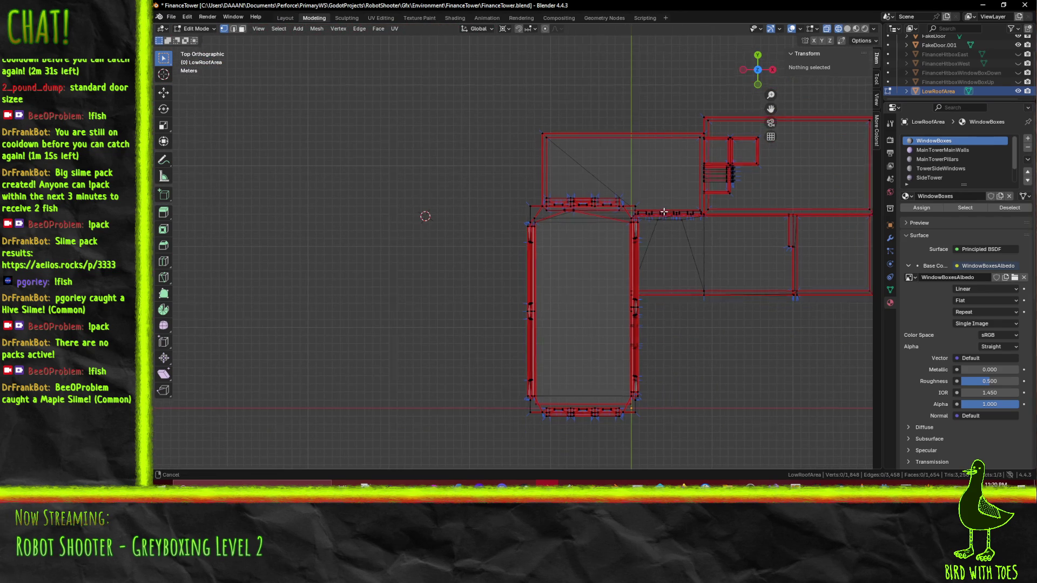
{"action": "scroll", "coordinate": [467, 276], "scroll_direction": "up", "scroll_amount": 5}
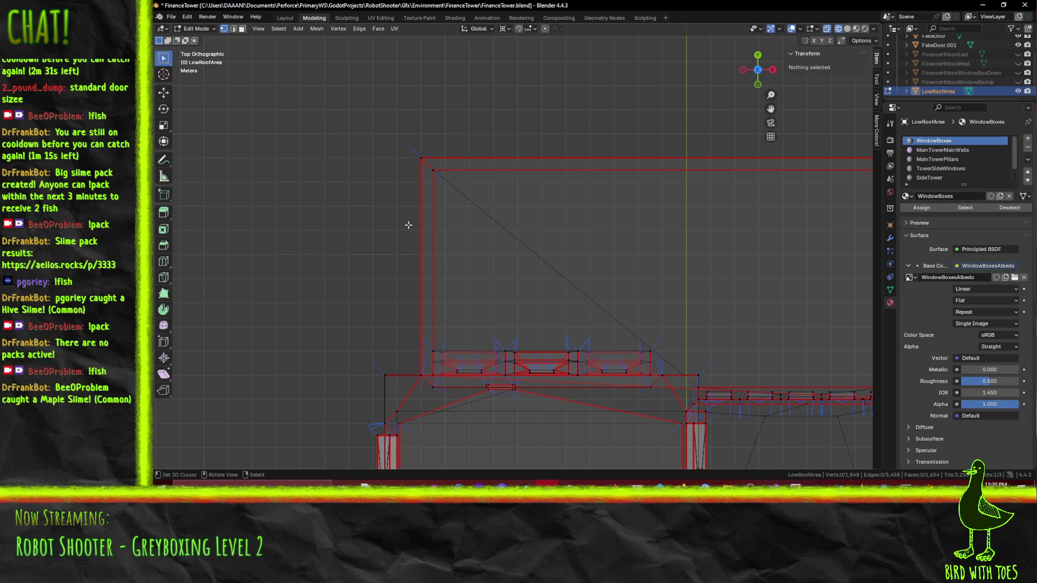
{"action": "left_click", "coordinate": [408, 166]}
{"action": "key", "text": "e"}
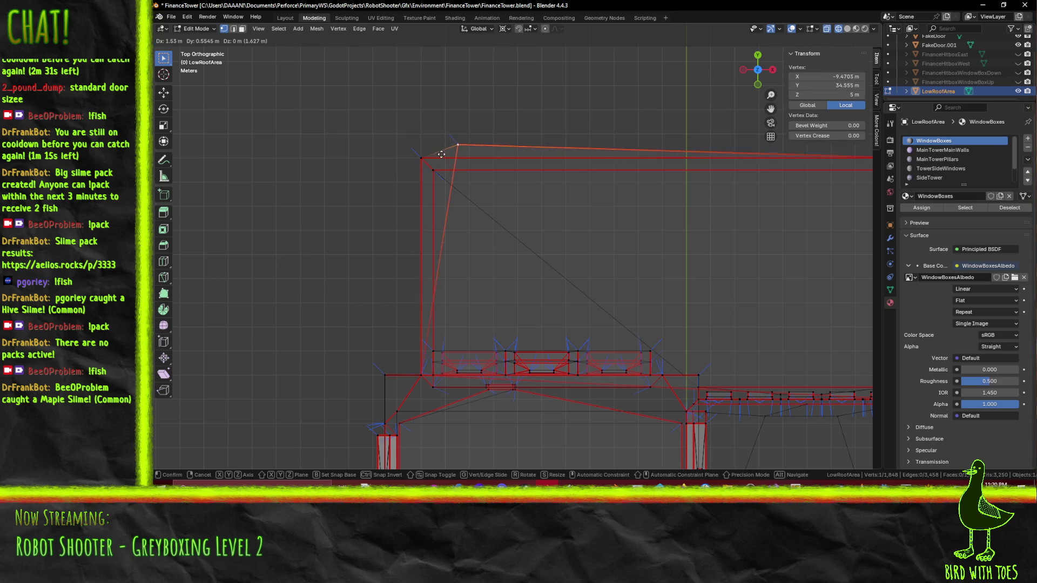
{"action": "left_click", "coordinate": [413, 153]}
{"action": "left_click", "coordinate": [408, 233]}
{"action": "key", "text": "ctrl+z"}
{"action": "key", "text": "ctrl+z"}
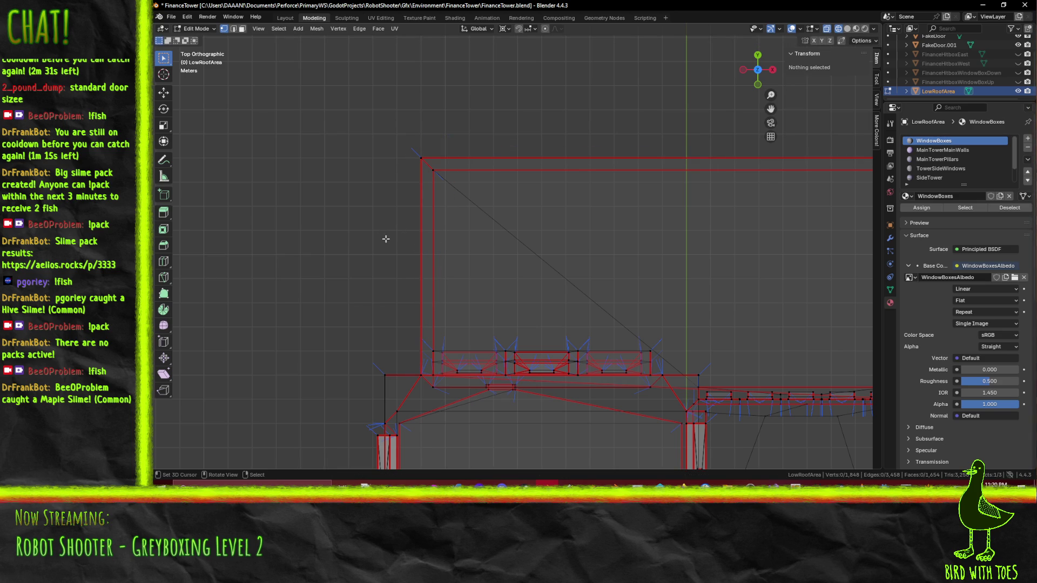
{"action": "mouse_move", "coordinate": [382, 234]}
{"action": "left_mouse_down"}
{"action": "mouse_move", "coordinate": [544, 146]}
{"action": "mouse_move", "coordinate": [536, 142]}
{"action": "mouse_move", "coordinate": [576, 159]}
{"action": "mouse_move", "coordinate": [565, 200]}
{"action": "mouse_move", "coordinate": [562, 182]}
{"action": "mouse_move", "coordinate": [533, 180]}
{"action": "left_mouse_up"}
{"action": "key", "text": "KP_7"}
{"action": "scroll", "coordinate": [532, 182], "scroll_direction": "down", "scroll_amount": 3}
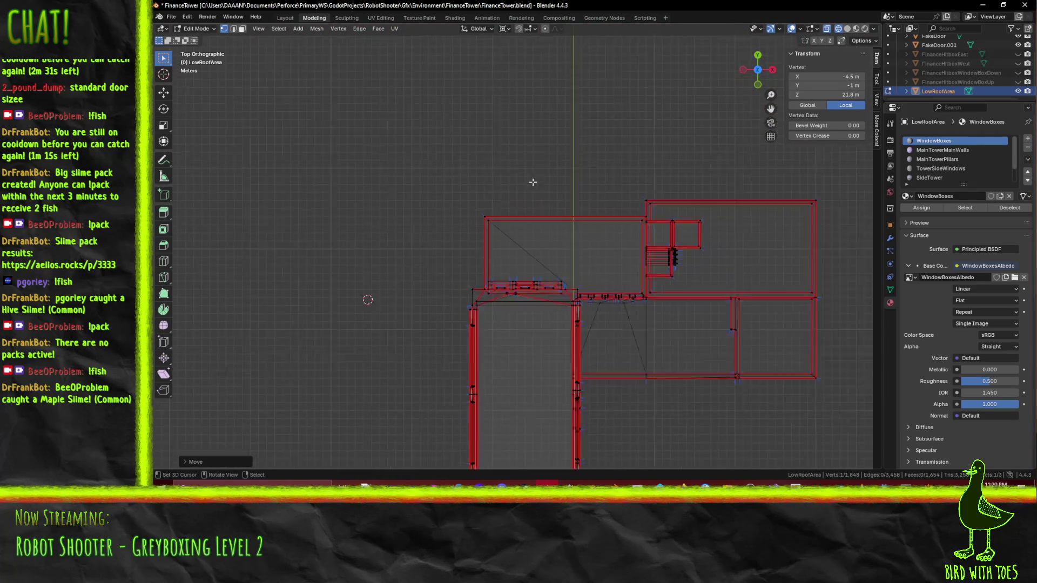
{"action": "left_click", "coordinate": [452, 215]}
{"action": "mouse_move", "coordinate": [444, 204]}
{"action": "left_mouse_down"}
{"action": "mouse_move", "coordinate": [464, 189]}
{"action": "mouse_move", "coordinate": [450, 180]}
{"action": "left_mouse_up"}
{"action": "key", "text": "KP_7"}
{"action": "scroll", "coordinate": [450, 180], "scroll_direction": "up", "scroll_amount": 3}
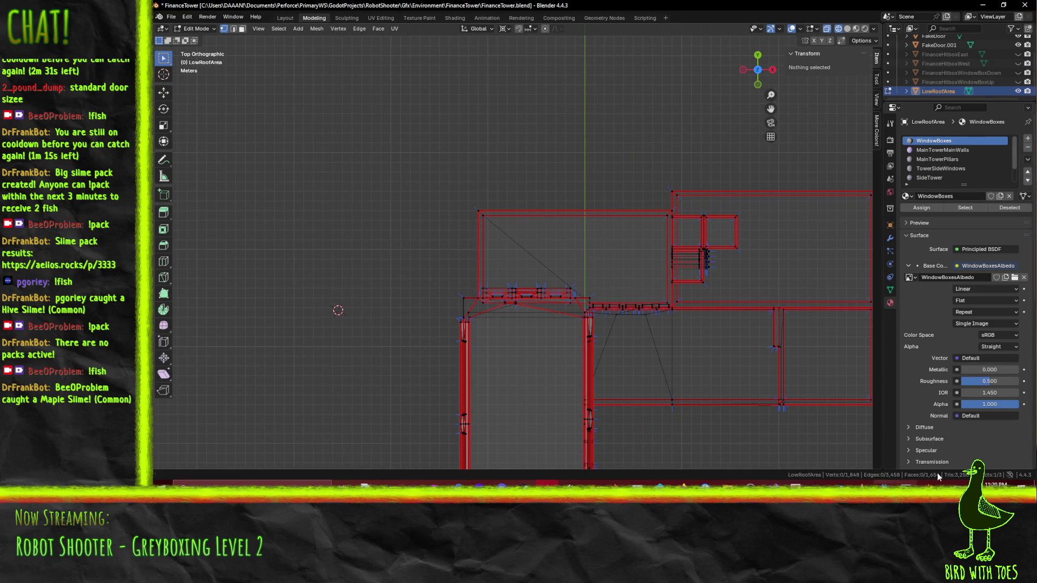
{"action": "left_click", "coordinate": [929, 483]}
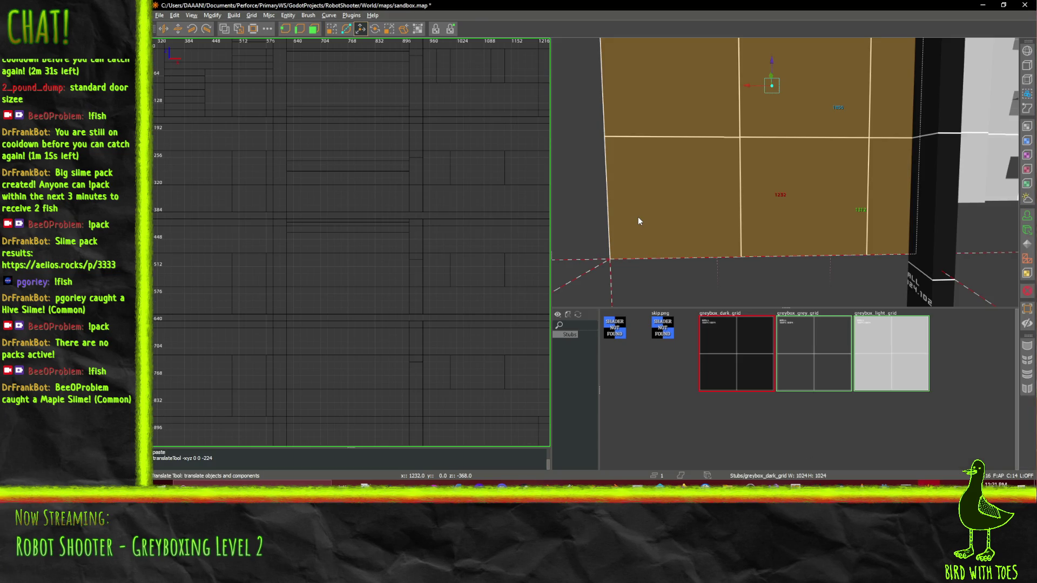
Show the map in the top 2D view, zoomed onto the wall brush
{"action": "key", "text": "ctrl+Tab"}
{"action": "scroll", "coordinate": [355, 255], "scroll_direction": "down", "scroll_amount": 4}
{"action": "scroll", "coordinate": [355, 260], "scroll_direction": "up", "scroll_amount": 2}
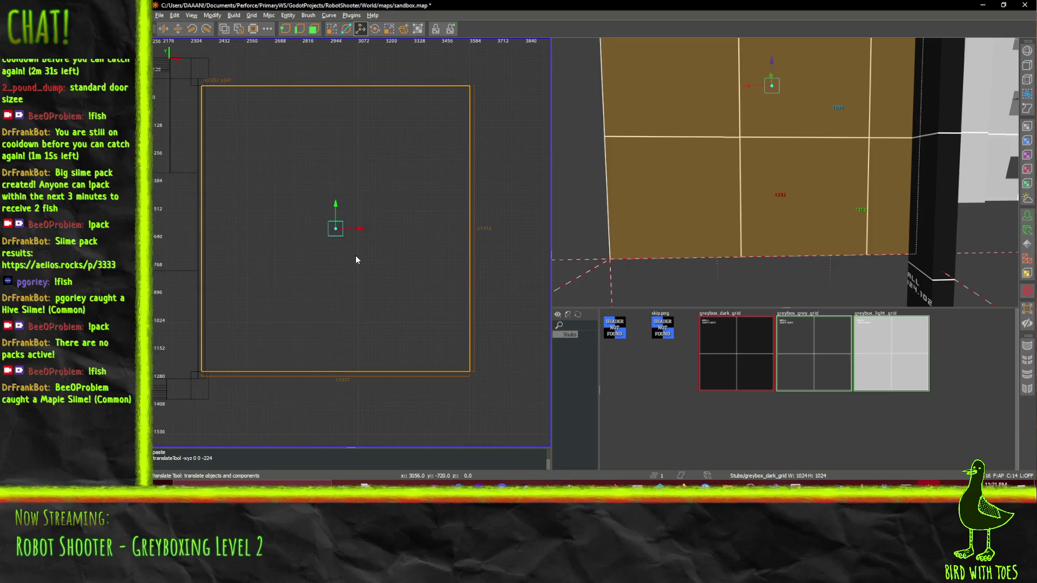
{"action": "scroll", "coordinate": [355, 261], "scroll_direction": "down", "scroll_amount": 1}
{"action": "scroll", "coordinate": [342, 260], "scroll_direction": "up", "scroll_amount": 3}
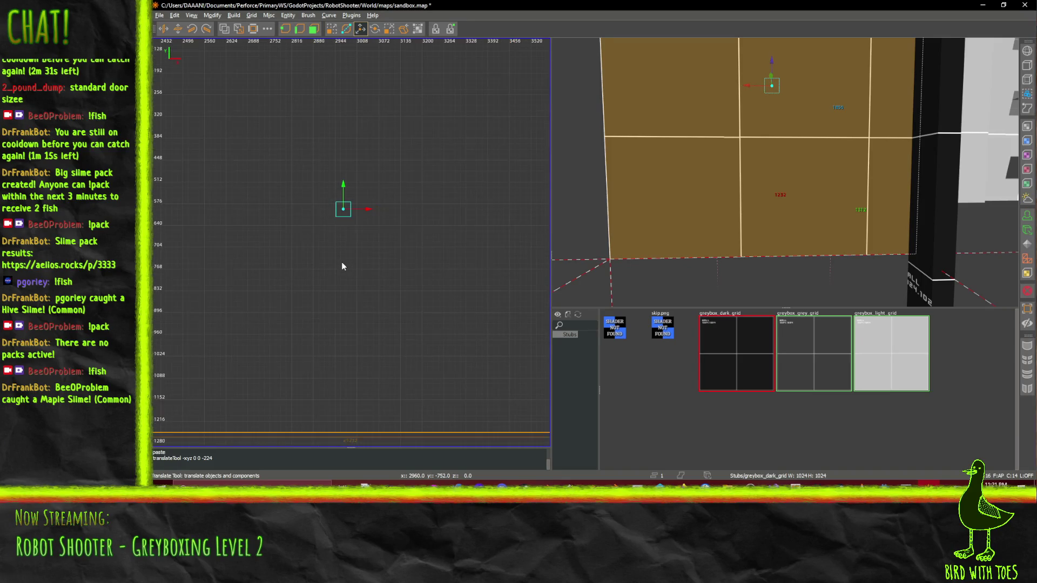
{"action": "scroll", "coordinate": [341, 261], "scroll_direction": "down", "scroll_amount": 1}
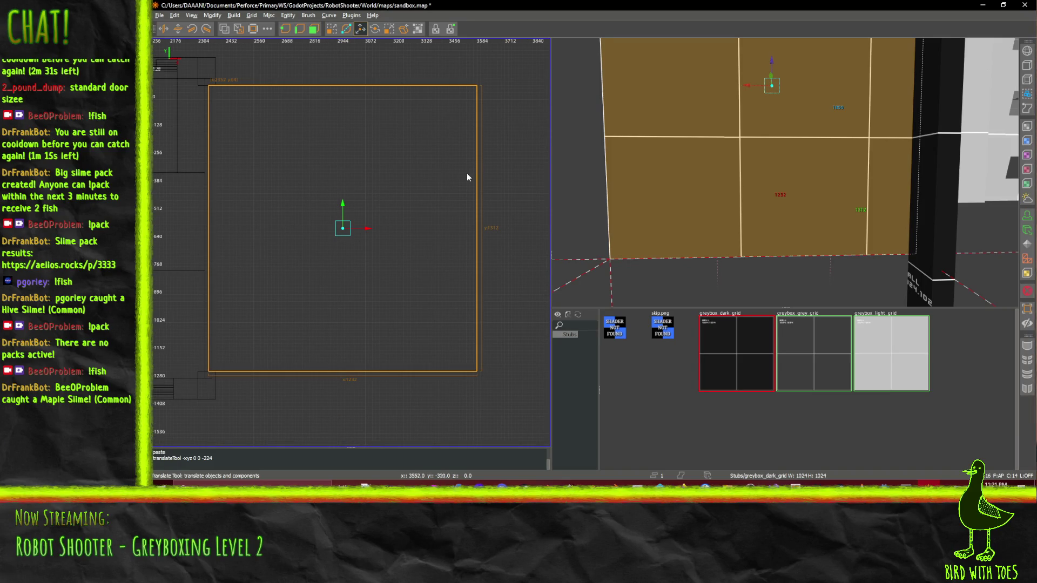
Narrow the wall brush by pulling its right face inward with the QE4 Drag Tool
{"action": "key", "text": "q"}
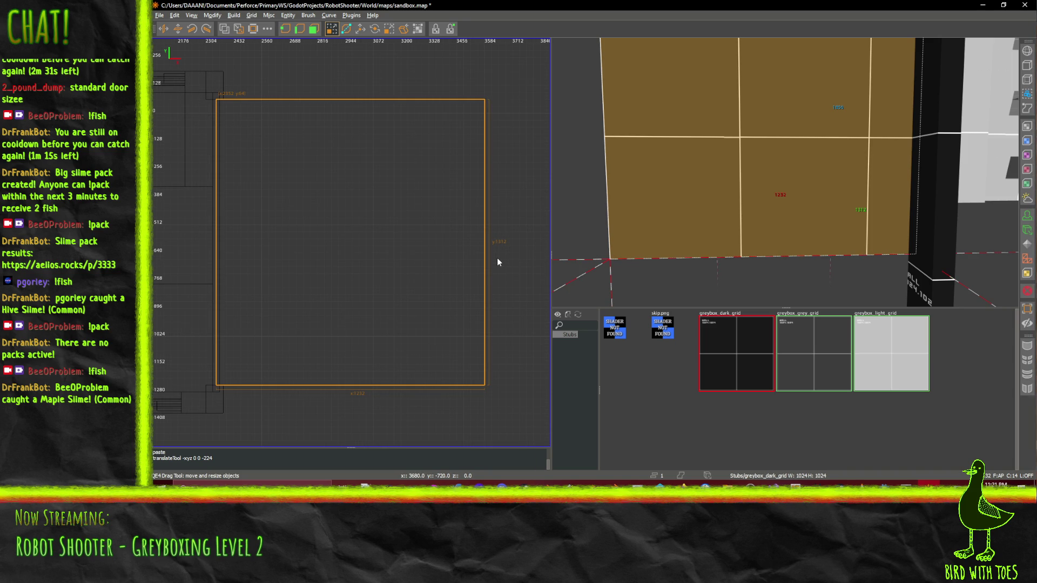
{"action": "left_click_drag", "start_coordinate": [514, 257], "coordinate": [251, 264]}
{"action": "scroll", "coordinate": [248, 264], "scroll_direction": "up", "scroll_amount": 3}
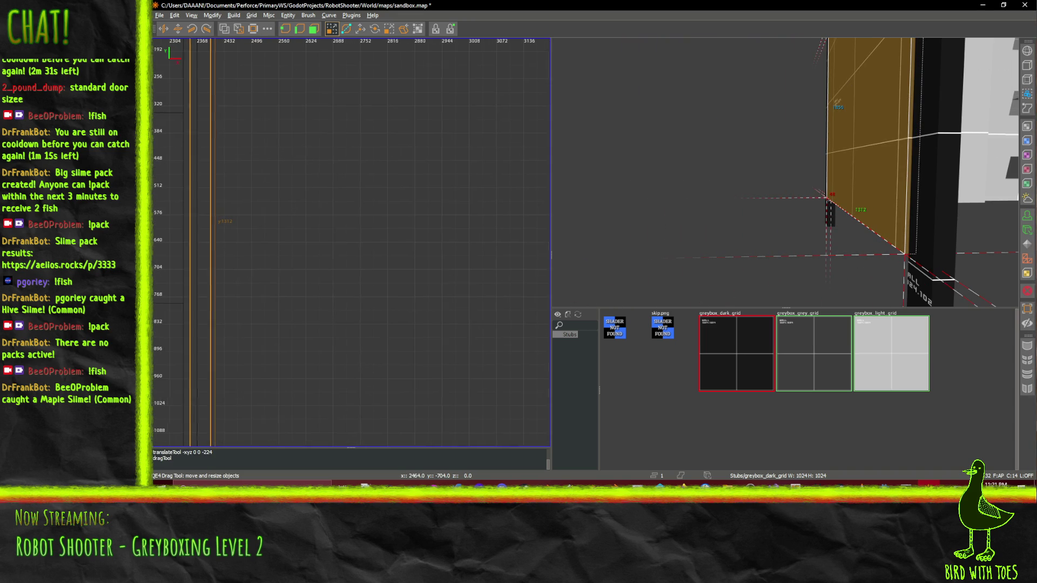
{"action": "scroll", "coordinate": [251, 264], "scroll_direction": "down", "scroll_amount": 1}
{"action": "scroll", "coordinate": [387, 296], "scroll_direction": "up", "scroll_amount": 2}
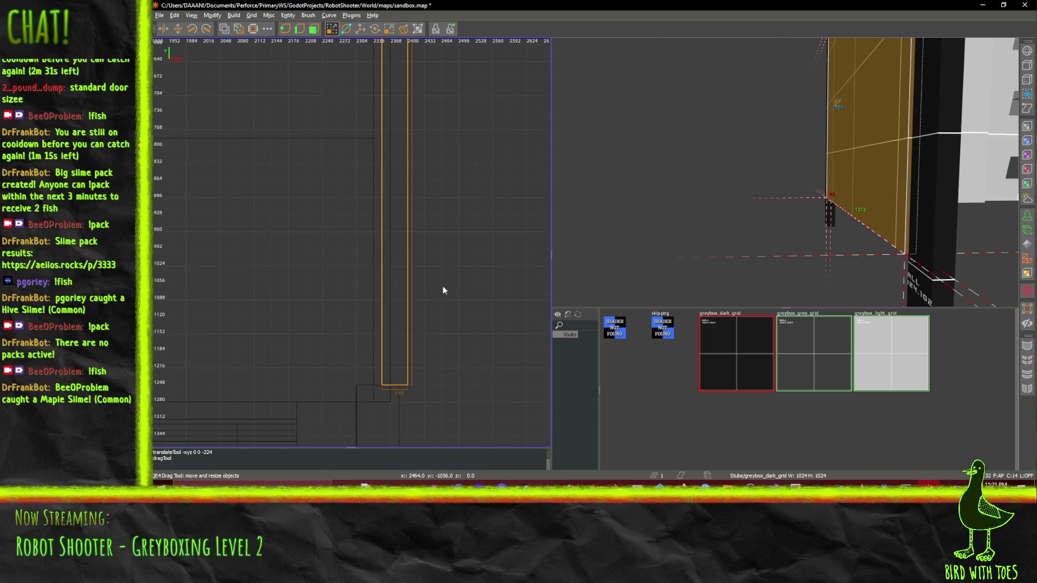
{"action": "mouse_move", "coordinate": [443, 286]}
{"action": "left_mouse_down"}
{"action": "mouse_move", "coordinate": [426, 293]}
{"action": "mouse_move", "coordinate": [547, 293]}
{"action": "mouse_move", "coordinate": [255, 297]}
{"action": "mouse_move", "coordinate": [438, 292]}
{"action": "left_mouse_up"}
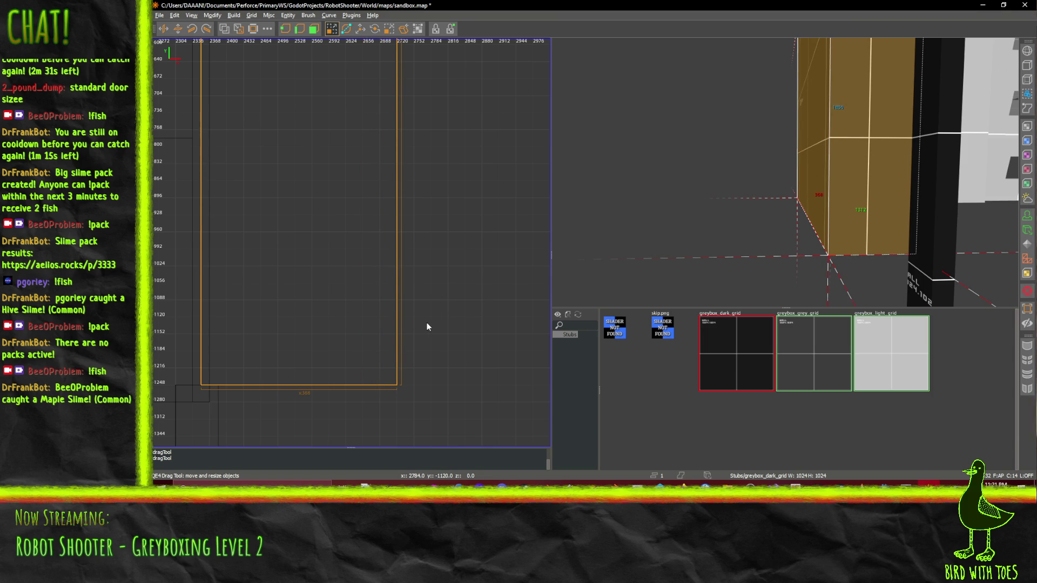
Widen the wall brush slightly to 384 units
{"action": "scroll", "coordinate": [427, 323], "scroll_direction": "up", "scroll_amount": 4}
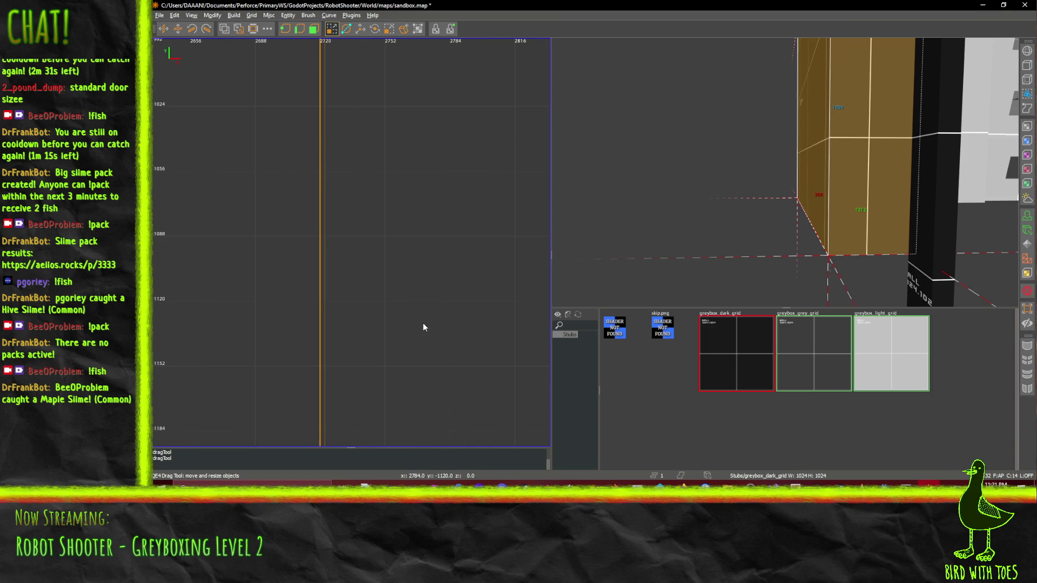
{"action": "left_click_drag", "start_coordinate": [367, 314], "coordinate": [395, 315]}
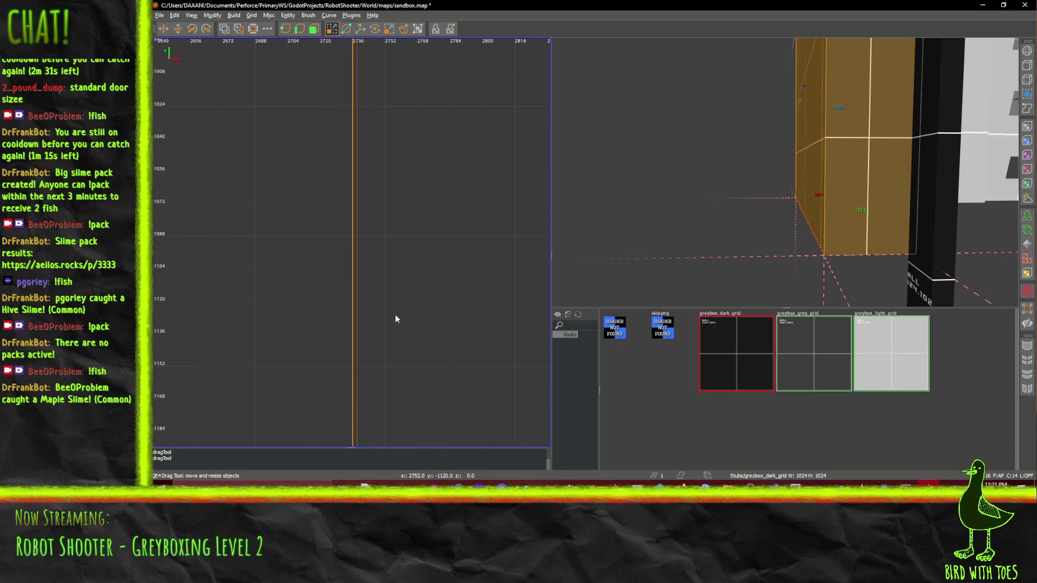
{"action": "scroll", "coordinate": [396, 319], "scroll_direction": "down", "scroll_amount": 5}
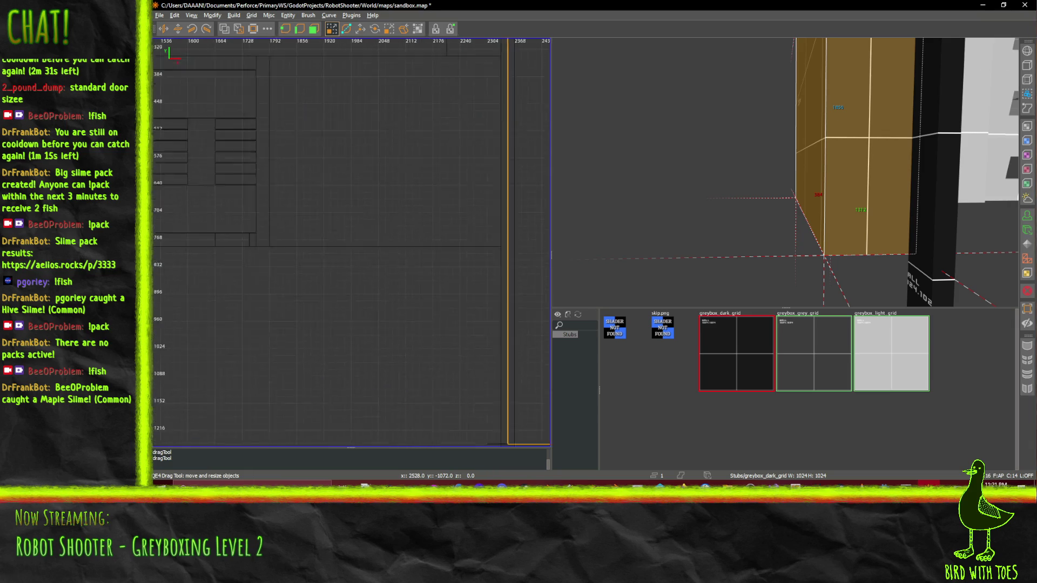
{"action": "scroll", "coordinate": [381, 323], "scroll_direction": "up", "scroll_amount": 3}
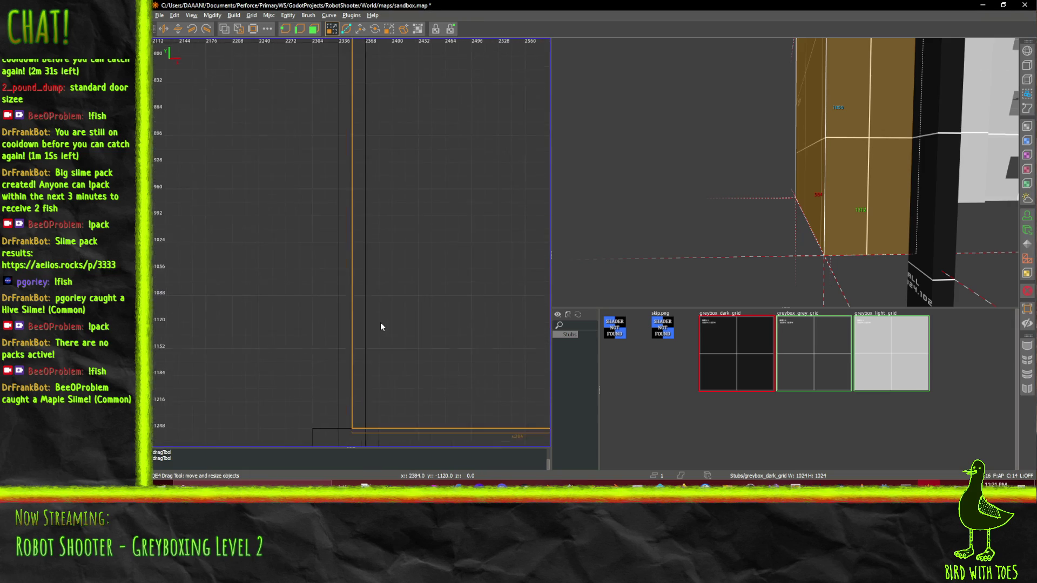
{"action": "scroll", "coordinate": [380, 323], "scroll_direction": "down", "scroll_amount": 4}
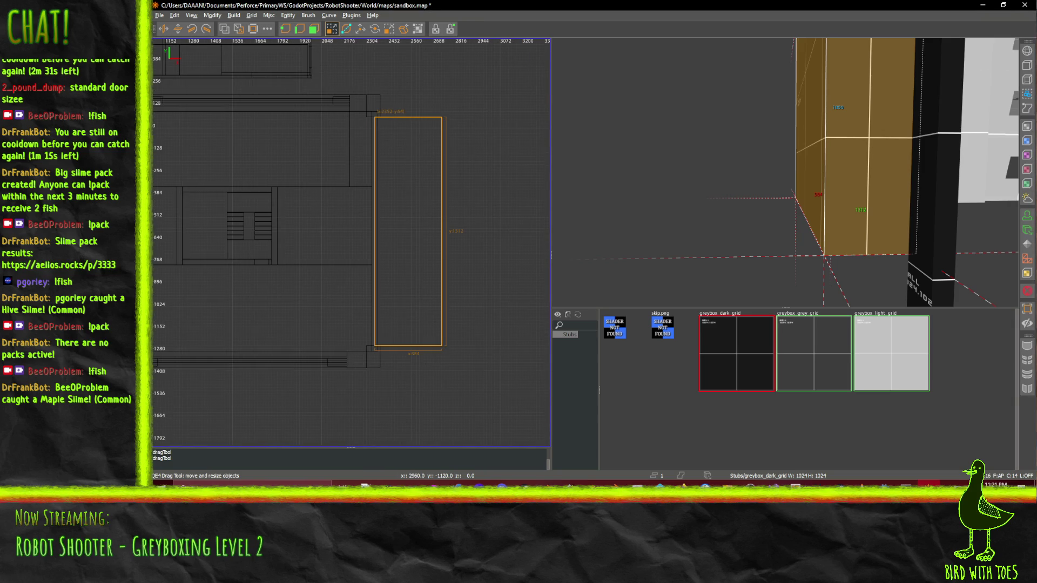
Make the tall brush beside the building much narrower
{"action": "right_click", "coordinate": [357, 250]}
{"action": "key", "text": "Escape"}
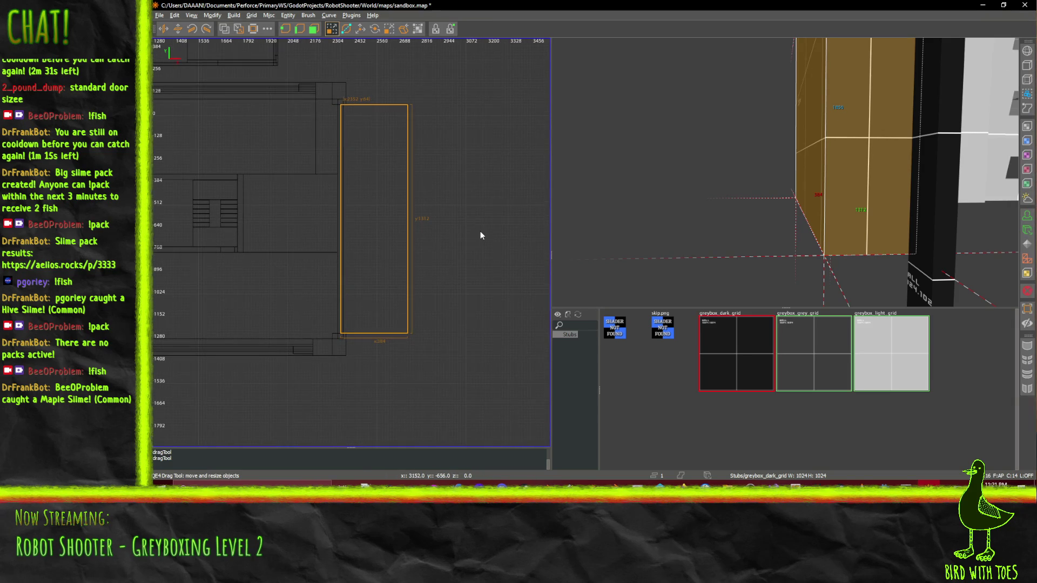
{"action": "left_click_drag", "start_coordinate": [481, 236], "coordinate": [427, 234]}
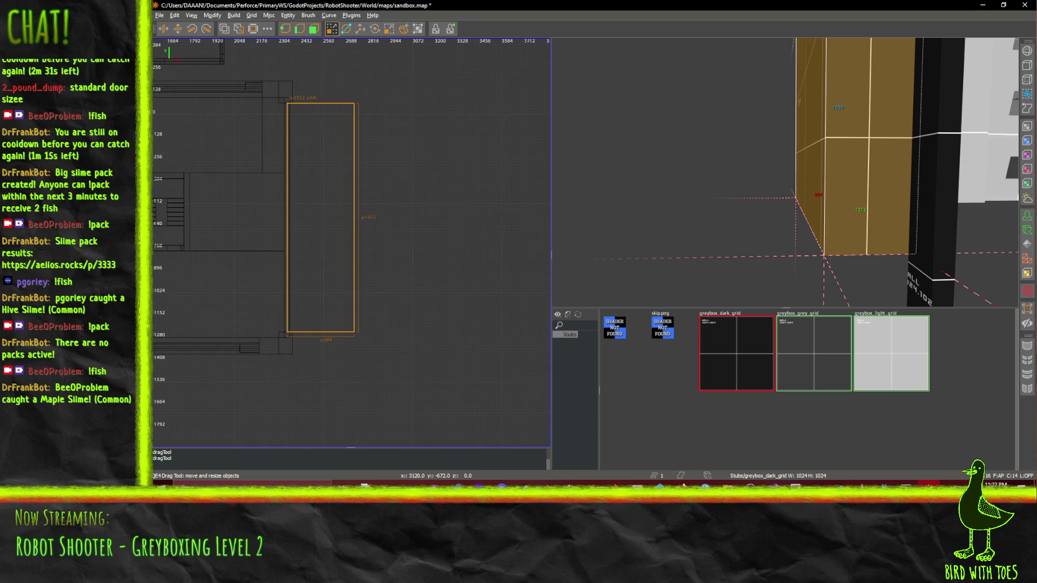
{"action": "scroll", "coordinate": [399, 263], "scroll_direction": "up", "scroll_amount": 1}
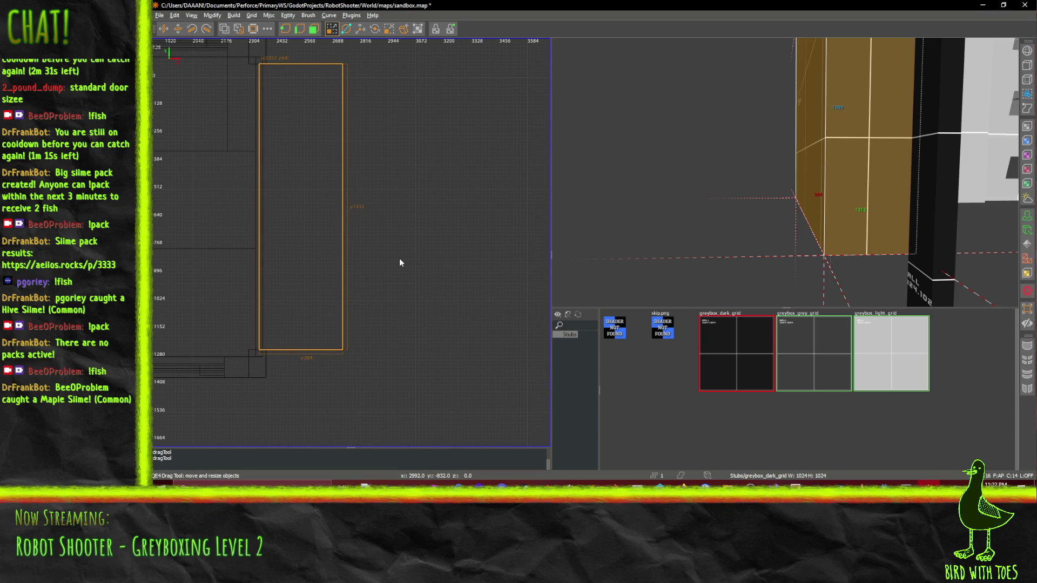
{"action": "scroll", "coordinate": [400, 258], "scroll_direction": "down", "scroll_amount": 3}
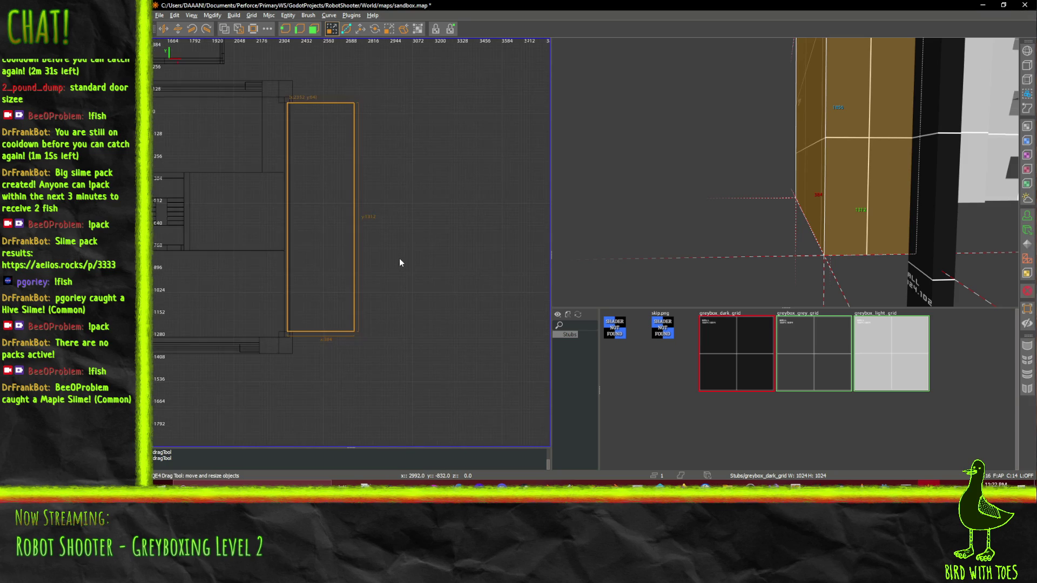
{"action": "left_click_drag", "start_coordinate": [399, 258], "coordinate": [508, 258]}
{"action": "scroll", "coordinate": [351, 239], "scroll_direction": "down", "scroll_amount": 4}
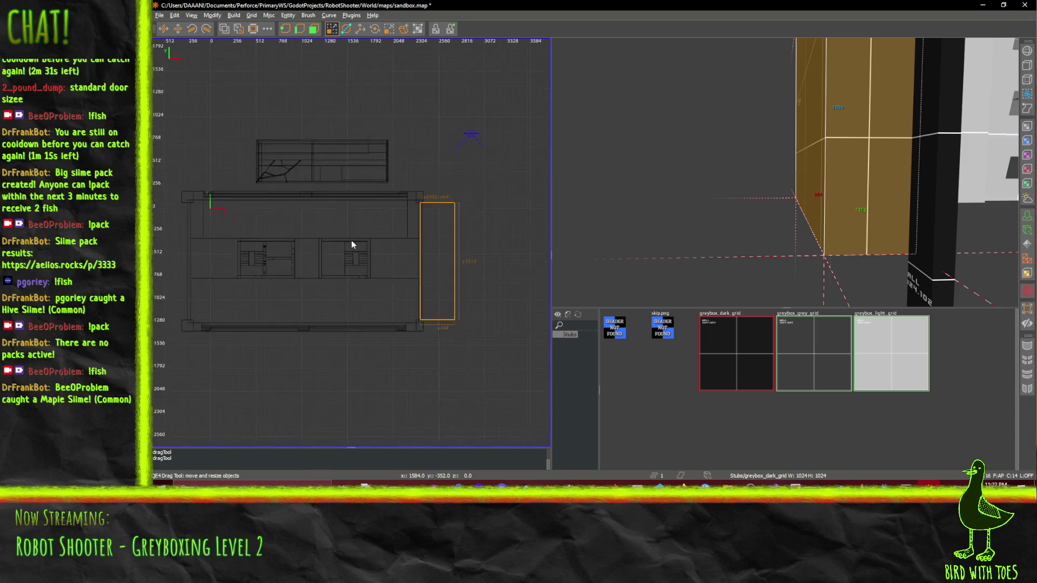
{"action": "scroll", "coordinate": [352, 250], "scroll_direction": "up", "scroll_amount": 3}
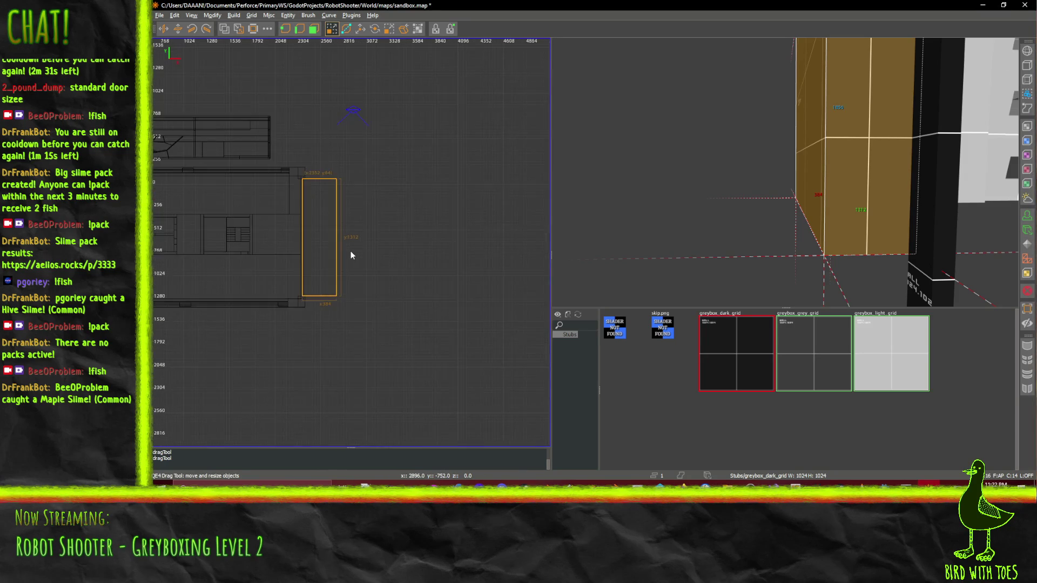
{"action": "left_click_drag", "start_coordinate": [351, 251], "coordinate": [297, 234]}
{"action": "scroll", "coordinate": [326, 249], "scroll_direction": "up", "scroll_amount": 3}
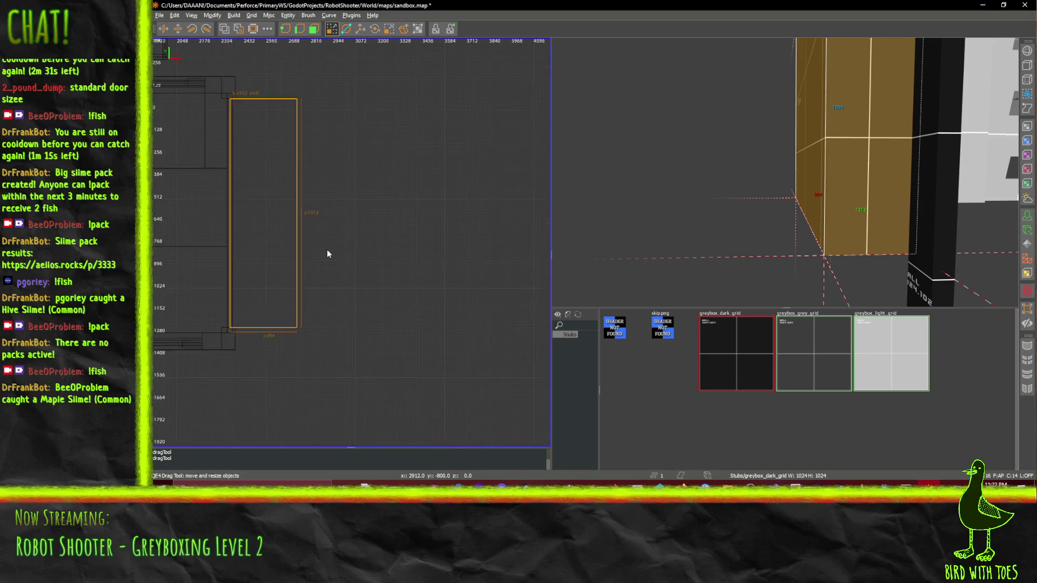
{"action": "scroll", "coordinate": [324, 250], "scroll_direction": "up", "scroll_amount": 3}
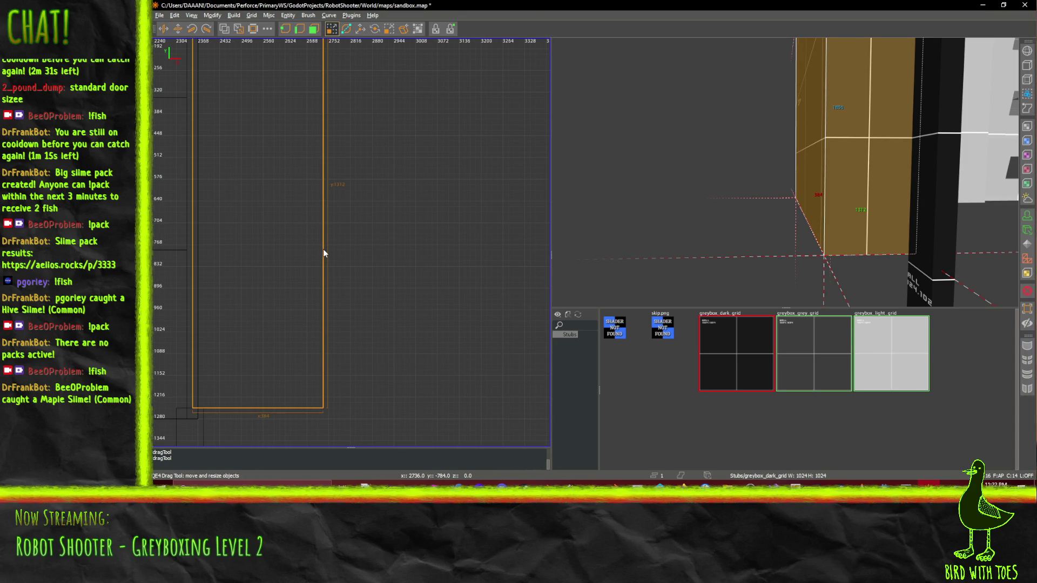
{"action": "left_click_drag", "start_coordinate": [381, 273], "coordinate": [277, 283]}
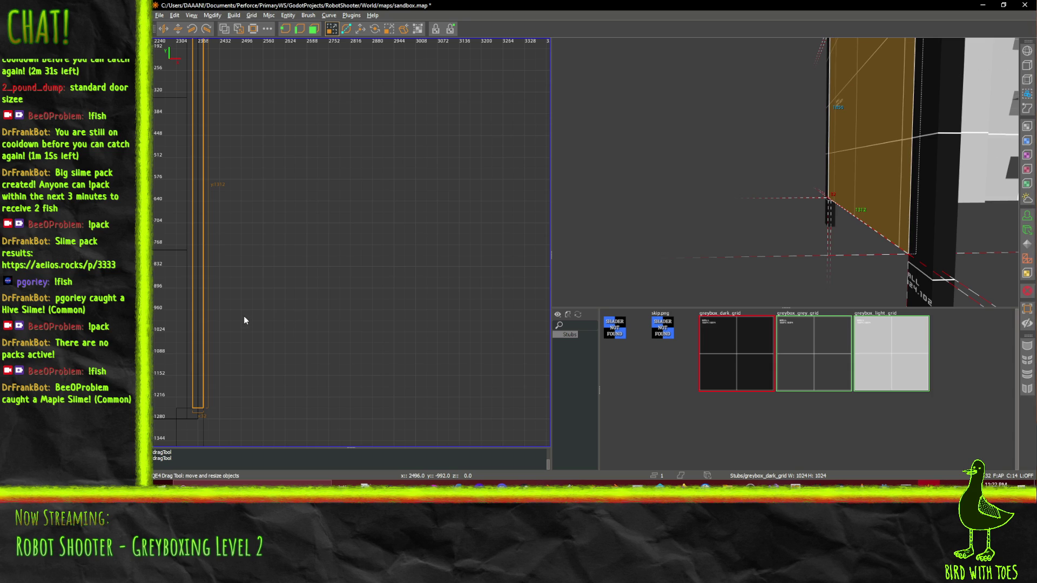
With finer grid snapping, widen the brush to the right toward x 3008
{"action": "key", "text": "bracketright"}
{"action": "key", "text": "bracketright"}
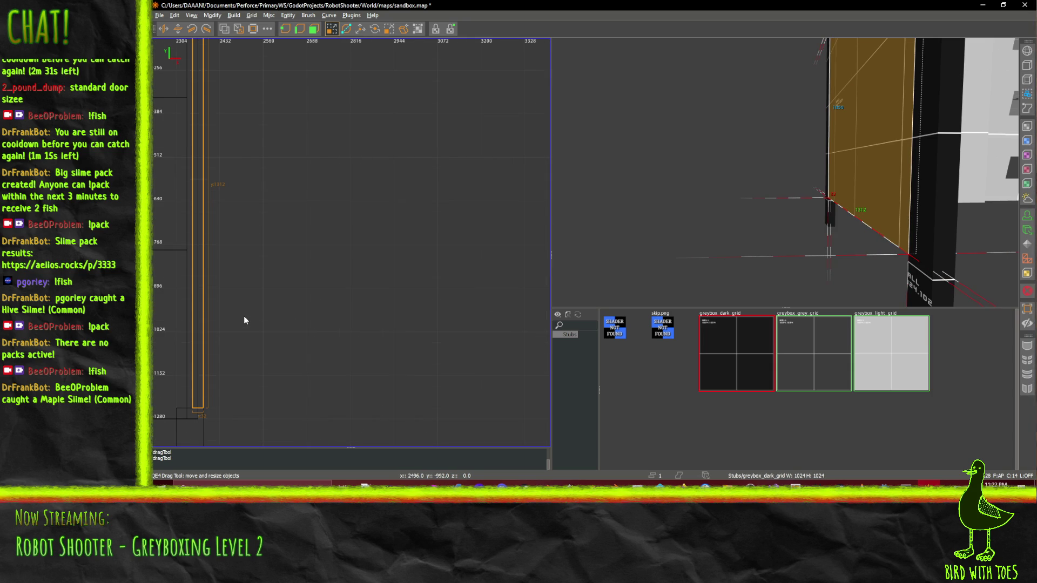
{"action": "key", "text": "ctrl+shift+Tab"}
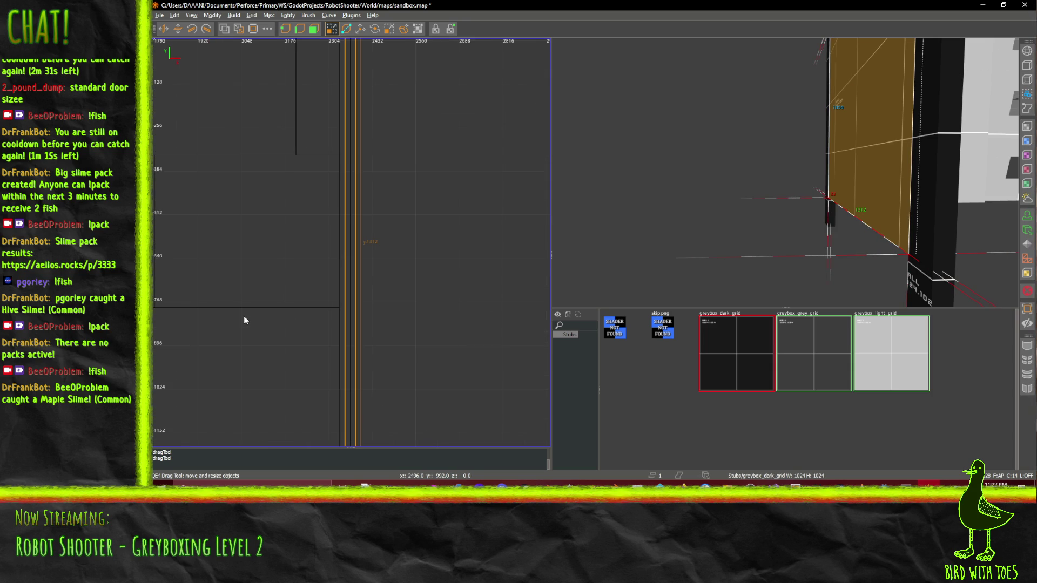
{"action": "scroll", "coordinate": [387, 334], "scroll_direction": "up", "scroll_amount": 1}
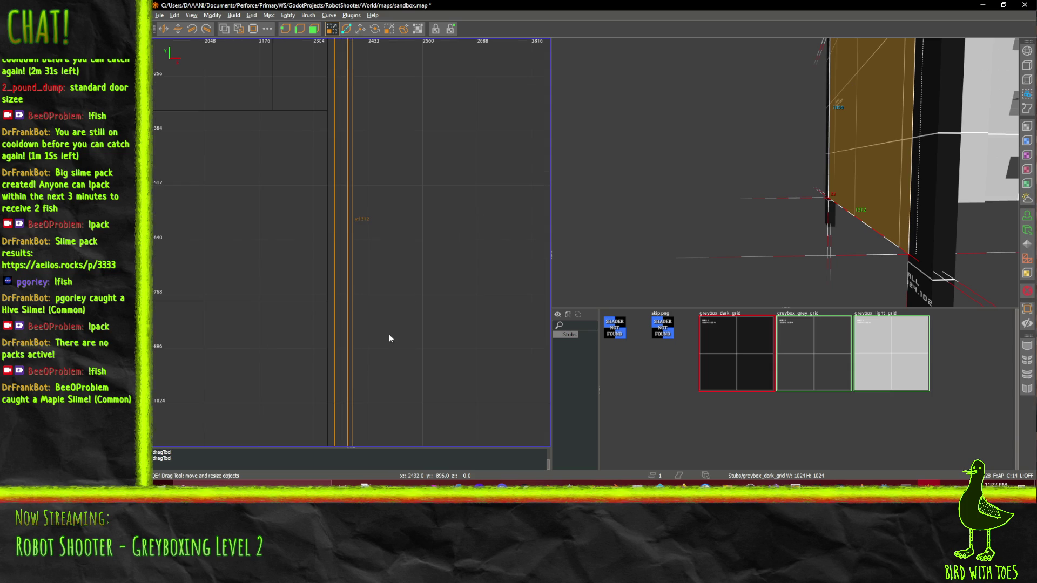
{"action": "scroll", "coordinate": [393, 330], "scroll_direction": "down", "scroll_amount": 2}
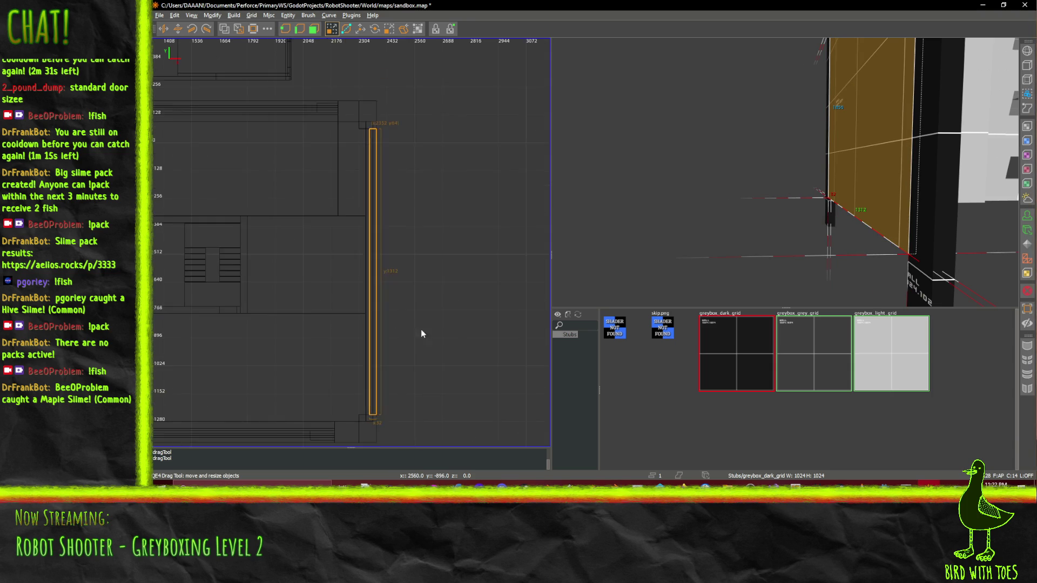
{"action": "left_click_drag", "start_coordinate": [452, 343], "coordinate": [409, 326]}
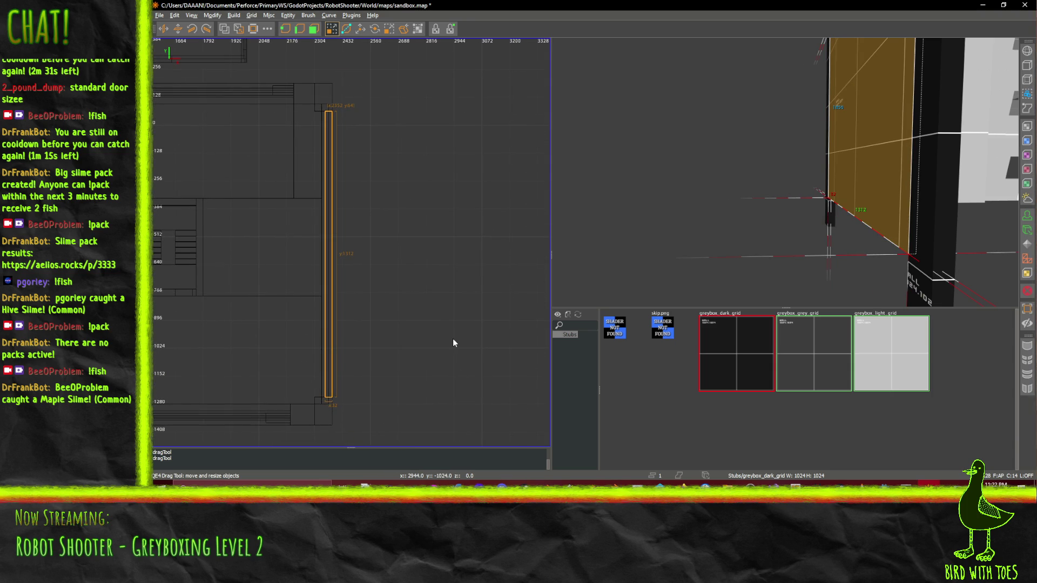
{"action": "key", "text": "["}
{"action": "key", "text": "["}
{"action": "key", "text": "["}
{"action": "scroll", "coordinate": [444, 342], "scroll_direction": "up", "scroll_amount": 1}
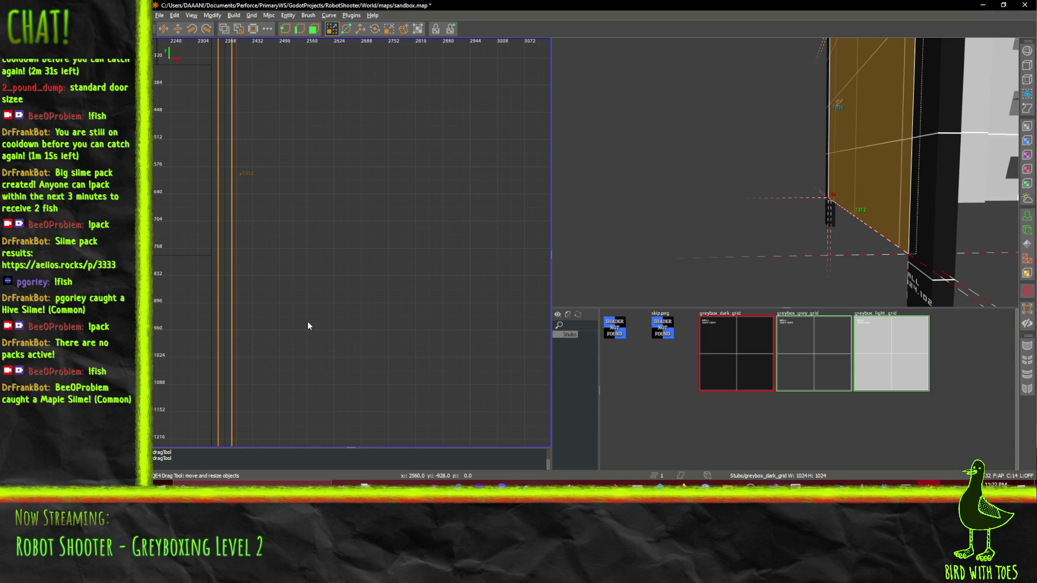
{"action": "left_click_drag", "start_coordinate": [308, 324], "coordinate": [481, 318]}
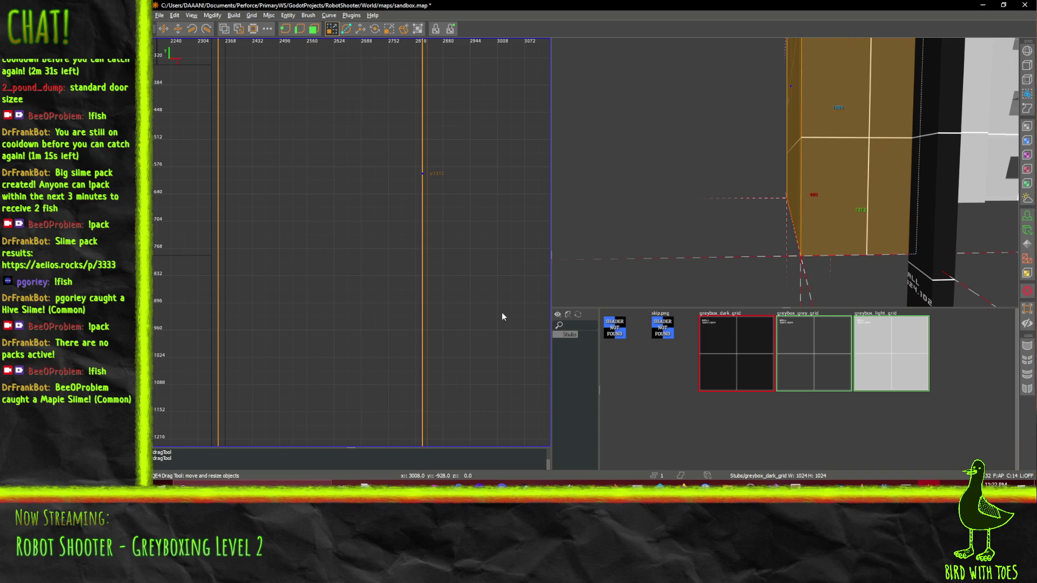
Reshape the brush into a thin slab 64 units thick
{"action": "mouse_move", "coordinate": [504, 316]}
{"action": "left_mouse_down"}
{"action": "mouse_move", "coordinate": [548, 309]}
{"action": "mouse_move", "coordinate": [425, 315]}
{"action": "mouse_move", "coordinate": [365, 284]}
{"action": "left_mouse_up"}
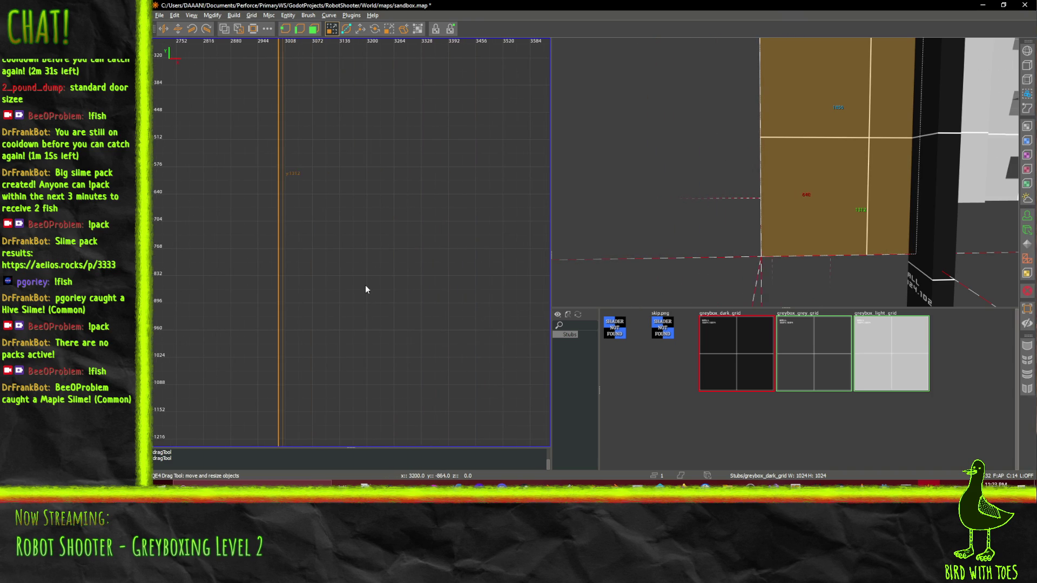
{"action": "scroll", "coordinate": [368, 280], "scroll_direction": "down", "scroll_amount": 4}
{"action": "scroll", "coordinate": [434, 294], "scroll_direction": "up", "scroll_amount": 1}
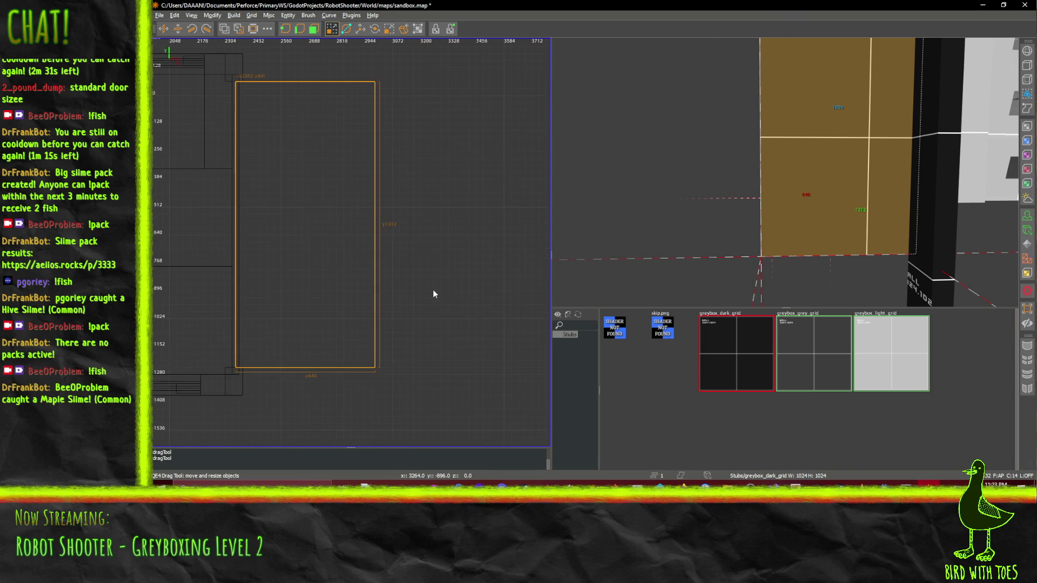
{"action": "left_click_drag", "start_coordinate": [475, 282], "coordinate": [321, 274]}
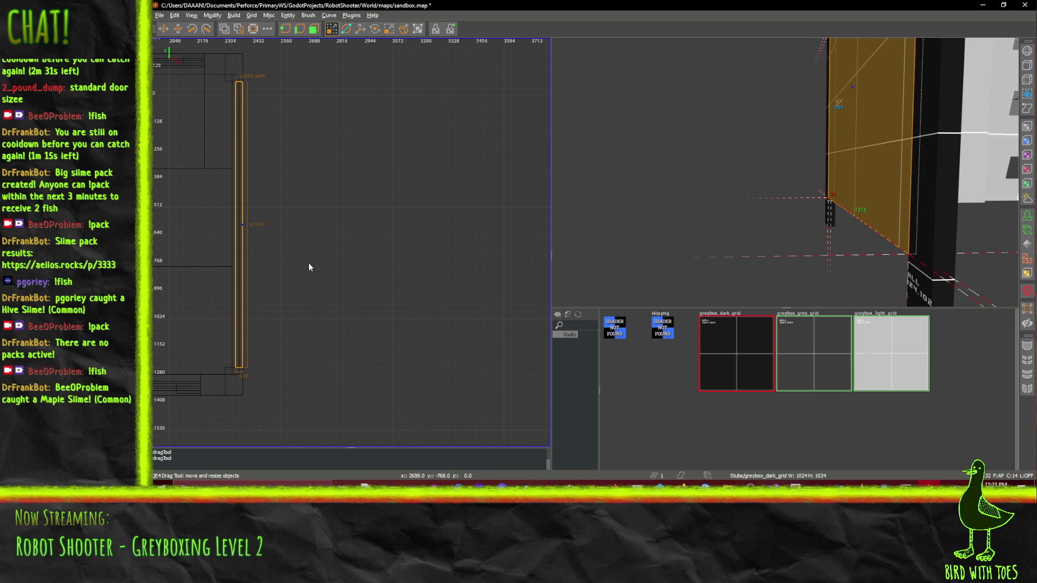
{"action": "mouse_move", "coordinate": [330, 269]}
{"action": "left_mouse_down"}
{"action": "mouse_move", "coordinate": [381, 267]}
{"action": "mouse_move", "coordinate": [326, 265]}
{"action": "mouse_move", "coordinate": [310, 290]}
{"action": "mouse_move", "coordinate": [462, 295]}
{"action": "mouse_move", "coordinate": [395, 306]}
{"action": "mouse_move", "coordinate": [430, 300]}
{"action": "left_mouse_up"}
Trim the brush edges inward and lower its top edge to 1248 tall
{"action": "mouse_move", "coordinate": [335, 296]}
{"action": "left_mouse_down"}
{"action": "mouse_move", "coordinate": [378, 296]}
{"action": "mouse_move", "coordinate": [339, 297]}
{"action": "left_mouse_up"}
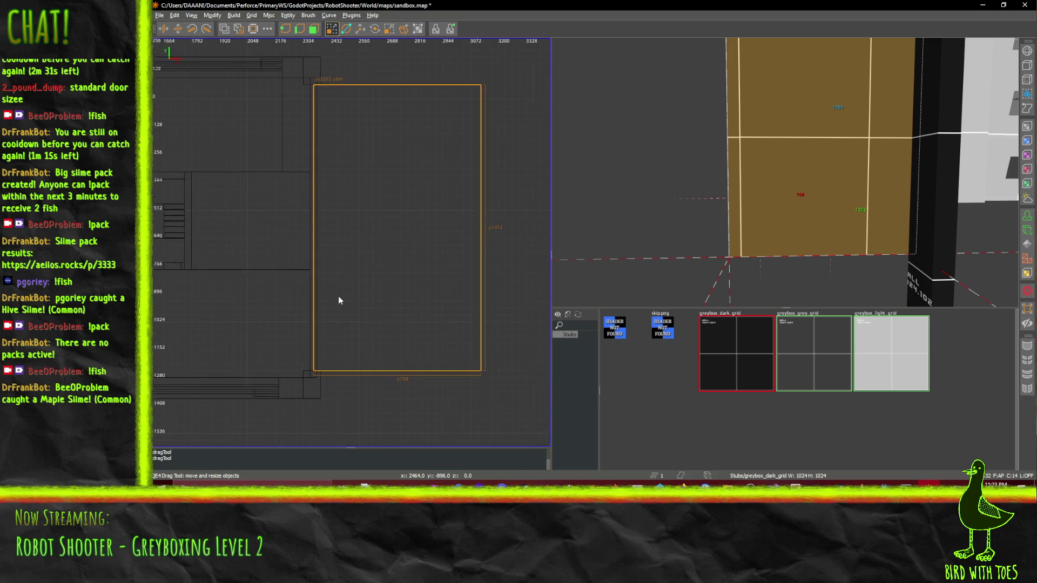
{"action": "scroll", "coordinate": [335, 296], "scroll_direction": "down", "scroll_amount": 3}
{"action": "scroll", "coordinate": [335, 297], "scroll_direction": "up", "scroll_amount": 2}
{"action": "left_click_drag", "start_coordinate": [744, 277], "coordinate": [784, 172]}
{"action": "scroll", "coordinate": [785, 172], "scroll_direction": "down", "scroll_amount": 5}
{"action": "scroll", "coordinate": [413, 243], "scroll_direction": "up", "scroll_amount": 2}
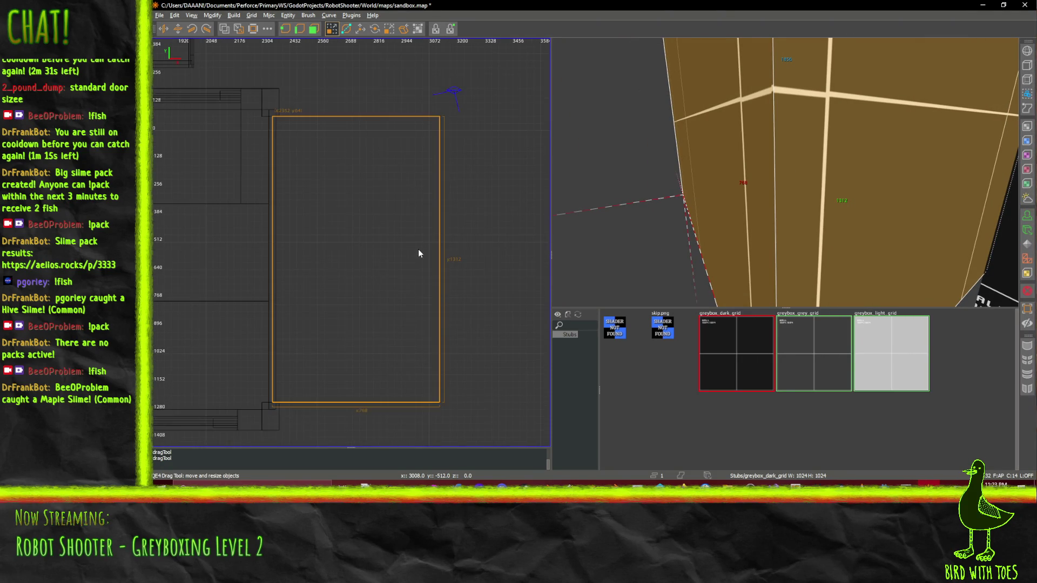
{"action": "left_click_drag", "start_coordinate": [335, 427], "coordinate": [335, 419]}
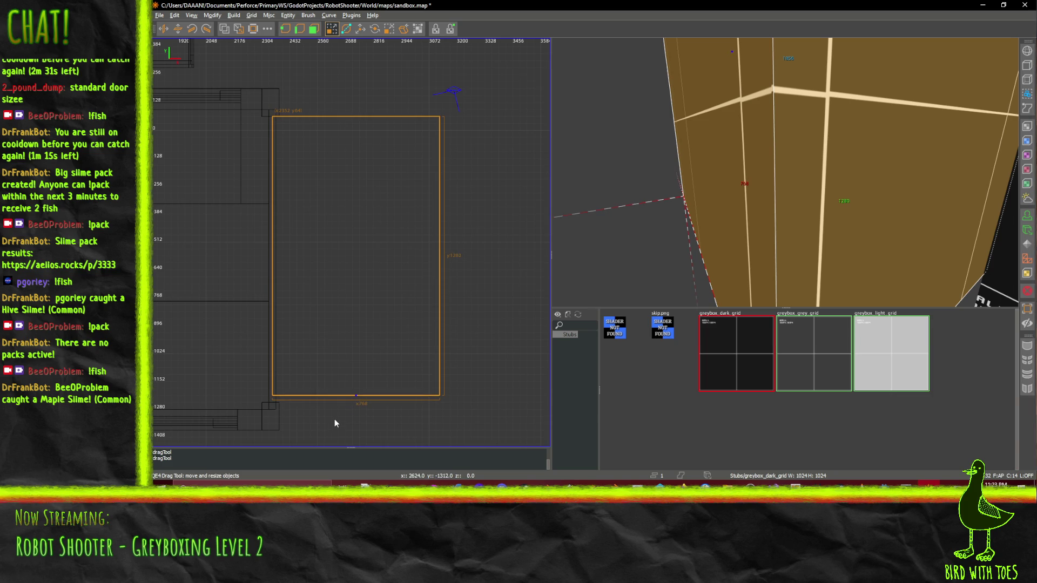
{"action": "left_click_drag", "start_coordinate": [467, 342], "coordinate": [436, 264]}
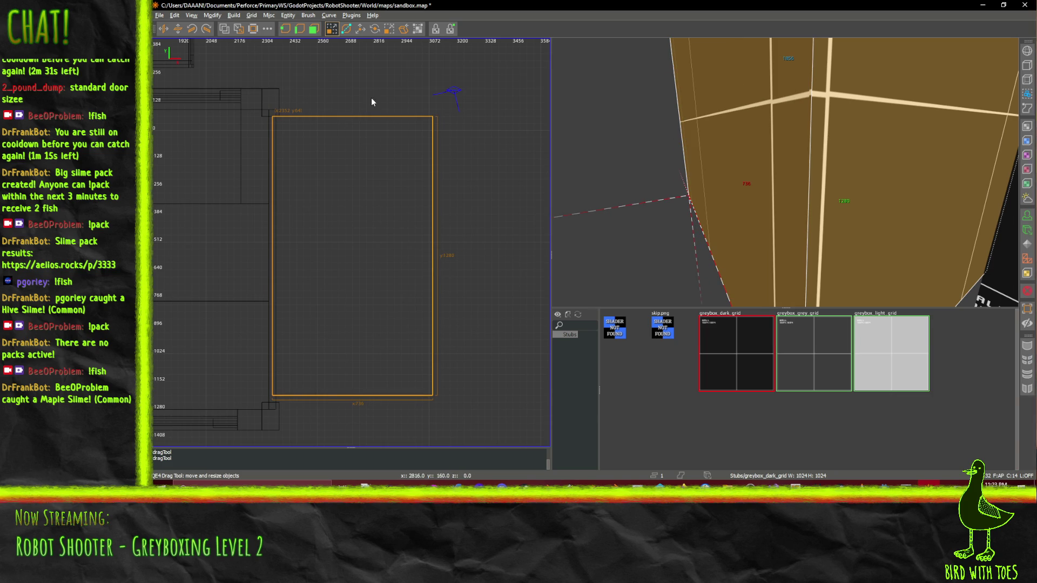
{"action": "left_click_drag", "start_coordinate": [371, 97], "coordinate": [369, 103]}
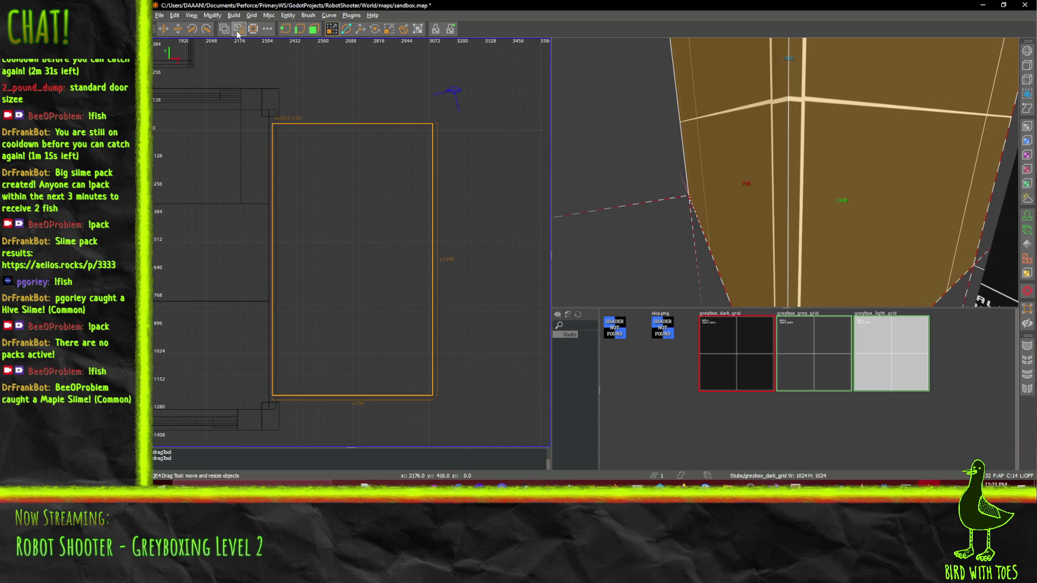
Hollow the brush into a room and widen its right and bottom walls to 768
{"action": "left_click", "coordinate": [254, 31]}
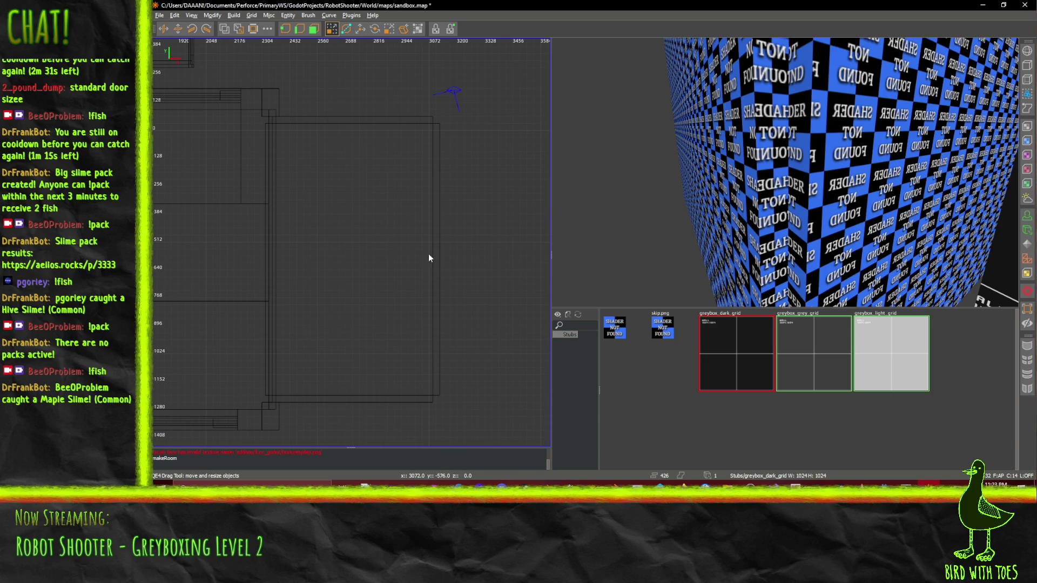
{"action": "left_click", "coordinate": [381, 244]}
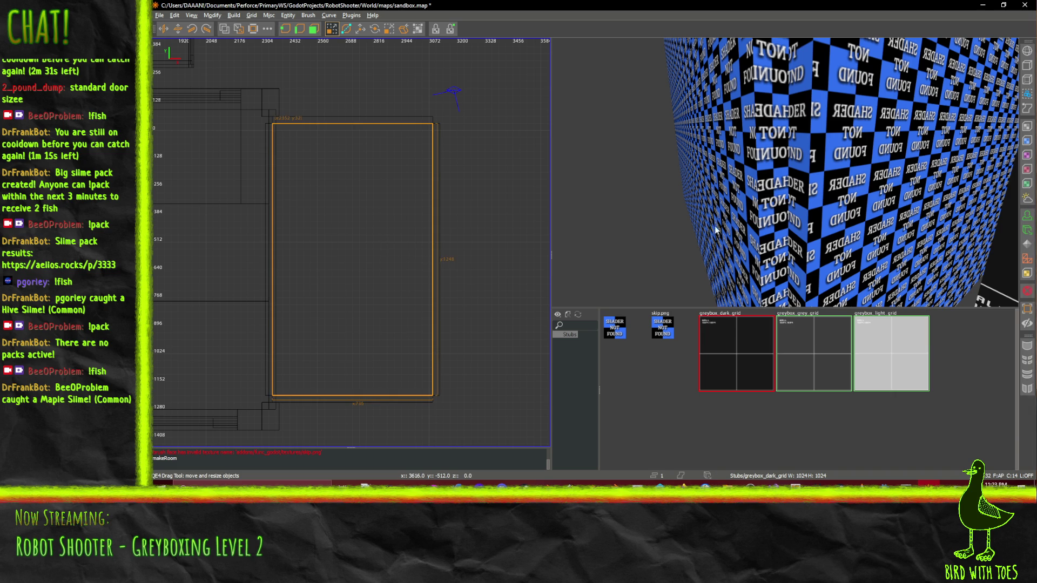
{"action": "left_click", "coordinate": [833, 187]}
{"action": "left_click_drag", "start_coordinate": [424, 100], "coordinate": [431, 100]}
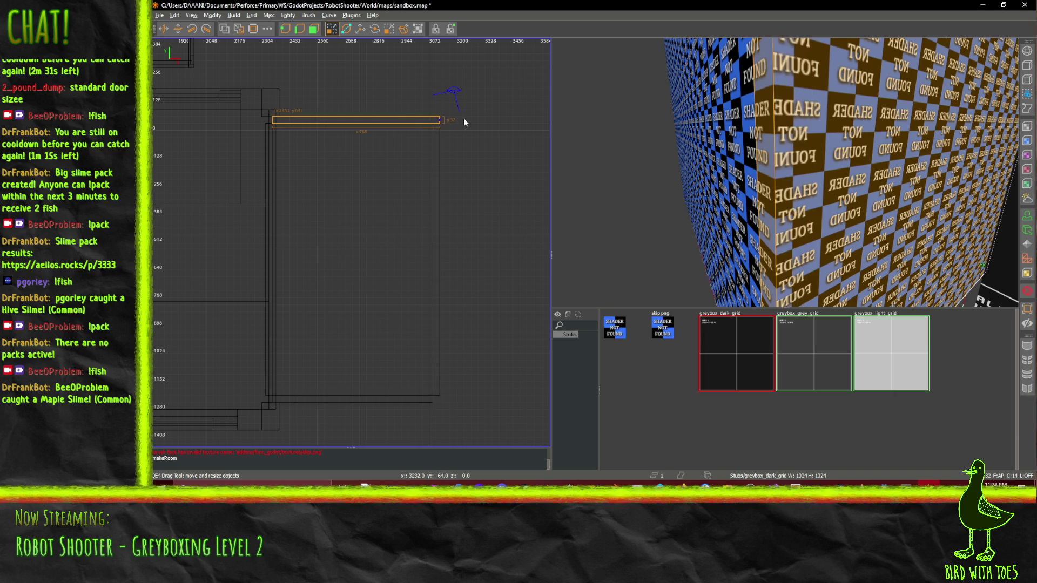
{"action": "right_click", "coordinate": [785, 172]}
{"action": "key", "text": "s"}
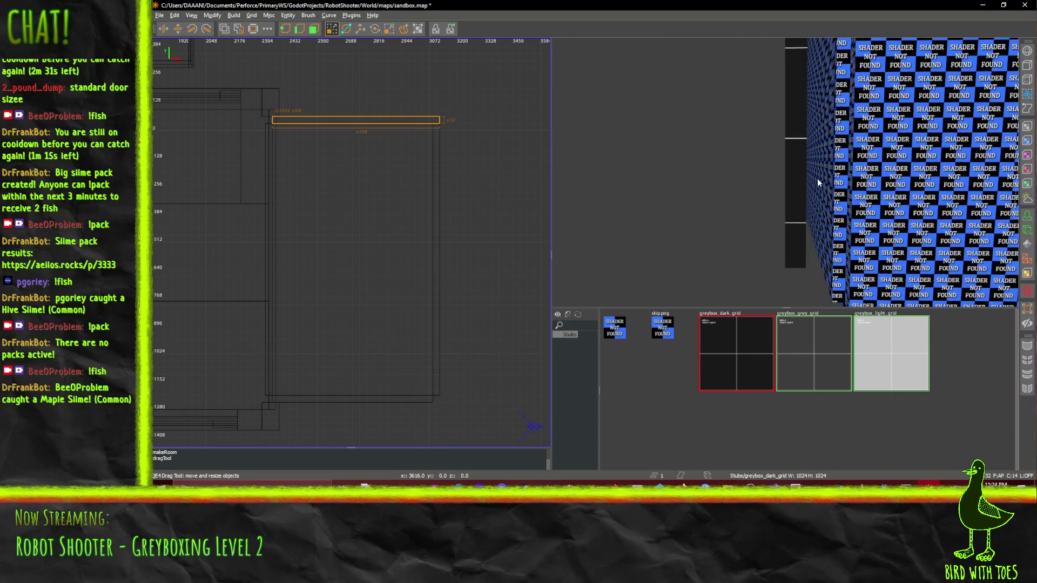
{"action": "right_click", "coordinate": [785, 172]}
{"action": "left_click", "coordinate": [757, 202]}
{"action": "left_click_drag", "start_coordinate": [472, 374], "coordinate": [466, 398]}
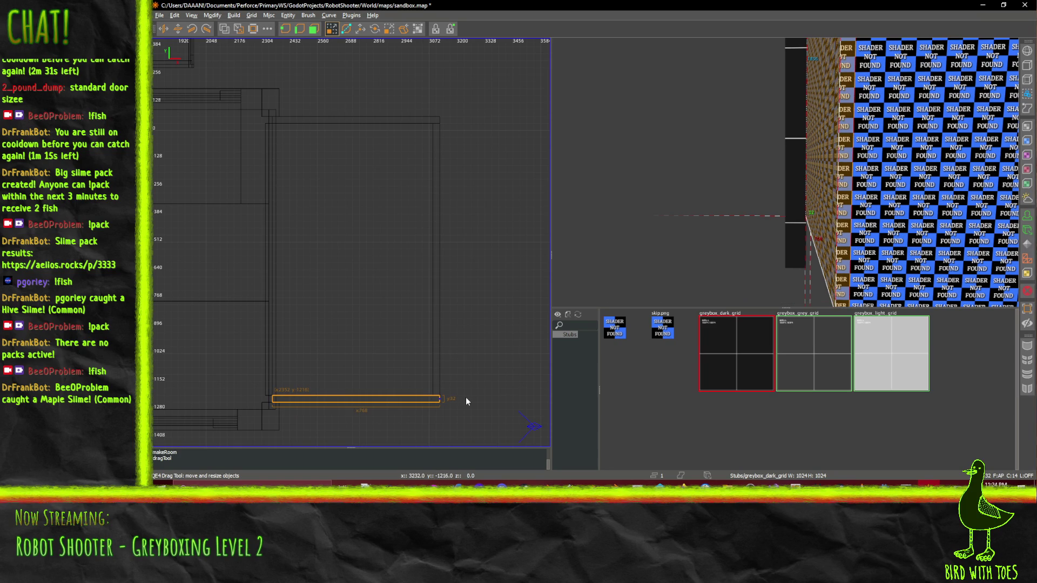
In the side view, raise the upper brush one grid step and lower the thin slab one step
{"action": "right_click", "coordinate": [882, 222]}
{"action": "right_click", "coordinate": [784, 172]}
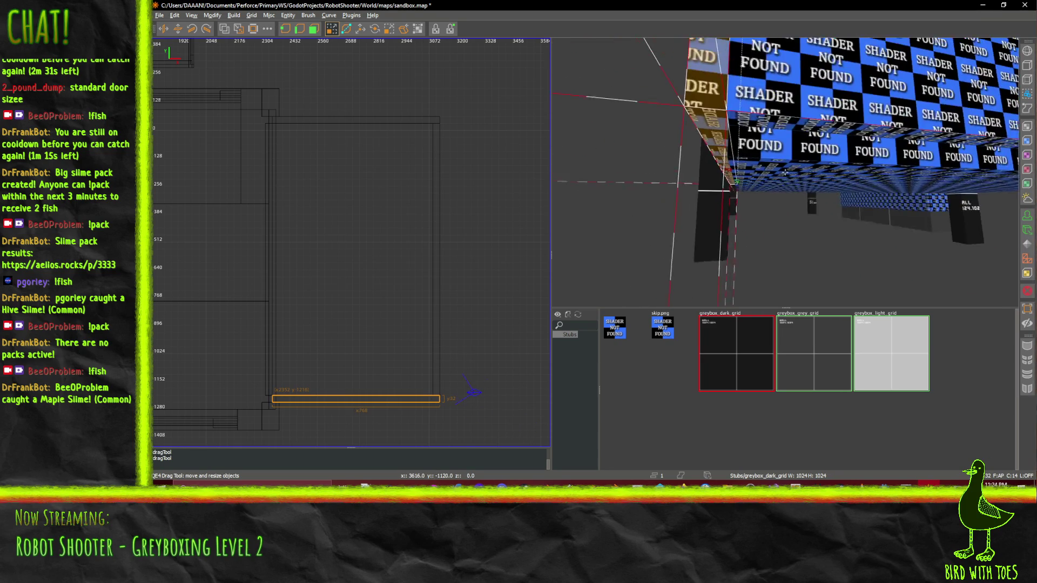
{"action": "right_click", "coordinate": [784, 172]}
{"action": "left_click", "coordinate": [362, 268]}
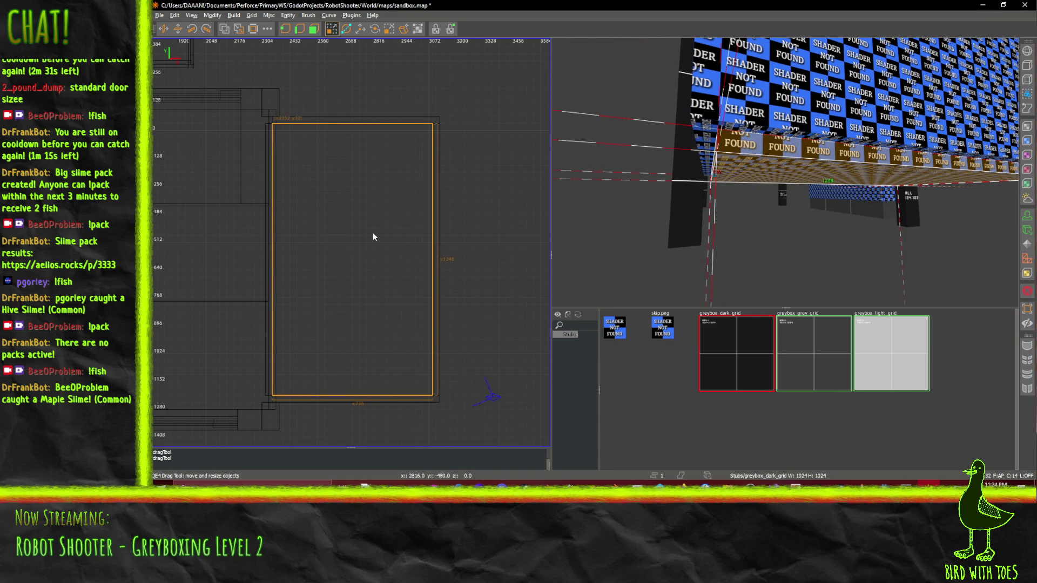
{"action": "key", "text": "ctrl+Tab"}
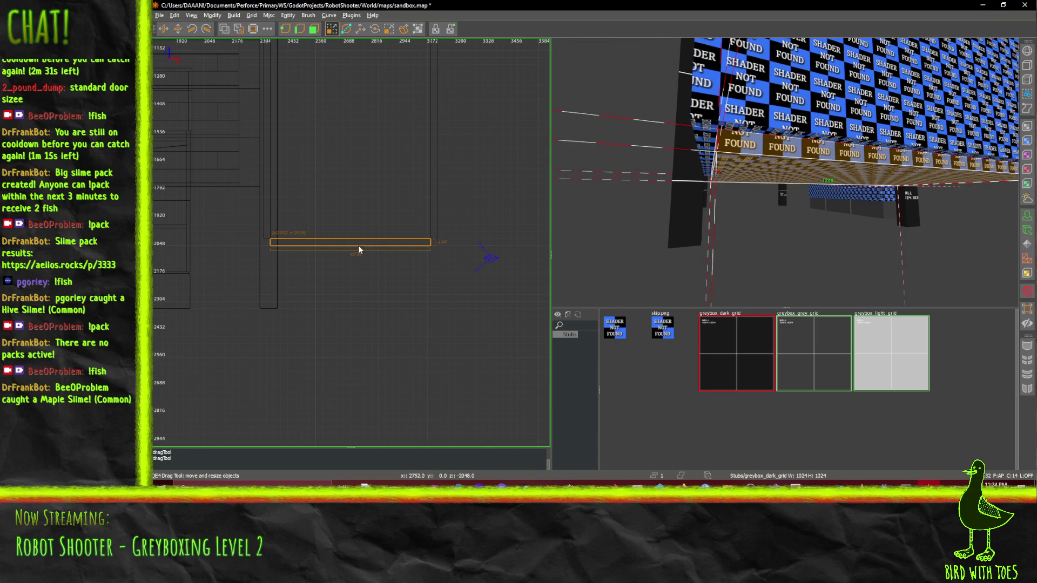
{"action": "left_click_drag", "start_coordinate": [357, 246], "coordinate": [357, 242]}
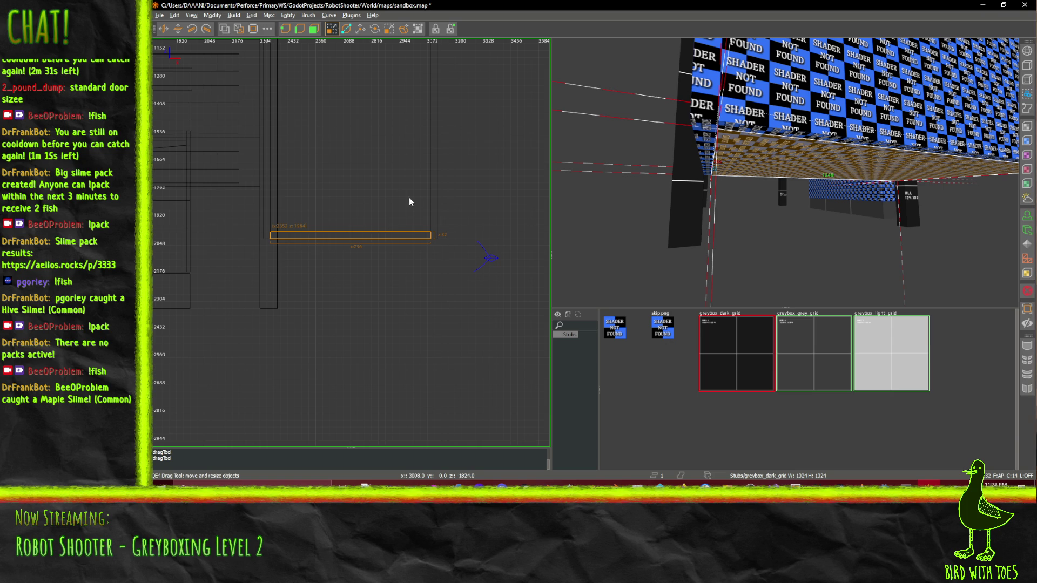
{"action": "left_click_drag", "start_coordinate": [348, 153], "coordinate": [372, 510]}
{"action": "scroll", "coordinate": [412, 189], "scroll_direction": "up", "scroll_amount": 3}
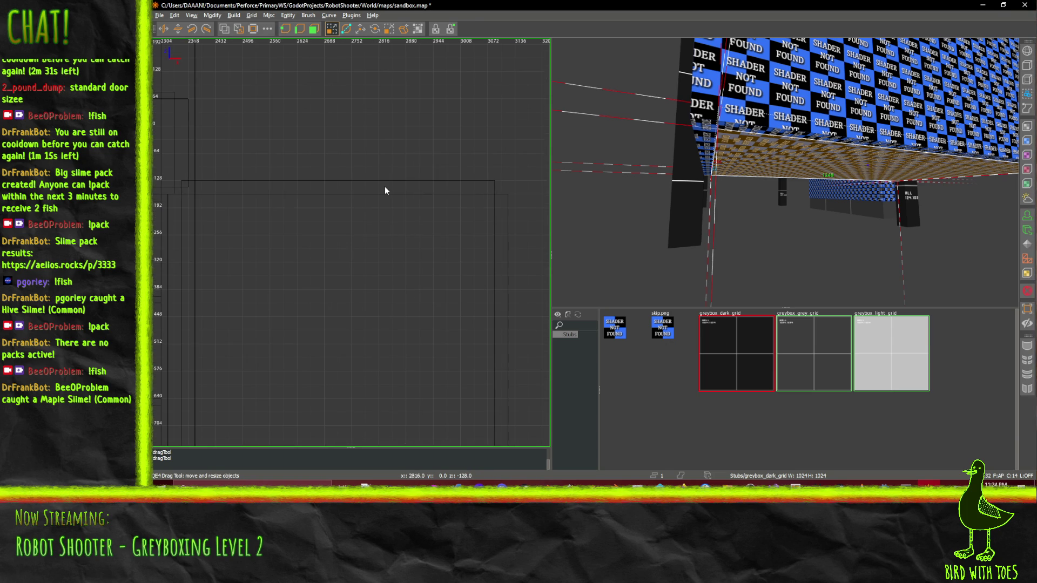
{"action": "left_click_drag", "start_coordinate": [385, 186], "coordinate": [384, 196]}
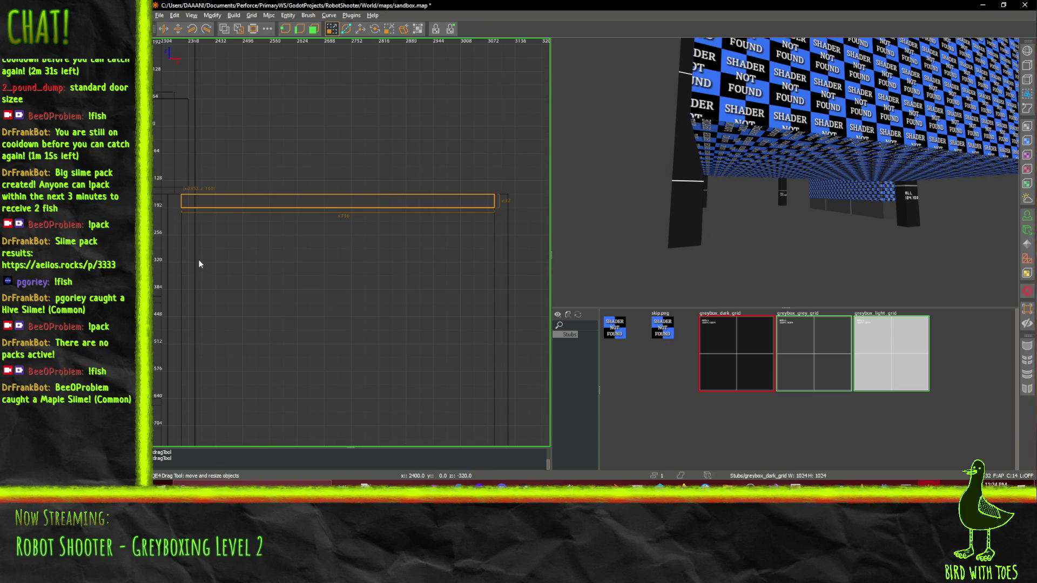
{"action": "scroll", "coordinate": [785, 172], "scroll_direction": "up", "scroll_amount": 10}
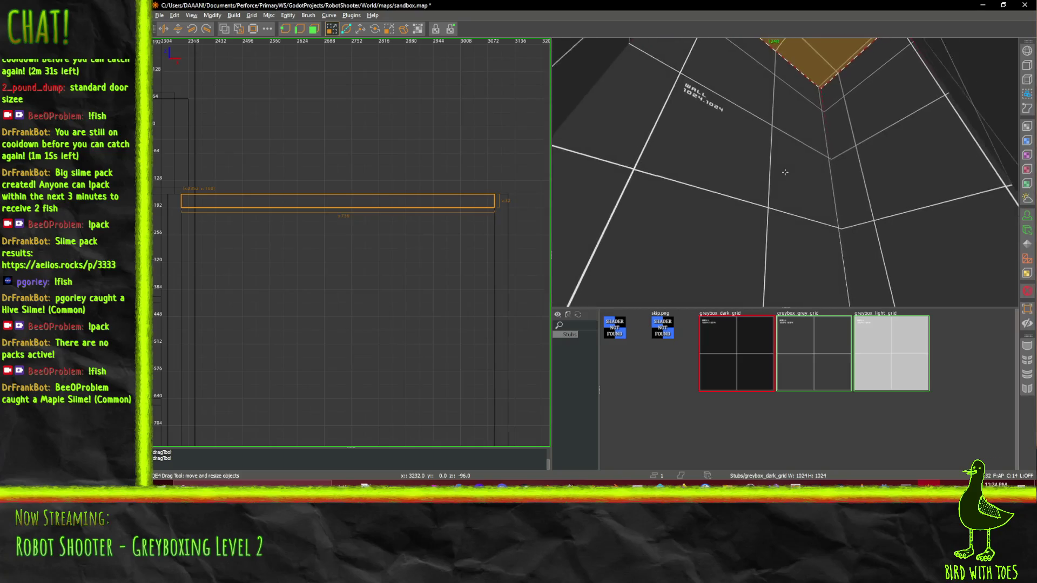
{"action": "scroll", "coordinate": [785, 172], "scroll_direction": "down", "scroll_amount": 10}
{"action": "scroll", "coordinate": [786, 176], "scroll_direction": "up", "scroll_amount": 4}
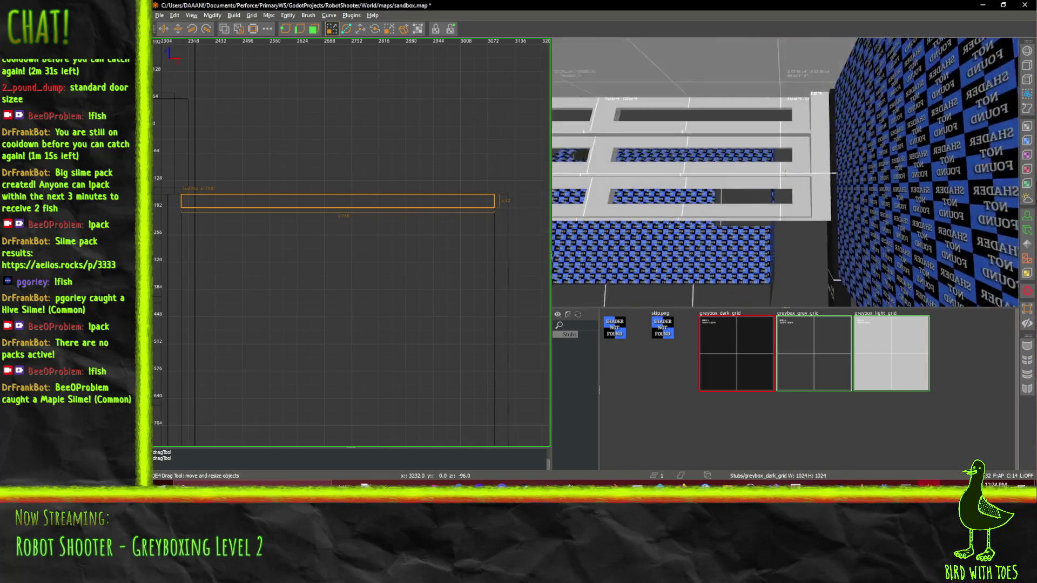
Delete the checker-textured wall brush
{"action": "left_click", "coordinate": [835, 175]}
{"action": "key", "text": "Delete"}
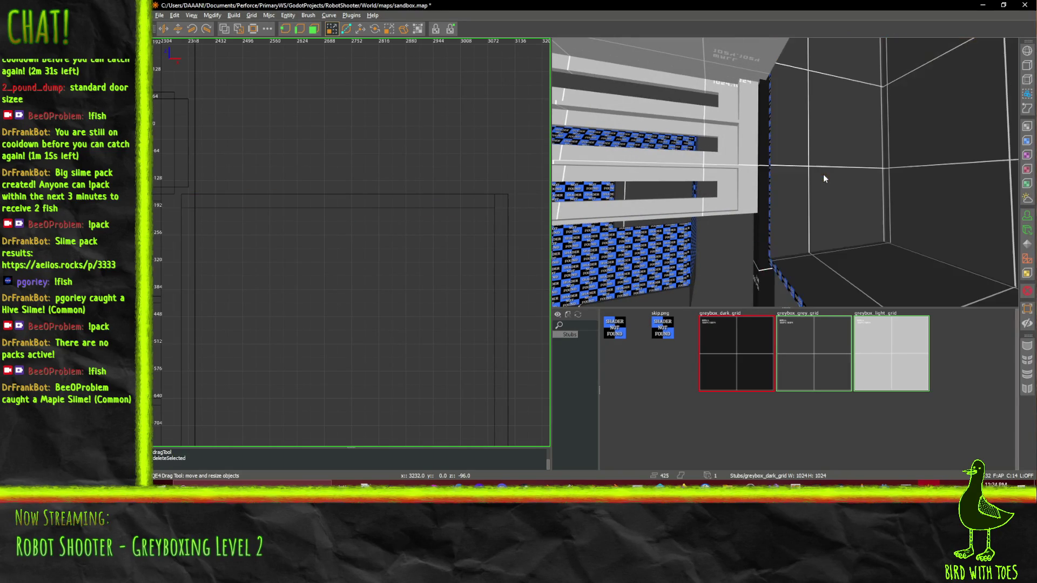
{"action": "right_click", "coordinate": [840, 173]}
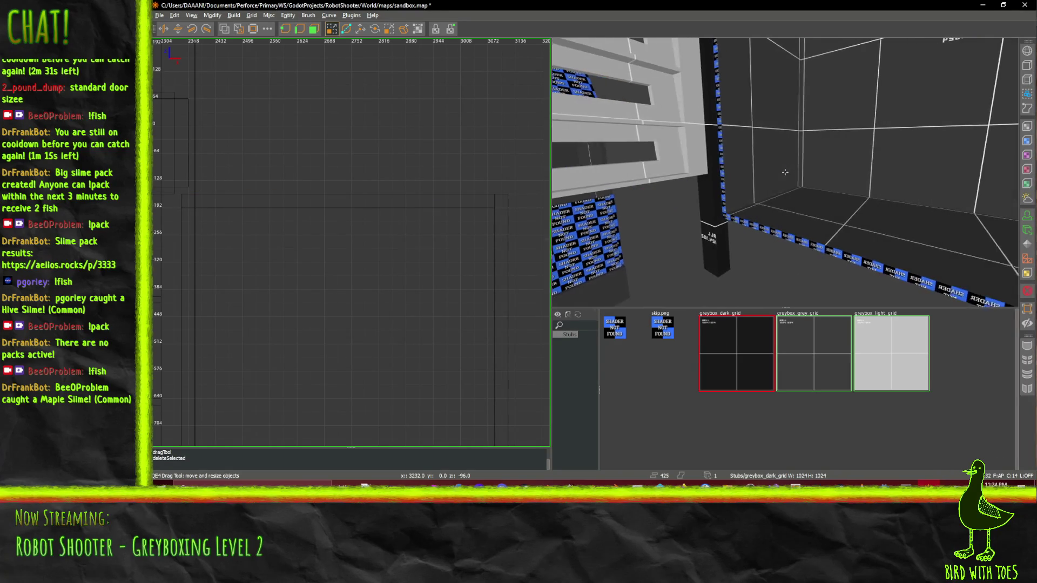
{"action": "key", "text": "d"}
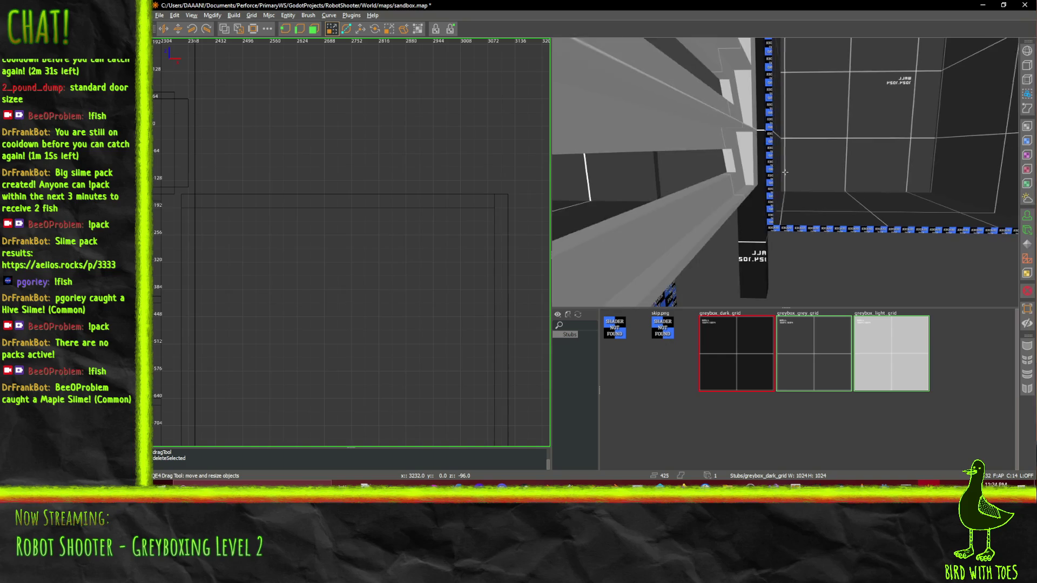
{"action": "key", "text": "a"}
Extend the room's floor brush downward by dragging its bottom face
{"action": "left_click", "coordinate": [723, 205]}
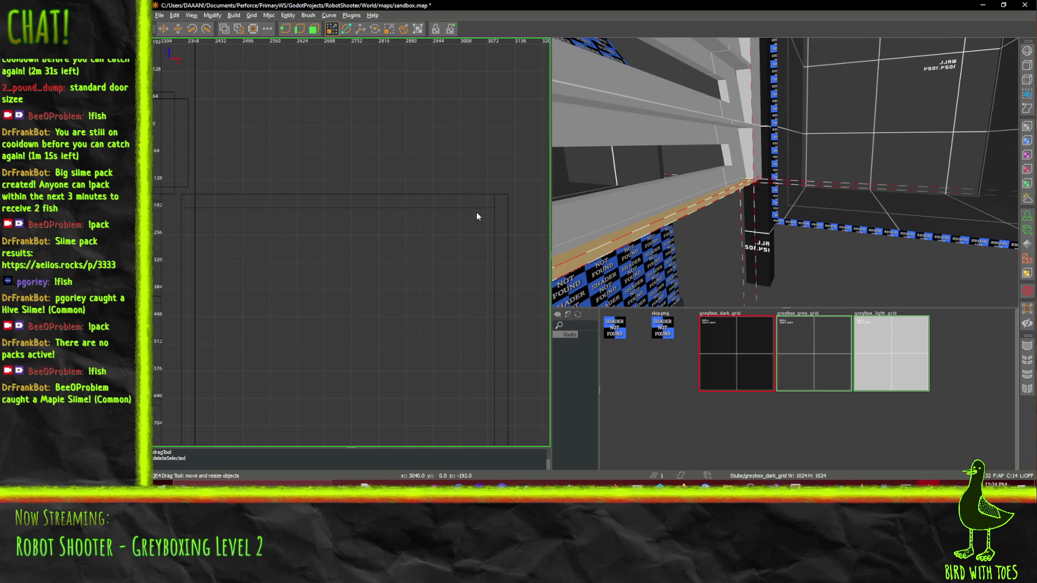
{"action": "key", "text": "shift+z"}
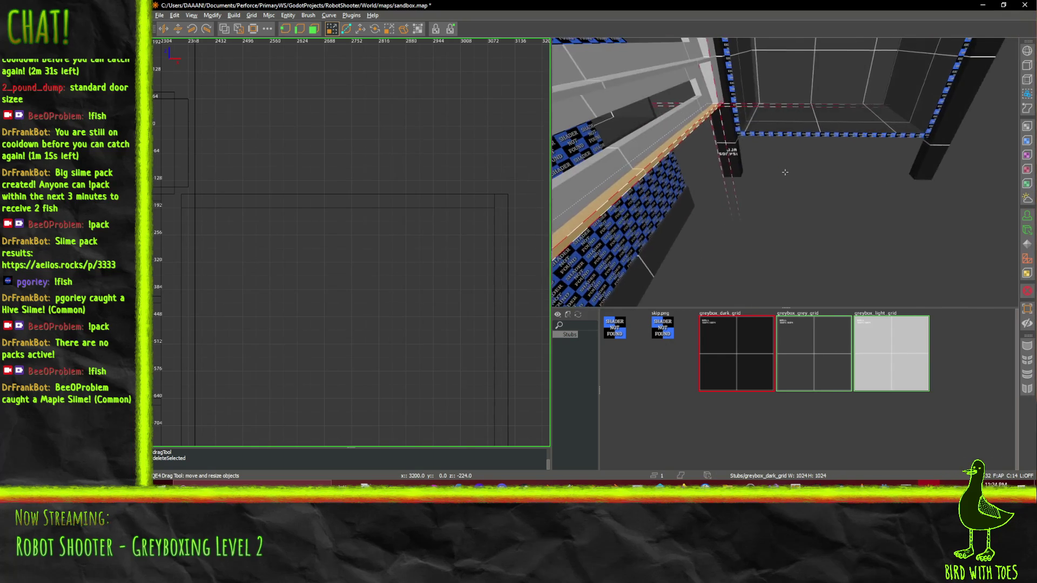
{"action": "key", "text": "shift+z"}
{"action": "key", "text": "ctrl+shift+Tab"}
{"action": "scroll", "coordinate": [418, 254], "scroll_direction": "down", "scroll_amount": 3}
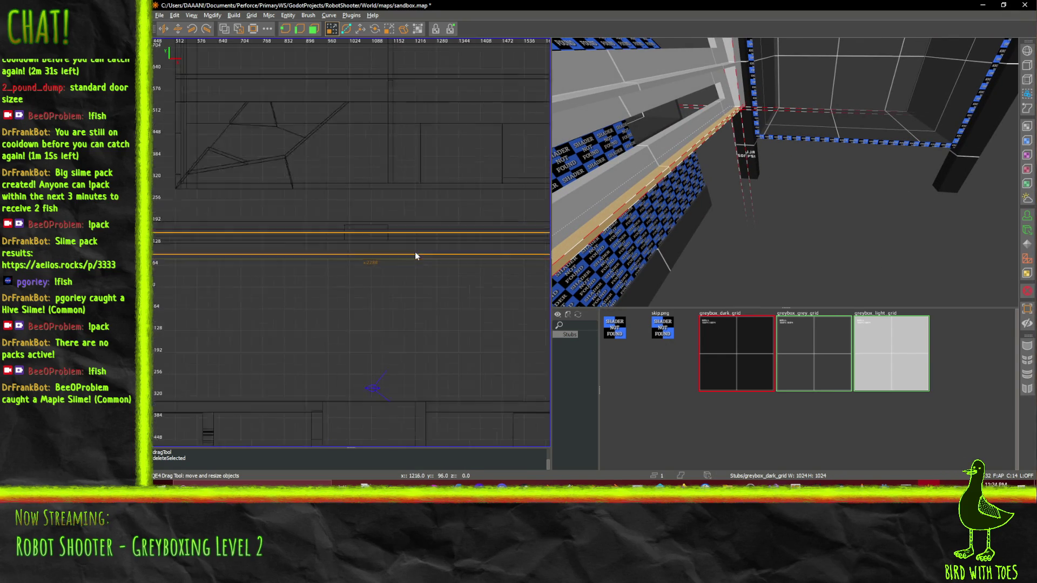
{"action": "scroll", "coordinate": [409, 305], "scroll_direction": "down", "scroll_amount": 2}
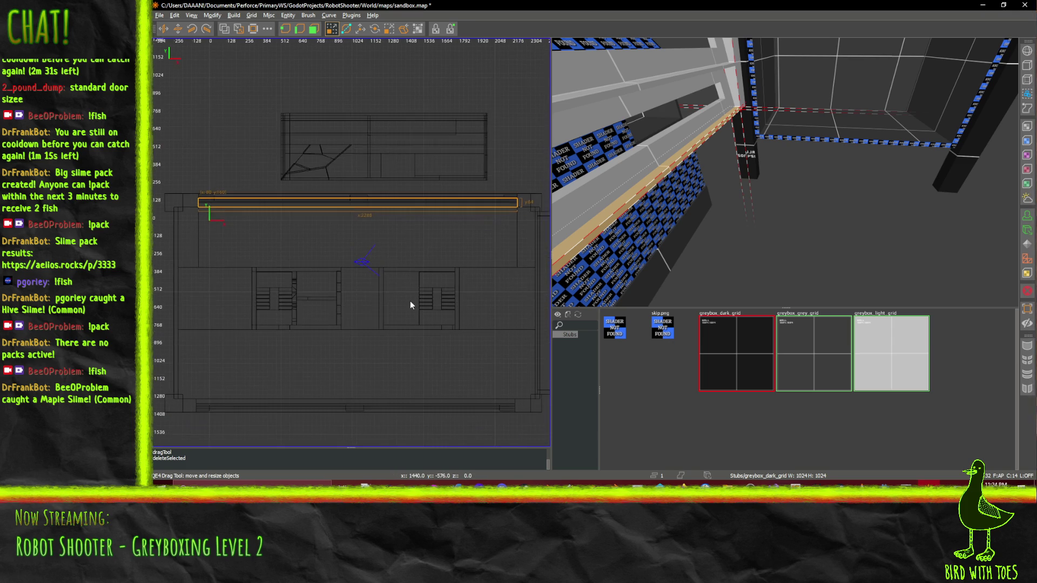
{"action": "left_click_drag", "start_coordinate": [398, 247], "coordinate": [393, 297]}
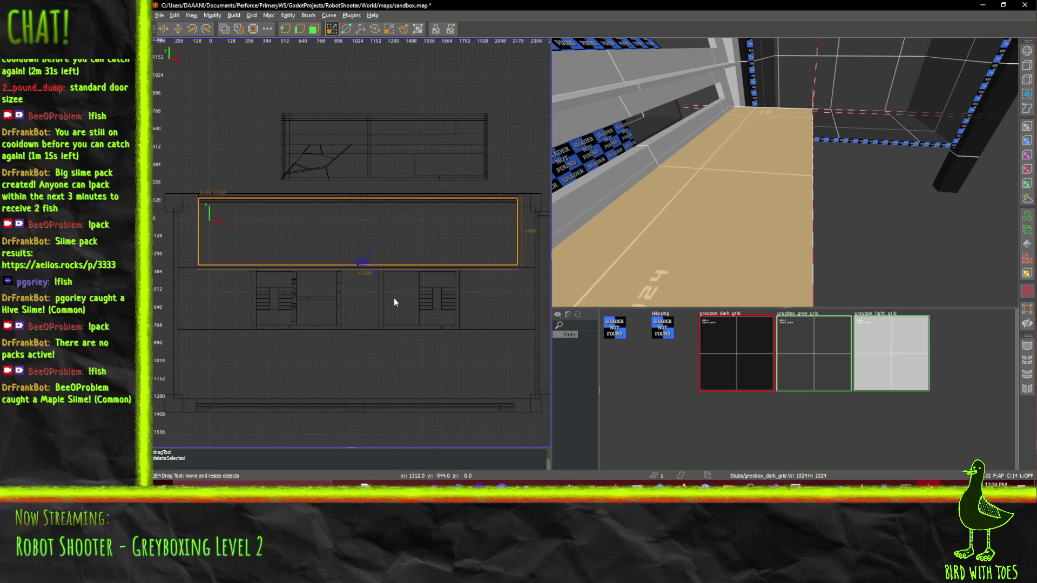
{"action": "scroll", "coordinate": [419, 305], "scroll_direction": "up", "scroll_amount": 2}
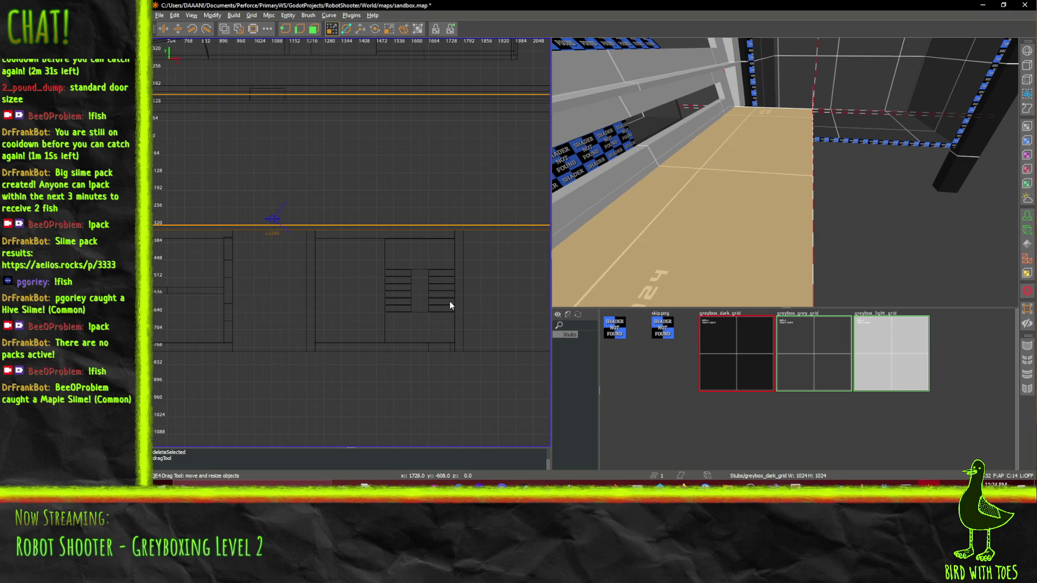
{"action": "scroll", "coordinate": [361, 278], "scroll_direction": "up", "scroll_amount": 1}
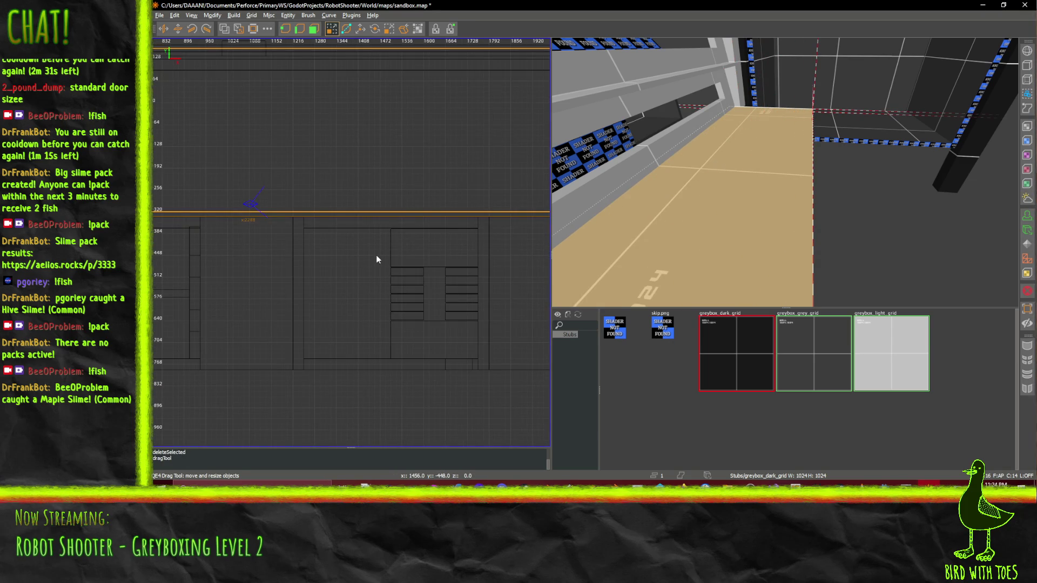
{"action": "left_click_drag", "start_coordinate": [376, 255], "coordinate": [379, 259]}
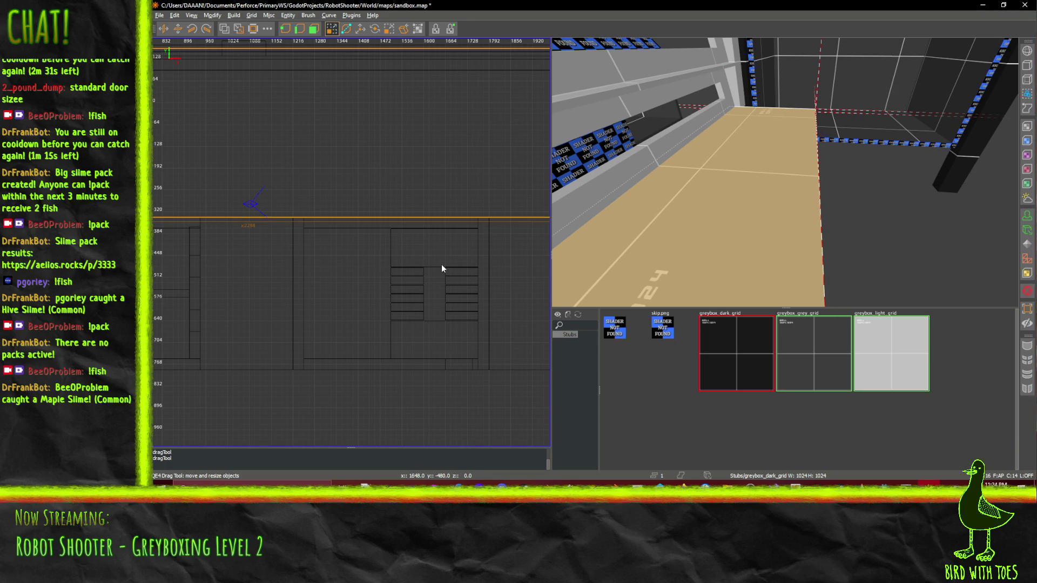
{"action": "scroll", "coordinate": [444, 266], "scroll_direction": "down", "scroll_amount": 1}
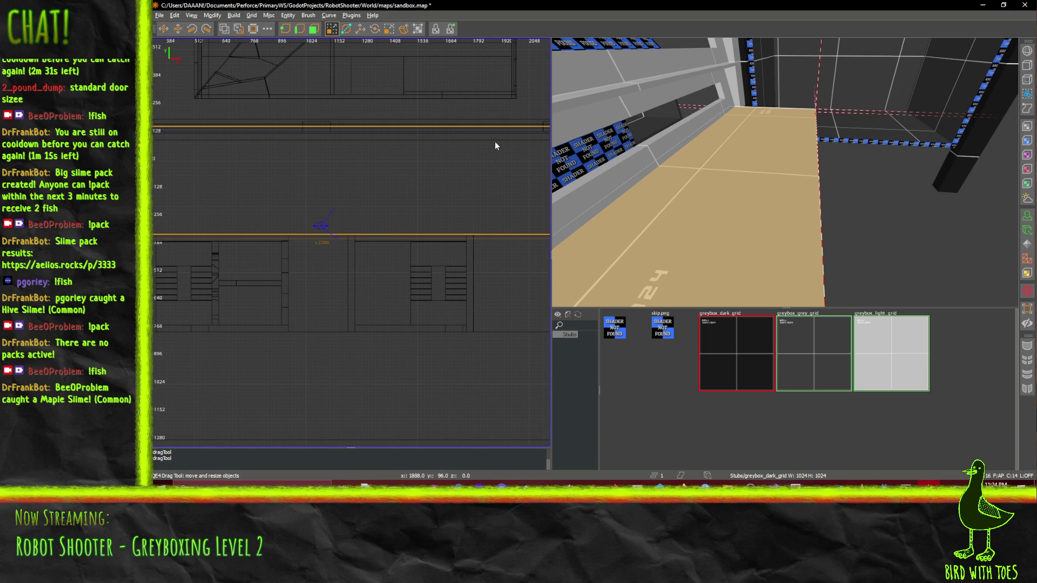
Extend the thin ledge brush on the wall down toward the floor
{"action": "left_click_drag", "start_coordinate": [720, 200], "coordinate": [720, 200]}
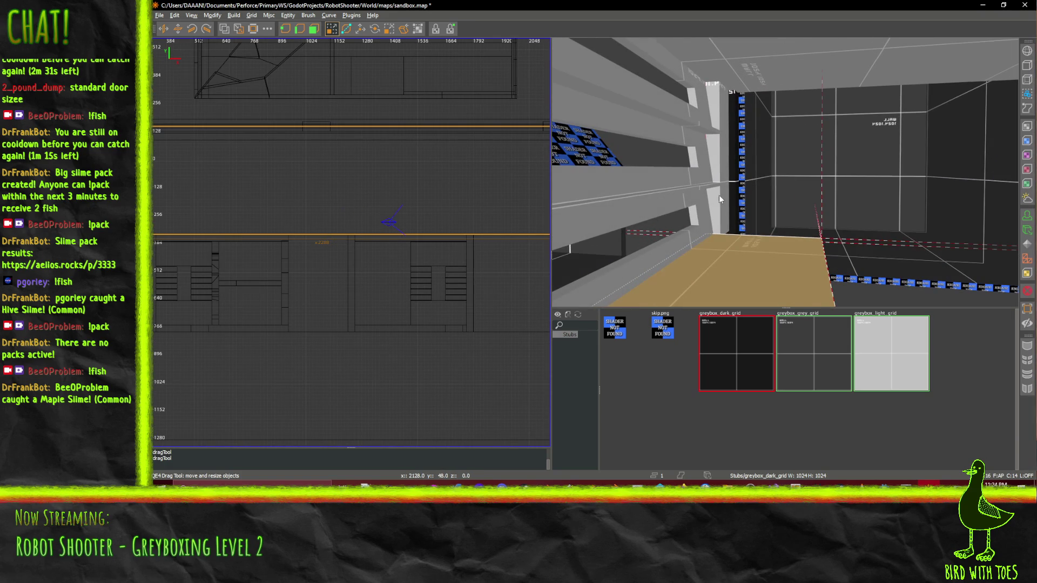
{"action": "left_click", "coordinate": [700, 189]}
{"action": "left_click_drag", "start_coordinate": [409, 188], "coordinate": [405, 280]}
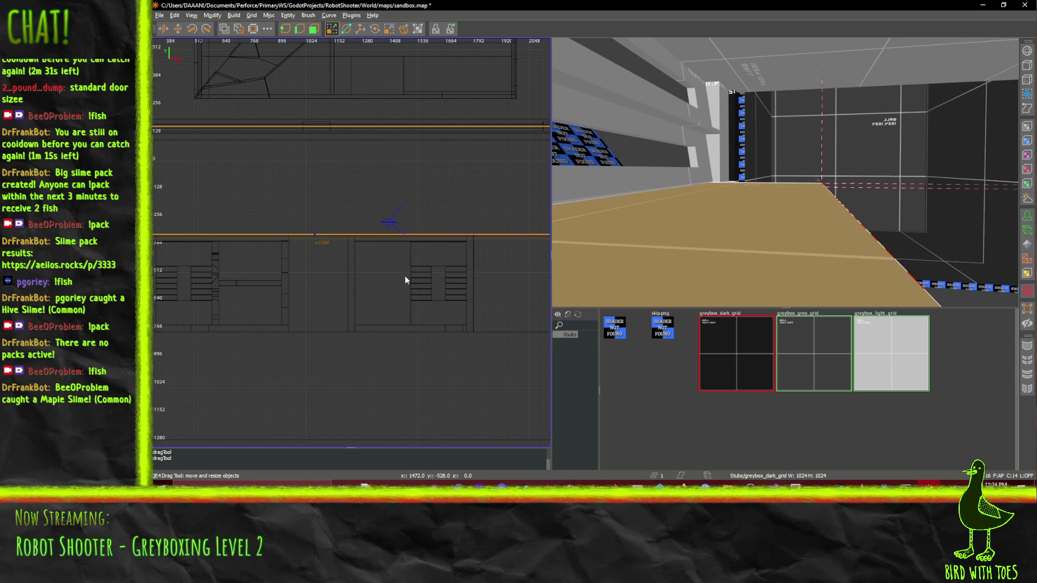
{"action": "key", "text": "ctrl+z"}
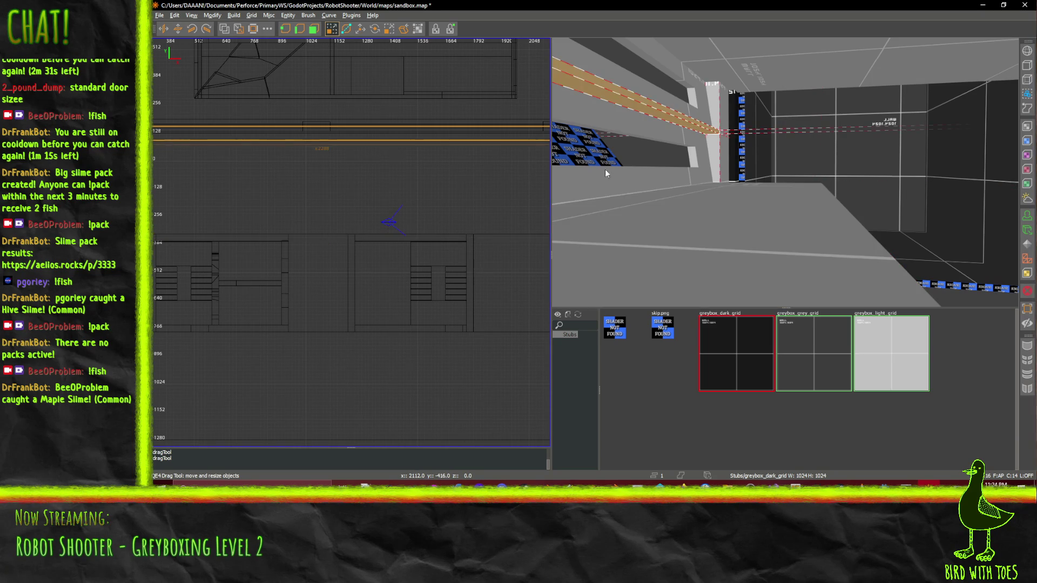
{"action": "left_click_drag", "start_coordinate": [345, 181], "coordinate": [339, 271]}
{"action": "right_click", "coordinate": [724, 191]}
{"action": "key", "text": "w"}
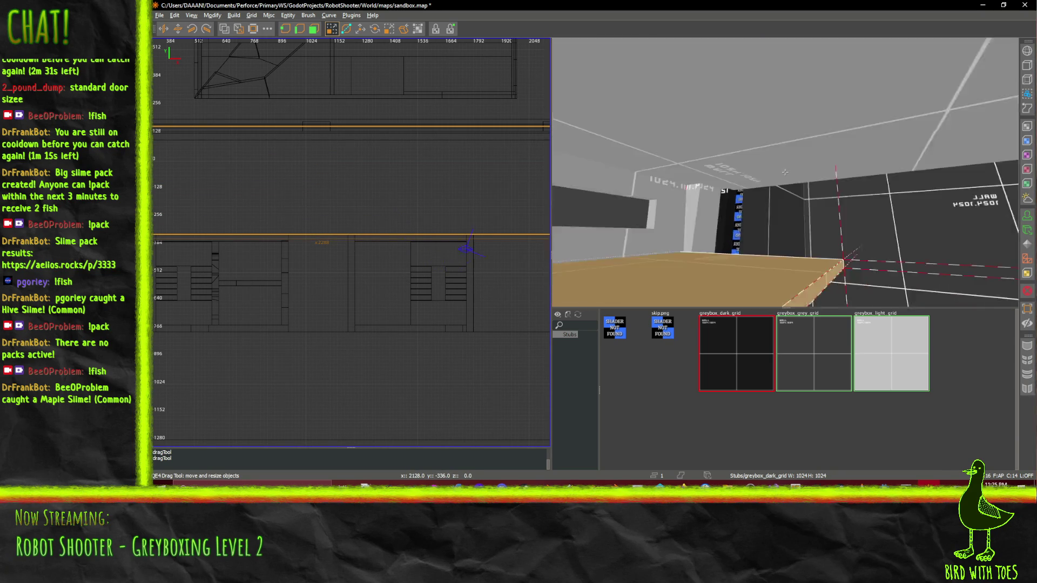
{"action": "key", "text": "w"}
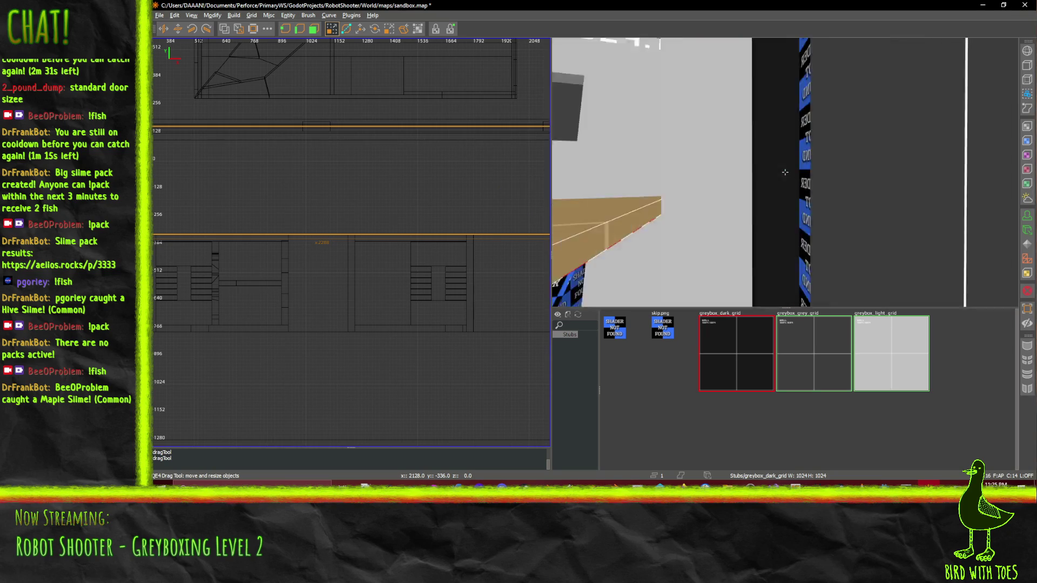
{"action": "key", "text": "w"}
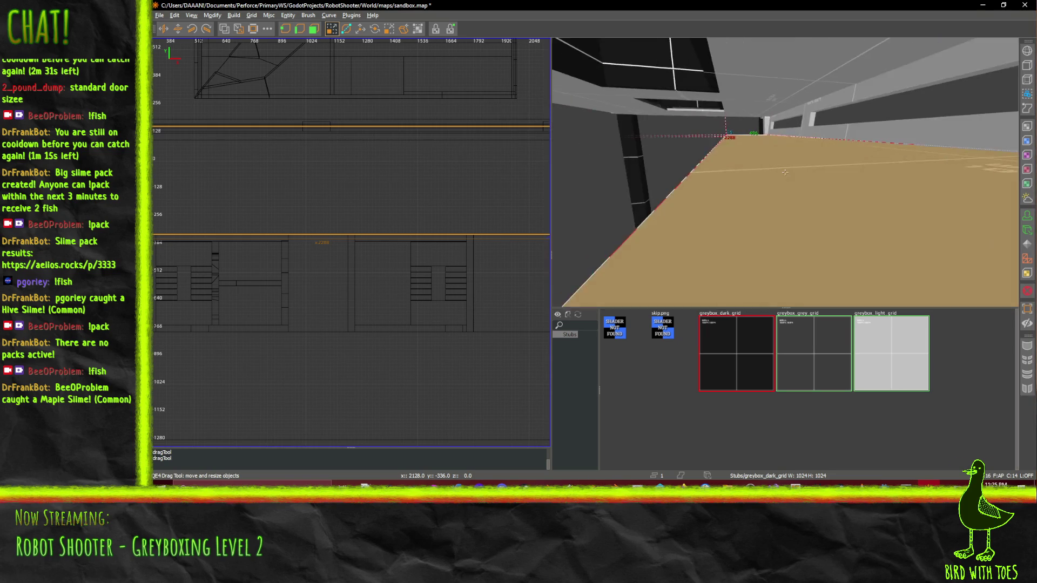
{"action": "key", "text": "s"}
{"action": "right_click", "coordinate": [786, 176]}
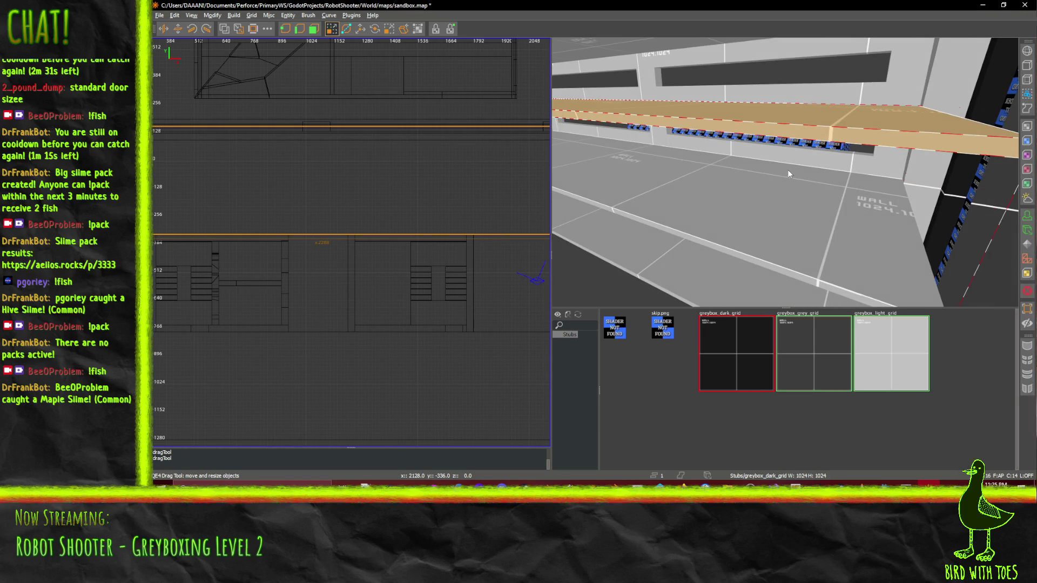
{"action": "key", "text": "ctrl+z"}
{"action": "key", "text": "ctrl+z"}
{"action": "key", "text": "ctrl+shift+z"}
{"action": "key", "text": "w"}
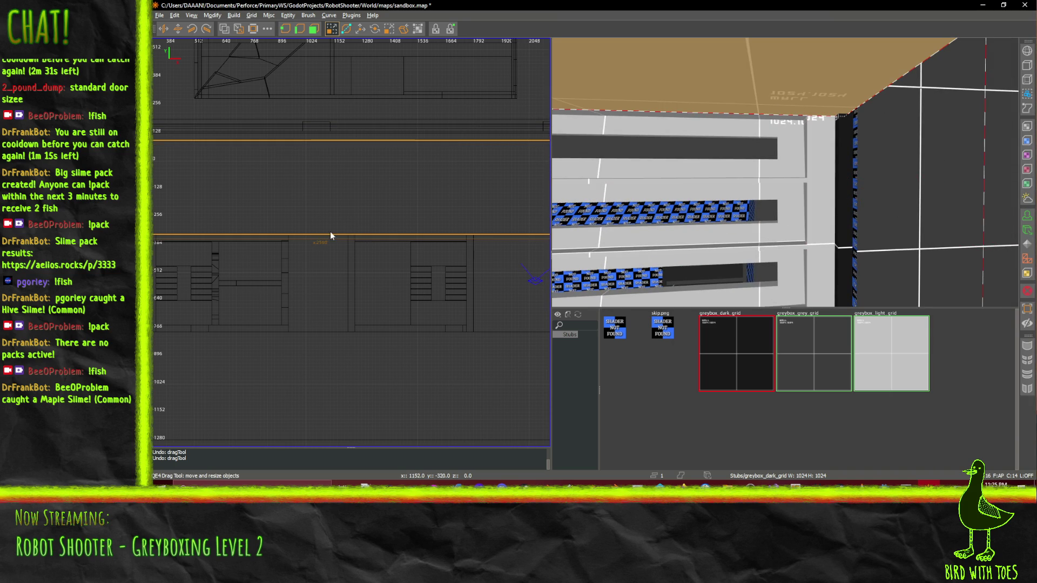
Select the left ceiling brush and the thin ceiling brush together
{"action": "right_click", "coordinate": [826, 146]}
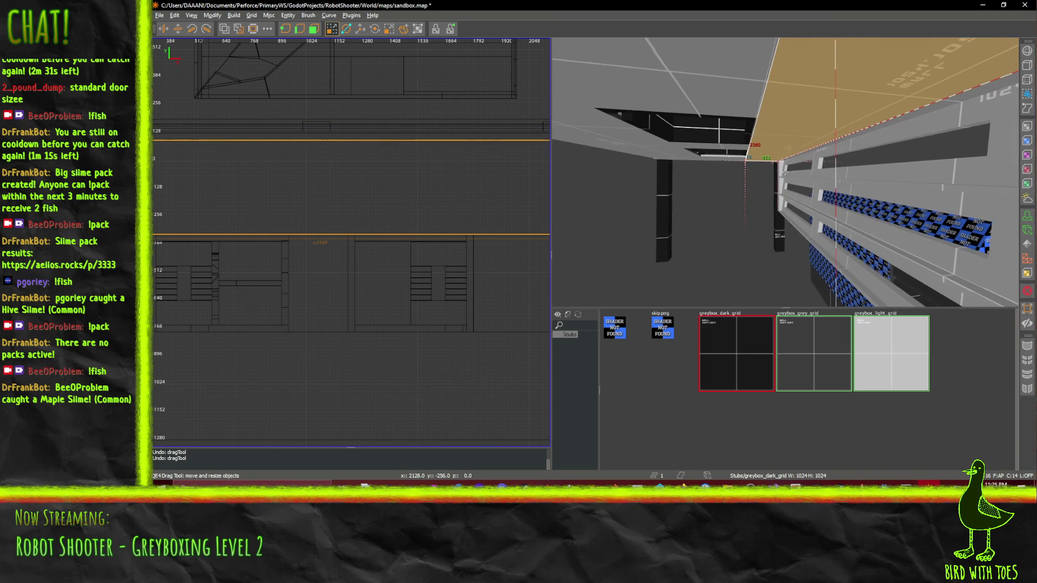
{"action": "left_click", "coordinate": [584, 136], "text": "shift"}
{"action": "left_click", "coordinate": [709, 150], "text": "shift"}
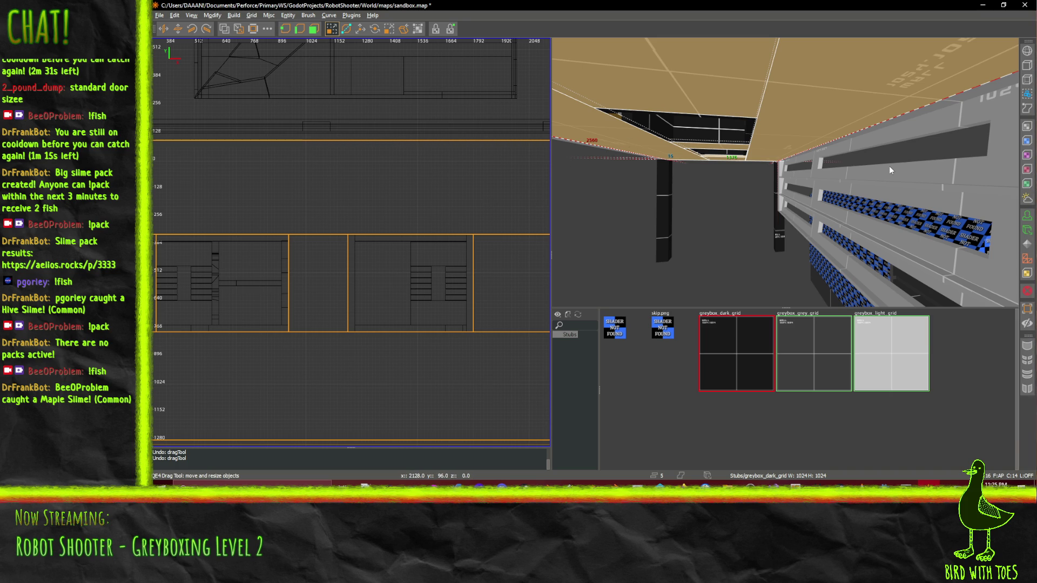
Move the selected brushes down to the floor and apply the greybox_light_grid texture
{"action": "left_click", "coordinate": [363, 32]}
{"action": "left_click_drag", "start_coordinate": [710, 124], "coordinate": [705, 232]}
{"action": "middle_click", "coordinate": [793, 234]}
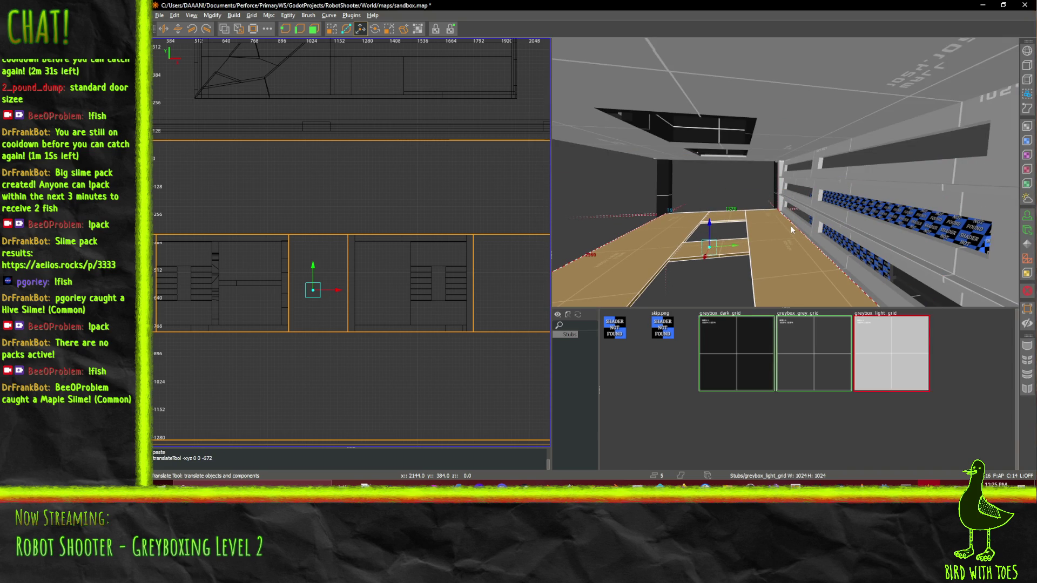
{"action": "right_click", "coordinate": [793, 233]}
{"action": "right_click", "coordinate": [785, 172]}
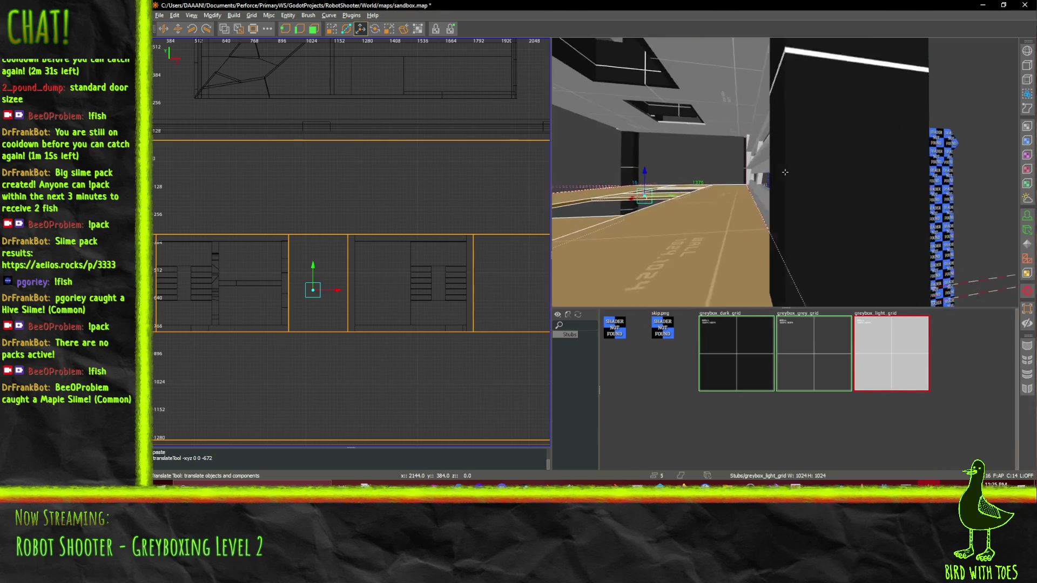
{"action": "right_click", "coordinate": [778, 174]}
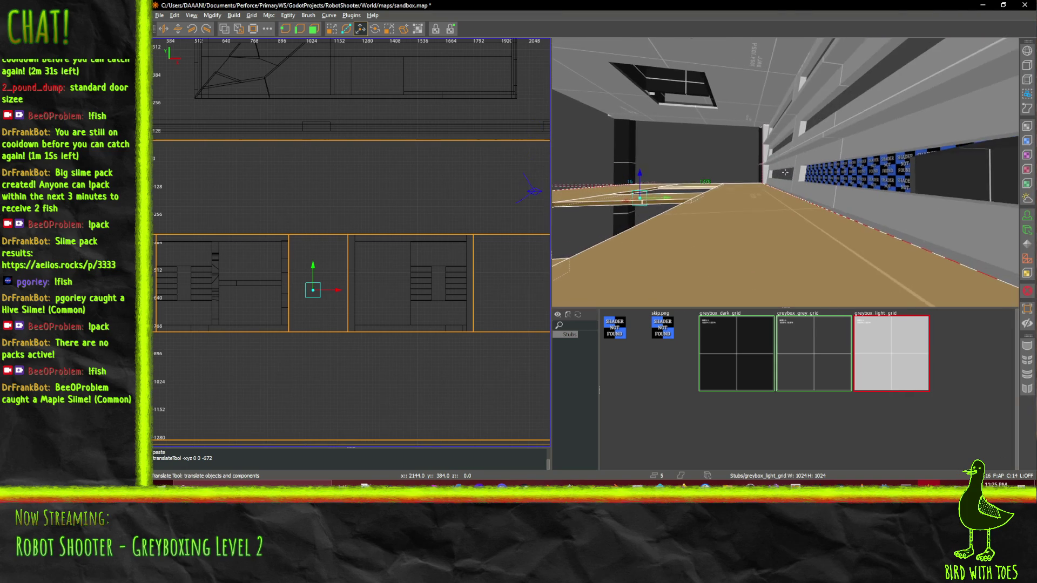
{"action": "right_click", "coordinate": [786, 172]}
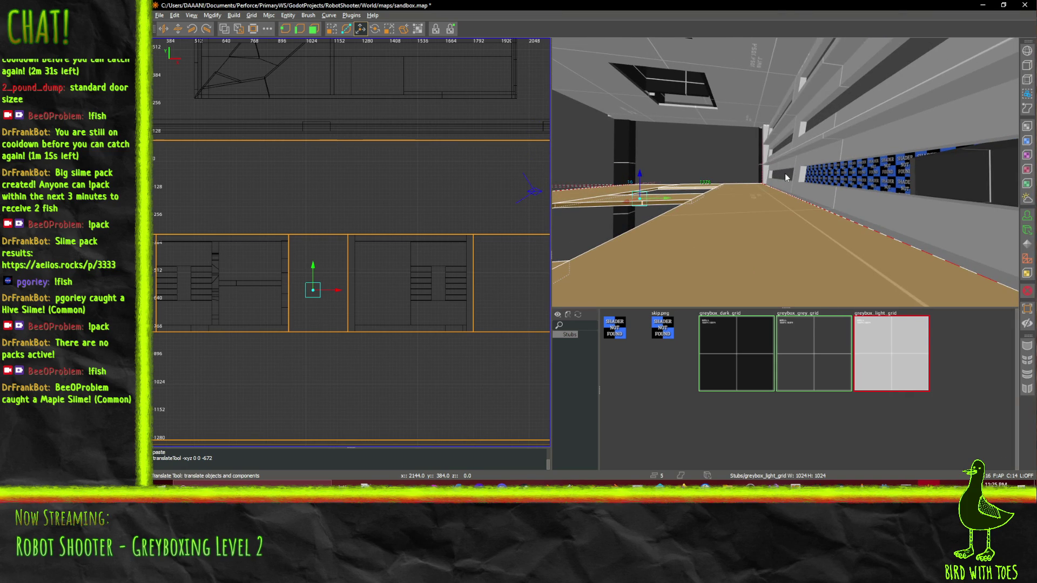
Paste the copied floor slabs, raise them 224 units, and select the corner floor brush
{"action": "key", "text": "ctrl+v"}
{"action": "key", "text": "c"}
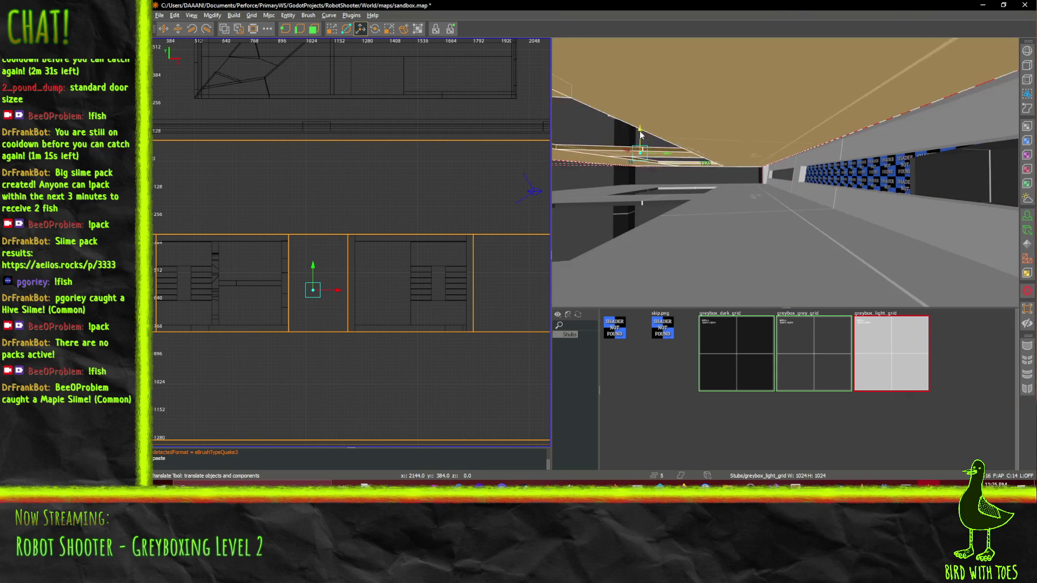
{"action": "left_click_drag", "start_coordinate": [642, 132], "coordinate": [641, 123]}
{"action": "right_click", "coordinate": [640, 123]}
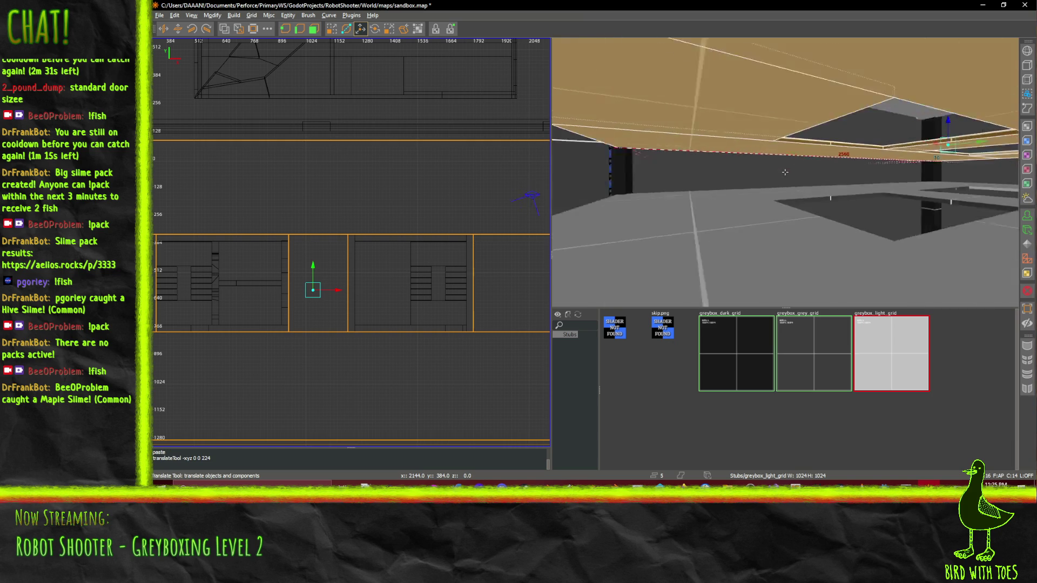
{"action": "key", "text": "Down"}
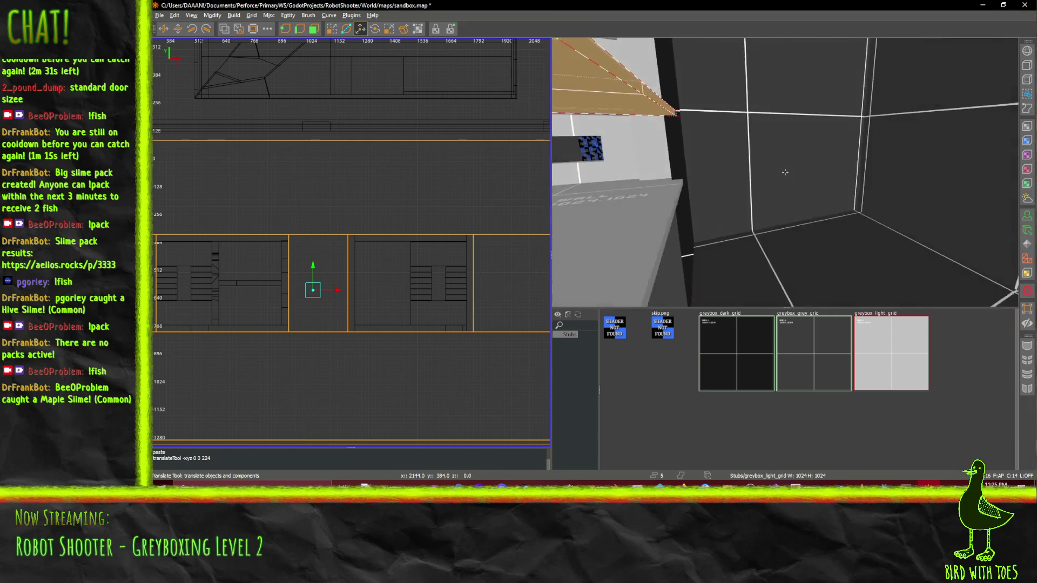
{"action": "right_click", "coordinate": [851, 267]}
{"action": "left_click", "coordinate": [852, 268]}
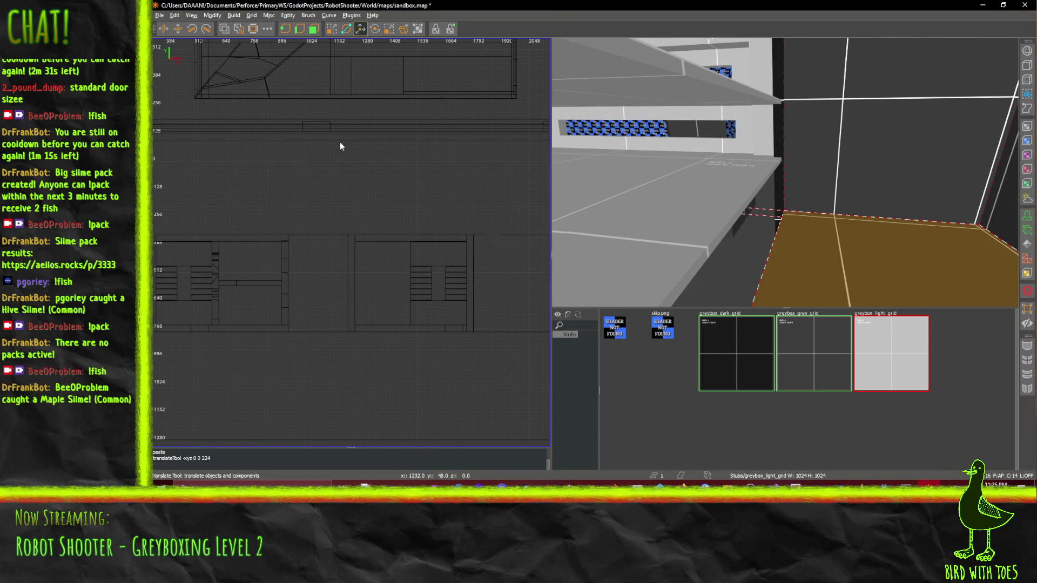
Texture the floor brush with greybox_light_grid, then paste a copy and raise it 112 units
{"action": "scroll", "coordinate": [424, 201], "scroll_direction": "up", "scroll_amount": 1}
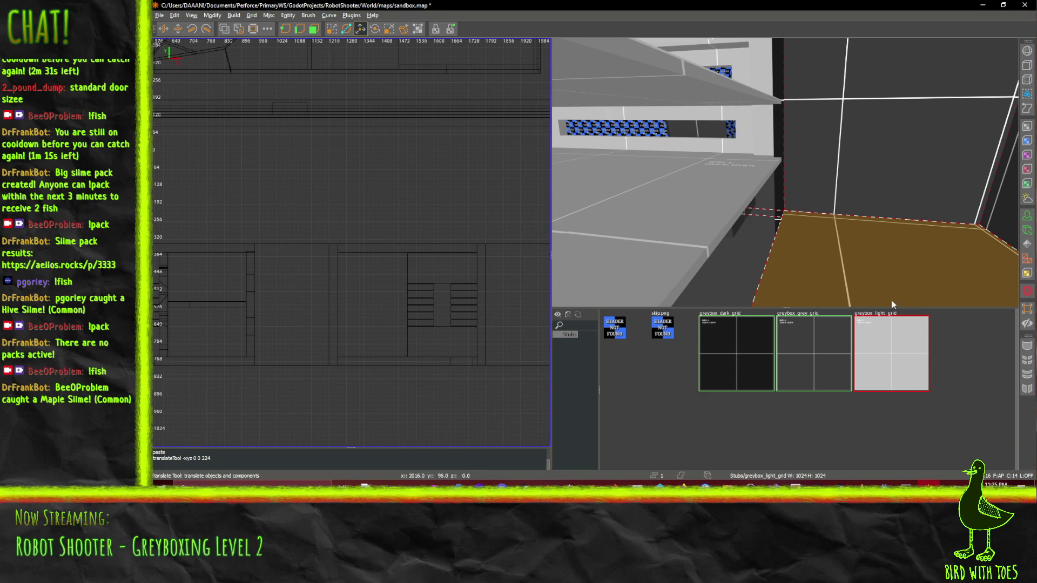
{"action": "left_click", "coordinate": [900, 373]}
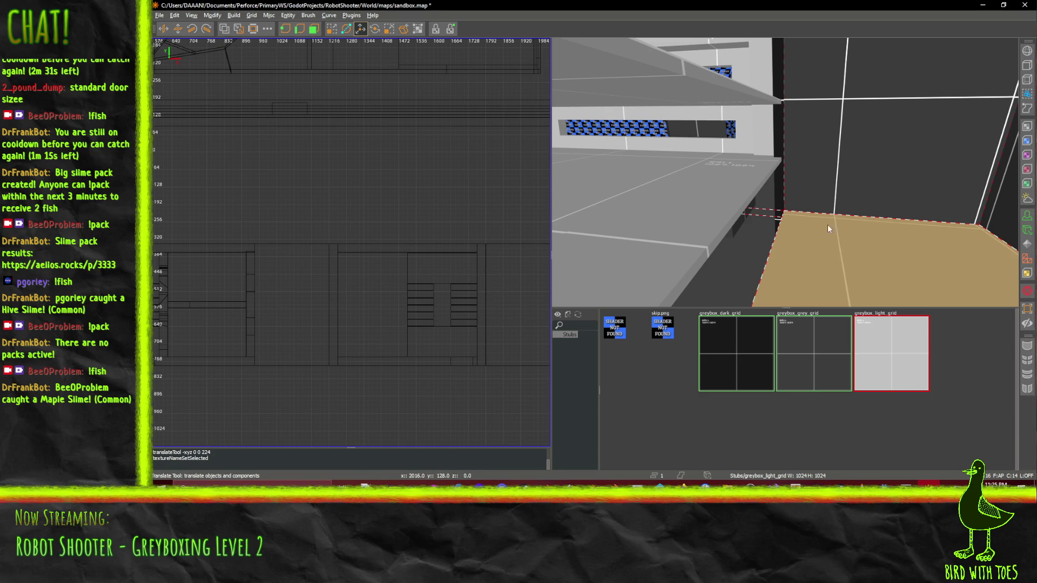
{"action": "right_click", "coordinate": [860, 260]}
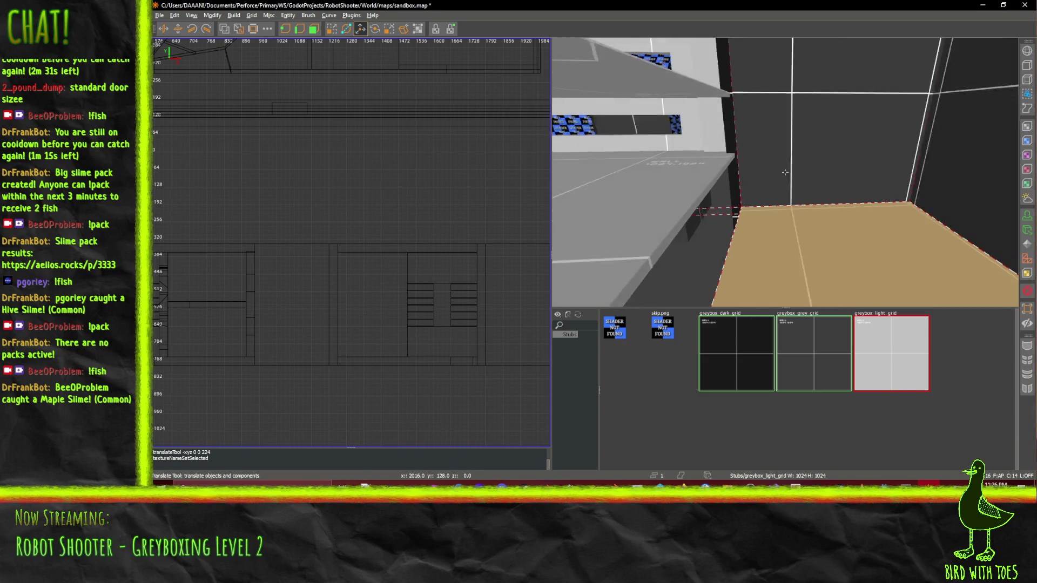
{"action": "key", "text": "ctrl+v"}
{"action": "right_click", "coordinate": [799, 240]}
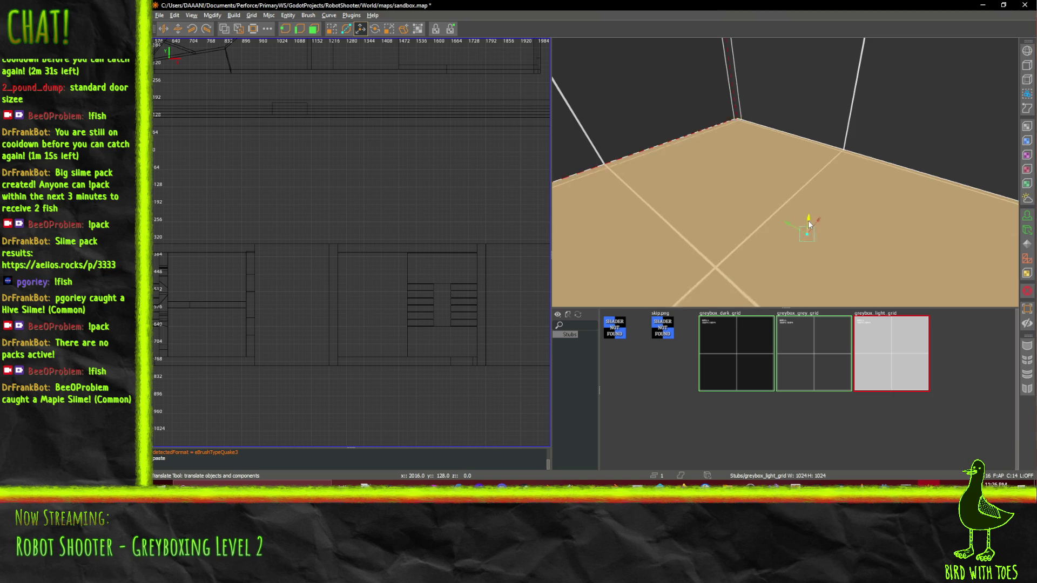
{"action": "key", "text": "s"}
{"action": "right_click", "coordinate": [856, 206]}
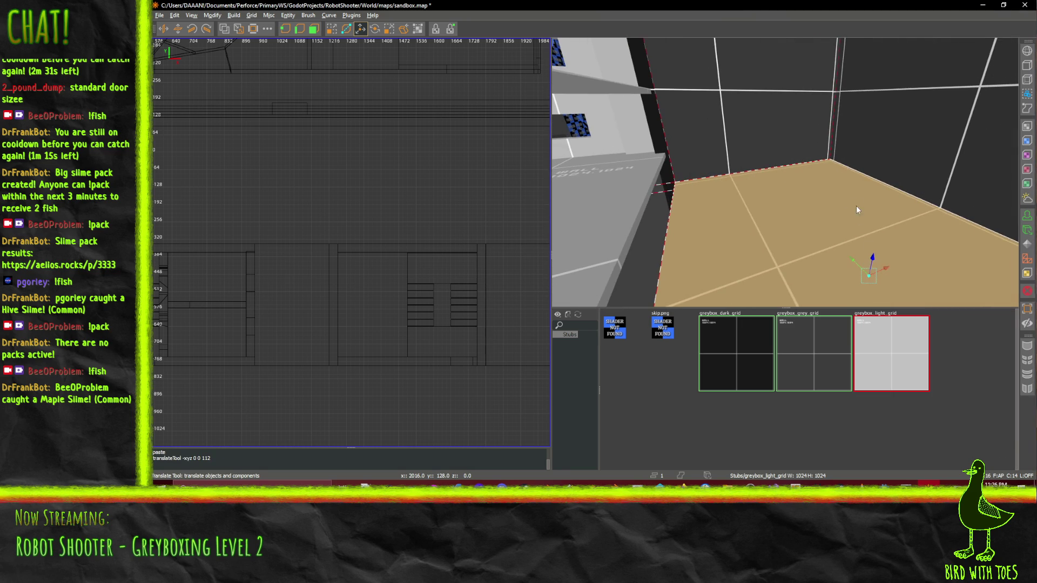
{"action": "left_click_drag", "start_coordinate": [876, 263], "coordinate": [886, 208]}
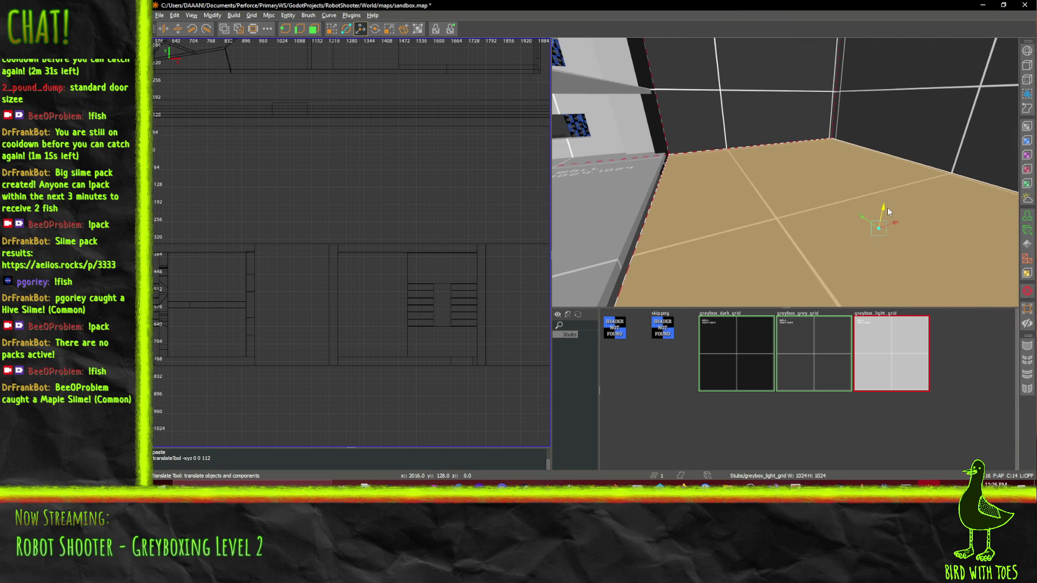
Add the wall brush to the selection and shift it against the dark column
{"action": "right_click", "coordinate": [824, 215]}
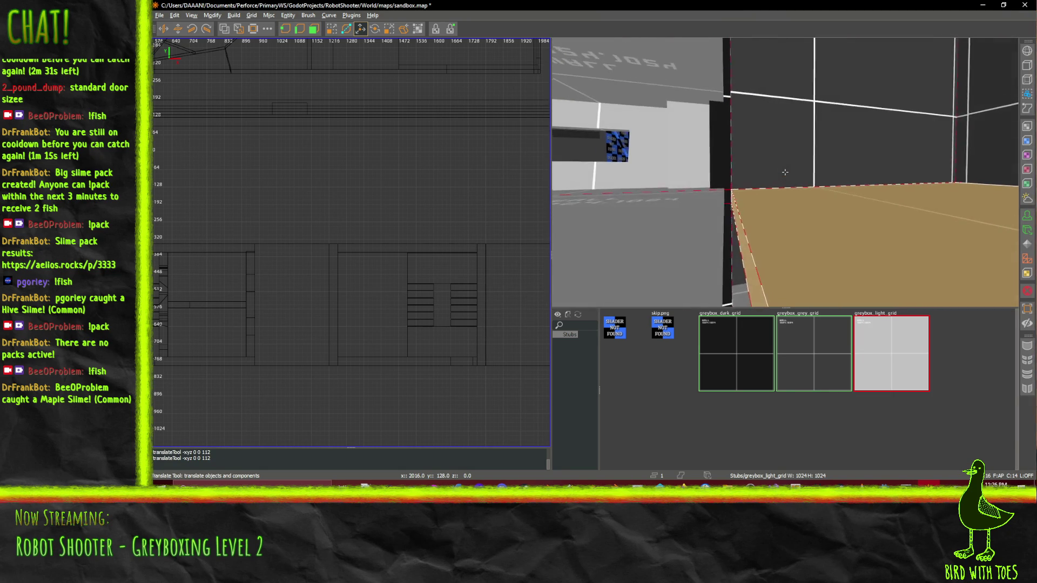
{"action": "key", "text": "a"}
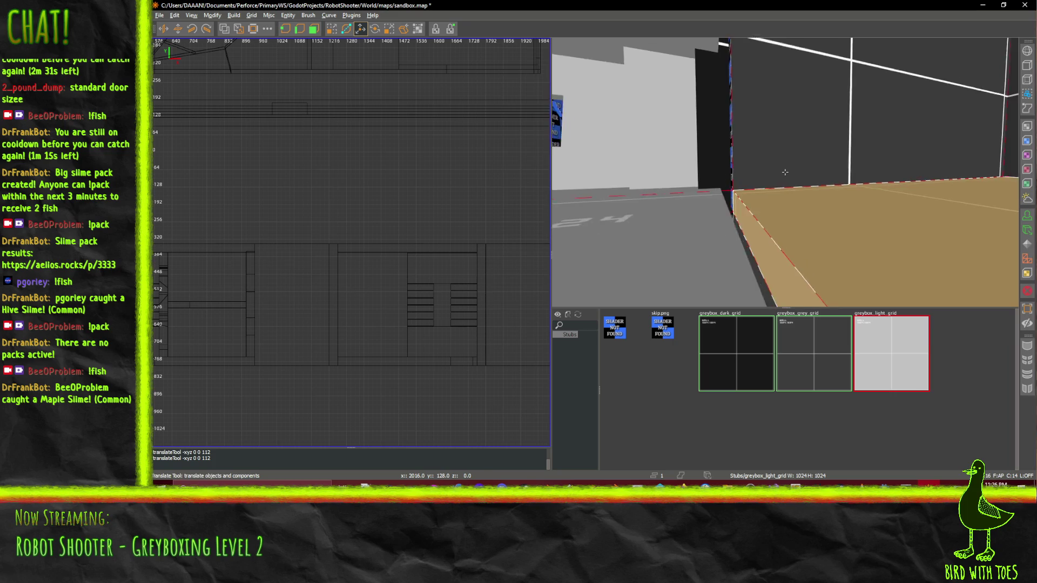
{"action": "right_click", "coordinate": [784, 172]}
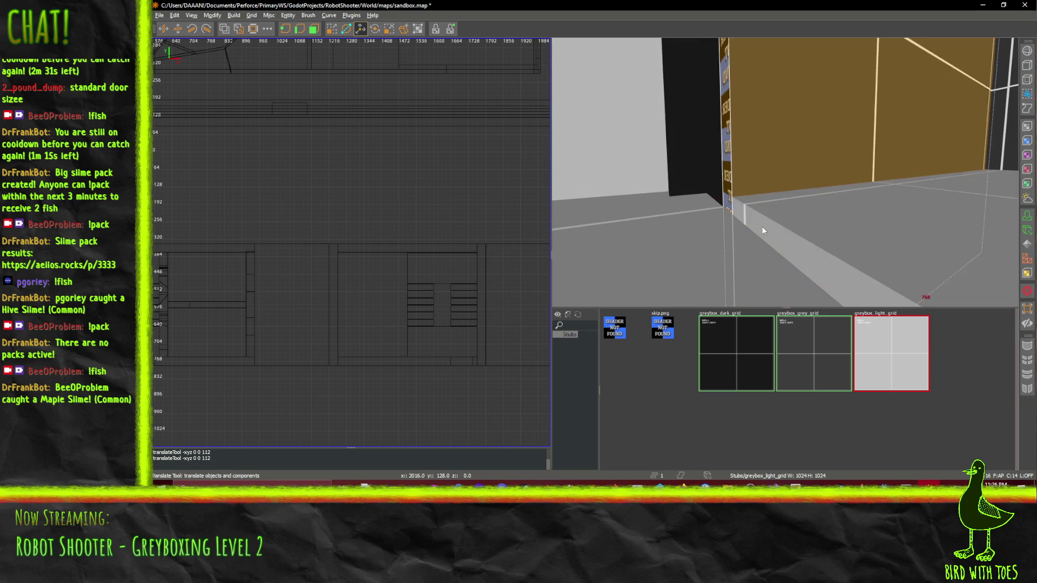
{"action": "key", "text": "ctrl+u"}
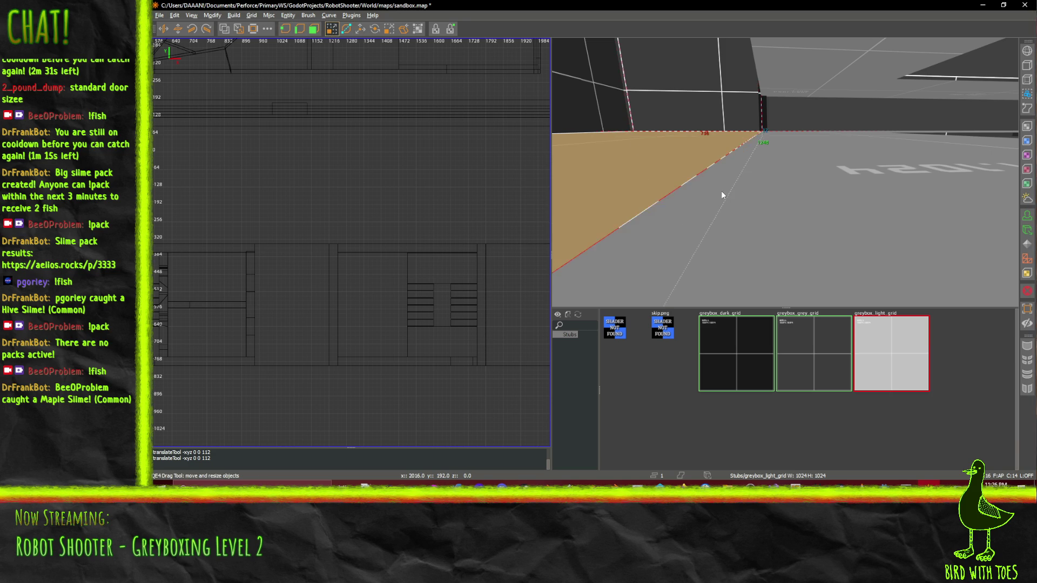
{"action": "left_click_drag", "start_coordinate": [770, 152], "coordinate": [785, 172]}
{"action": "scroll", "coordinate": [785, 172], "scroll_direction": "up", "scroll_amount": 10}
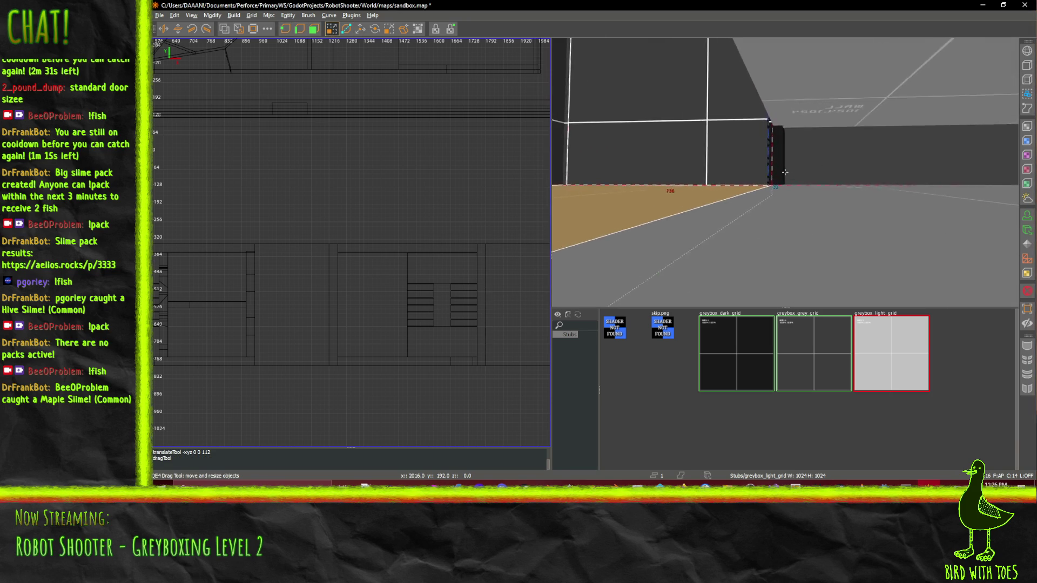
{"action": "key", "text": "Left"}
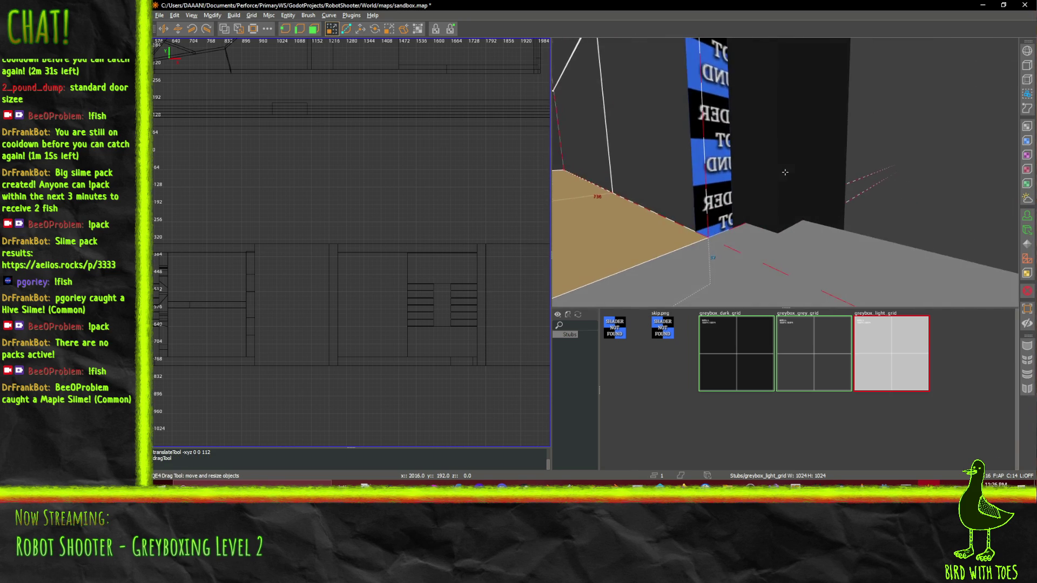
{"action": "key", "text": "Down"}
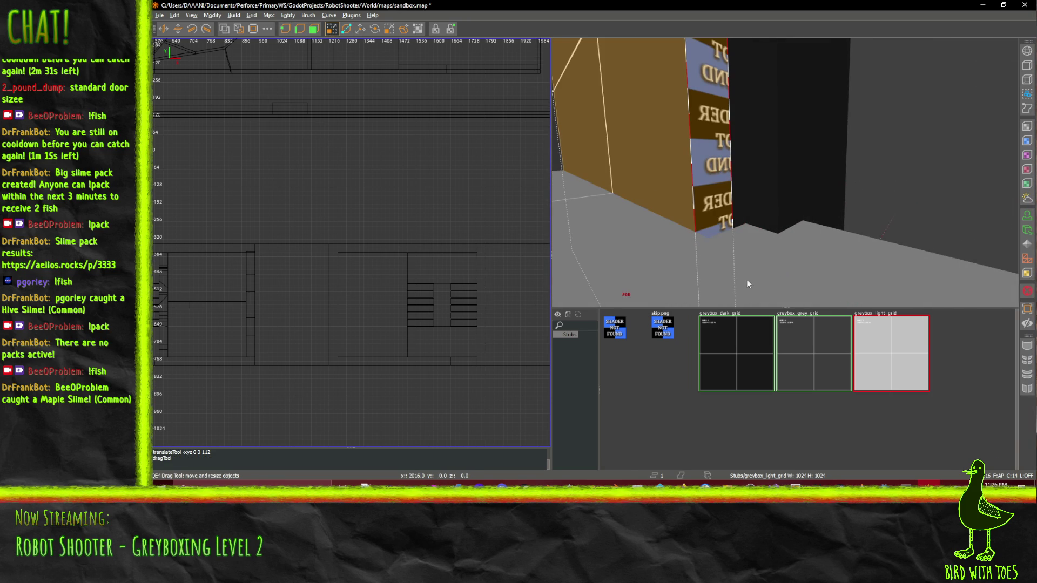
{"action": "key", "text": "Down"}
{"action": "key", "text": "Down"}
{"action": "key", "text": "Down"}
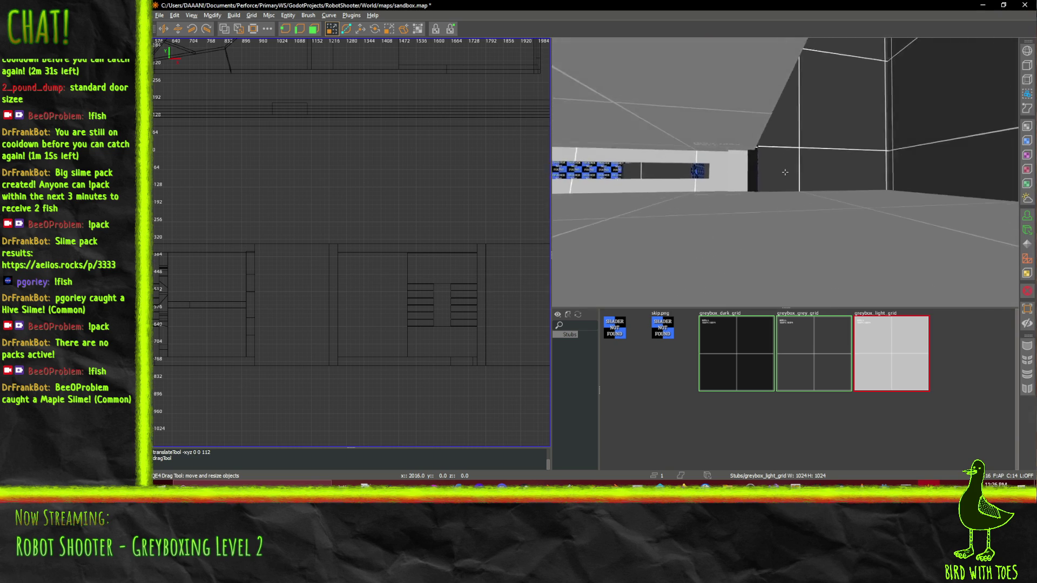
{"action": "left_click", "coordinate": [804, 180], "text": "shift"}
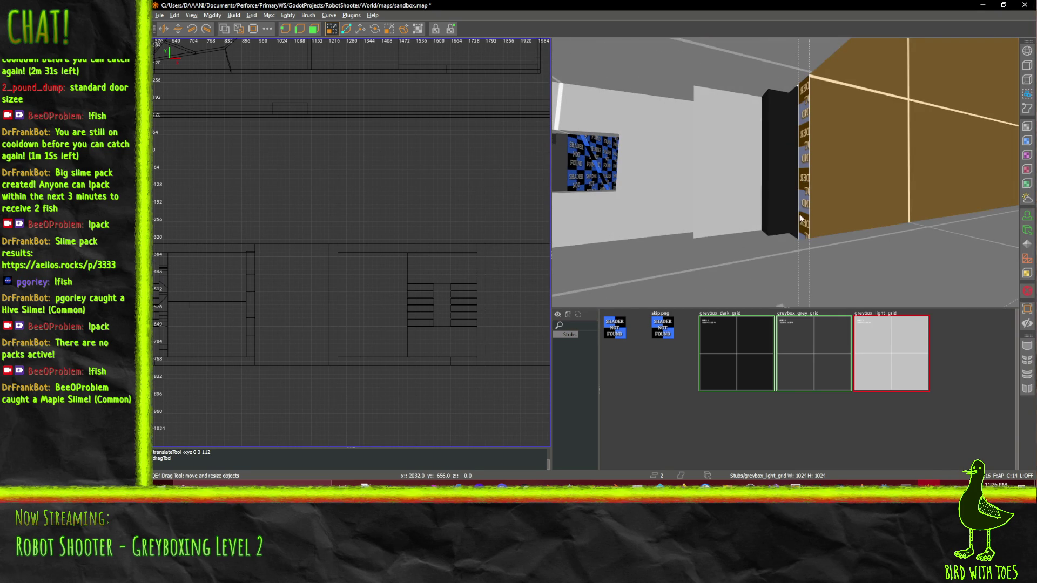
{"action": "mouse_move", "coordinate": [782, 197]}
{"action": "left_mouse_down"}
{"action": "mouse_move", "coordinate": [738, 223]}
{"action": "mouse_move", "coordinate": [753, 245]}
{"action": "left_mouse_up"}
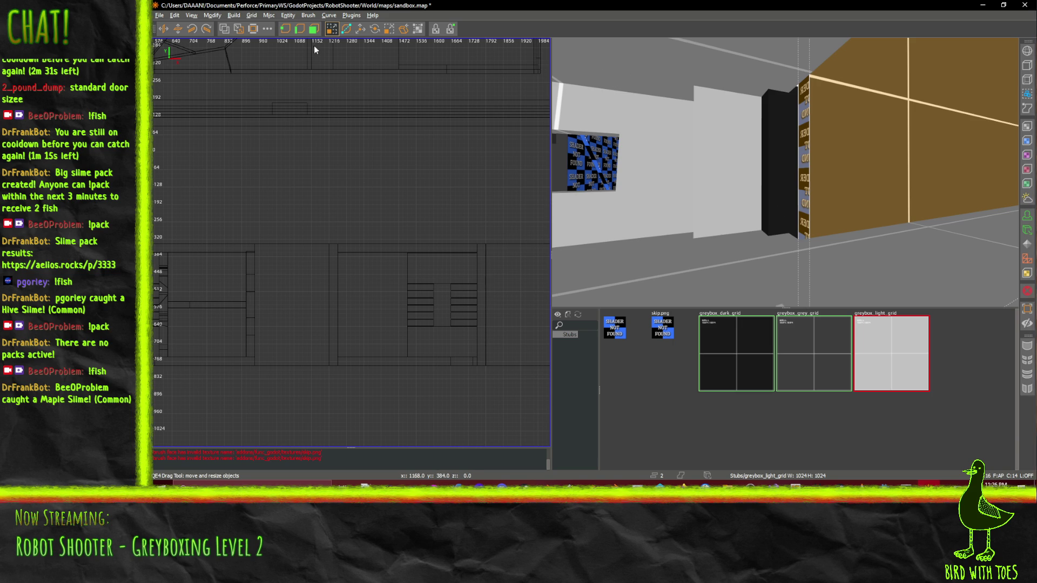
Clear the selection, orbit around the column, and select the ceiling brush
{"action": "key", "text": "Escape"}
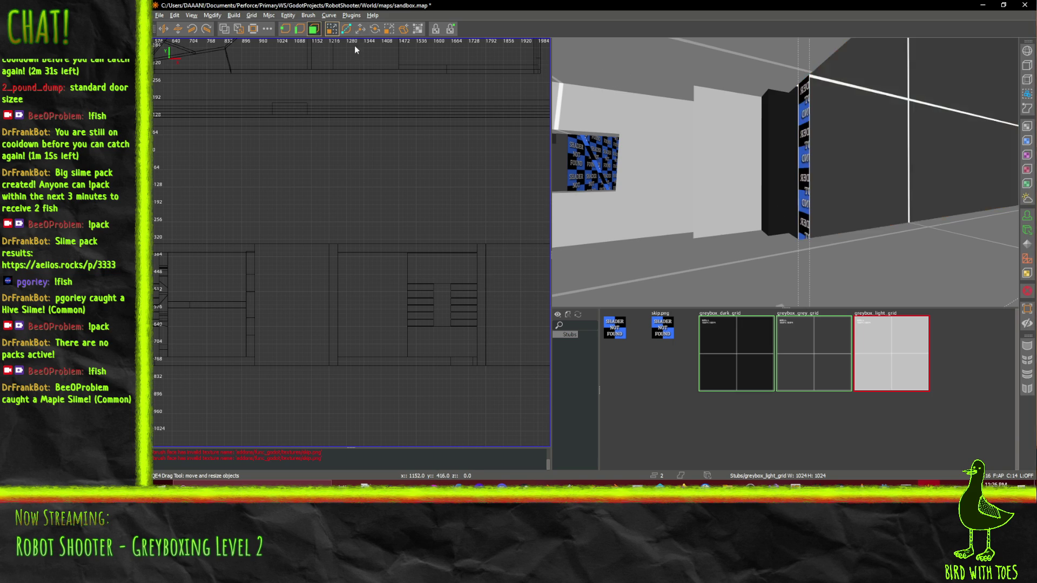
{"action": "left_click_drag", "start_coordinate": [801, 190], "coordinate": [773, 170]}
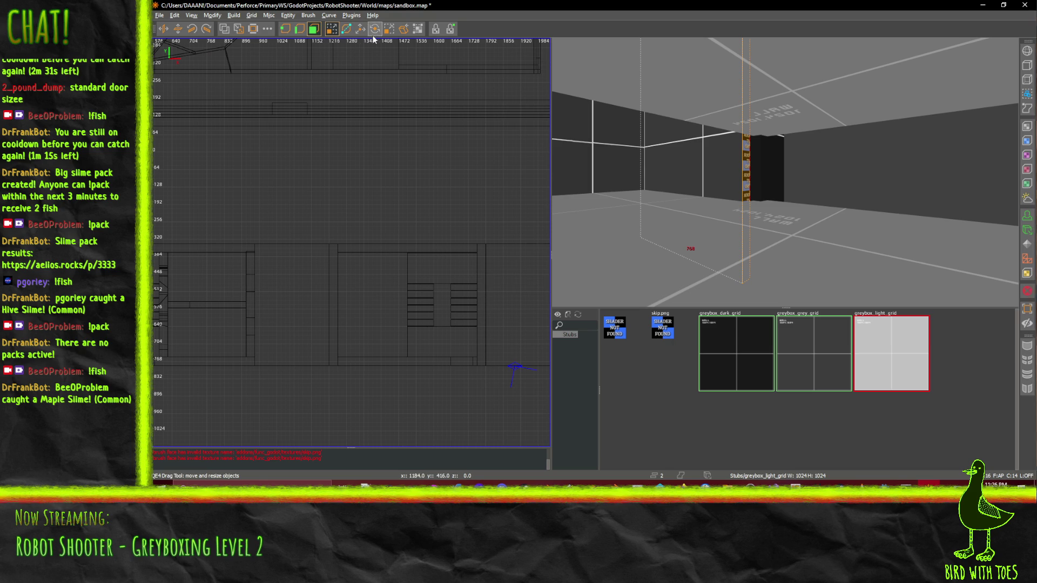
{"action": "left_click_drag", "start_coordinate": [714, 215], "coordinate": [779, 166]}
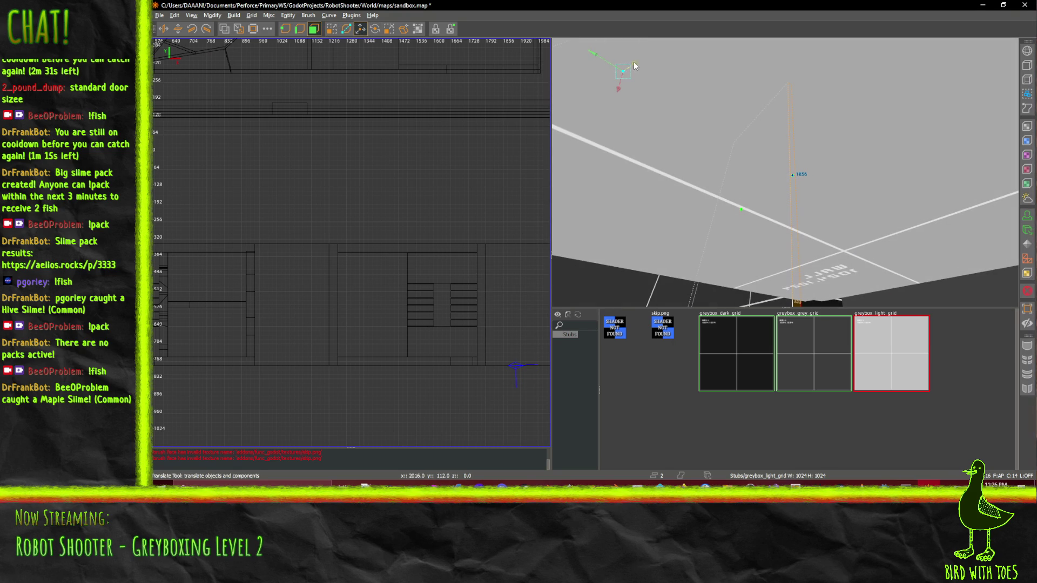
{"action": "left_click_drag", "start_coordinate": [637, 63], "coordinate": [646, 63]}
{"action": "scroll", "coordinate": [439, 201], "scroll_direction": "down", "scroll_amount": 3}
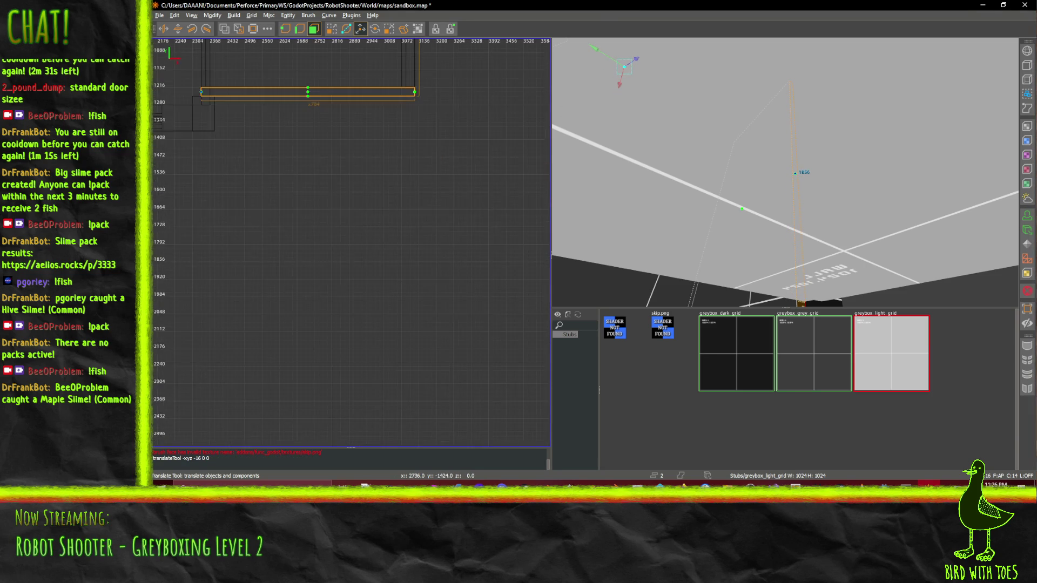
{"action": "scroll", "coordinate": [312, 131], "scroll_direction": "up", "scroll_amount": 2}
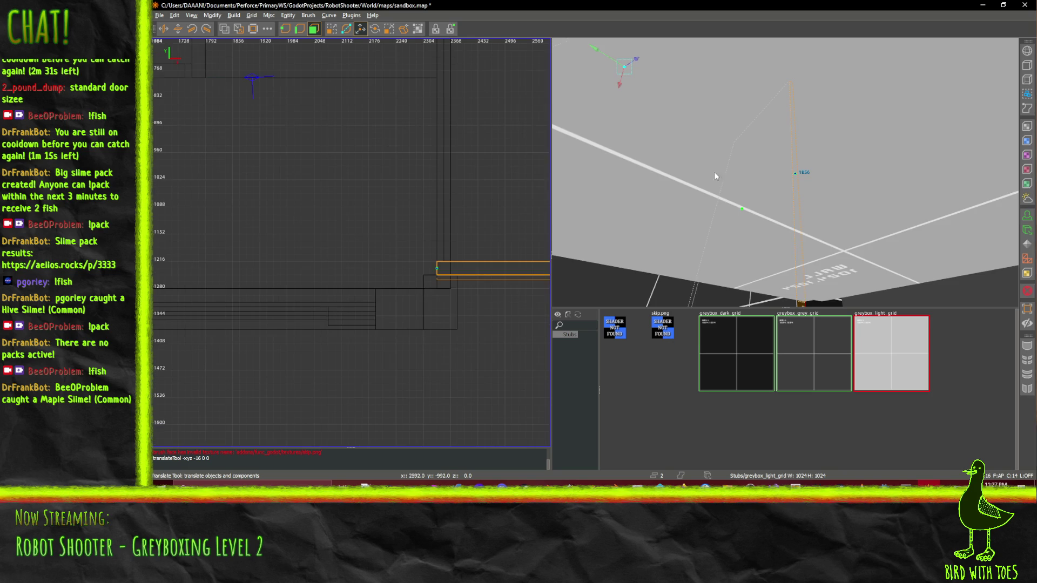
{"action": "left_click_drag", "start_coordinate": [714, 171], "coordinate": [795, 178]}
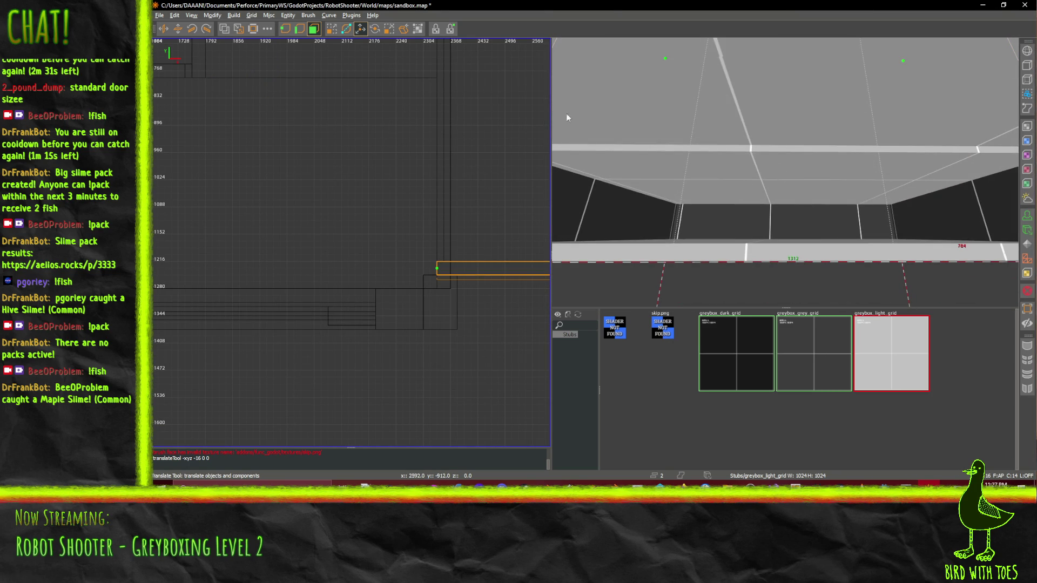
{"action": "left_click", "coordinate": [738, 177], "text": "shift"}
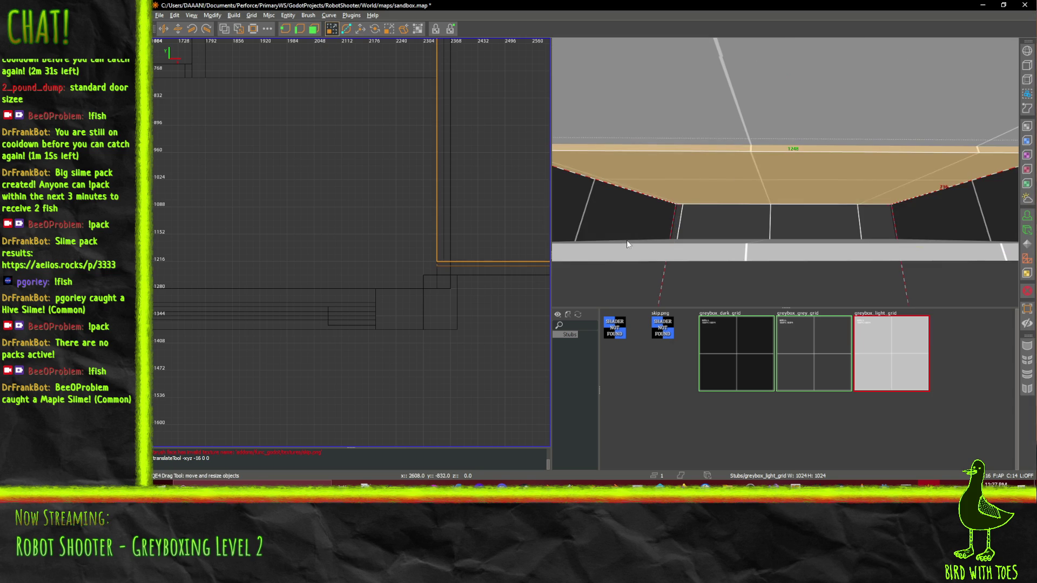
Fly into the room and show the floor face's Surface Inspector: greybox_light_grid, zero shift, 1.0 scale
{"action": "right_click", "coordinate": [780, 208]}
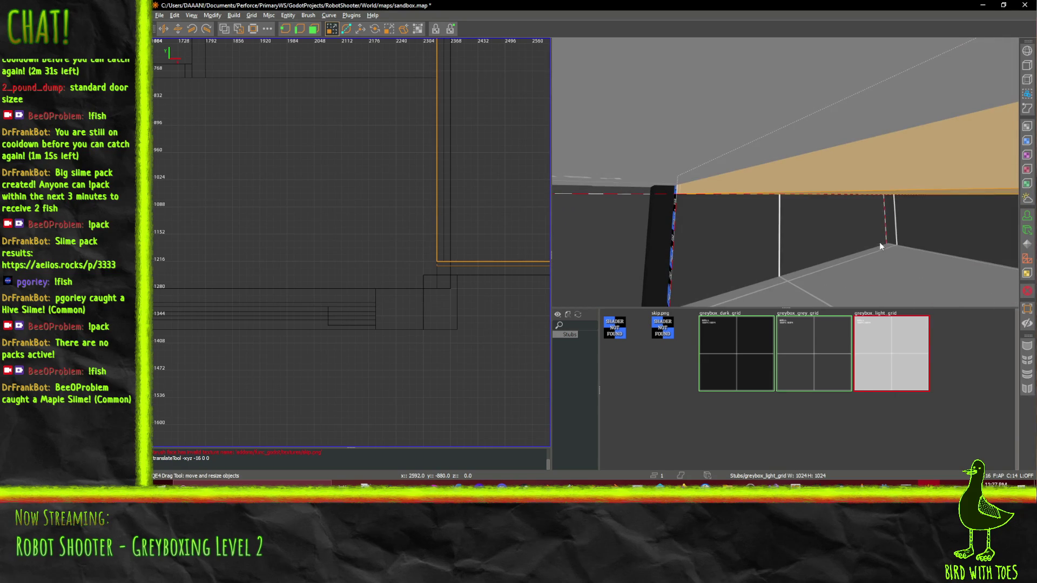
{"action": "right_click", "coordinate": [880, 244]}
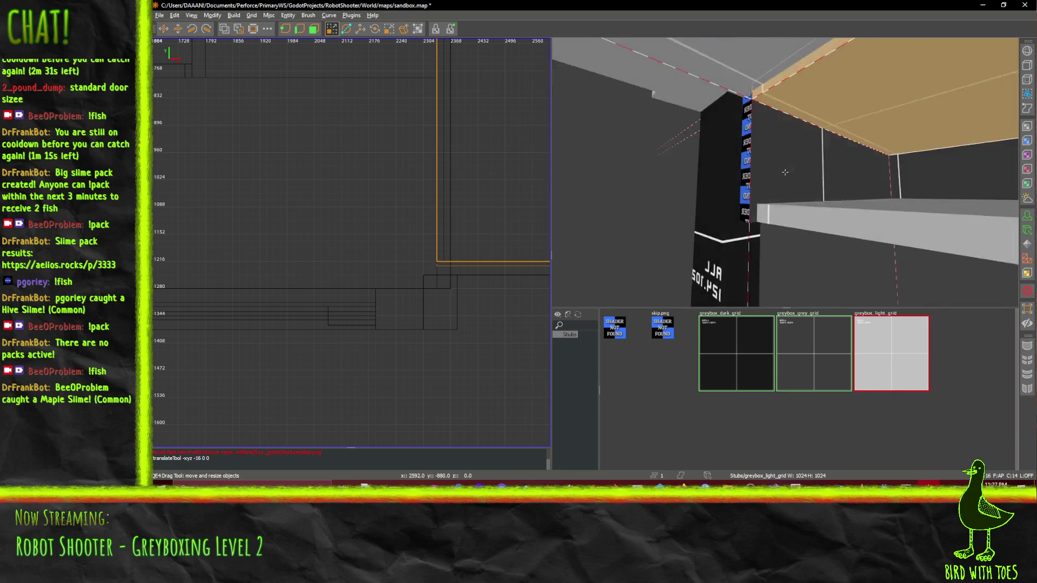
{"action": "right_click", "coordinate": [803, 184]}
{"action": "right_click", "coordinate": [864, 192]}
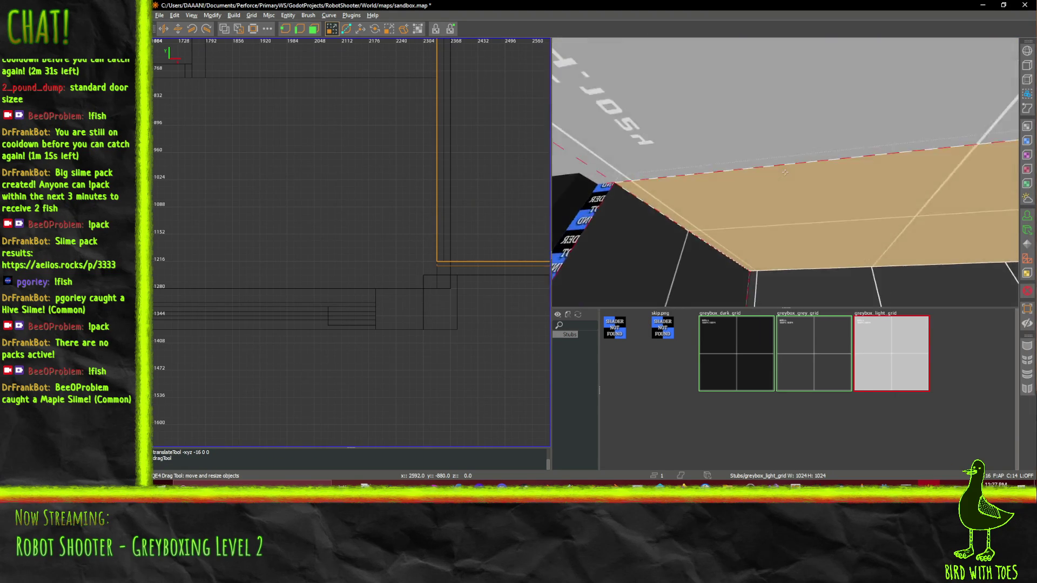
{"action": "key", "text": "w"}
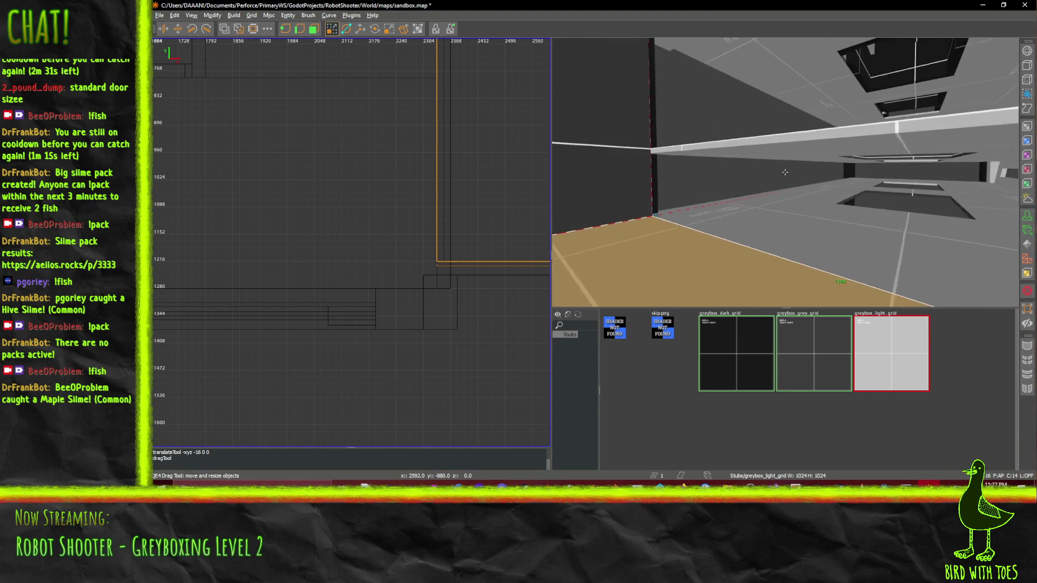
{"action": "key", "text": "w"}
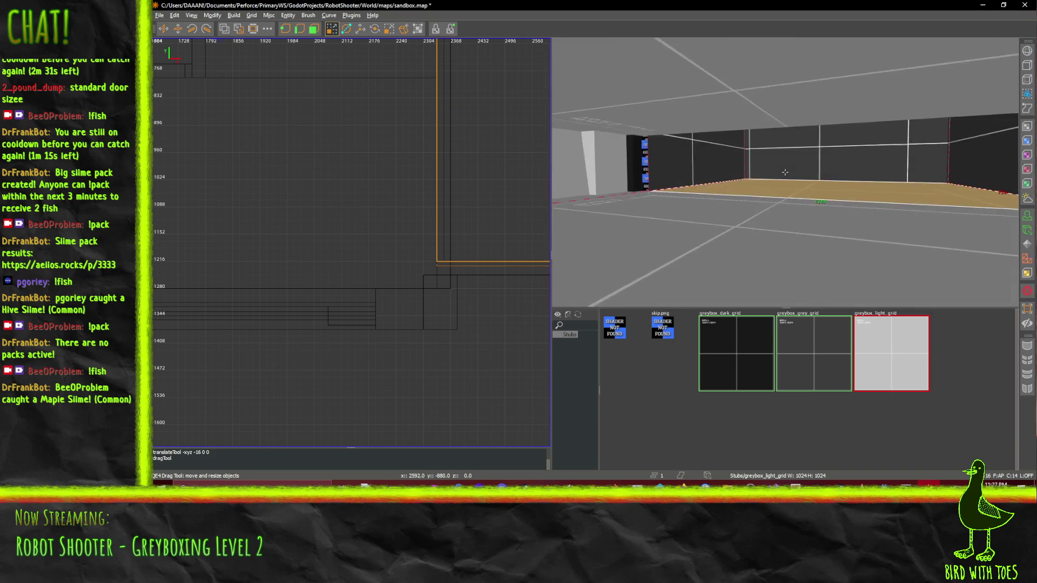
{"action": "right_click", "coordinate": [784, 171]}
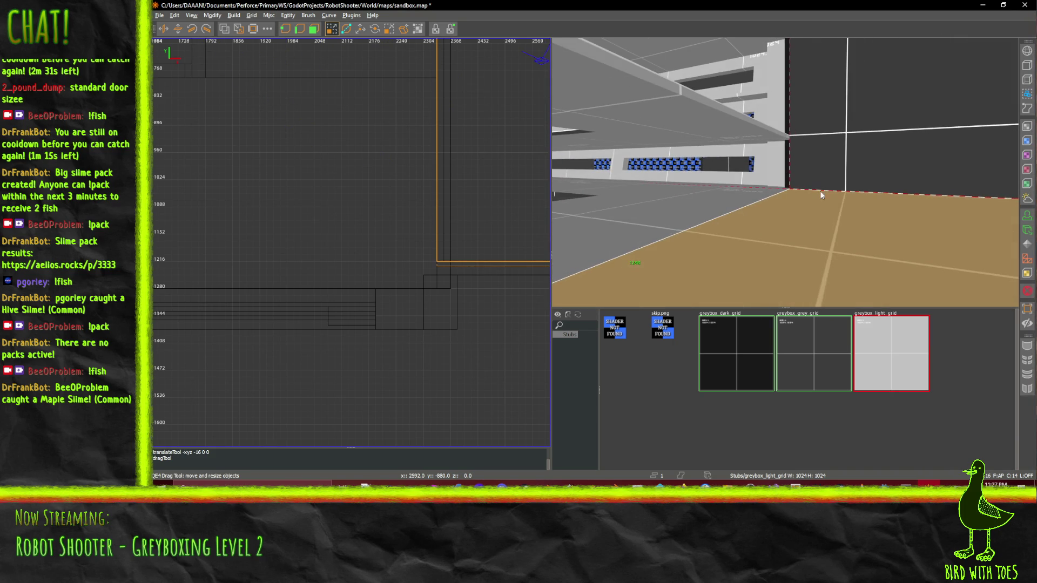
{"action": "scroll", "coordinate": [863, 183], "scroll_direction": "down", "scroll_amount": 3}
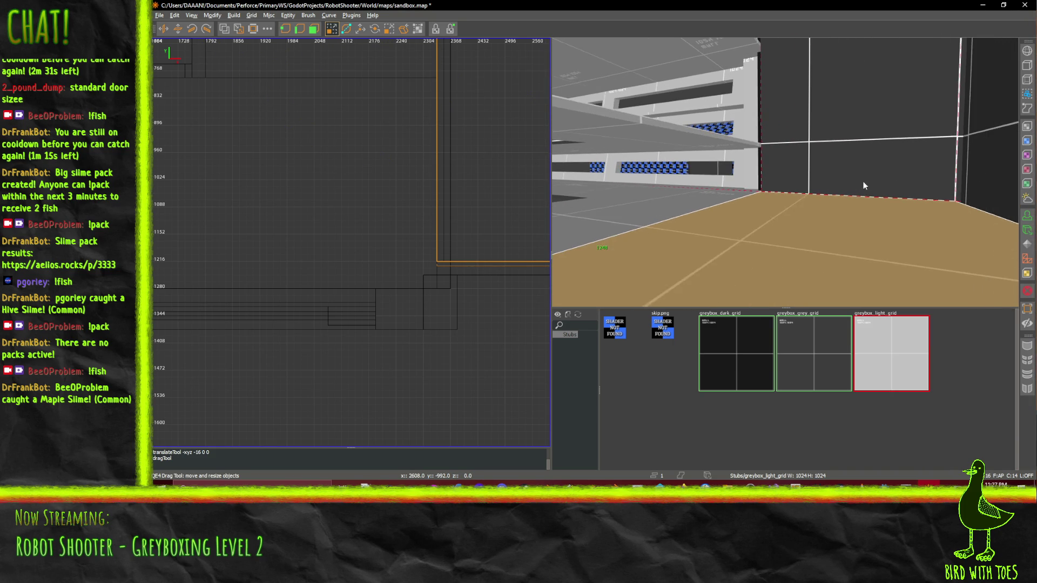
{"action": "key", "text": "s"}
{"action": "right_click", "coordinate": [823, 170]}
Close the surface settings and raise the tan floor brush 224 units into an upper floor
{"action": "right_click", "coordinate": [785, 172]}
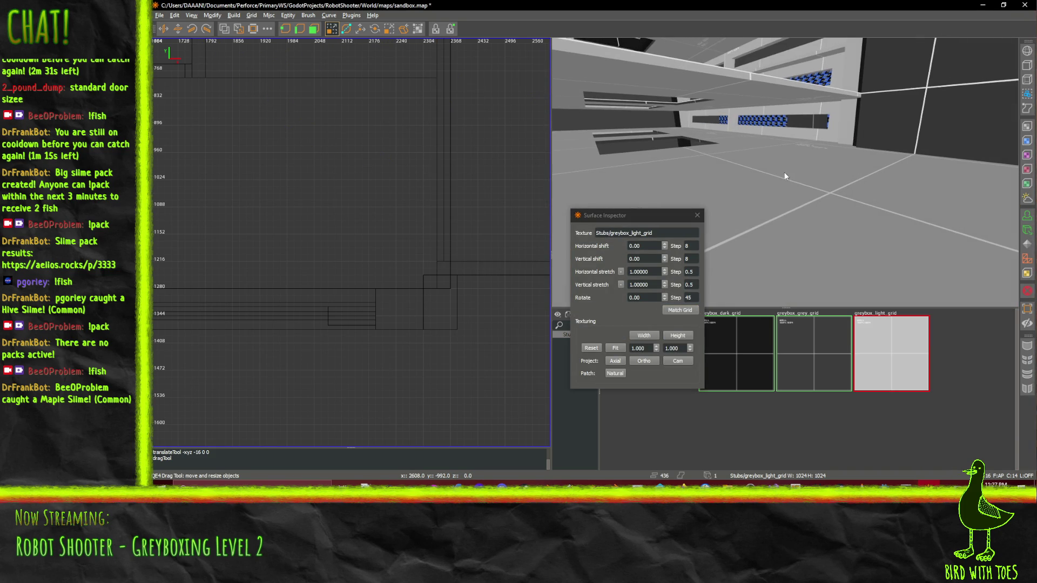
{"action": "left_click", "coordinate": [696, 215]}
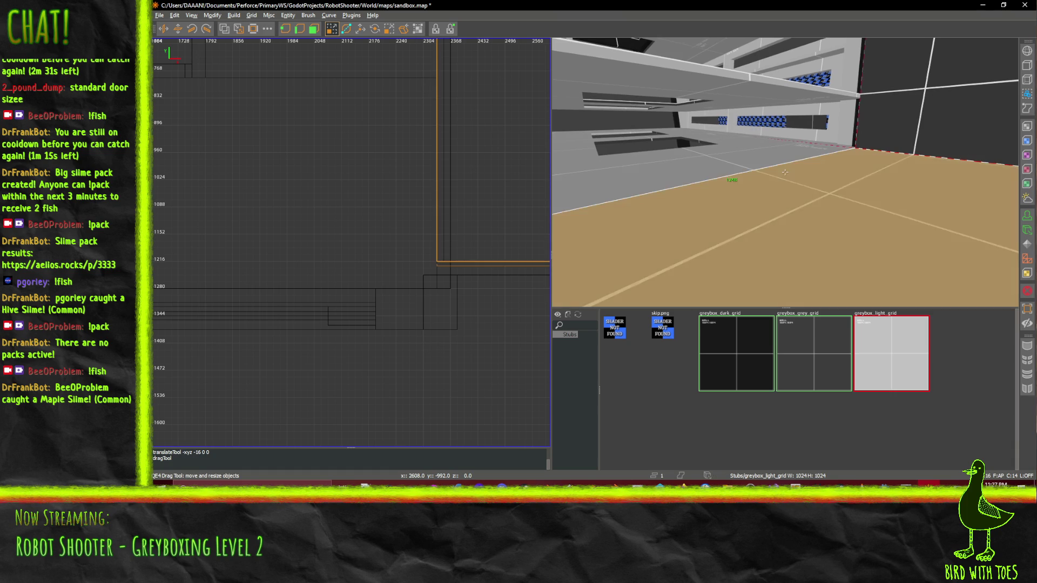
{"action": "key", "text": "Right"}
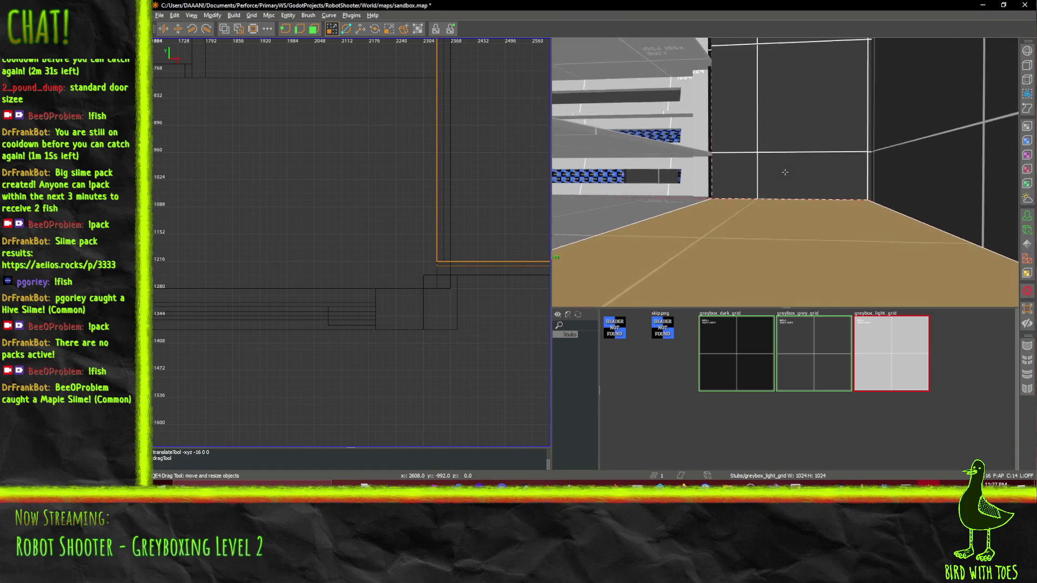
{"action": "key", "text": "z"}
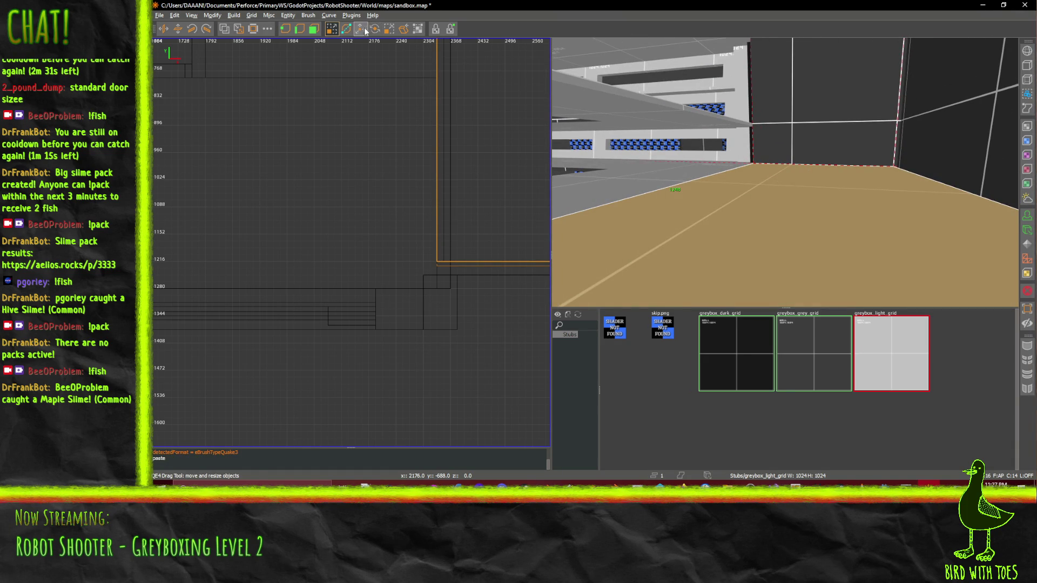
{"action": "left_click_drag", "start_coordinate": [813, 178], "coordinate": [814, 110]}
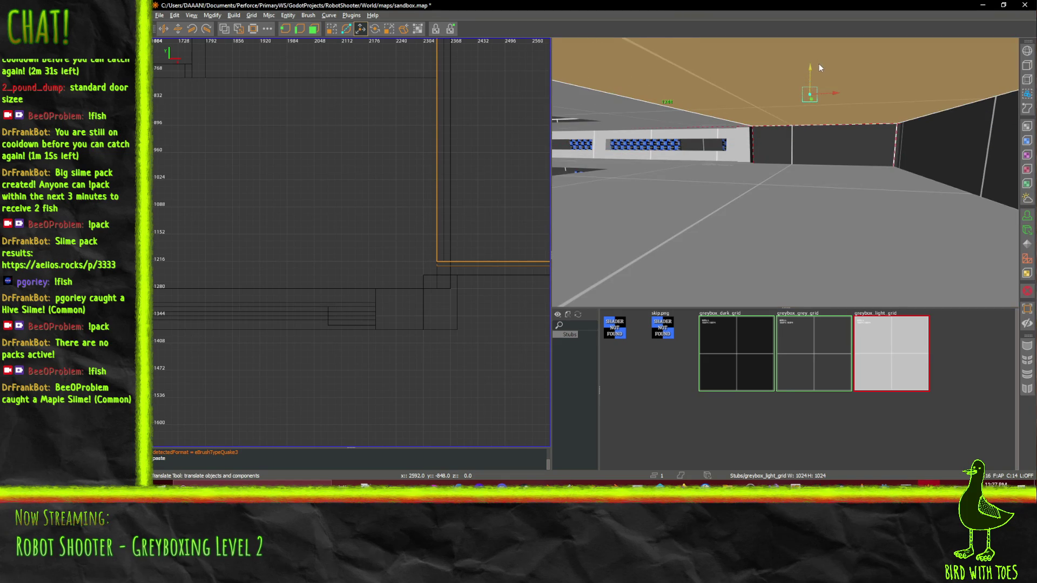
{"action": "right_click", "coordinate": [819, 63]}
{"action": "mouse_move", "coordinate": [785, 171]}
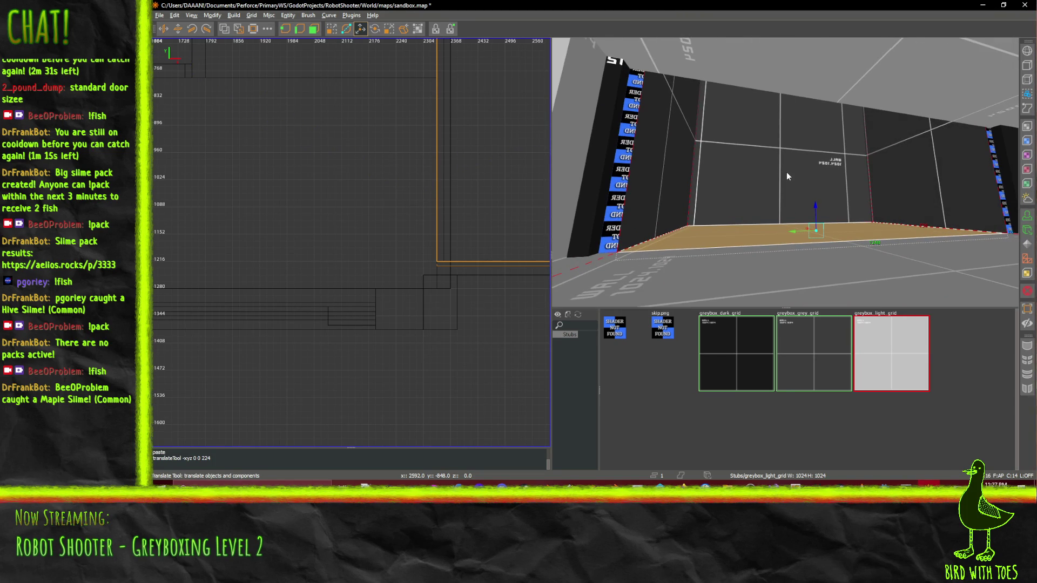
{"action": "right_click", "coordinate": [786, 172]}
{"action": "key", "text": "q"}
Save sandbox.map and fly forward into the room with the wooden floor
{"action": "key", "text": "ctrl+s"}
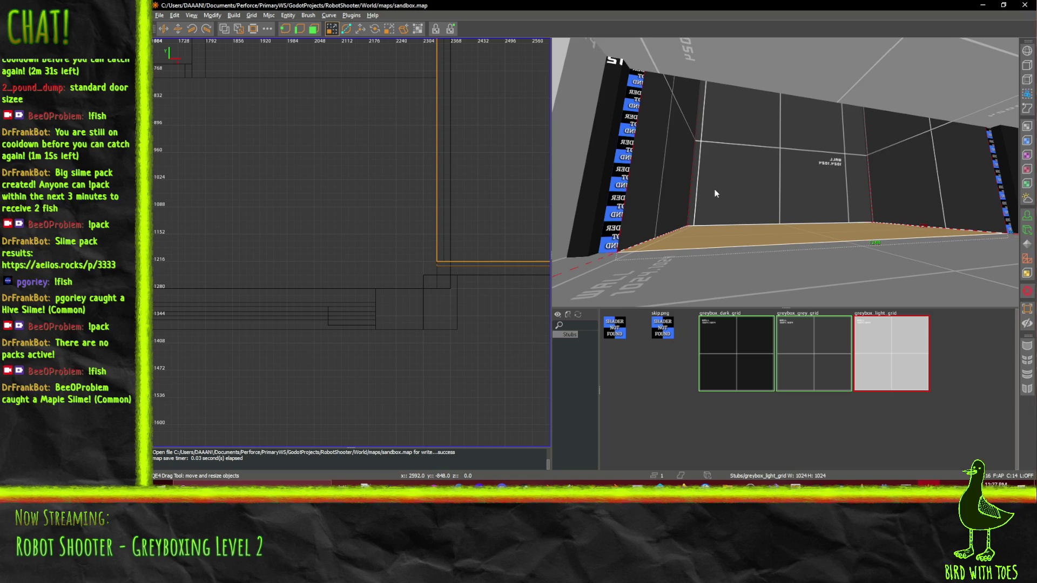
{"action": "right_click", "coordinate": [714, 189]}
{"action": "mouse_move", "coordinate": [785, 172]}
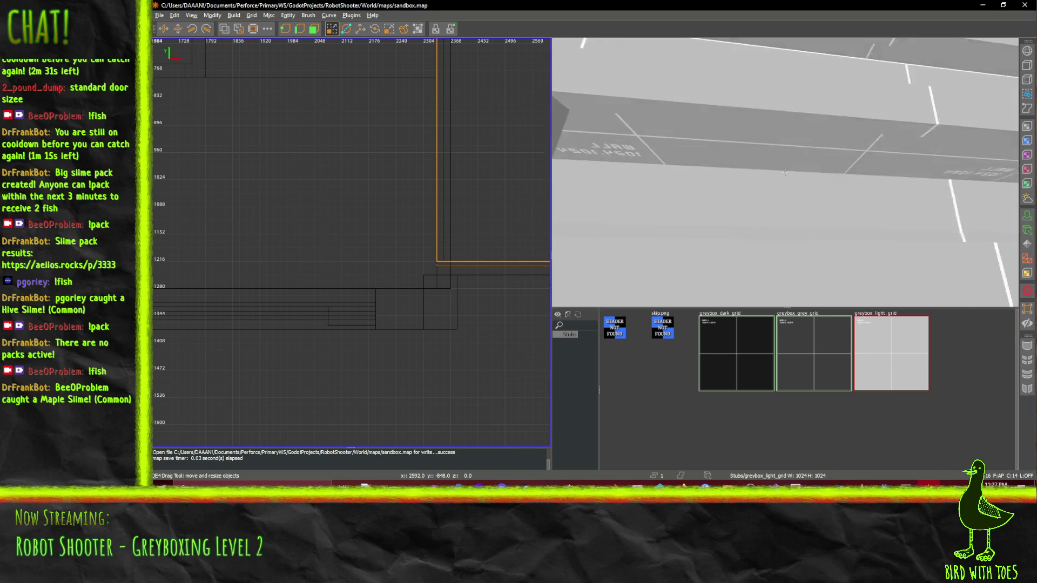
{"action": "key", "text": "w"}
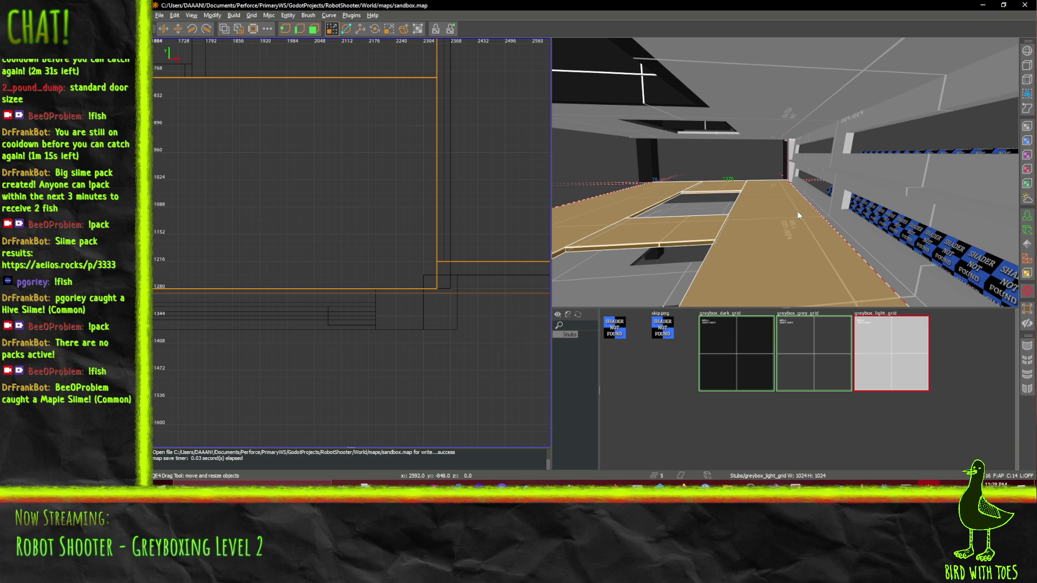
Raise the pasted copies of the floor brushes 224 units
{"action": "mouse_move", "coordinate": [757, 219]}
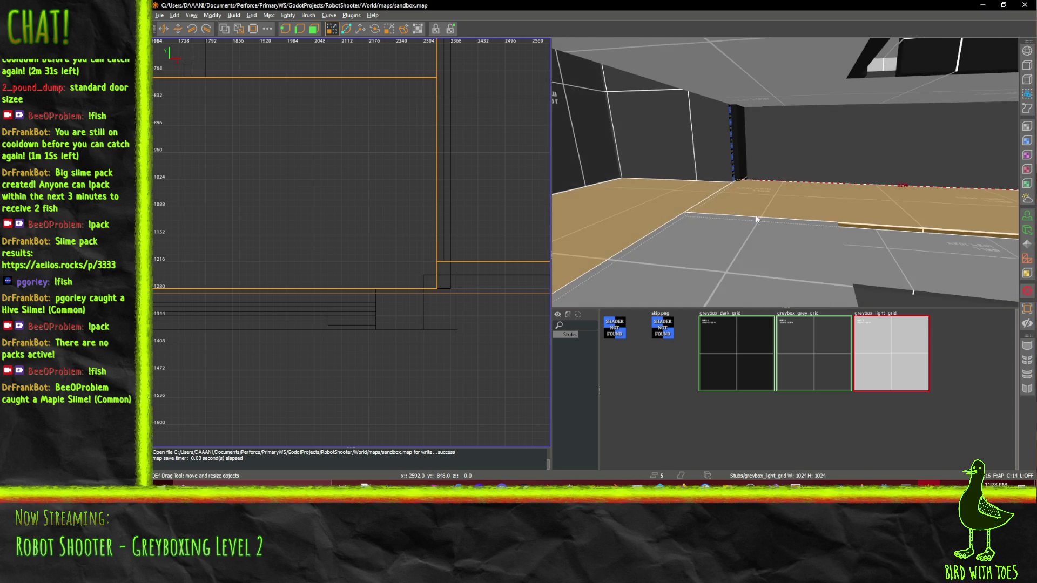
{"action": "right_click", "coordinate": [756, 219]}
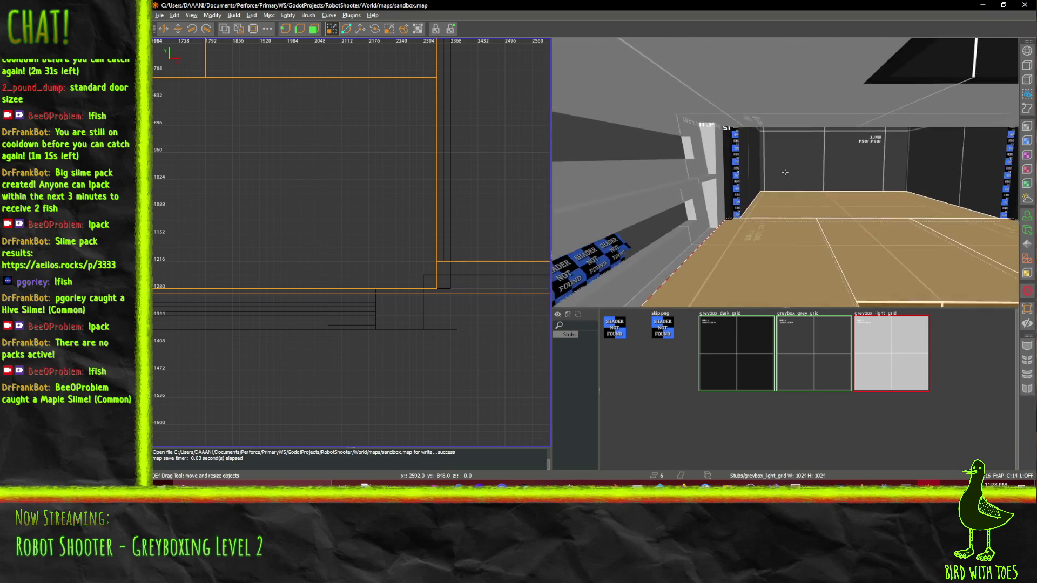
{"action": "scroll", "coordinate": [785, 171], "scroll_direction": "down", "scroll_amount": 3}
{"action": "right_click", "coordinate": [769, 198]}
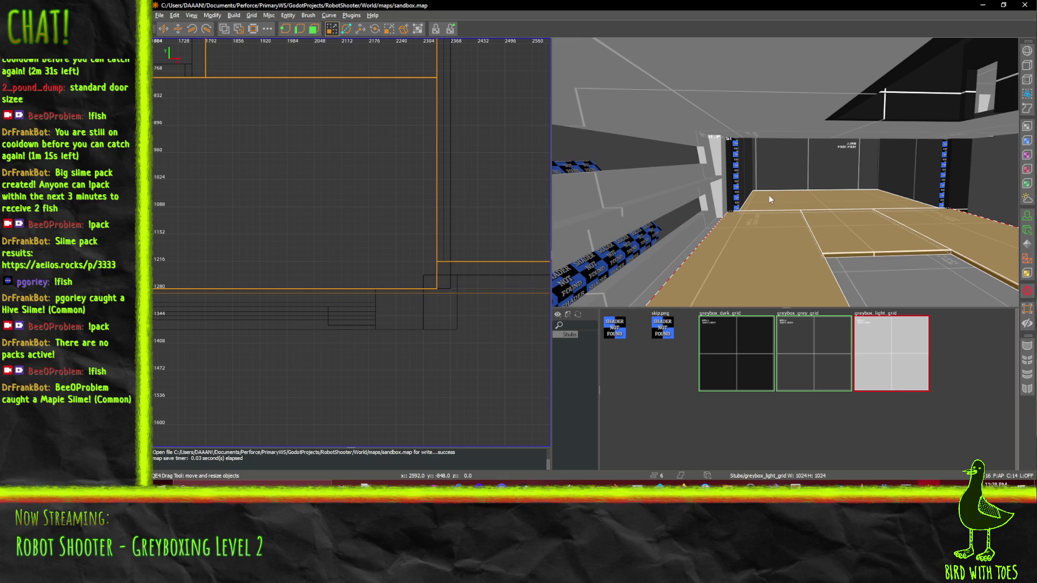
{"action": "right_click", "coordinate": [841, 212]}
{"action": "mouse_move", "coordinate": [785, 171]}
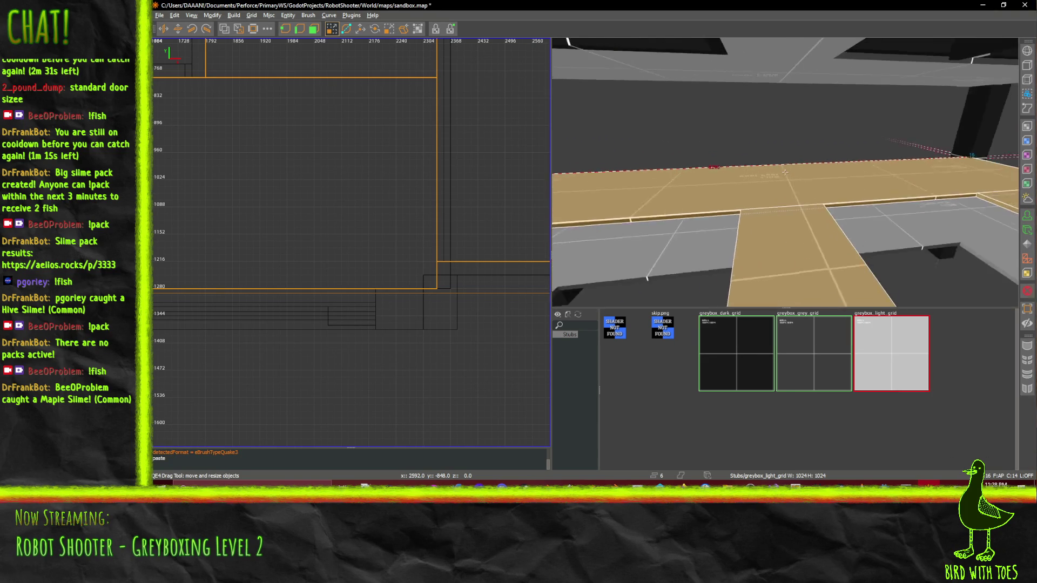
{"action": "mouse_move", "coordinate": [846, 194]}
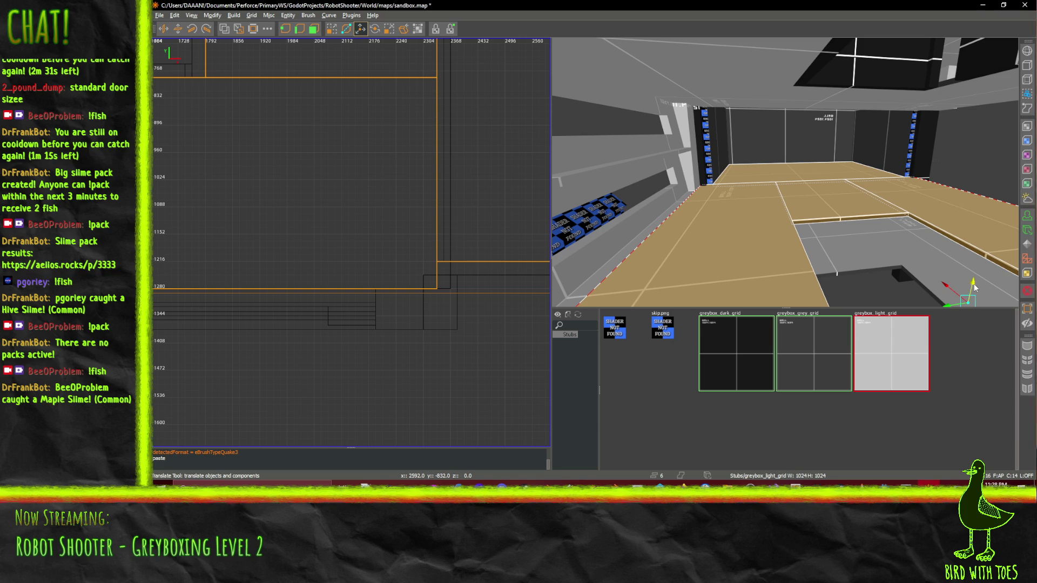
{"action": "scroll", "coordinate": [971, 238], "scroll_direction": "up", "scroll_amount": 4}
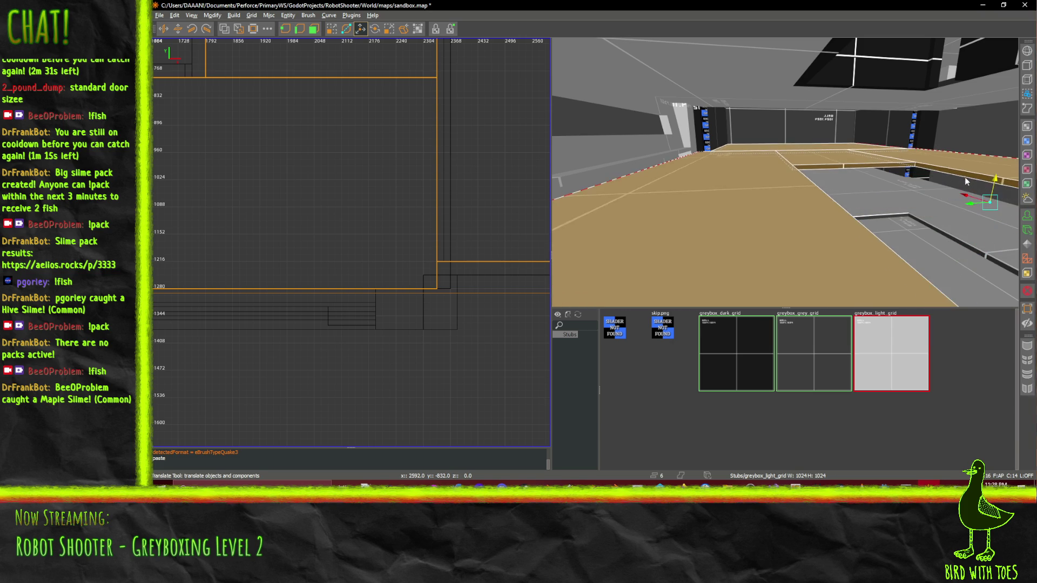
{"action": "left_click_drag", "start_coordinate": [965, 166], "coordinate": [967, 158]}
Lift the tan floor brush 224 units to ceiling height and save the map
{"action": "right_click", "coordinate": [967, 157]}
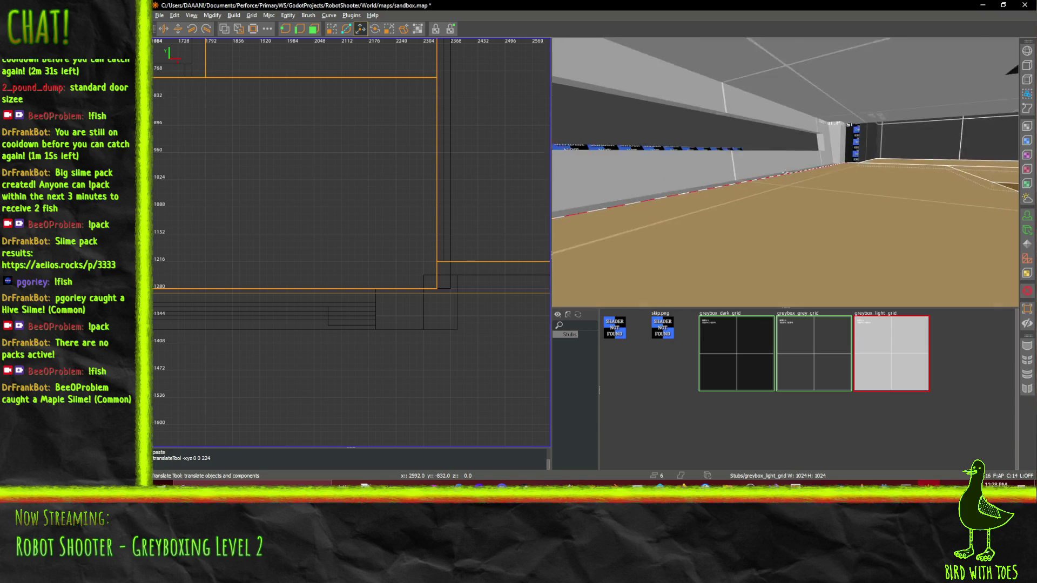
{"action": "key", "text": "w"}
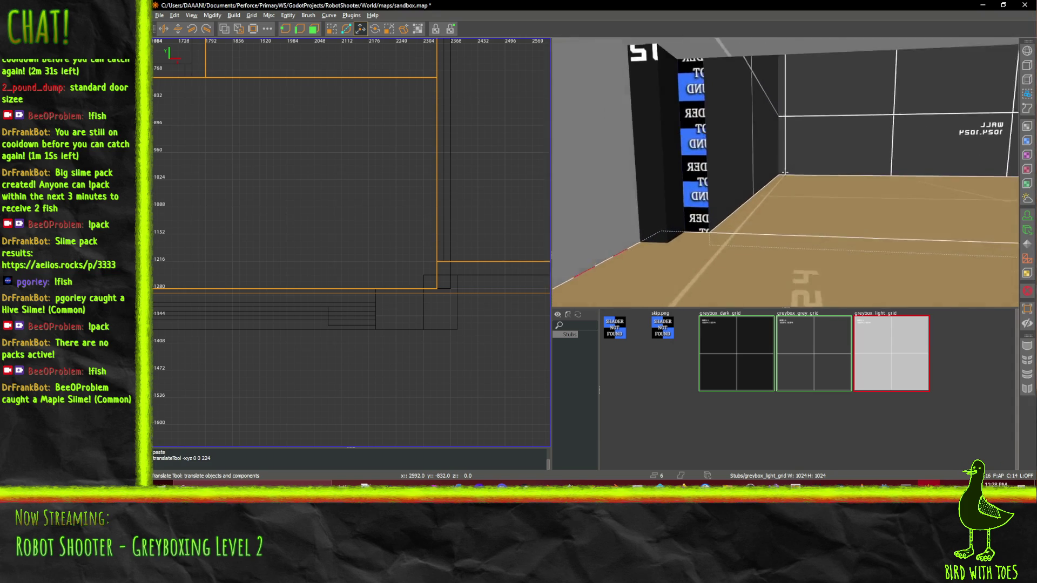
{"action": "key", "text": "s"}
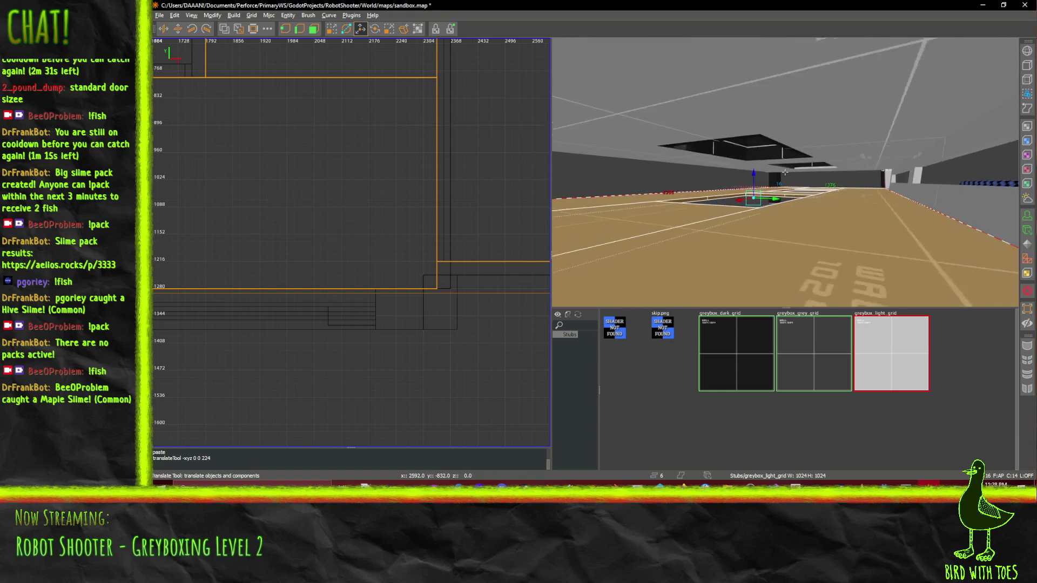
{"action": "key", "text": "w"}
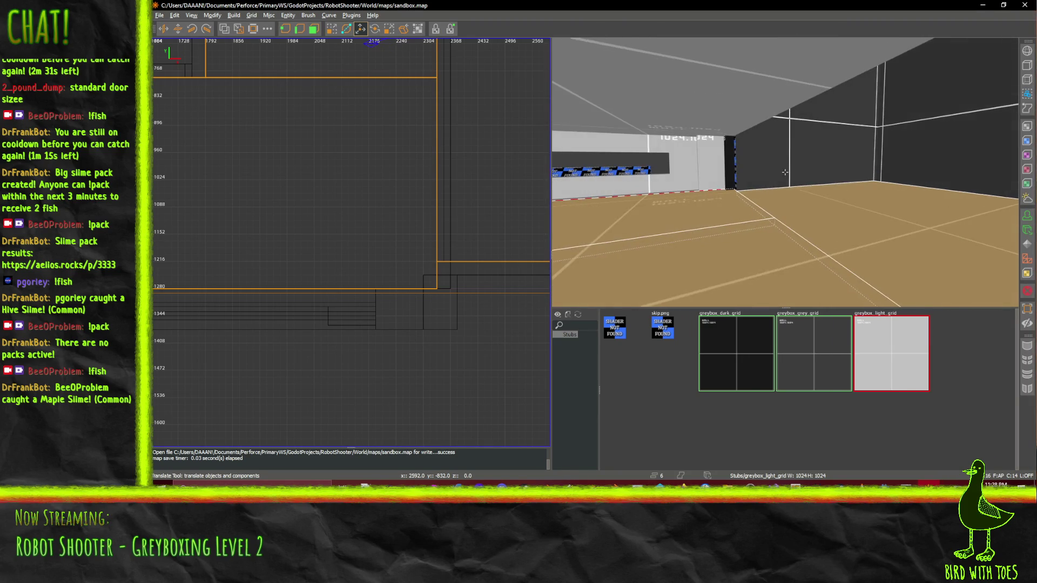
{"action": "left_click", "coordinate": [871, 222]}
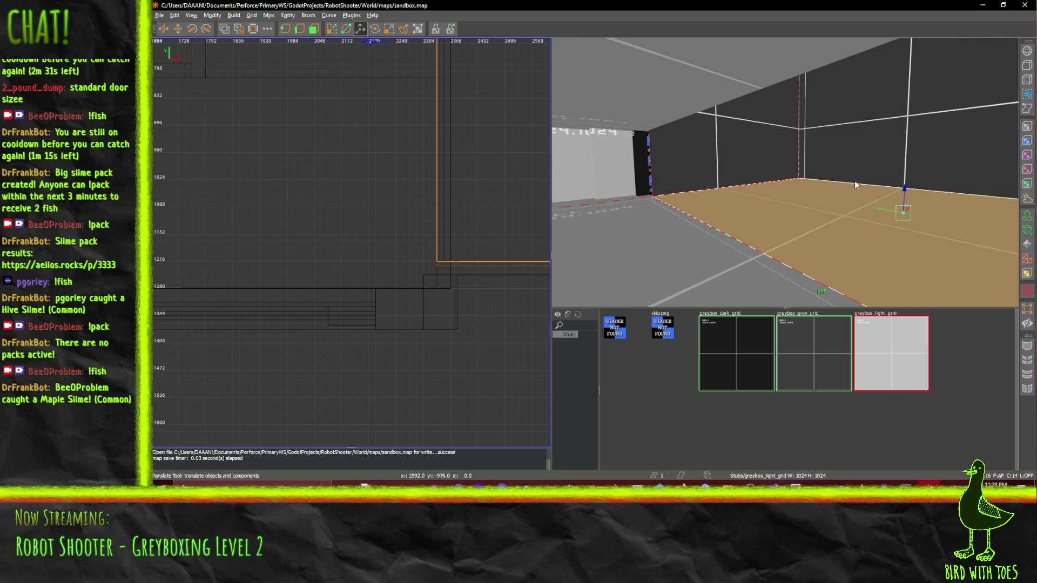
{"action": "mouse_move", "coordinate": [910, 192]}
{"action": "left_mouse_down"}
{"action": "mouse_move", "coordinate": [927, 93]}
{"action": "mouse_move", "coordinate": [925, 117]}
{"action": "left_mouse_up"}
{"action": "right_click", "coordinate": [925, 117]}
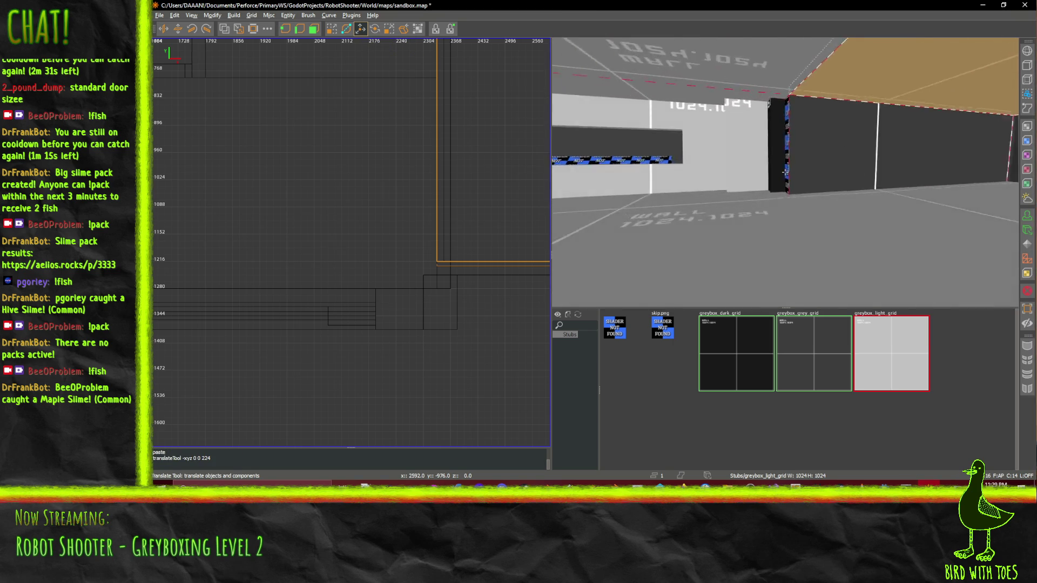
{"action": "key", "text": "ctrl+s"}
{"action": "key", "text": "q"}
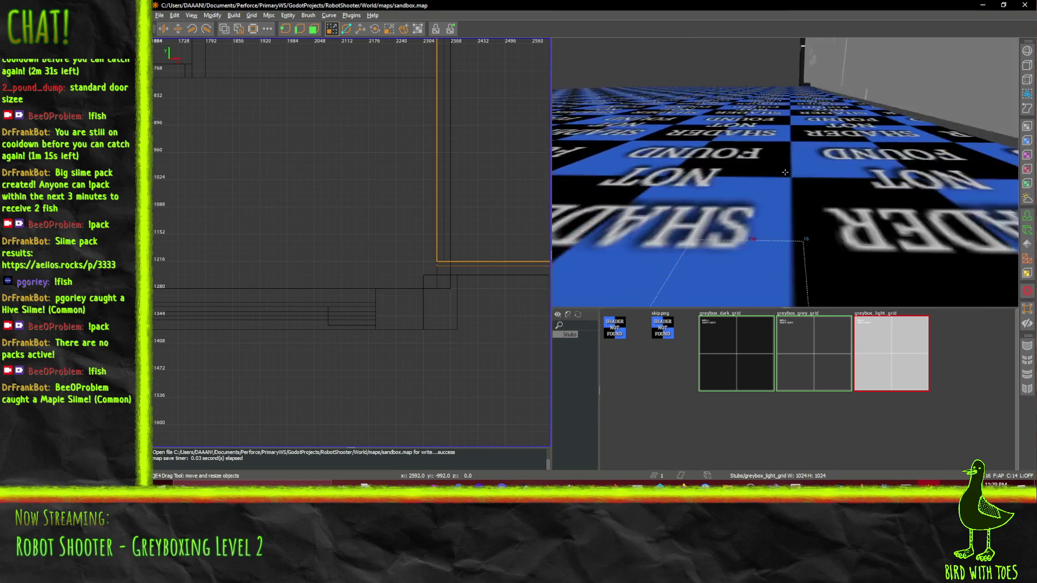
Undo the last drag resize by the tan wall, then select the floor brush instead
{"action": "key", "text": "Right"}
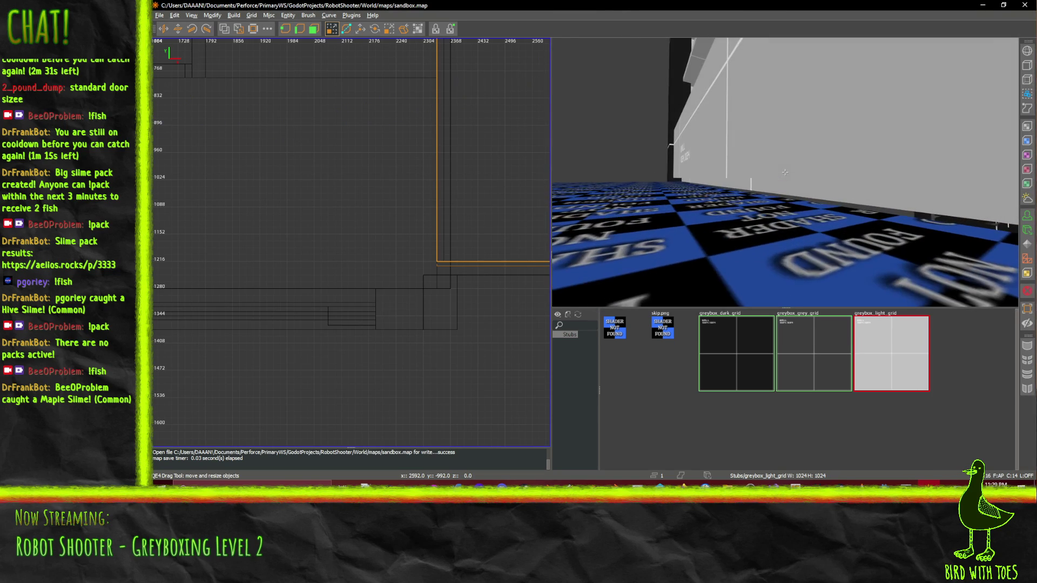
{"action": "left_click", "coordinate": [767, 171], "text": "shift"}
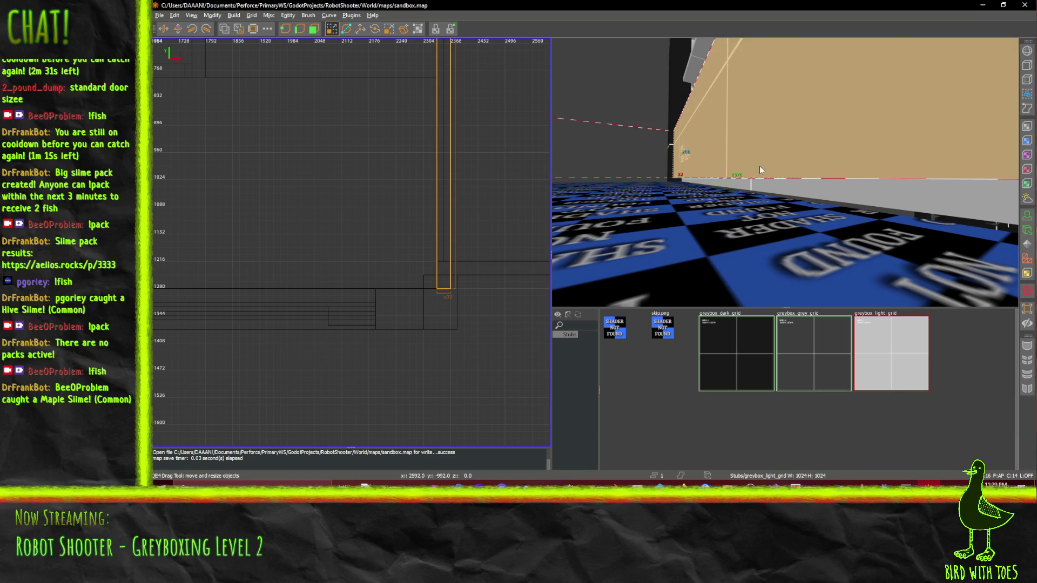
{"action": "right_click", "coordinate": [727, 196]}
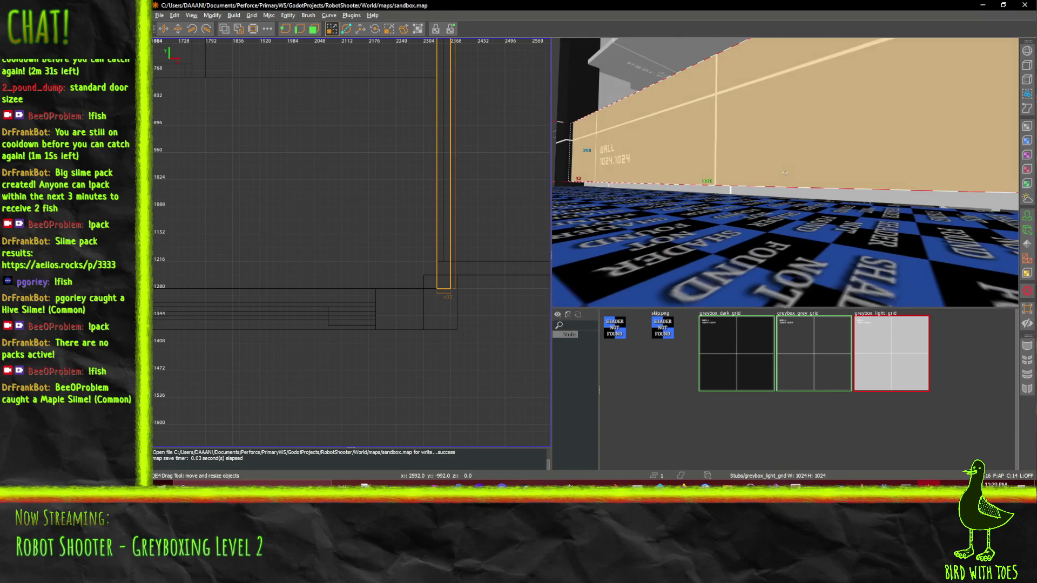
{"action": "right_click", "coordinate": [742, 208]}
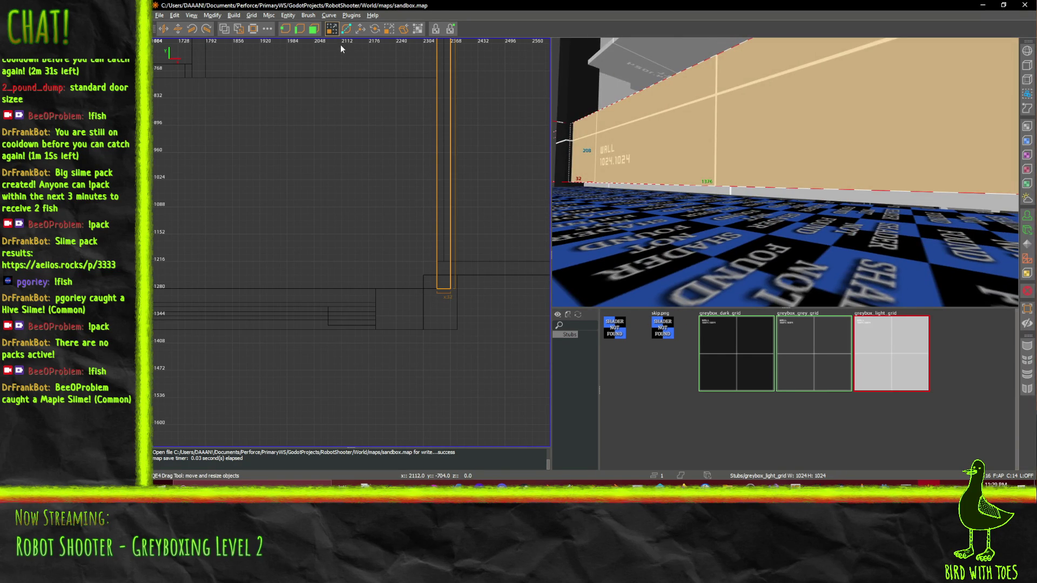
{"action": "right_click", "coordinate": [745, 214]}
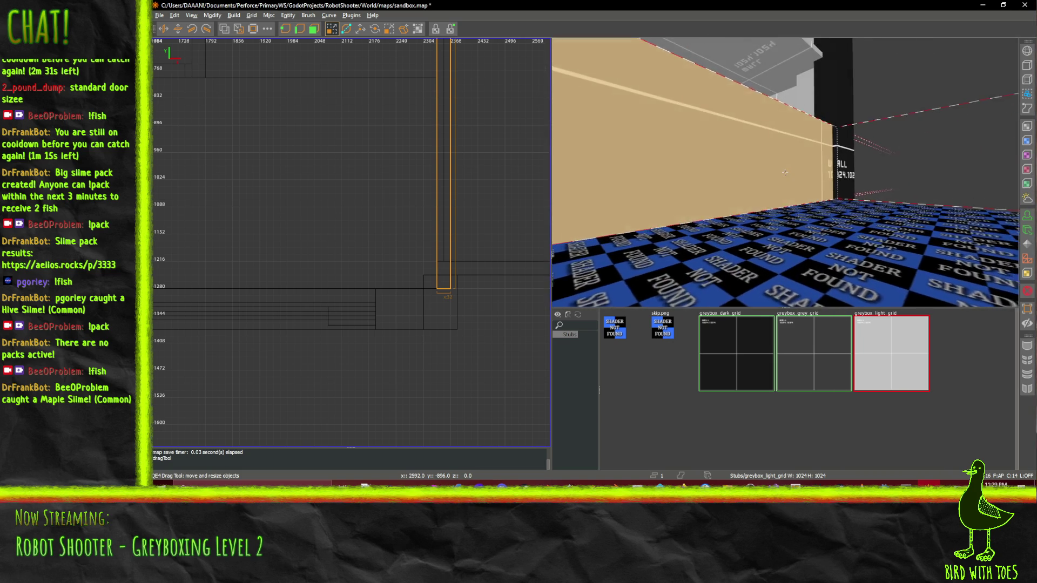
{"action": "right_click", "coordinate": [801, 261]}
{"action": "key", "text": "ctrl+z"}
{"action": "left_click", "coordinate": [802, 261]}
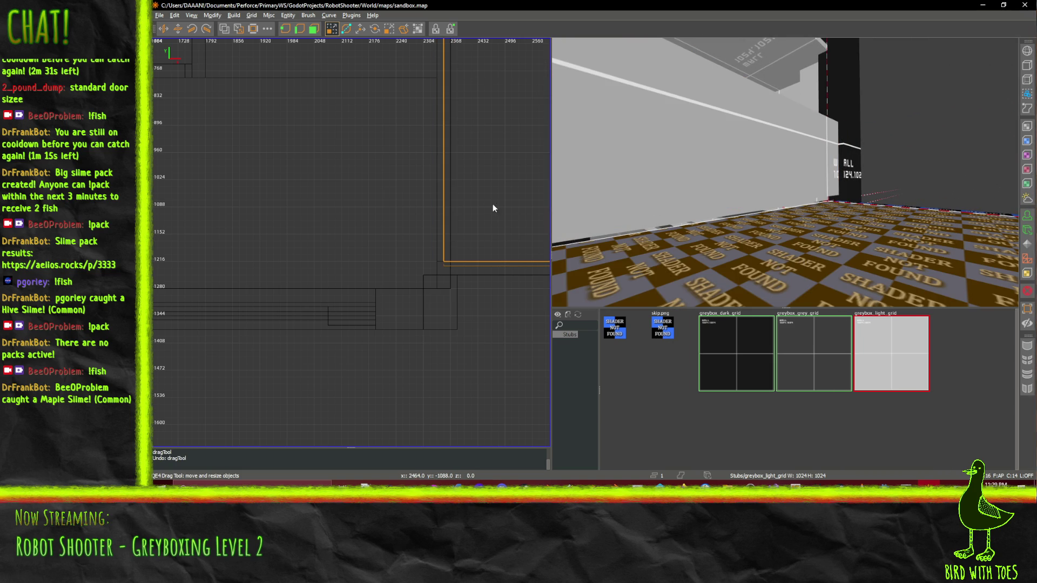
{"action": "right_click", "coordinate": [792, 187]}
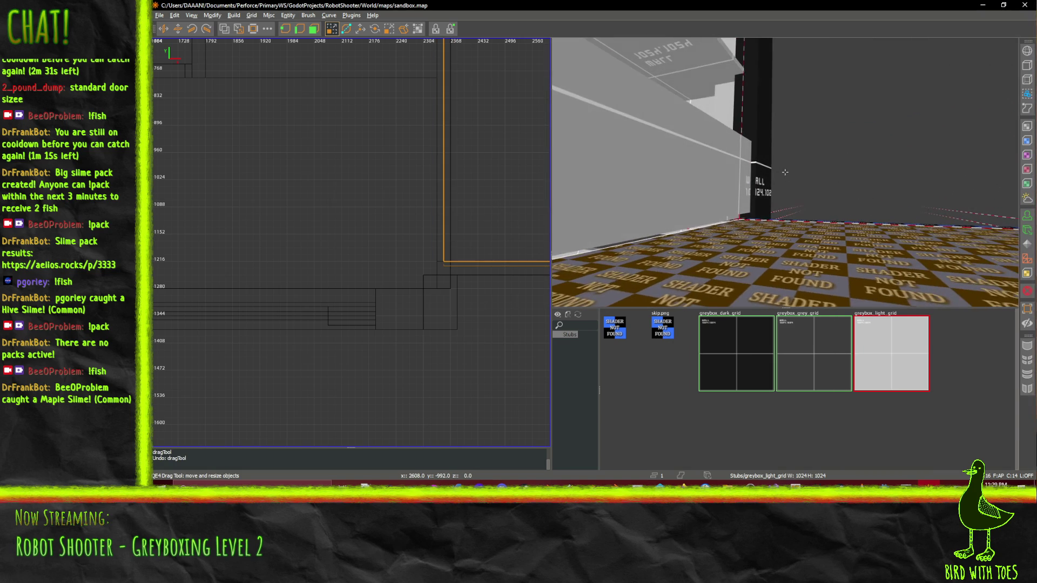
Select the front and side floor-edge brushes together
{"action": "key", "text": "ctrl+z"}
{"action": "key", "text": "s"}
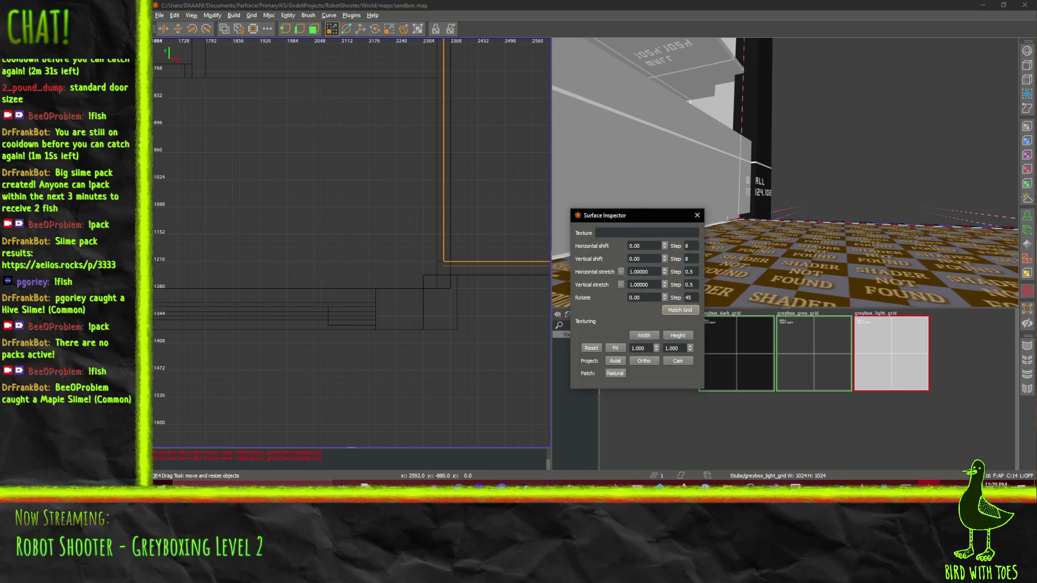
{"action": "left_click", "coordinate": [693, 216]}
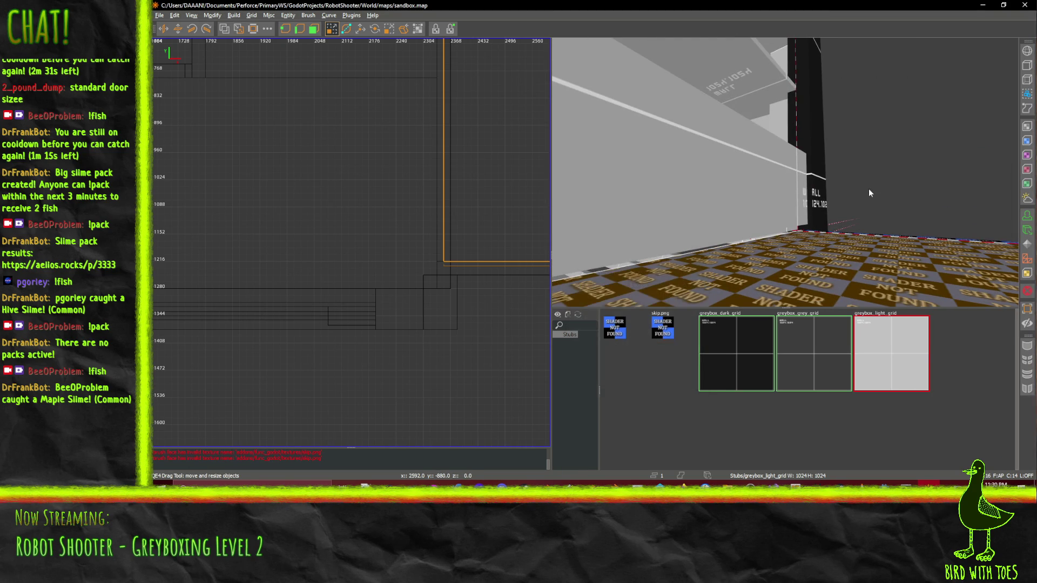
{"action": "right_click", "coordinate": [785, 171]}
{"action": "scroll", "coordinate": [785, 172], "scroll_direction": "down", "scroll_amount": 5}
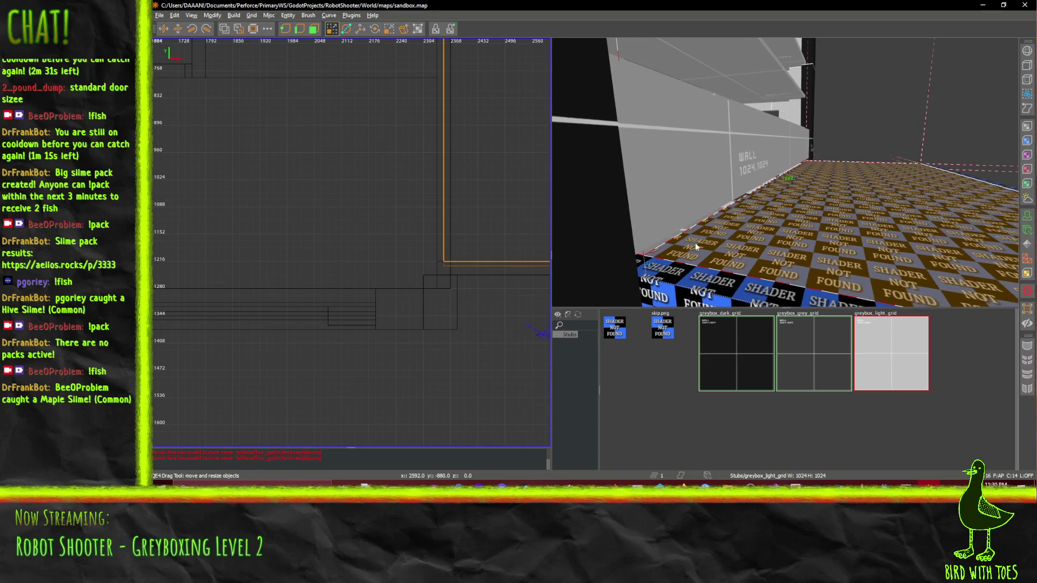
{"action": "left_click", "coordinate": [682, 288], "text": "ctrl"}
{"action": "key", "text": "s"}
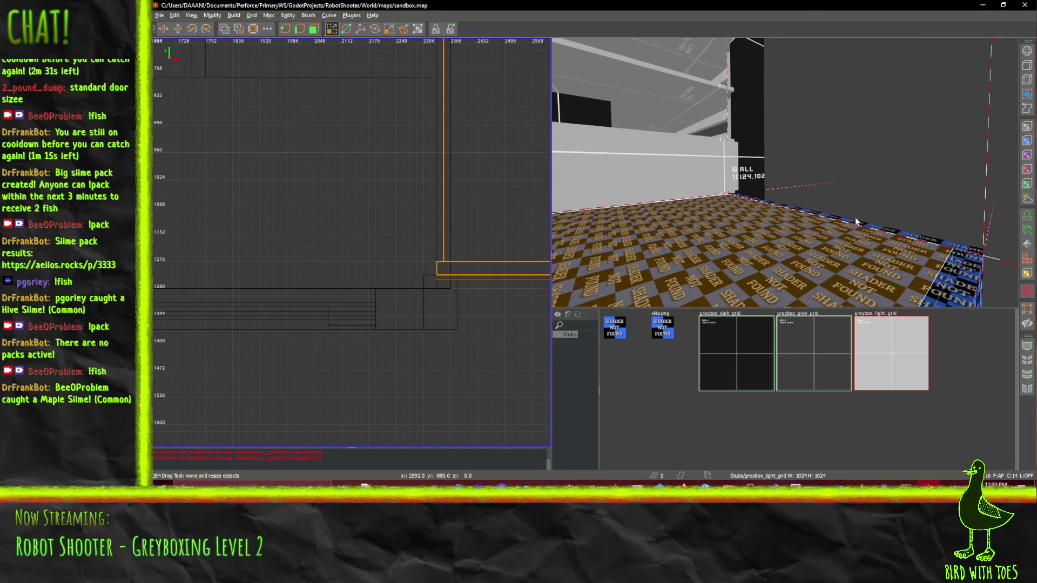
{"action": "left_click", "coordinate": [933, 266], "text": "ctrl"}
{"action": "left_click", "coordinate": [911, 240], "text": "ctrl"}
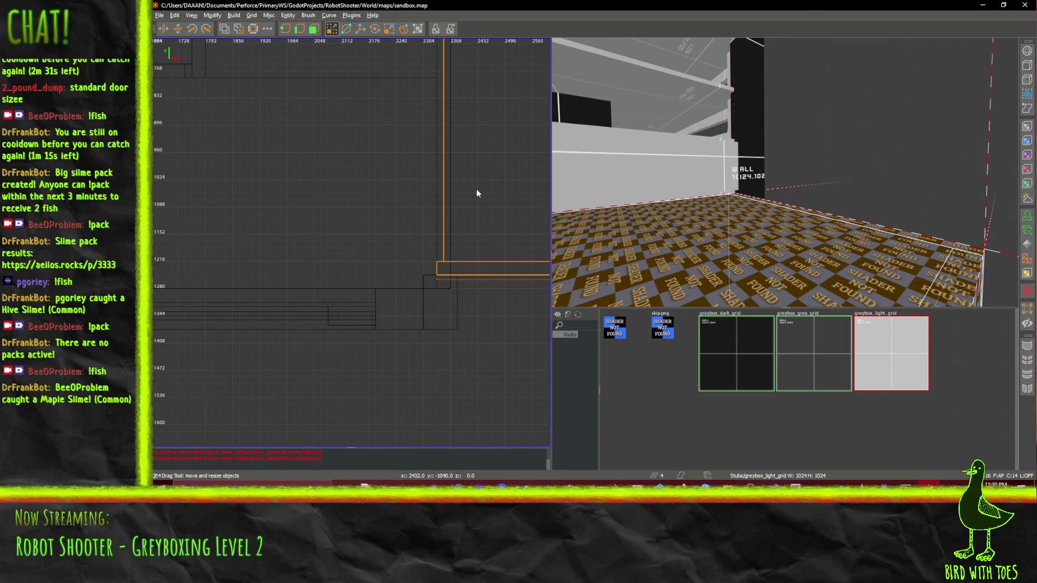
Move the selected brush's top edge one grid step in the 2D view
{"action": "scroll", "coordinate": [387, 93], "scroll_direction": "down", "scroll_amount": 5}
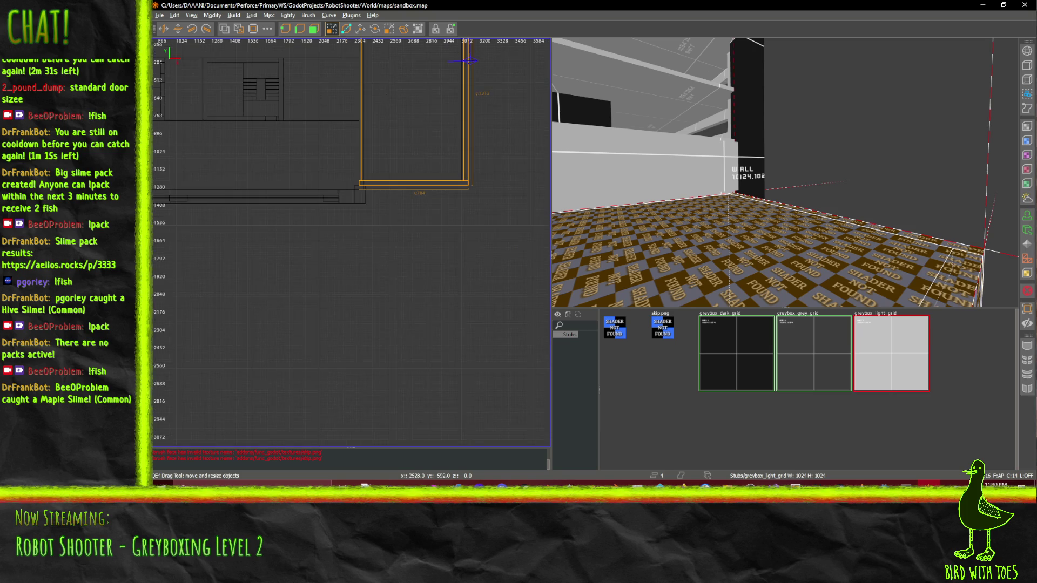
{"action": "scroll", "coordinate": [371, 144], "scroll_direction": "up", "scroll_amount": 2}
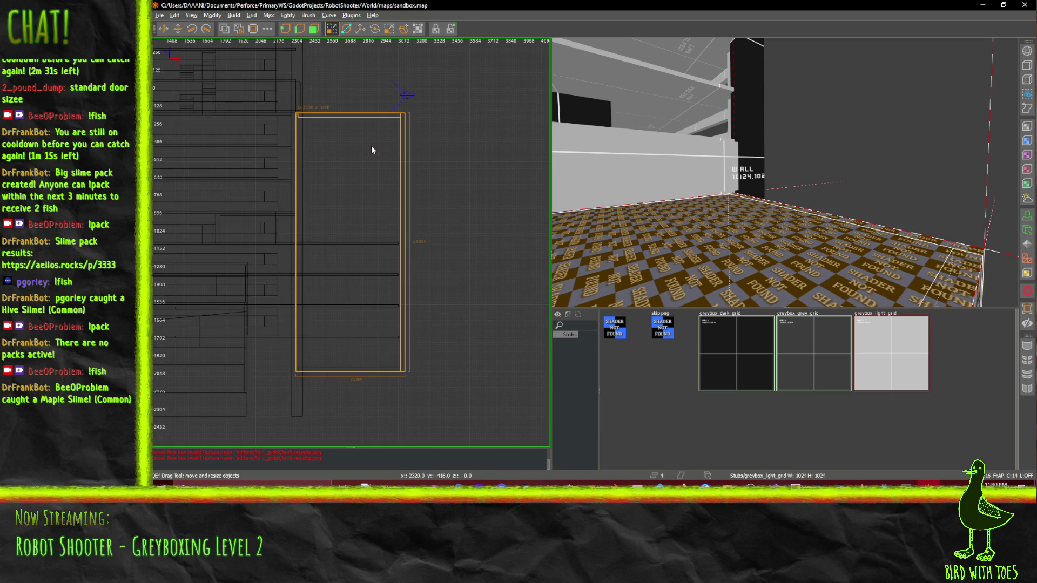
{"action": "scroll", "coordinate": [344, 125], "scroll_direction": "up", "scroll_amount": 4}
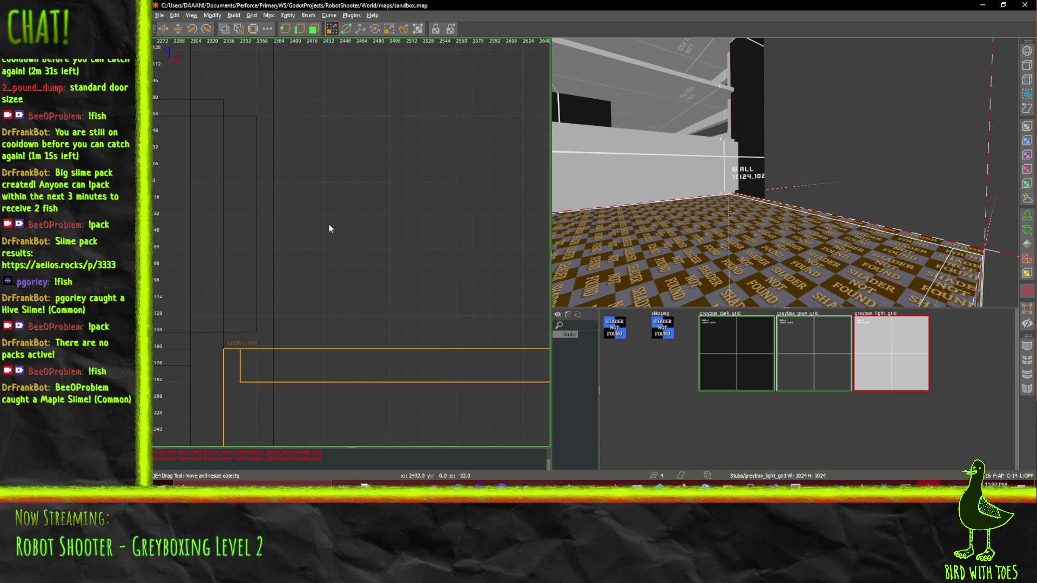
{"action": "left_click_drag", "start_coordinate": [320, 325], "coordinate": [323, 310]}
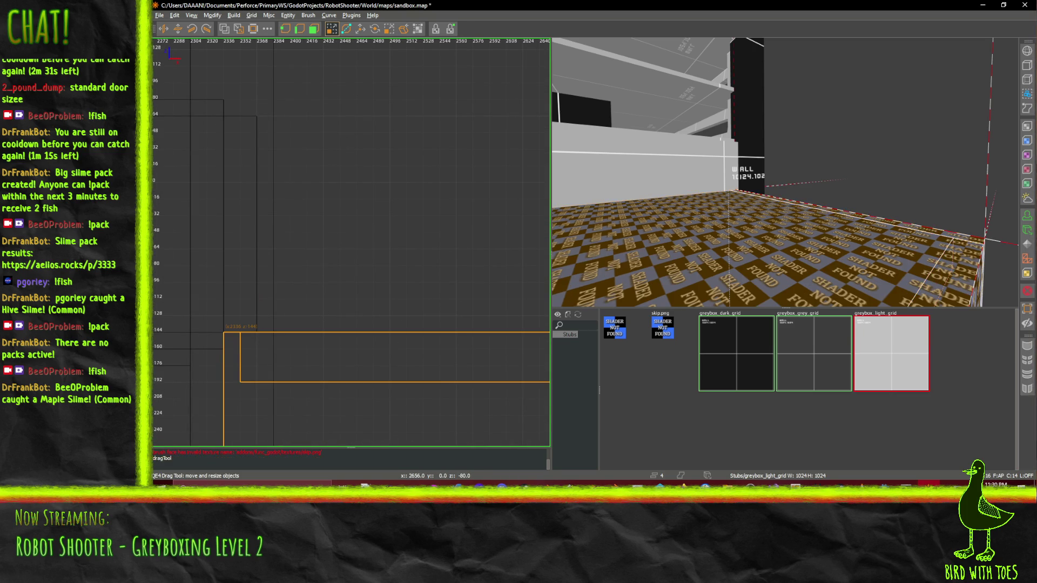
Apply the greybox_grey_grid texture to the selected floor-edge brushes
{"action": "key", "text": "Right"}
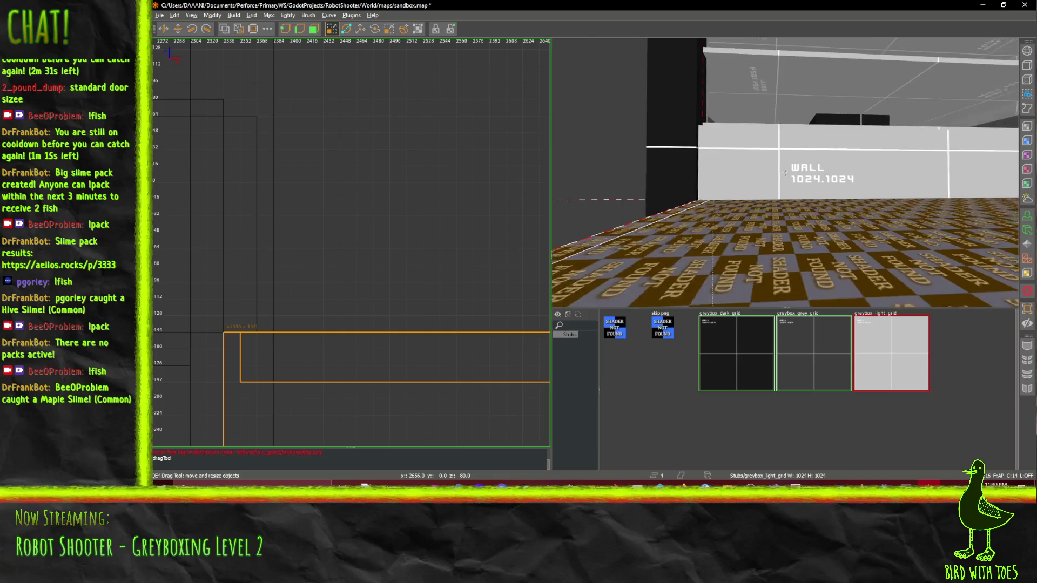
{"action": "key", "text": "Down"}
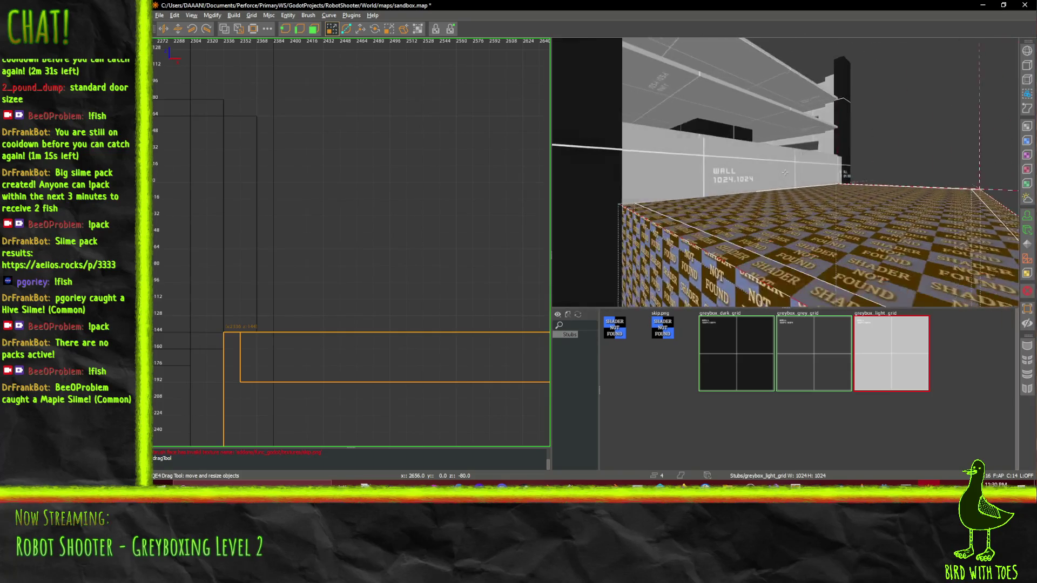
{"action": "left_click", "coordinate": [815, 363]}
{"action": "right_click", "coordinate": [820, 231]}
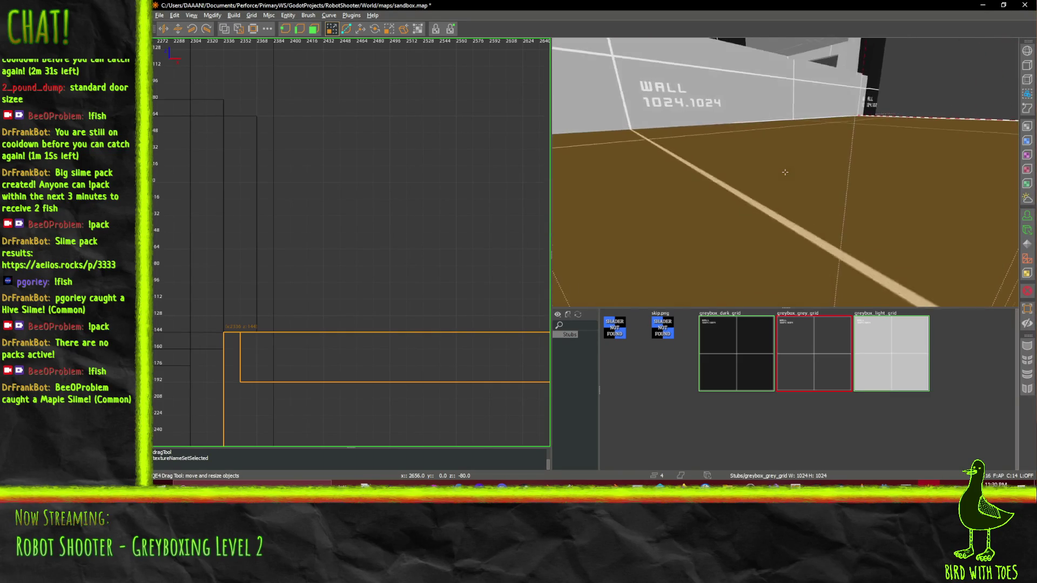
Save the map and switch over to Blender
{"action": "key", "text": "Up"}
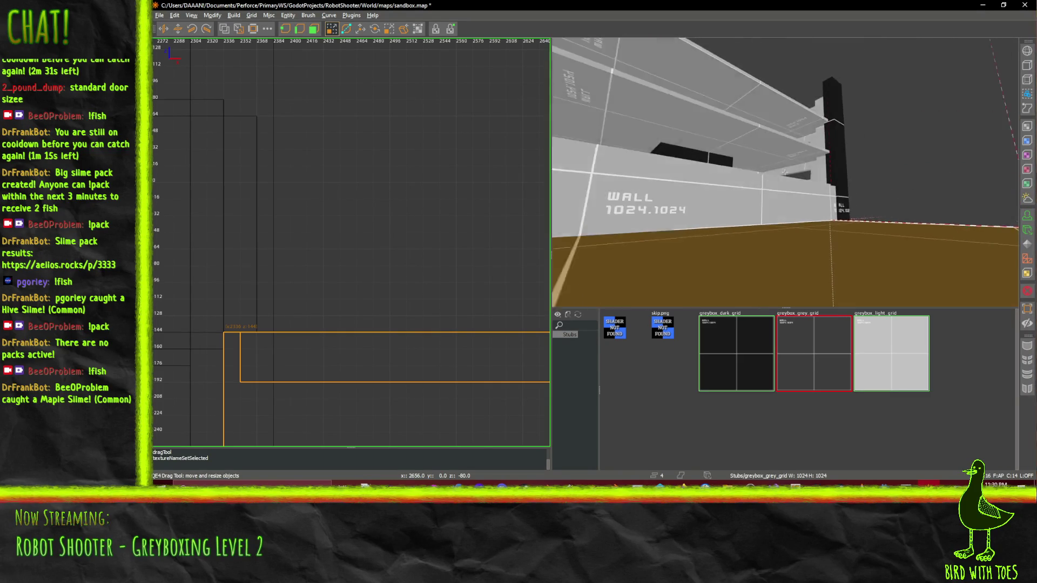
{"action": "key", "text": "ctrl+s"}
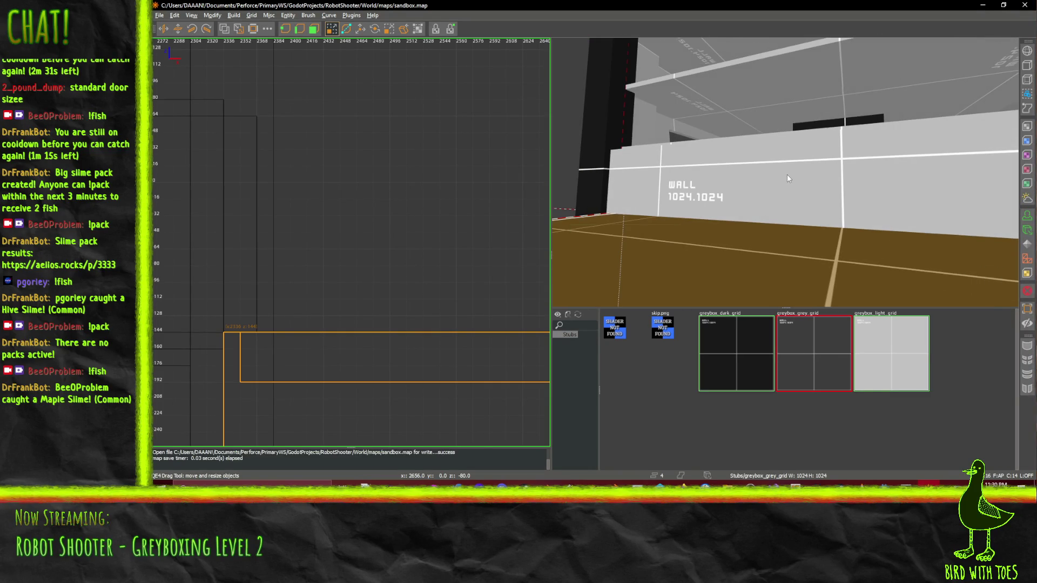
{"action": "key", "text": "Up"}
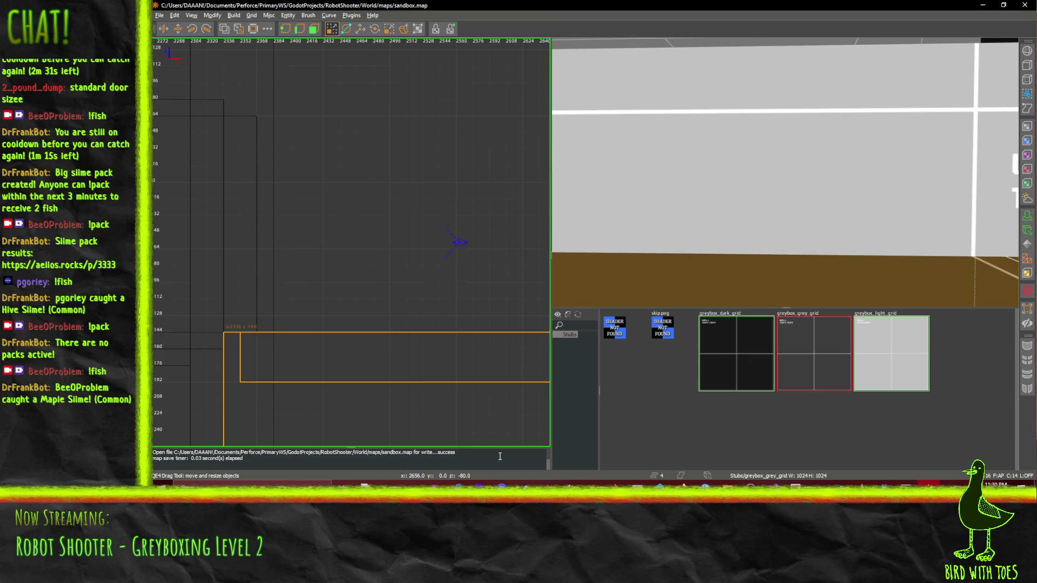
{"action": "key", "text": "alt+Tab"}
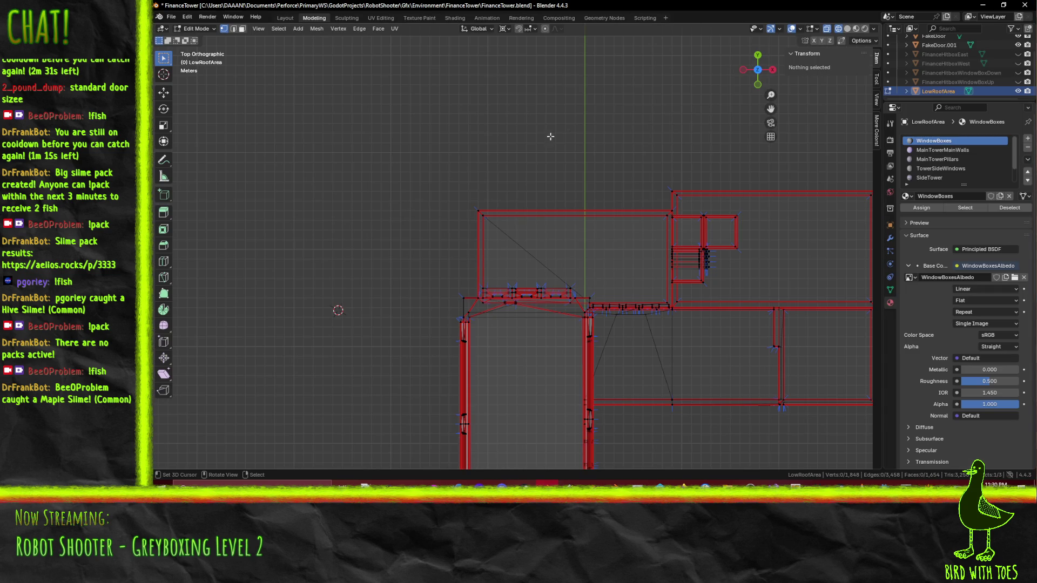
View the tower from the front in Material Preview shading and orbit into perspective
{"action": "key", "text": "KP_1"}
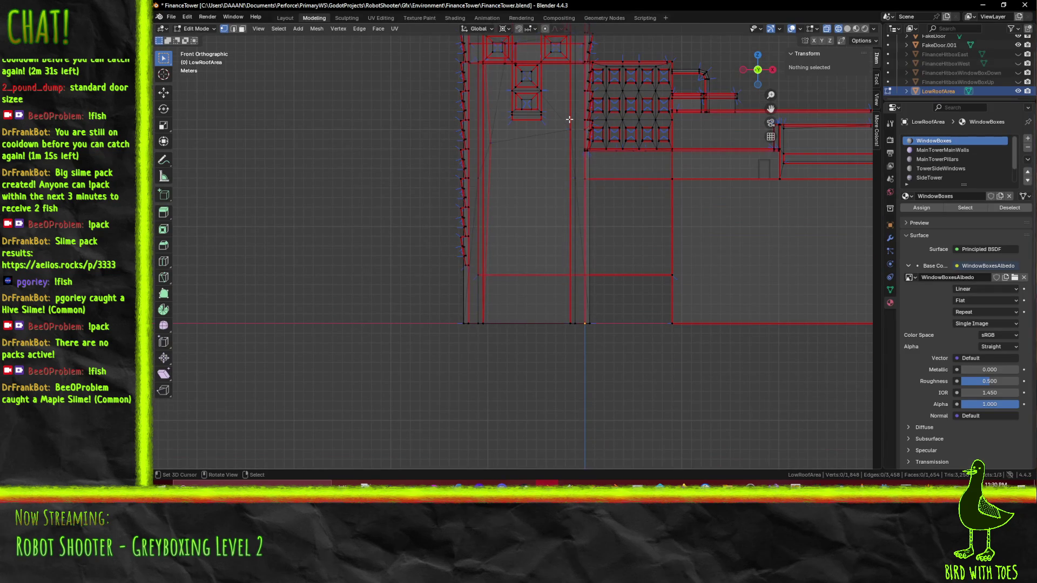
{"action": "key", "text": "z"}
{"action": "left_click", "coordinate": [569, 153]}
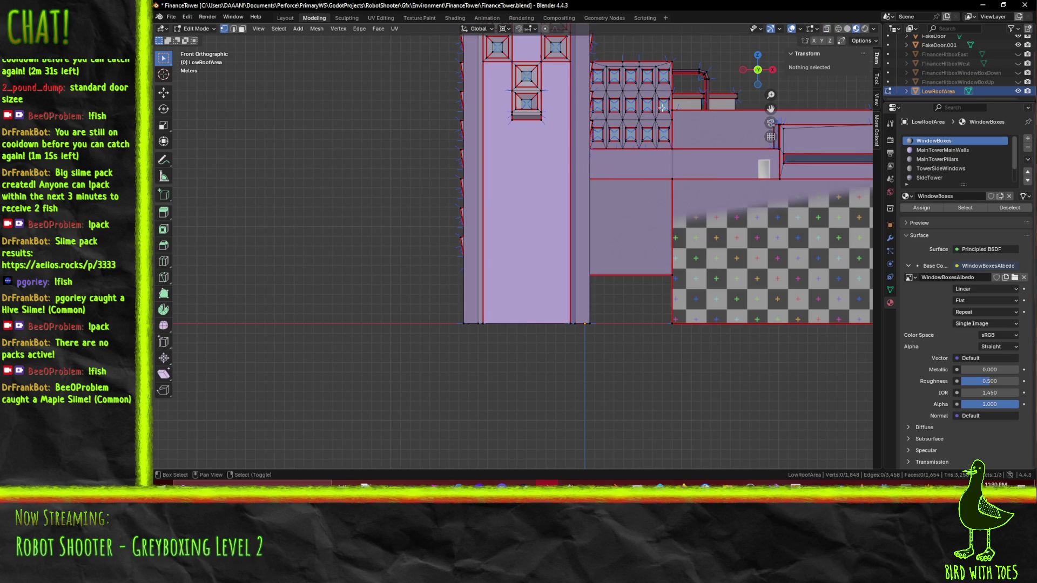
{"action": "left_click_drag", "start_coordinate": [628, 239], "coordinate": [629, 235]}
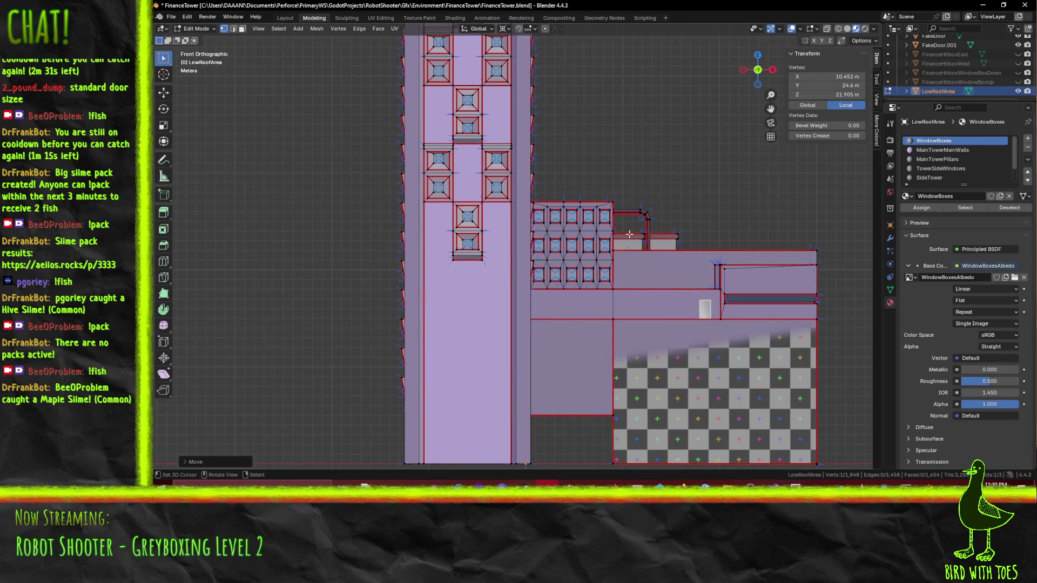
{"action": "left_click", "coordinate": [553, 176]}
{"action": "mouse_move", "coordinate": [598, 184]}
{"action": "left_mouse_down"}
{"action": "mouse_move", "coordinate": [790, 196]}
{"action": "mouse_move", "coordinate": [761, 167]}
{"action": "left_mouse_up"}
{"action": "left_click", "coordinate": [761, 167]}
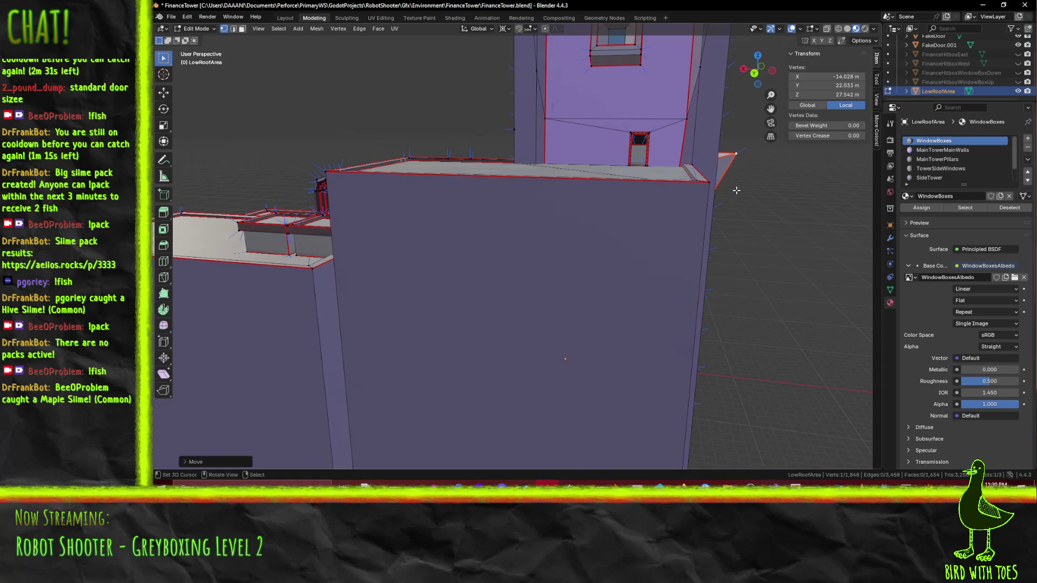
Move the block's top corner vertex down along Z to 24.178 m, then check front and back views
{"action": "left_click", "coordinate": [721, 165]}
{"action": "key", "text": "g"}
{"action": "key", "text": "z"}
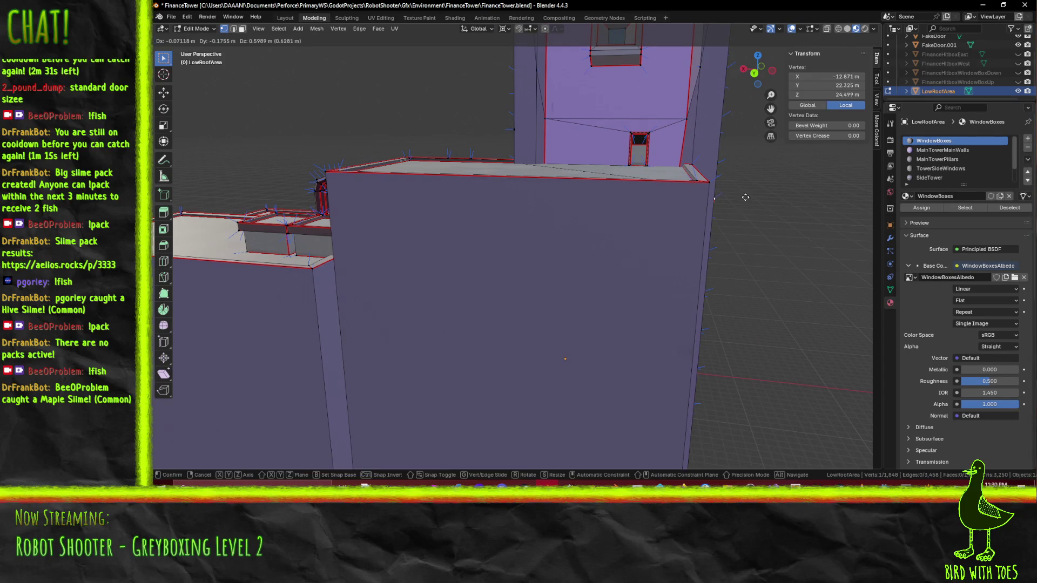
{"action": "left_click", "coordinate": [753, 207]}
{"action": "mouse_move", "coordinate": [767, 207]}
{"action": "left_mouse_down"}
{"action": "mouse_move", "coordinate": [748, 260]}
{"action": "mouse_move", "coordinate": [757, 263]}
{"action": "left_mouse_up"}
{"action": "key", "text": "KP_1"}
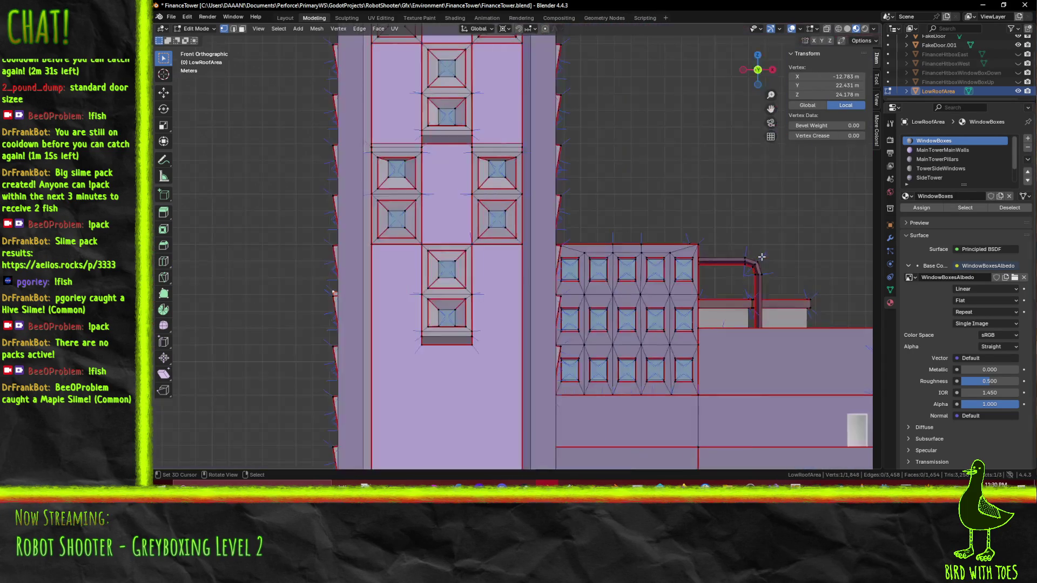
{"action": "key", "text": "ctrl+KP_1"}
{"action": "scroll", "coordinate": [762, 256], "scroll_direction": "up", "scroll_amount": 5}
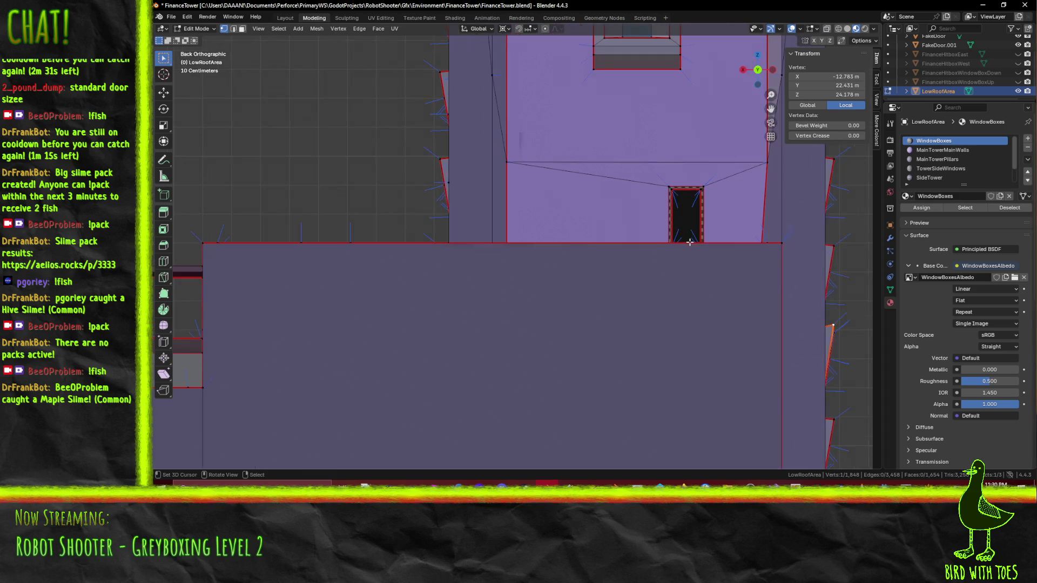
Inspect the lowered block edge against the tower windows in Wireframe shading
{"action": "key", "text": "z"}
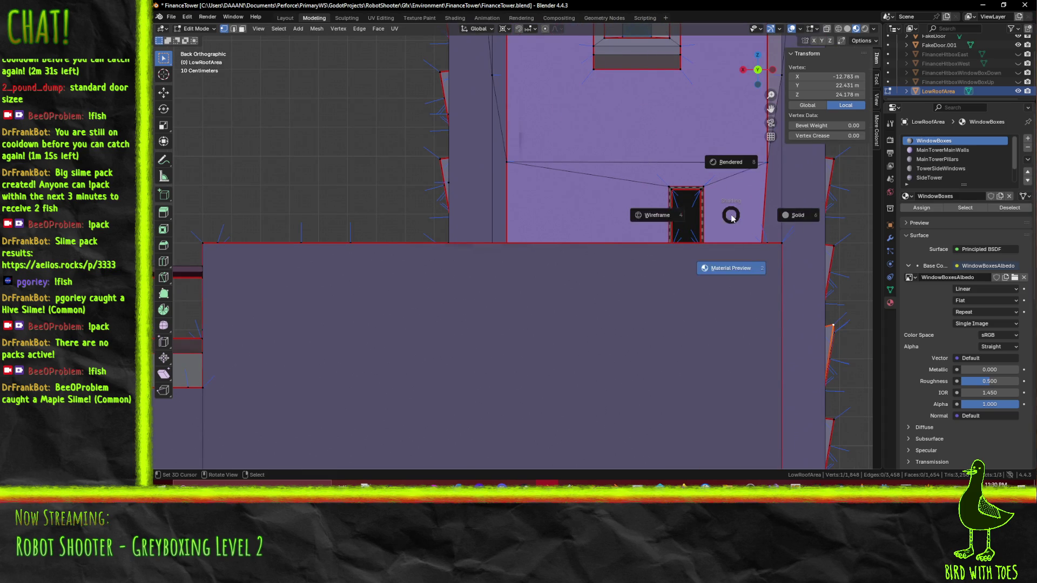
{"action": "left_click", "coordinate": [681, 220]}
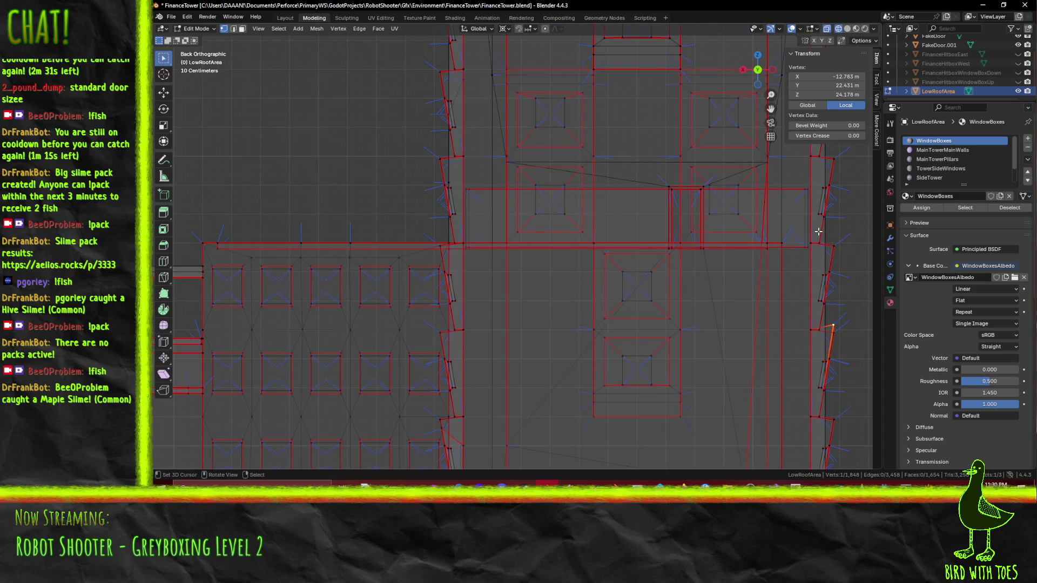
{"action": "scroll", "coordinate": [725, 229], "scroll_direction": "up", "scroll_amount": 2}
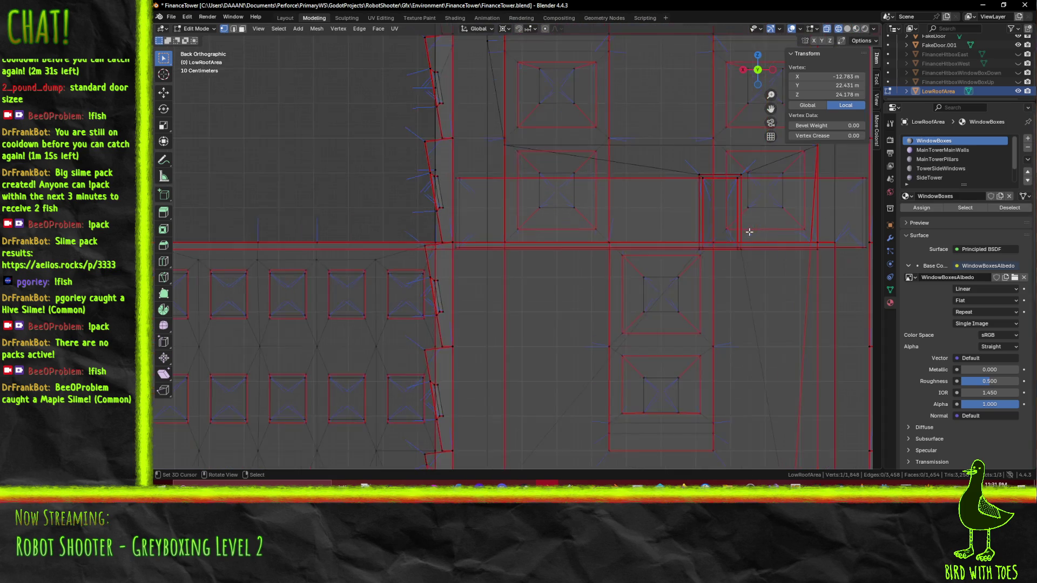
{"action": "scroll", "coordinate": [778, 231], "scroll_direction": "down", "scroll_amount": 3}
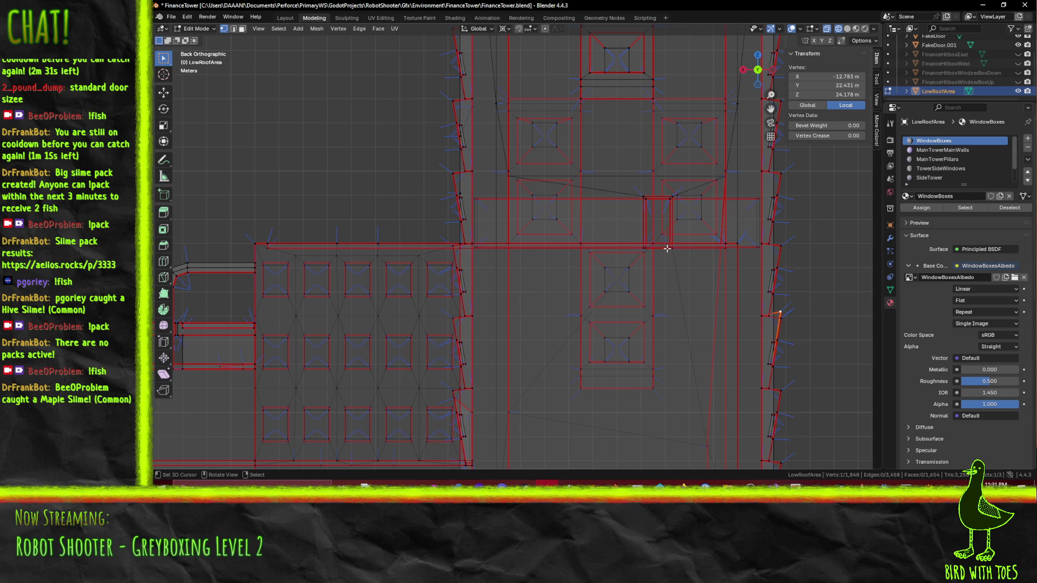
{"action": "scroll", "coordinate": [647, 244], "scroll_direction": "up", "scroll_amount": 1}
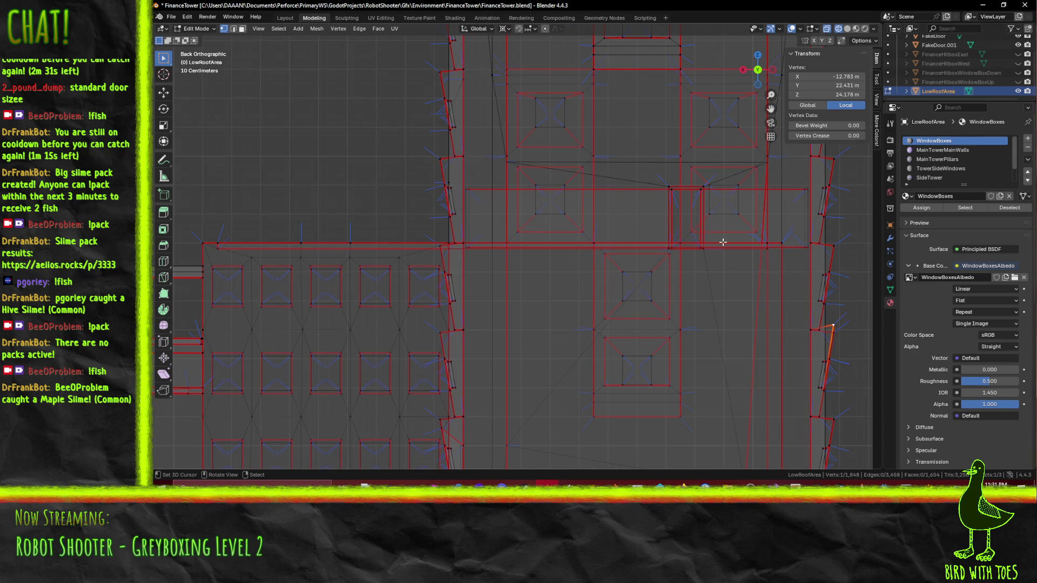
{"action": "scroll", "coordinate": [680, 238], "scroll_direction": "down", "scroll_amount": 1}
Restore Solid shading and return to the TrenchBroom map
{"action": "key", "text": "z"}
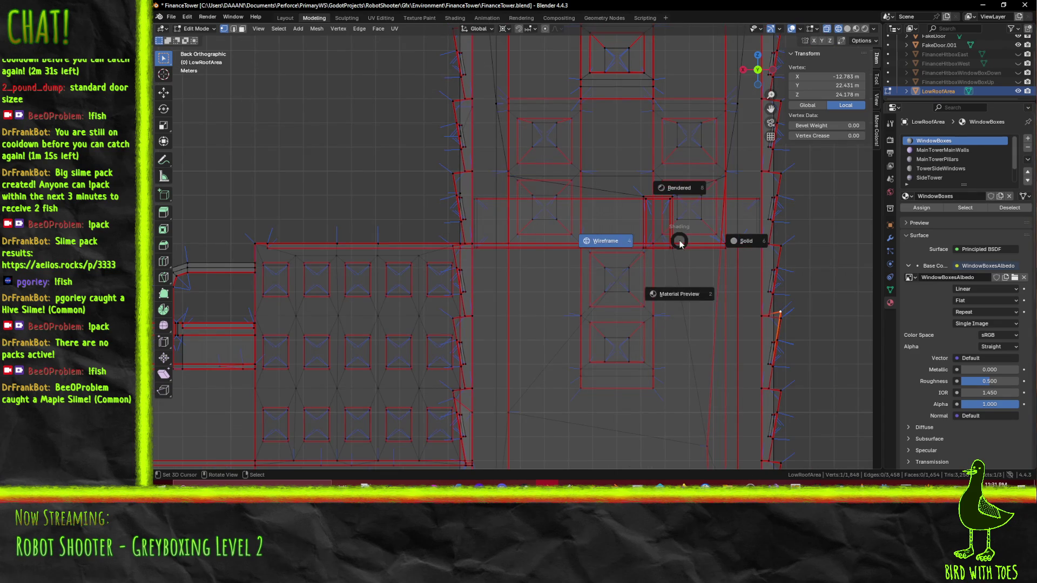
{"action": "left_click", "coordinate": [715, 377]}
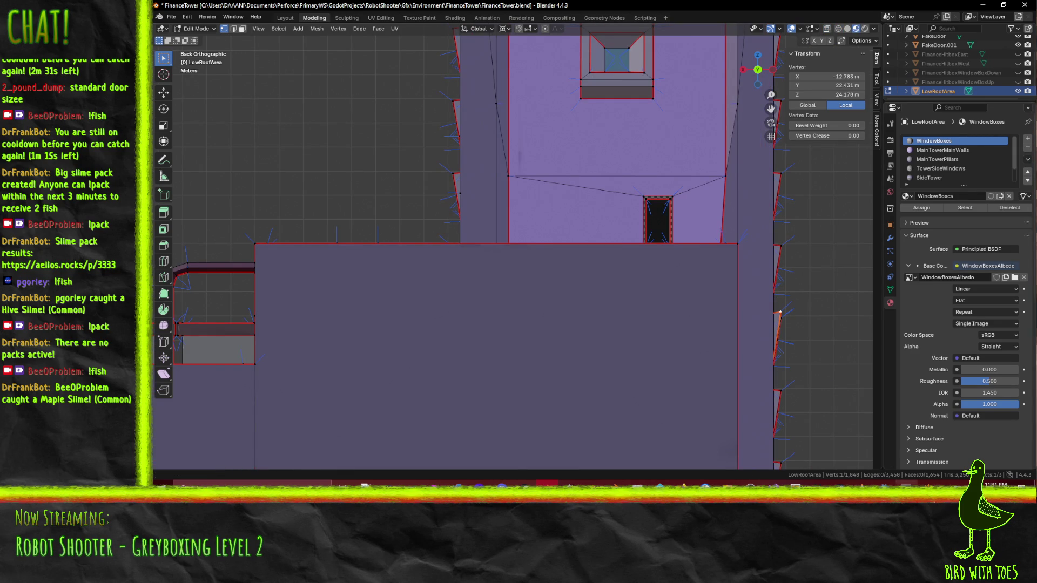
{"action": "mouse_move", "coordinate": [929, 484]}
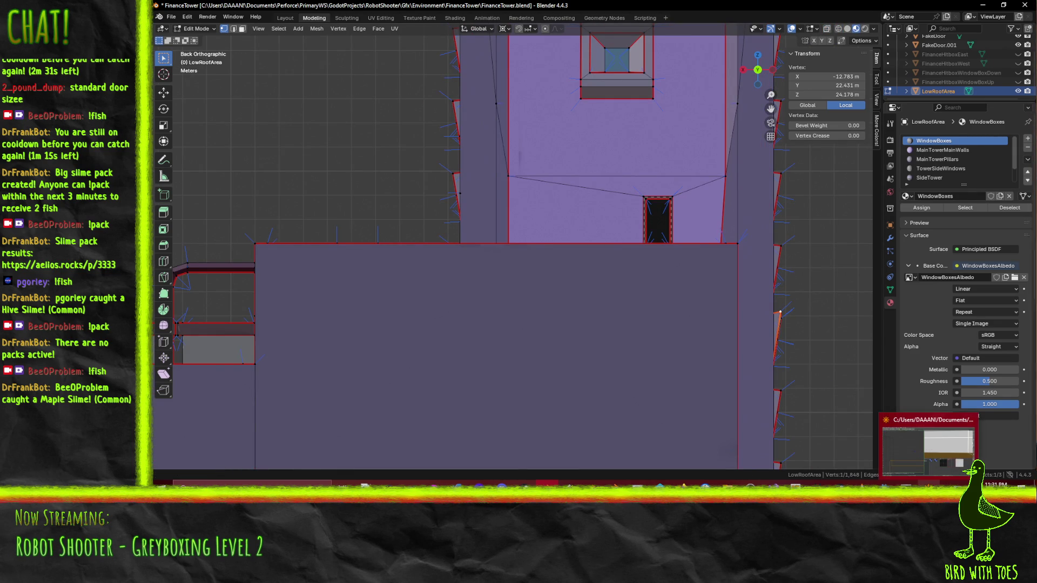
{"action": "left_click", "coordinate": [936, 442]}
Frame the stacked floor layout and switch the 2D view to a side view
{"action": "scroll", "coordinate": [715, 255], "scroll_direction": "down", "scroll_amount": 5}
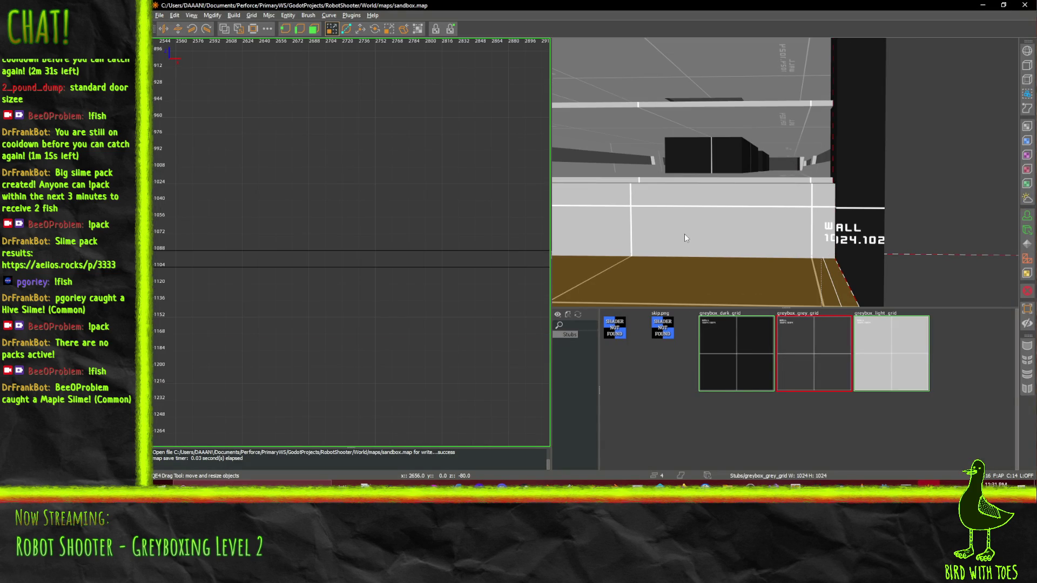
{"action": "scroll", "coordinate": [376, 138], "scroll_direction": "down", "scroll_amount": 5}
{"action": "scroll", "coordinate": [376, 137], "scroll_direction": "down", "scroll_amount": 4}
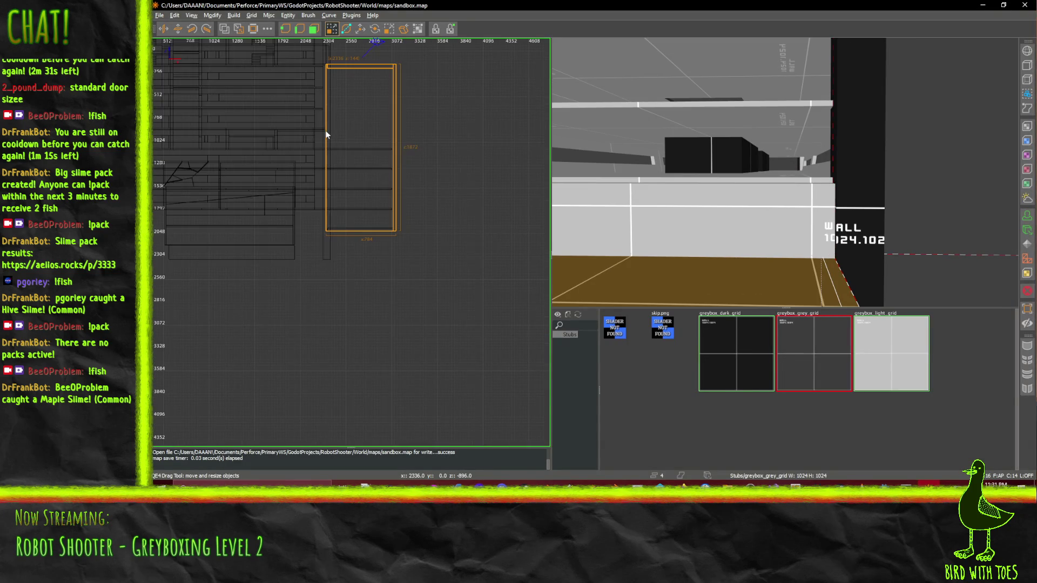
{"action": "mouse_move", "coordinate": [336, 139]}
{"action": "left_mouse_down"}
{"action": "mouse_move", "coordinate": [394, 204]}
{"action": "mouse_move", "coordinate": [403, 267]}
{"action": "mouse_move", "coordinate": [420, 266]}
{"action": "left_mouse_up"}
{"action": "key", "text": "ctrl+Tab"}
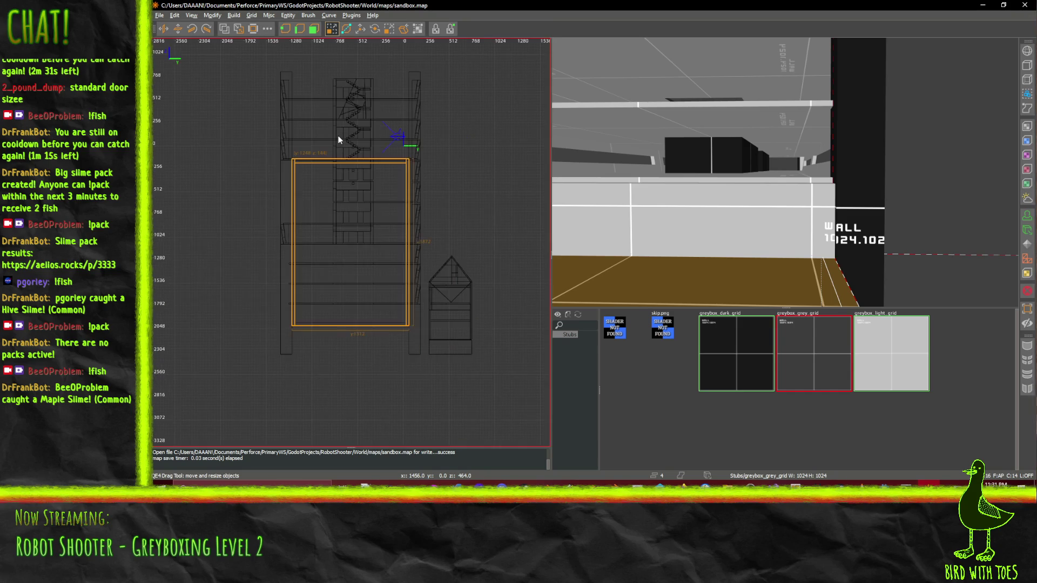
{"action": "scroll", "coordinate": [374, 145], "scroll_direction": "up", "scroll_amount": 2}
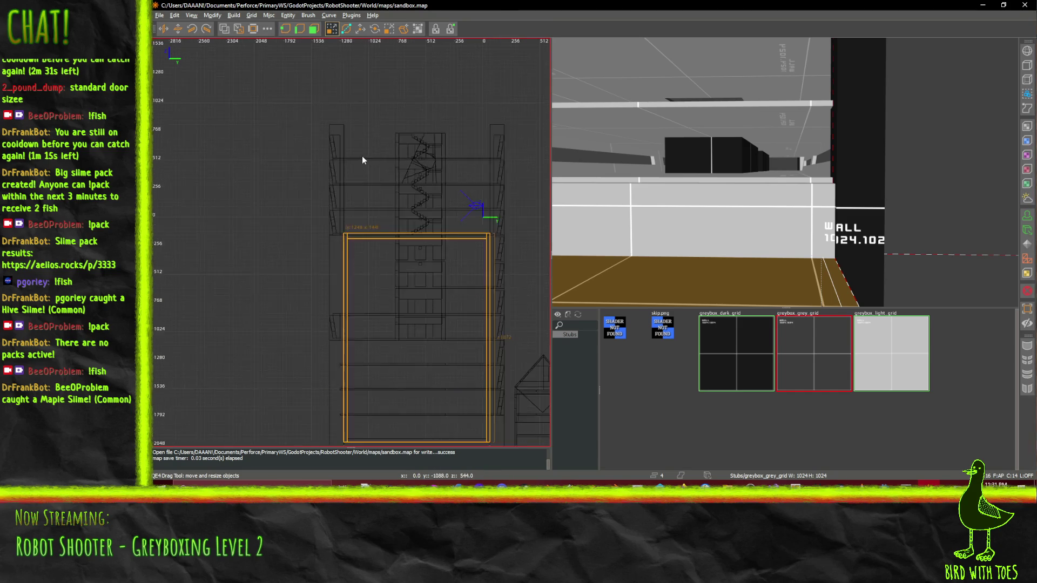
{"action": "scroll", "coordinate": [439, 204], "scroll_direction": "up", "scroll_amount": 2}
{"action": "scroll", "coordinate": [472, 249], "scroll_direction": "up", "scroll_amount": 3}
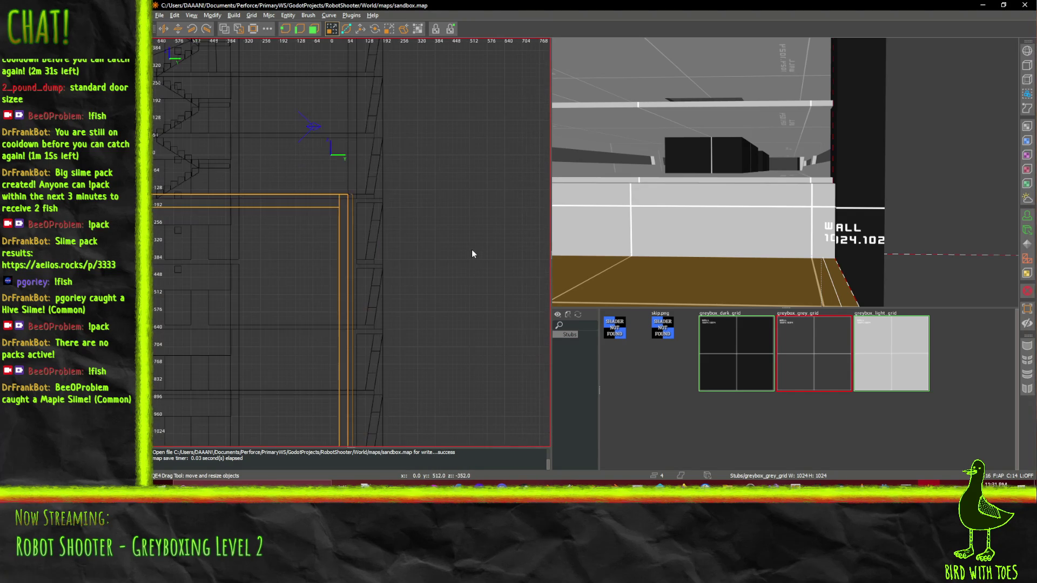
Deselect the floor, draw a thin brush against the white wall, and widen it along the wall
{"action": "right_click", "coordinate": [741, 210]}
{"action": "key", "text": "w"}
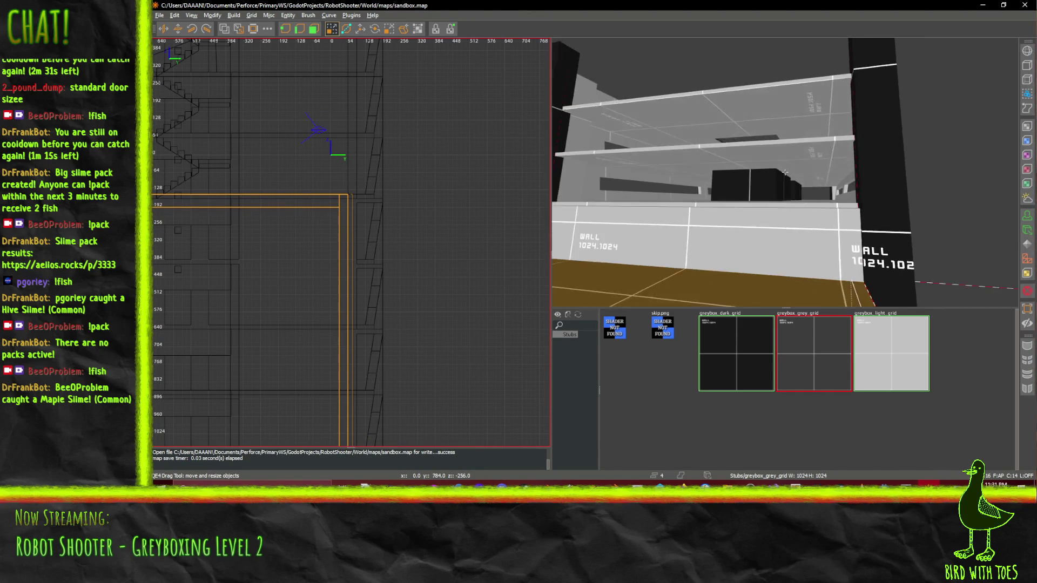
{"action": "key", "text": "w"}
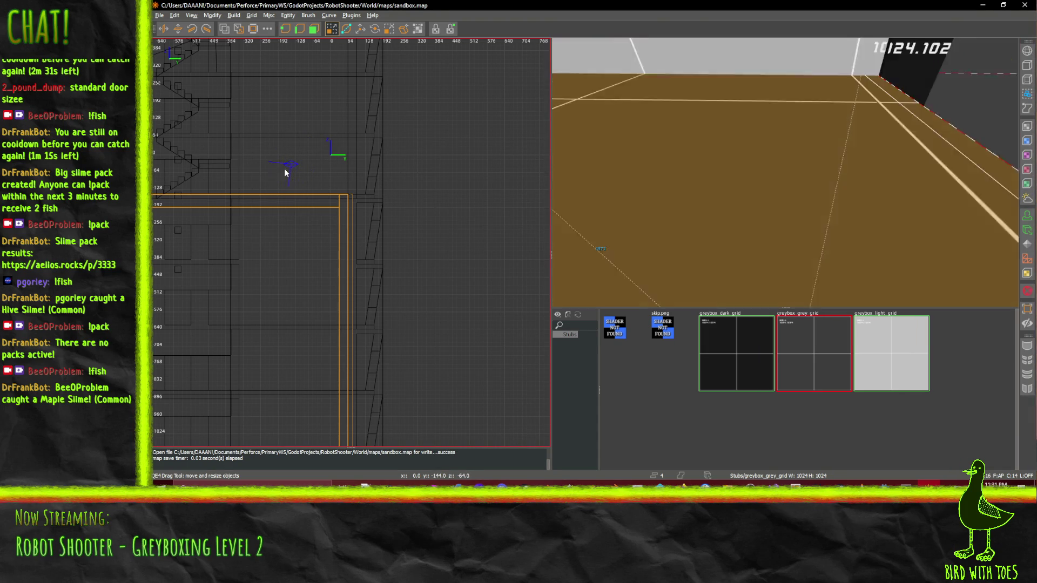
{"action": "key", "text": "s"}
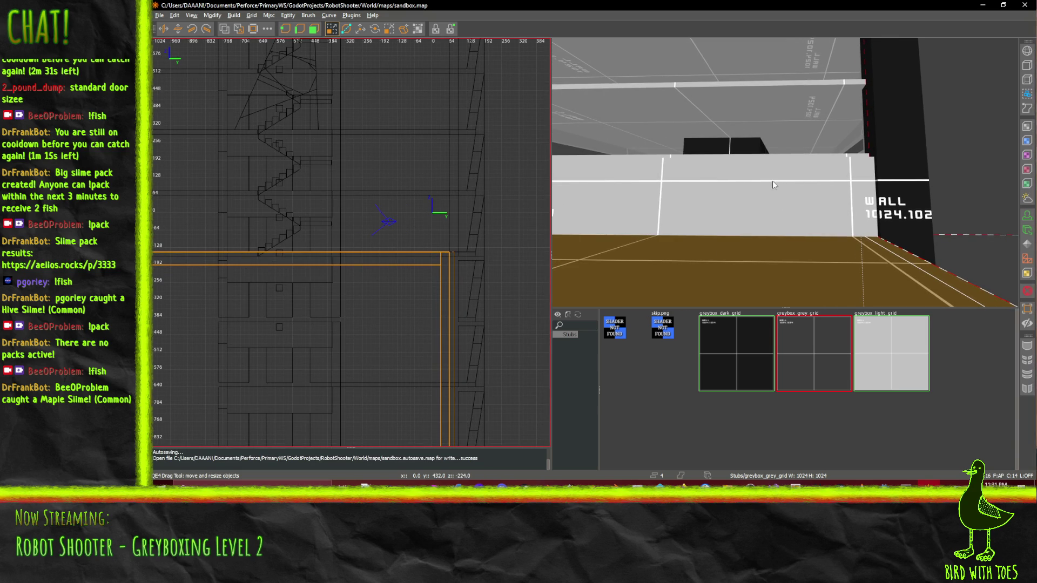
{"action": "key", "text": "Escape"}
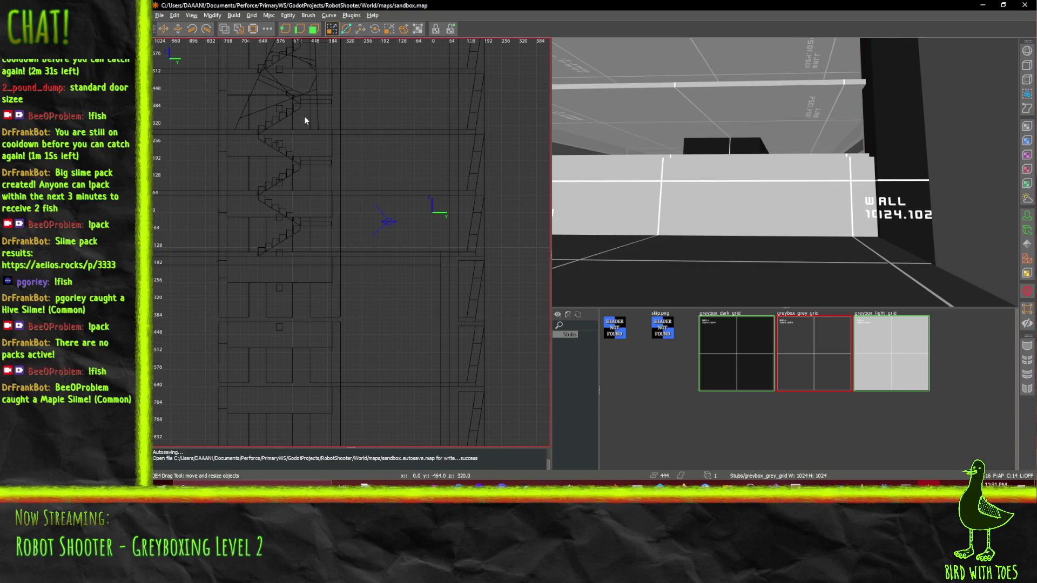
{"action": "mouse_move", "coordinate": [743, 184]}
{"action": "left_mouse_down"}
{"action": "mouse_move", "coordinate": [793, 212]}
{"action": "mouse_move", "coordinate": [762, 182]}
{"action": "left_mouse_up"}
{"action": "mouse_move", "coordinate": [394, 231]}
{"action": "left_mouse_down"}
{"action": "mouse_move", "coordinate": [394, 213]}
{"action": "mouse_move", "coordinate": [419, 212]}
{"action": "mouse_move", "coordinate": [358, 215]}
{"action": "left_mouse_up"}
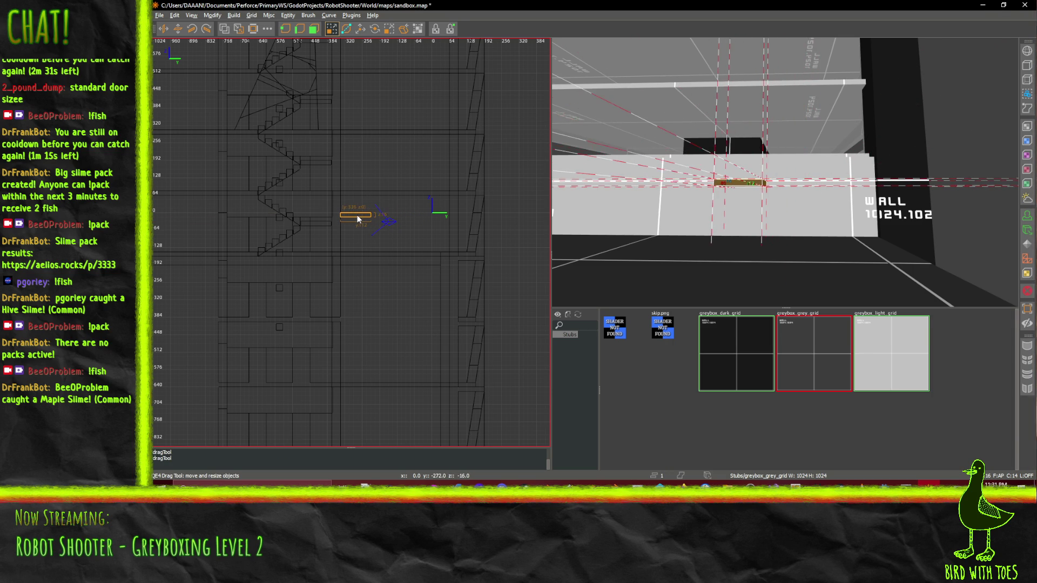
Resize the brush in the 2D view to doorway proportions, narrower and 144 units tall
{"action": "scroll", "coordinate": [408, 219], "scroll_direction": "up", "scroll_amount": 2}
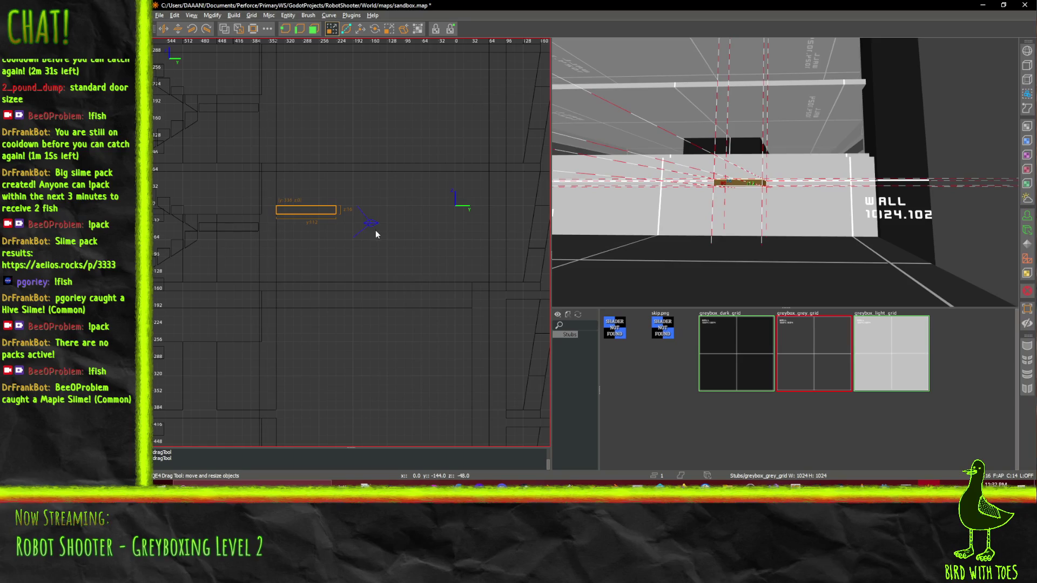
{"action": "left_click_drag", "start_coordinate": [357, 217], "coordinate": [344, 214]}
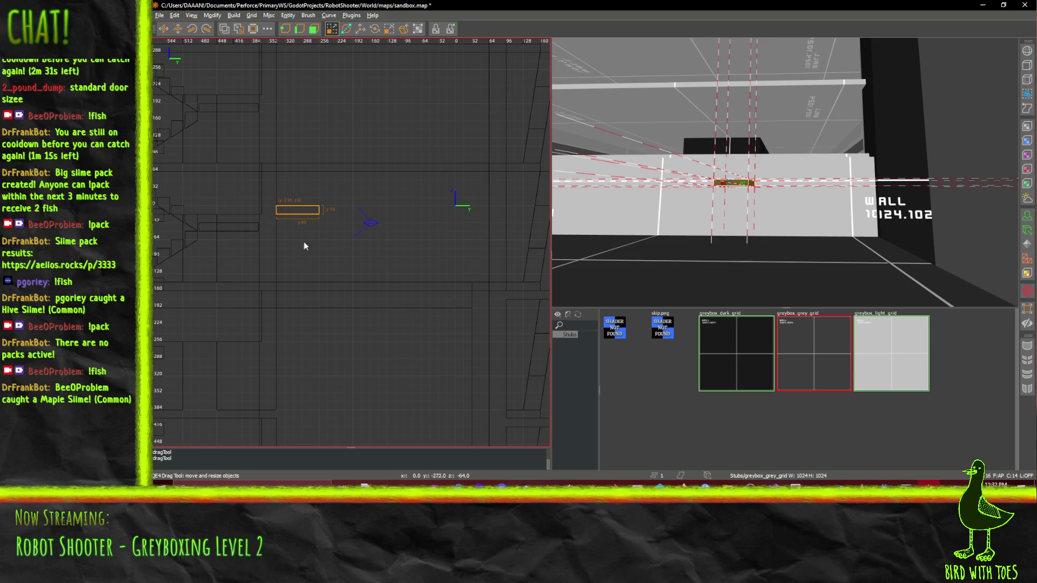
{"action": "mouse_move", "coordinate": [304, 243]}
{"action": "left_mouse_down"}
{"action": "mouse_move", "coordinate": [294, 254]}
{"action": "mouse_move", "coordinate": [300, 294]}
{"action": "left_mouse_up"}
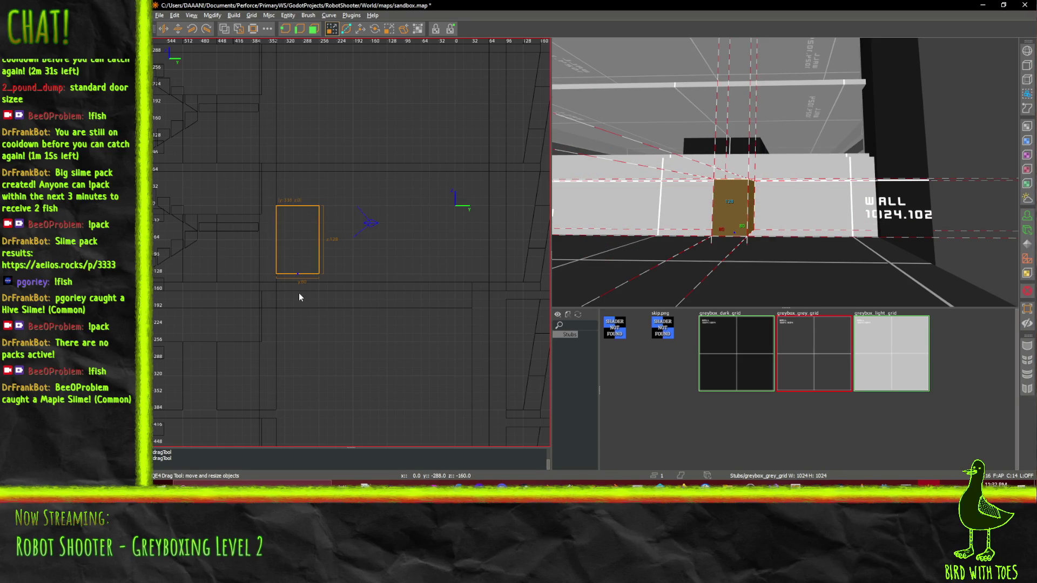
{"action": "left_click_drag", "start_coordinate": [298, 247], "coordinate": [300, 254]}
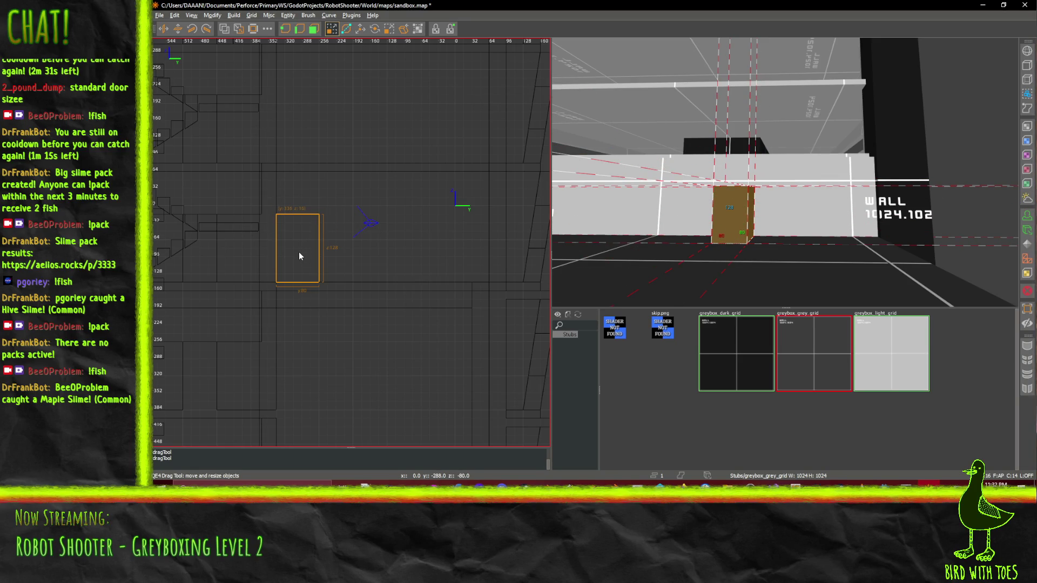
{"action": "left_click_drag", "start_coordinate": [312, 198], "coordinate": [313, 194]}
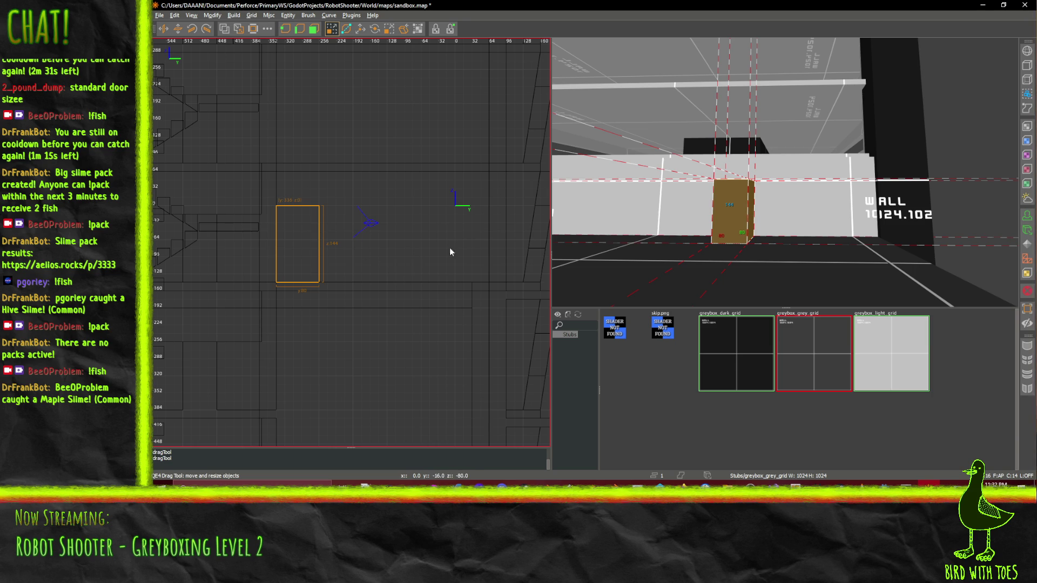
CSG-subtract the brush from the white wall and delete the leftover cutter brush
{"action": "right_click", "coordinate": [791, 237]}
{"action": "key", "text": "Up"}
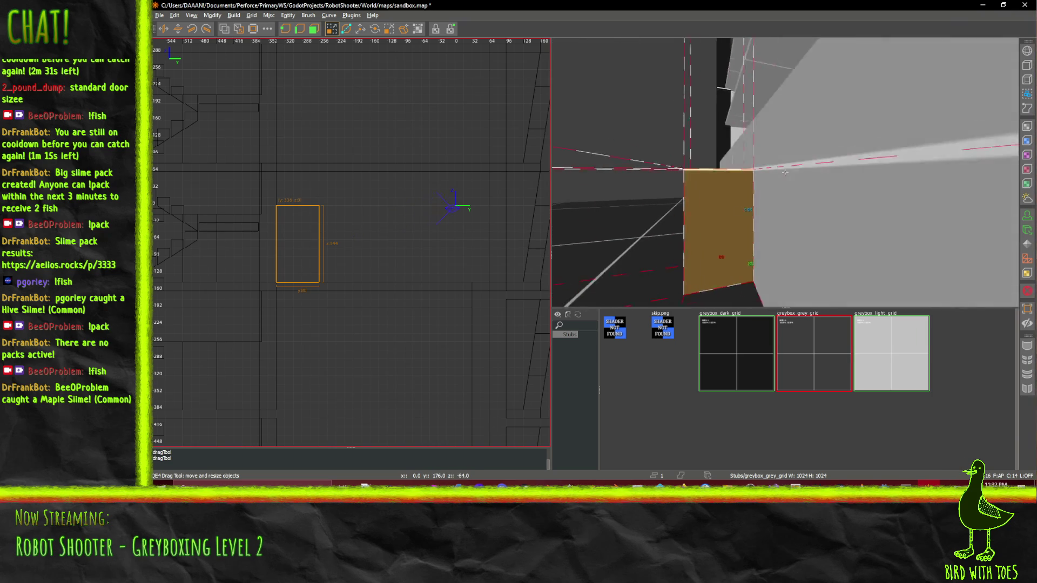
{"action": "right_click", "coordinate": [786, 173]}
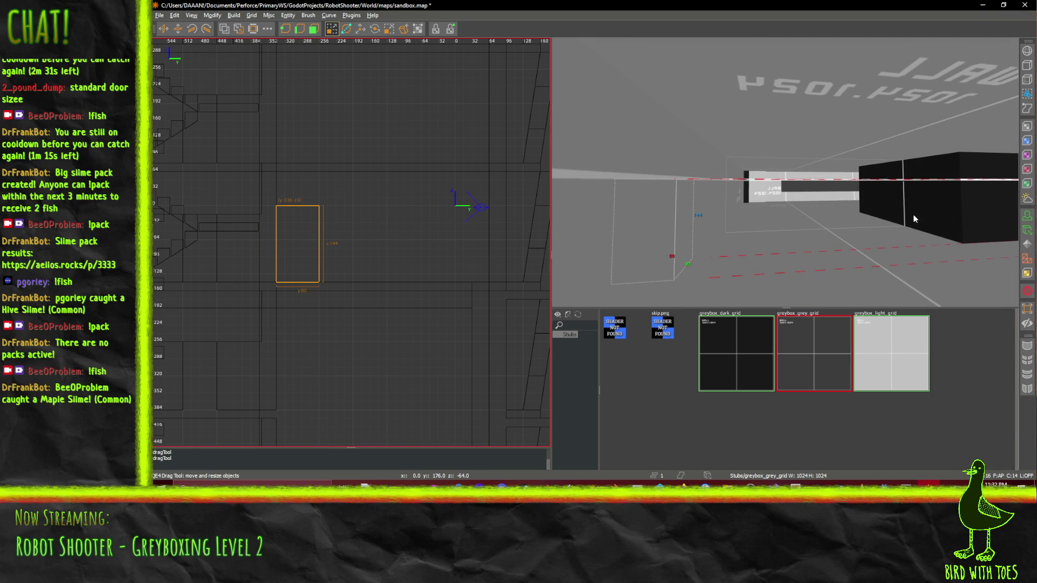
{"action": "key", "text": "Up"}
{"action": "right_click", "coordinate": [763, 232]}
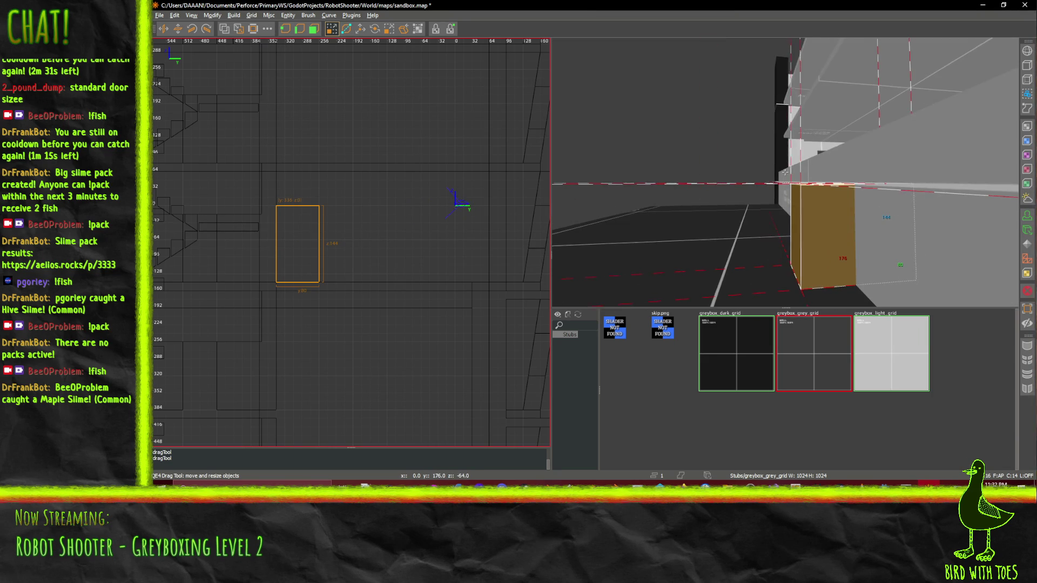
{"action": "right_click", "coordinate": [785, 173]}
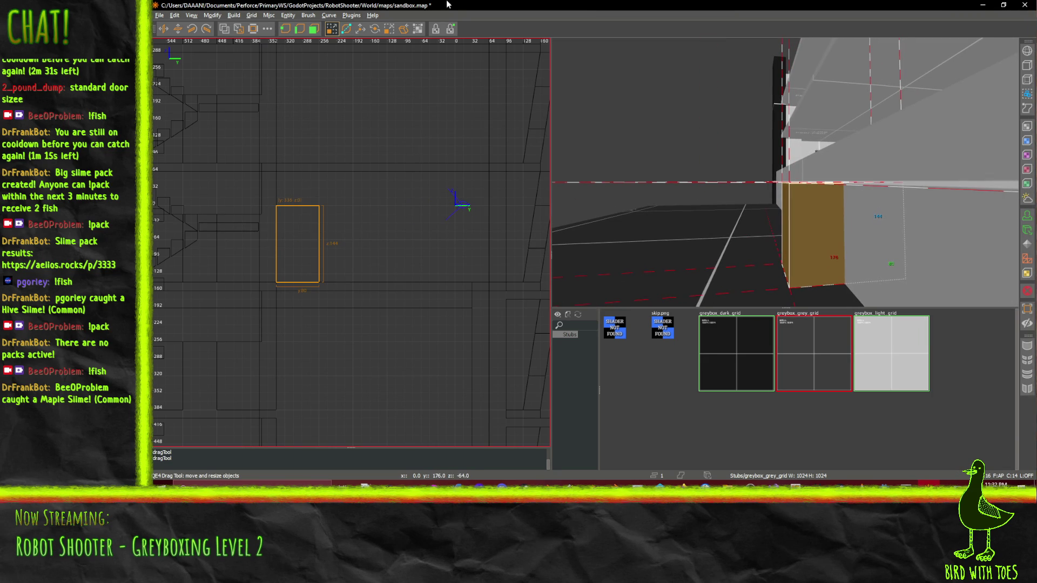
{"action": "left_click", "coordinate": [224, 30]}
{"action": "key", "text": "Delete"}
{"action": "right_click", "coordinate": [806, 261]}
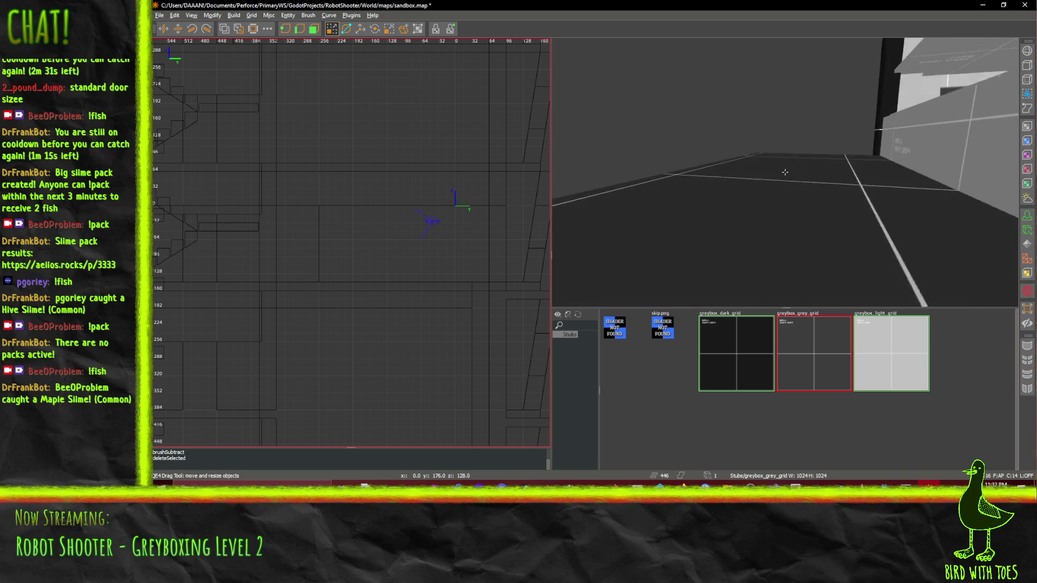
Fly the camera through the new doorway to inspect the corridor beyond
{"action": "key", "text": "Down"}
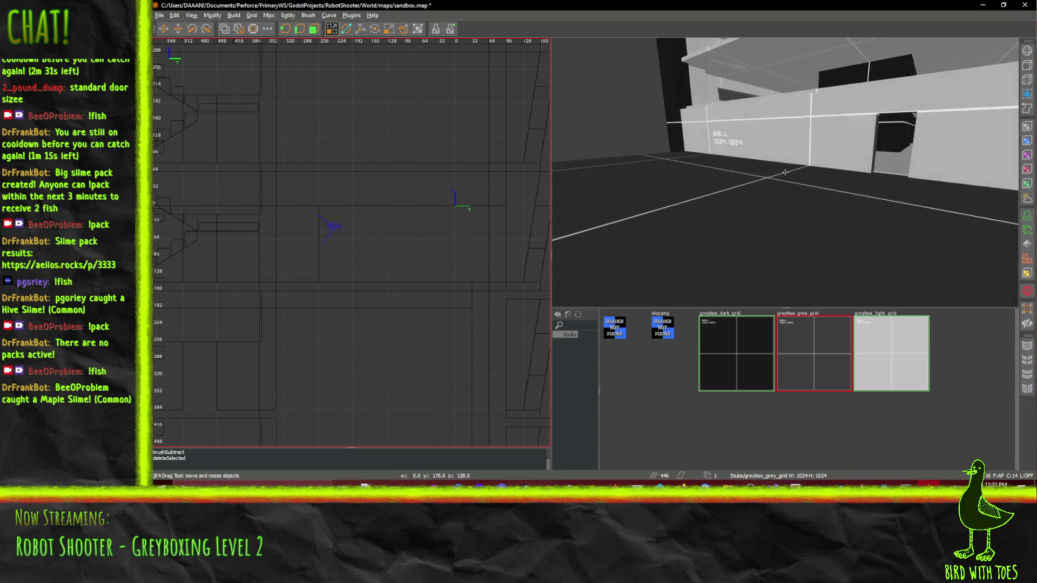
{"action": "key", "text": "Down"}
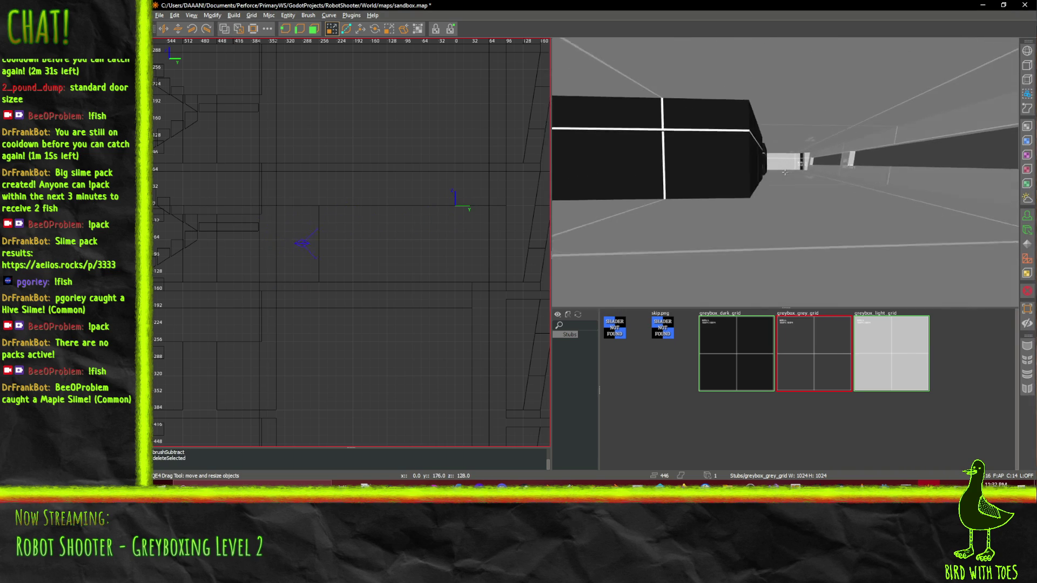
{"action": "key", "text": "Down"}
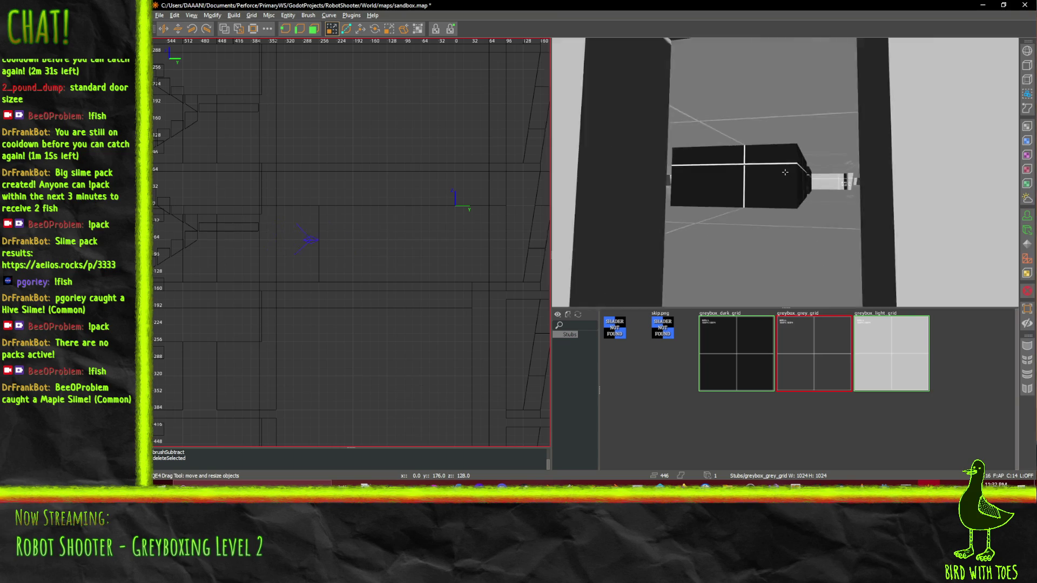
{"action": "key", "text": "Up"}
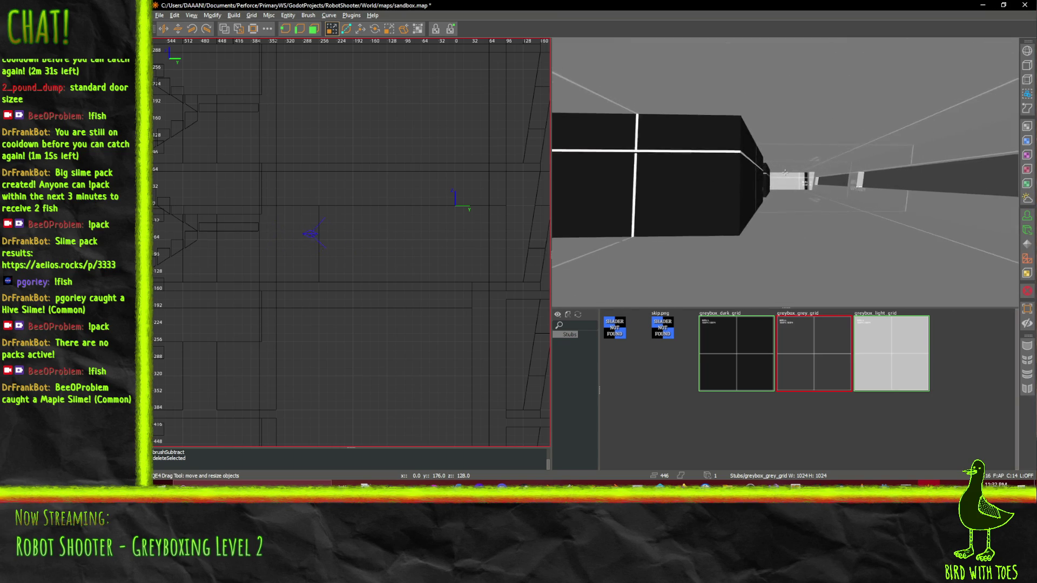
{"action": "key", "text": "Up"}
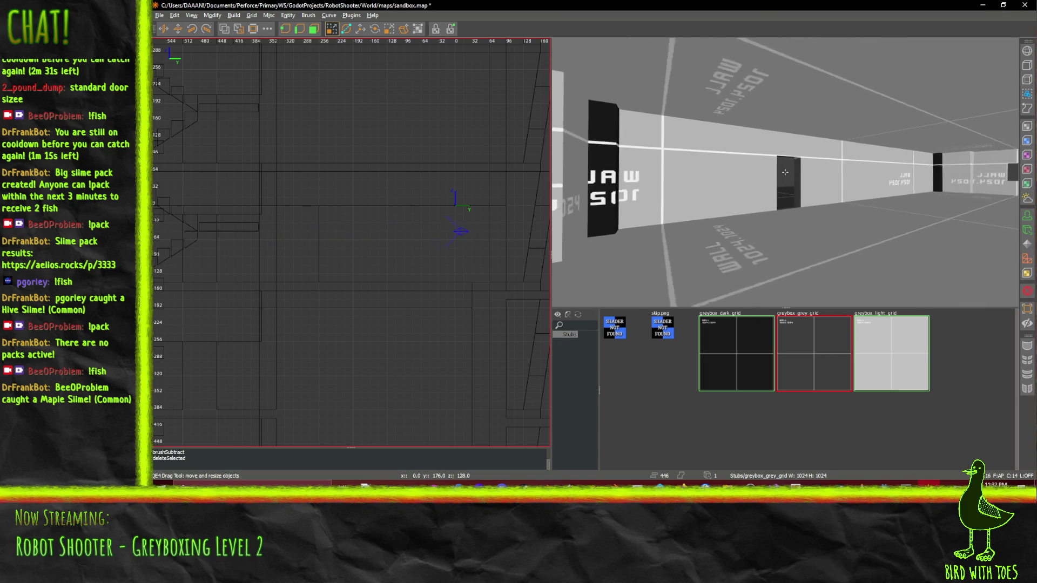
Paste a new low brush onto the room's floor and stretch it to 256 units long
{"action": "key", "text": "Down"}
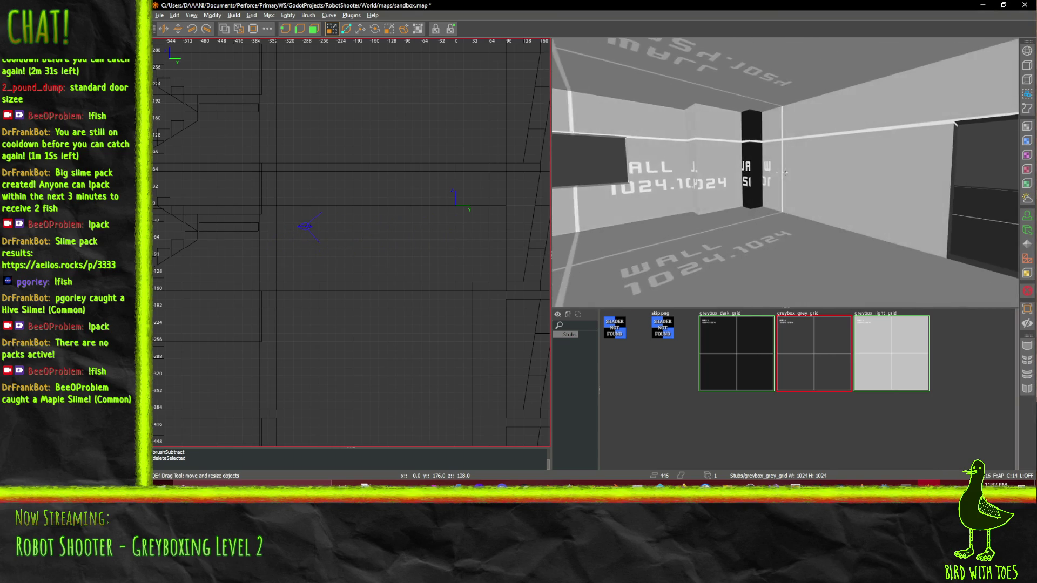
{"action": "key", "text": "Up"}
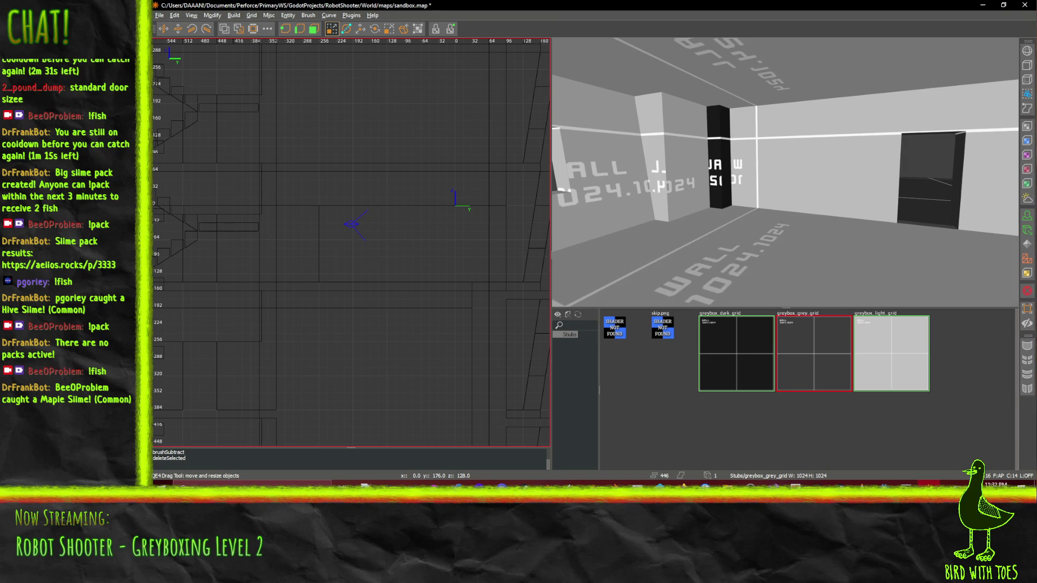
{"action": "key", "text": "ctrl+v"}
{"action": "left_click_drag", "start_coordinate": [734, 282], "coordinate": [835, 299]}
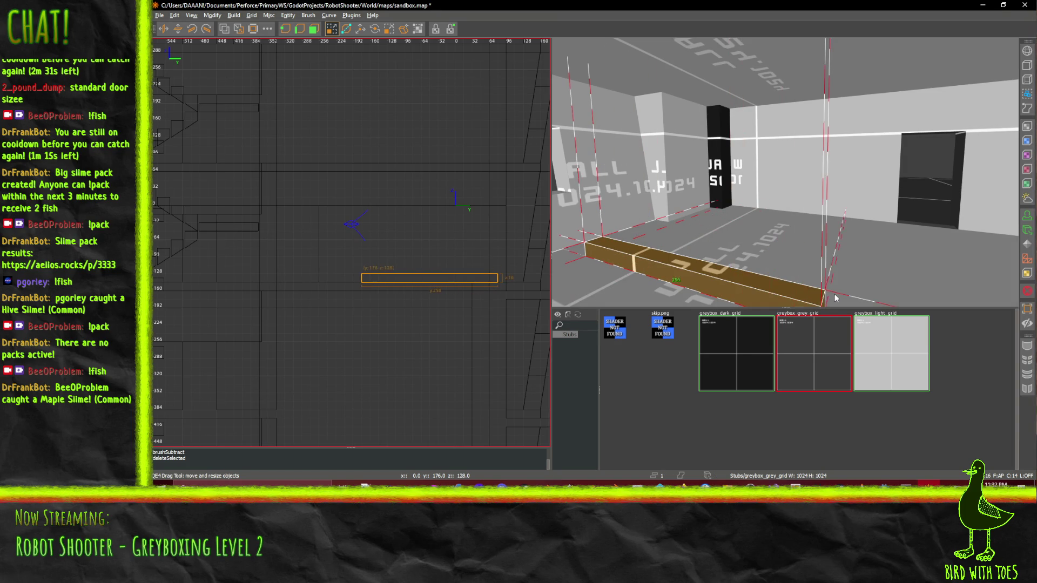